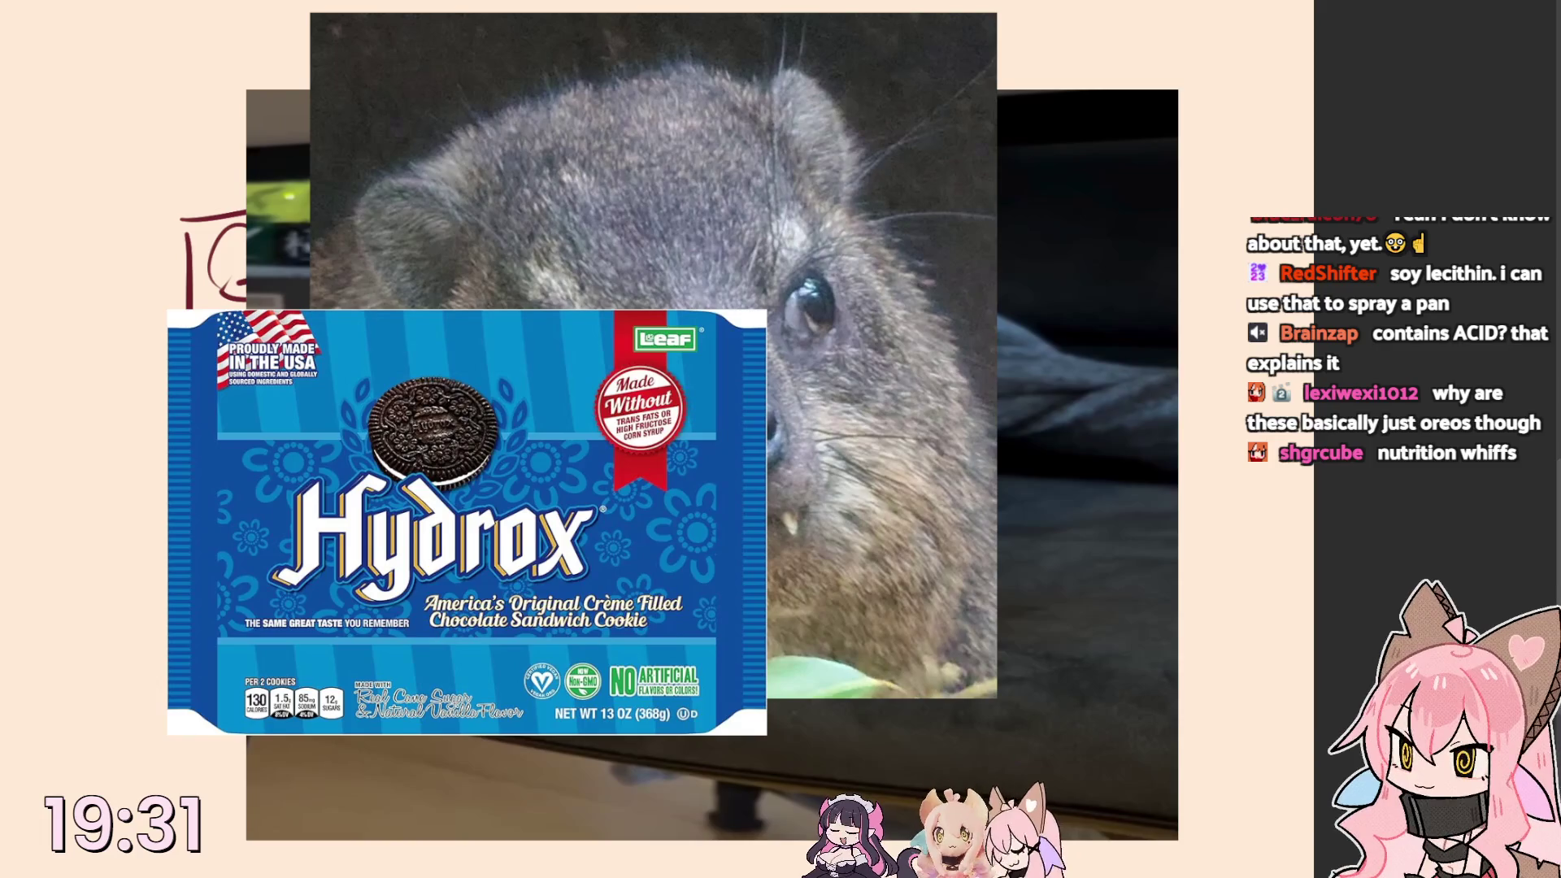
Step: Paste the Hydrox ingredients image, enlarge it and centre it over the collage
key("ctrl+v")
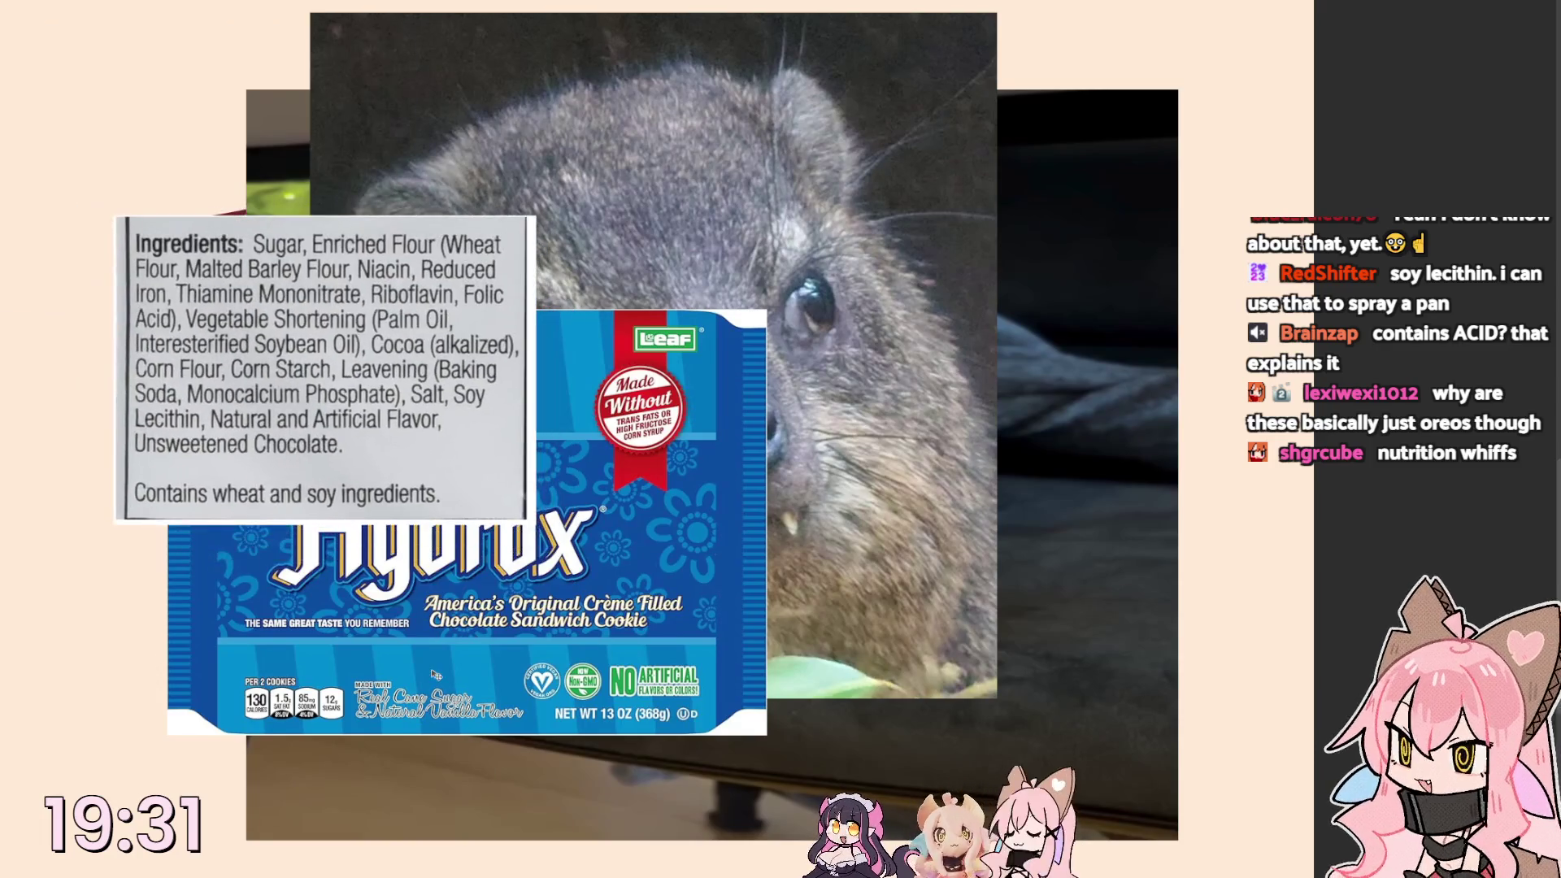
left_click_drag(537, 520, 752, 683)
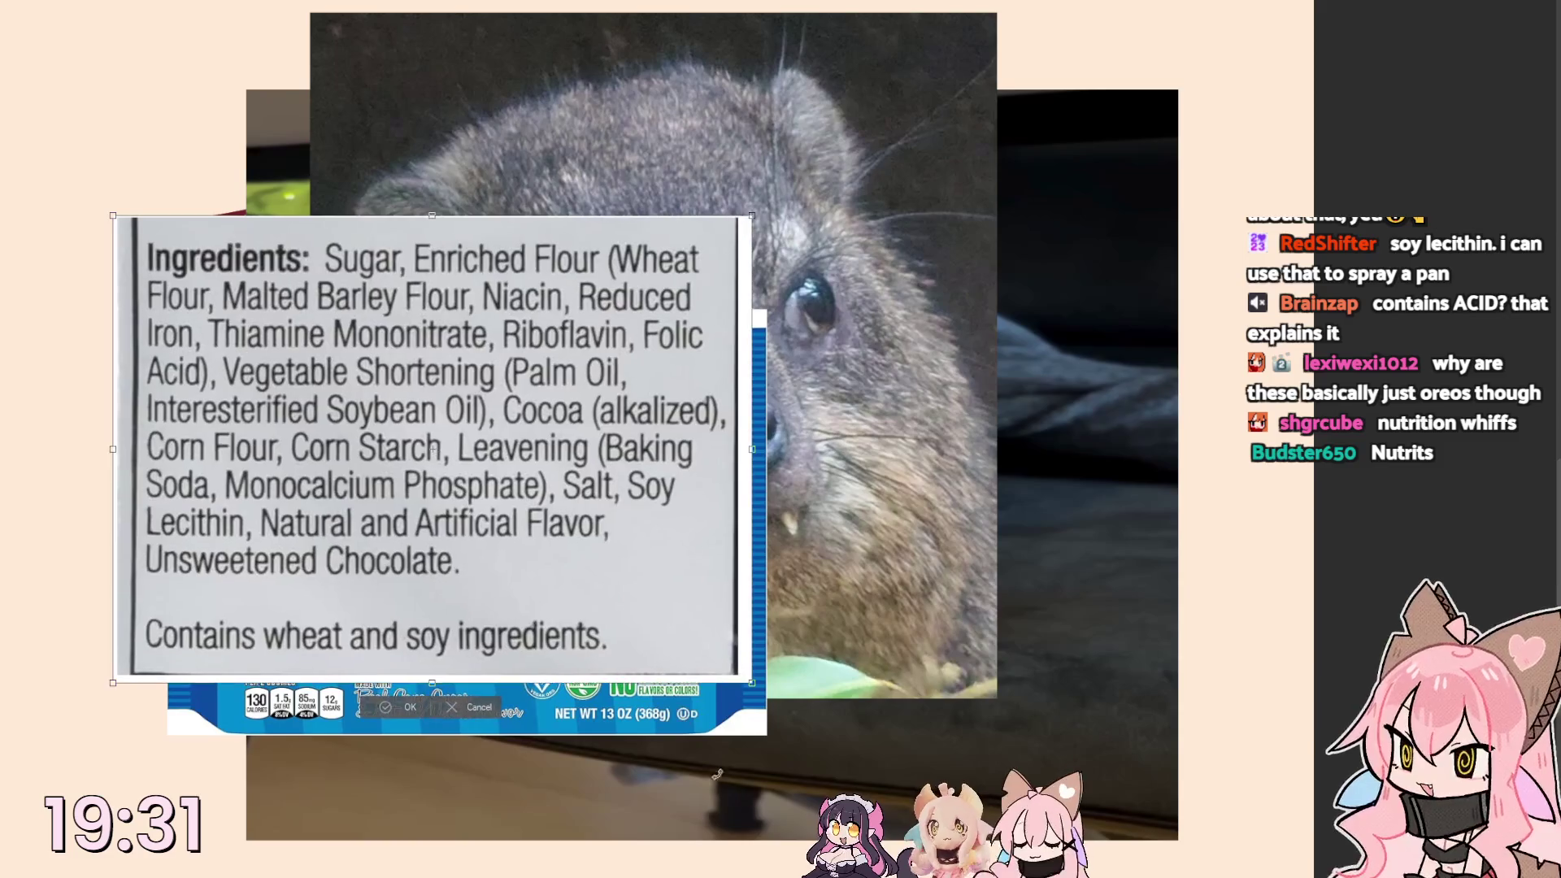
left_click_drag(432, 449, 683, 430)
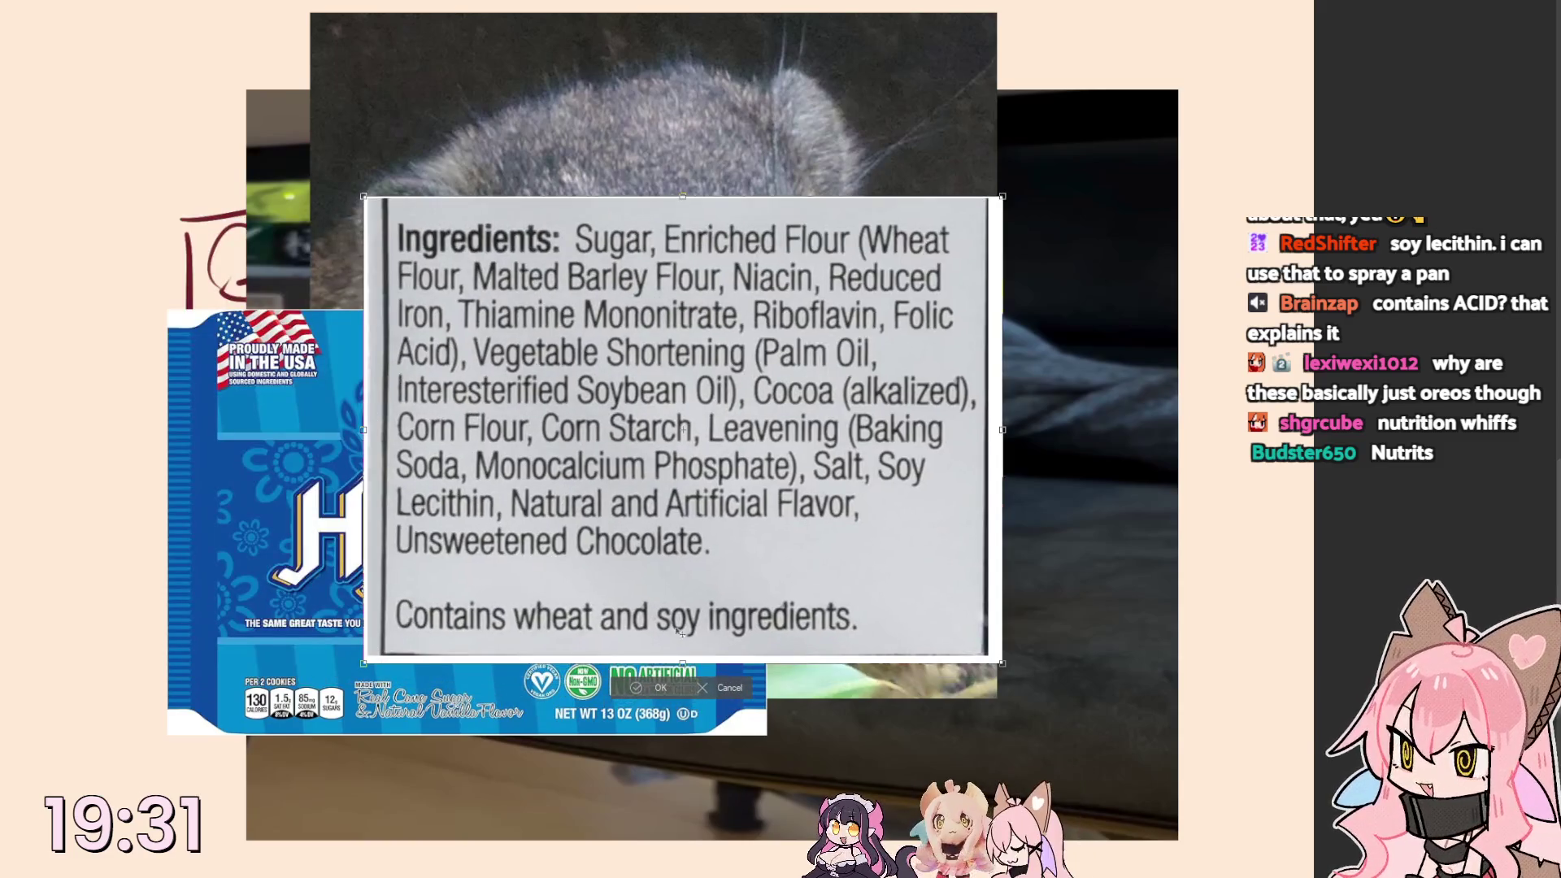
left_click(659, 687)
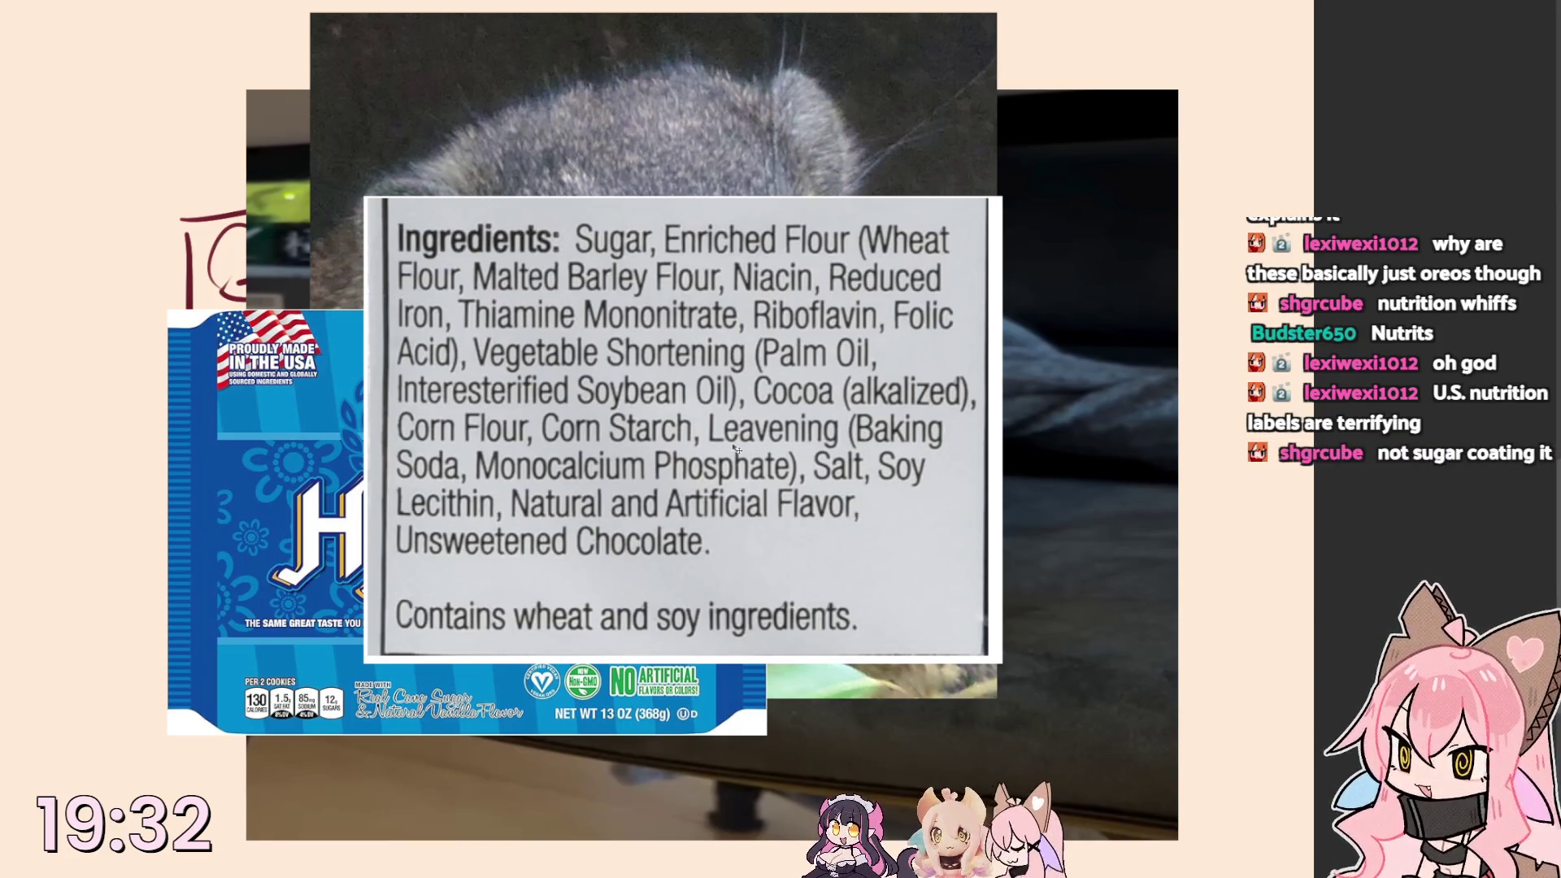
Step: Shift the ingredients label right and place a pasted Nutrition Facts label beside it
left_click_drag(736, 449, 882, 468)
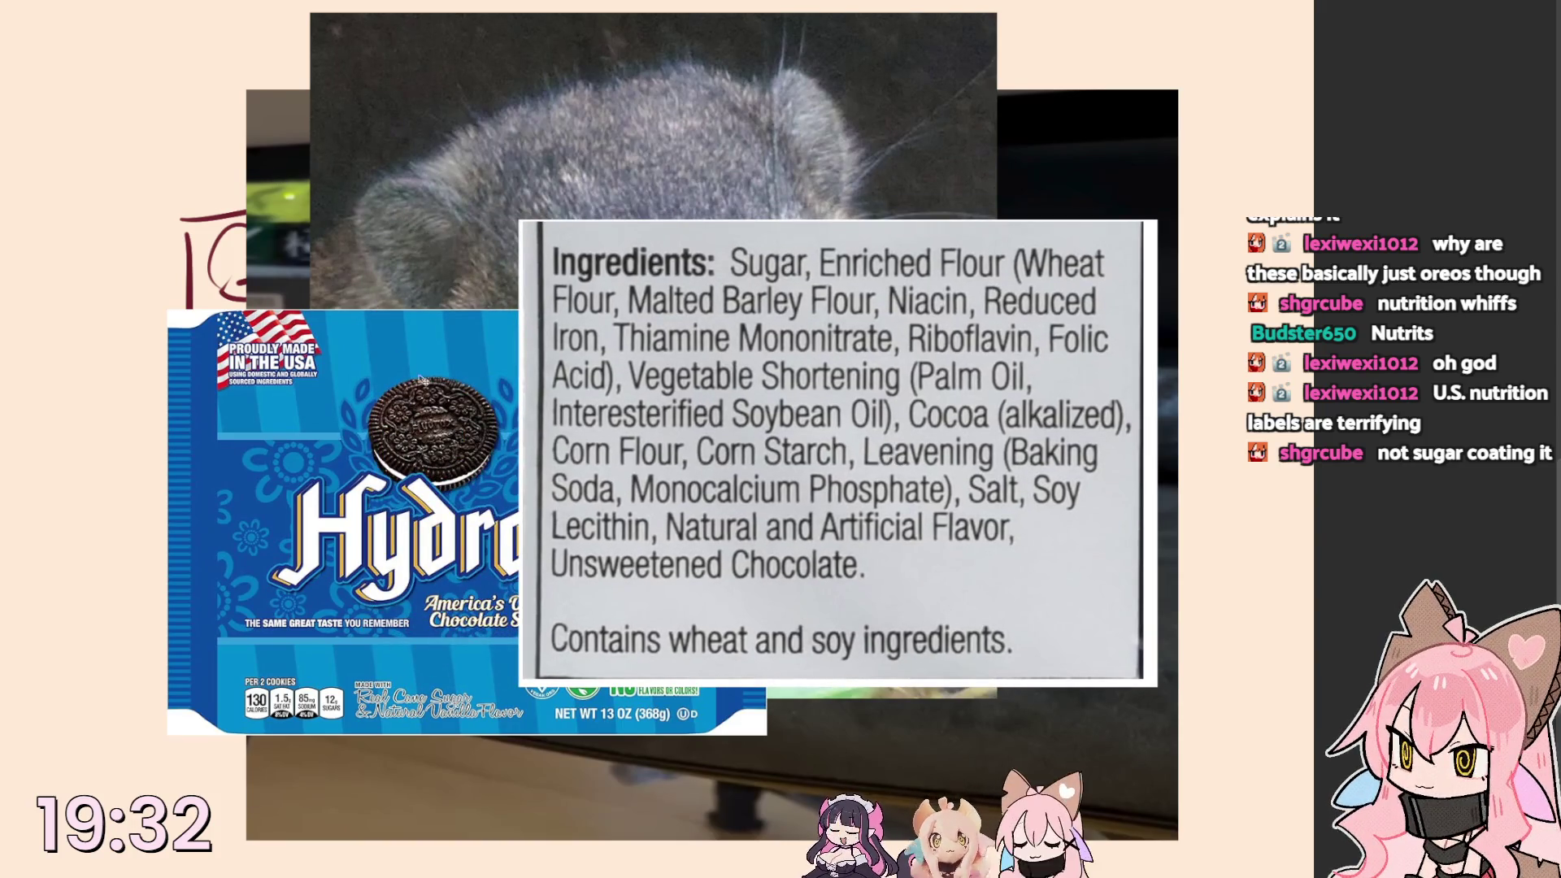
key("ctrl+v")
mouse_move(287, 203)
left_mouse_down()
mouse_move(287, 391)
mouse_move(349, 397)
left_mouse_up()
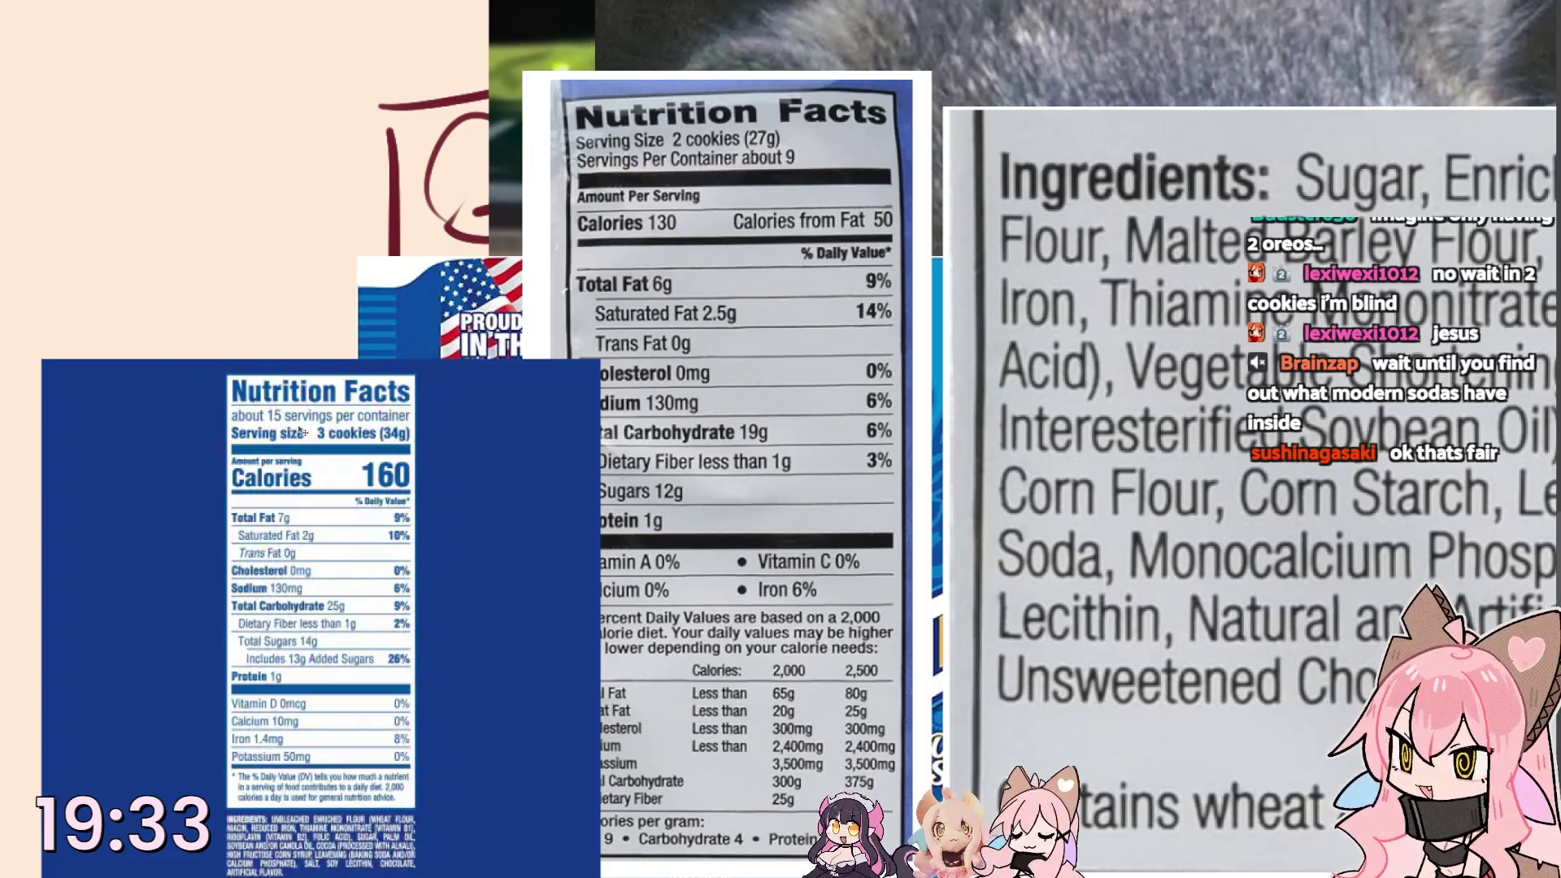
left_click_drag(435, 554, 391, 480)
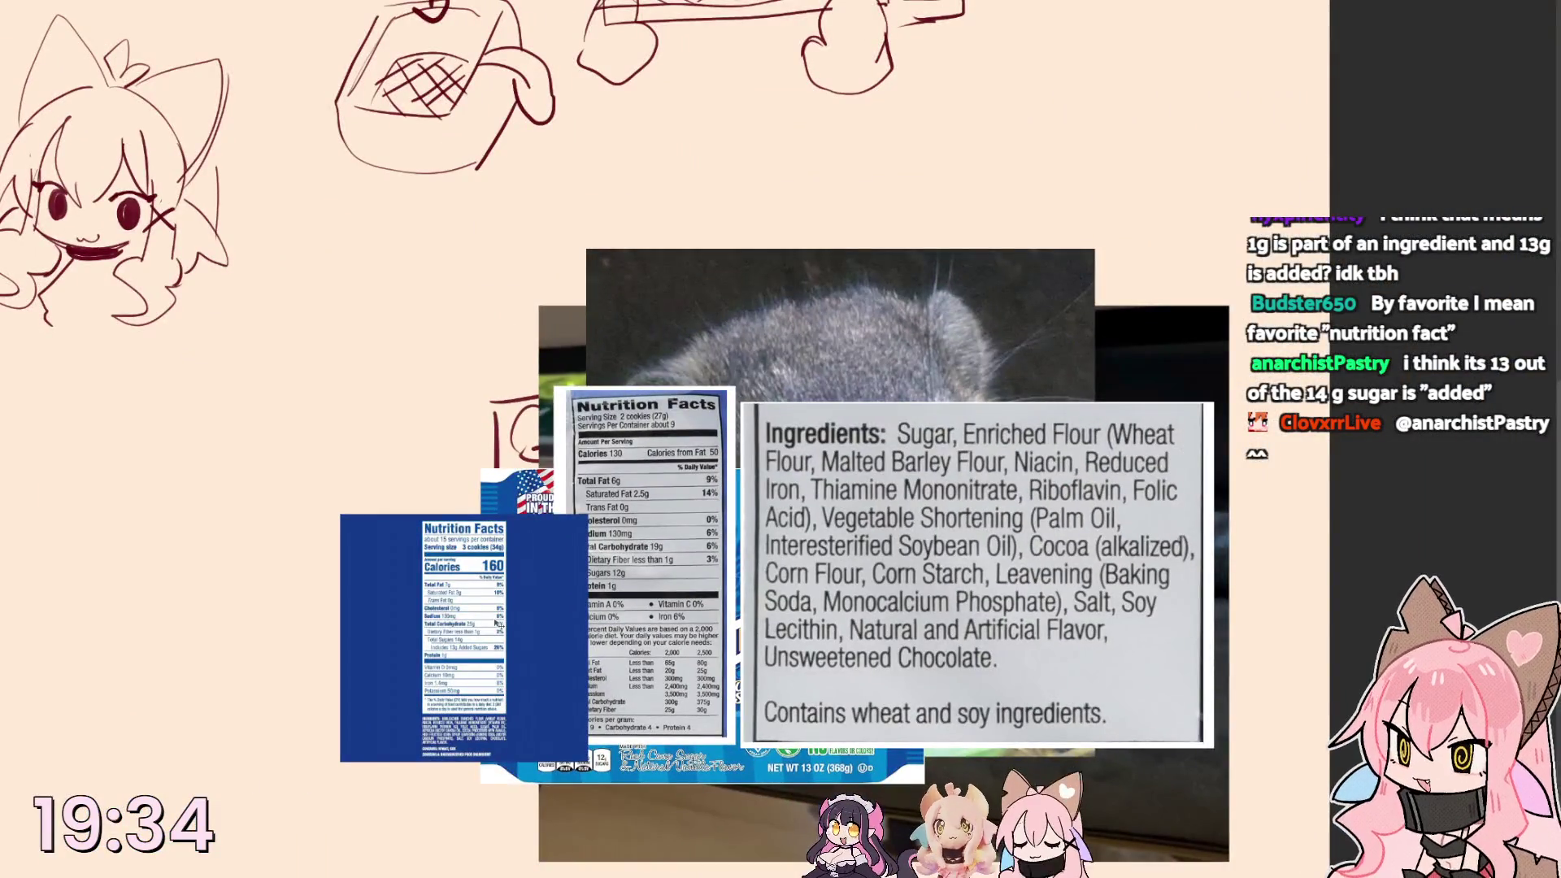
Step: Zoom in and out on the nutrition labels in the collage
scroll(432, 547, "up", 5)
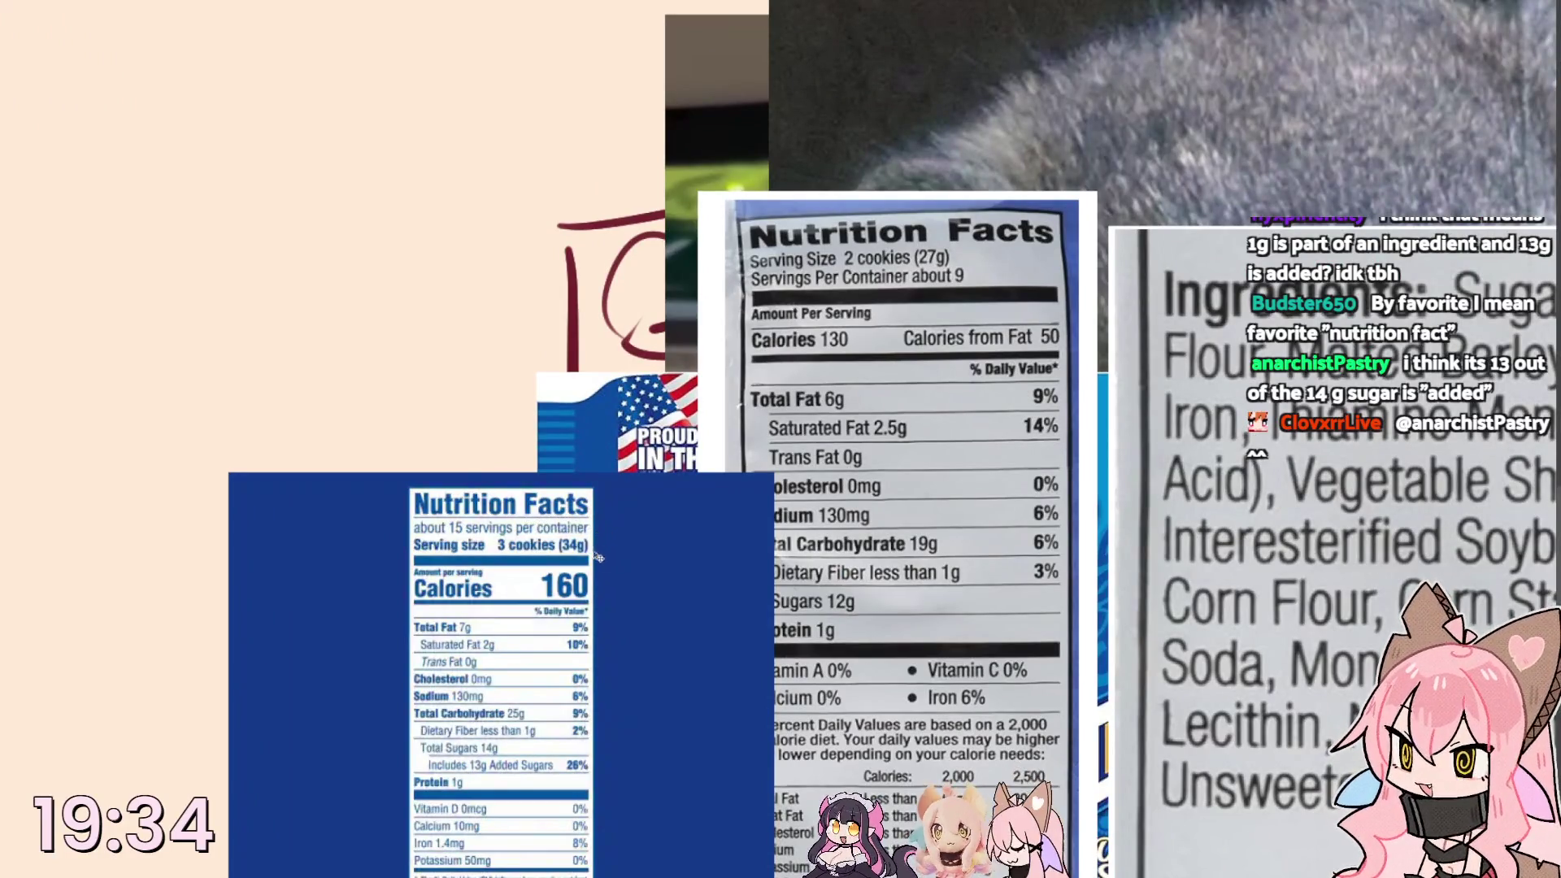
scroll(515, 793, "down", 5)
scroll(637, 254, "up", 8)
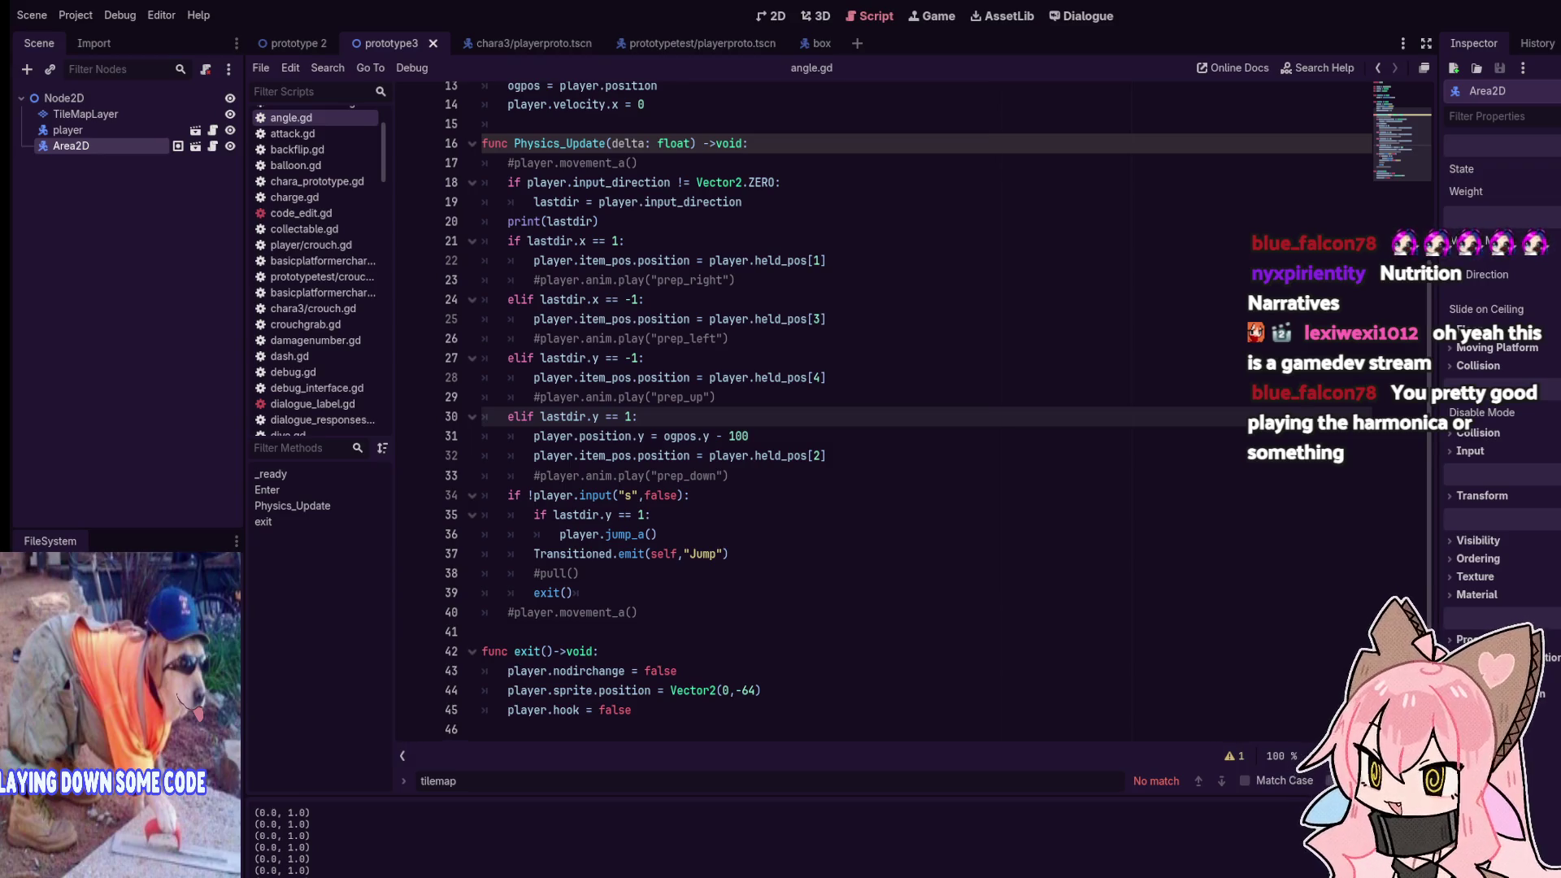
Step: Delete the stray character after exit() on line 39, then save and run the project
left_click(724, 592)
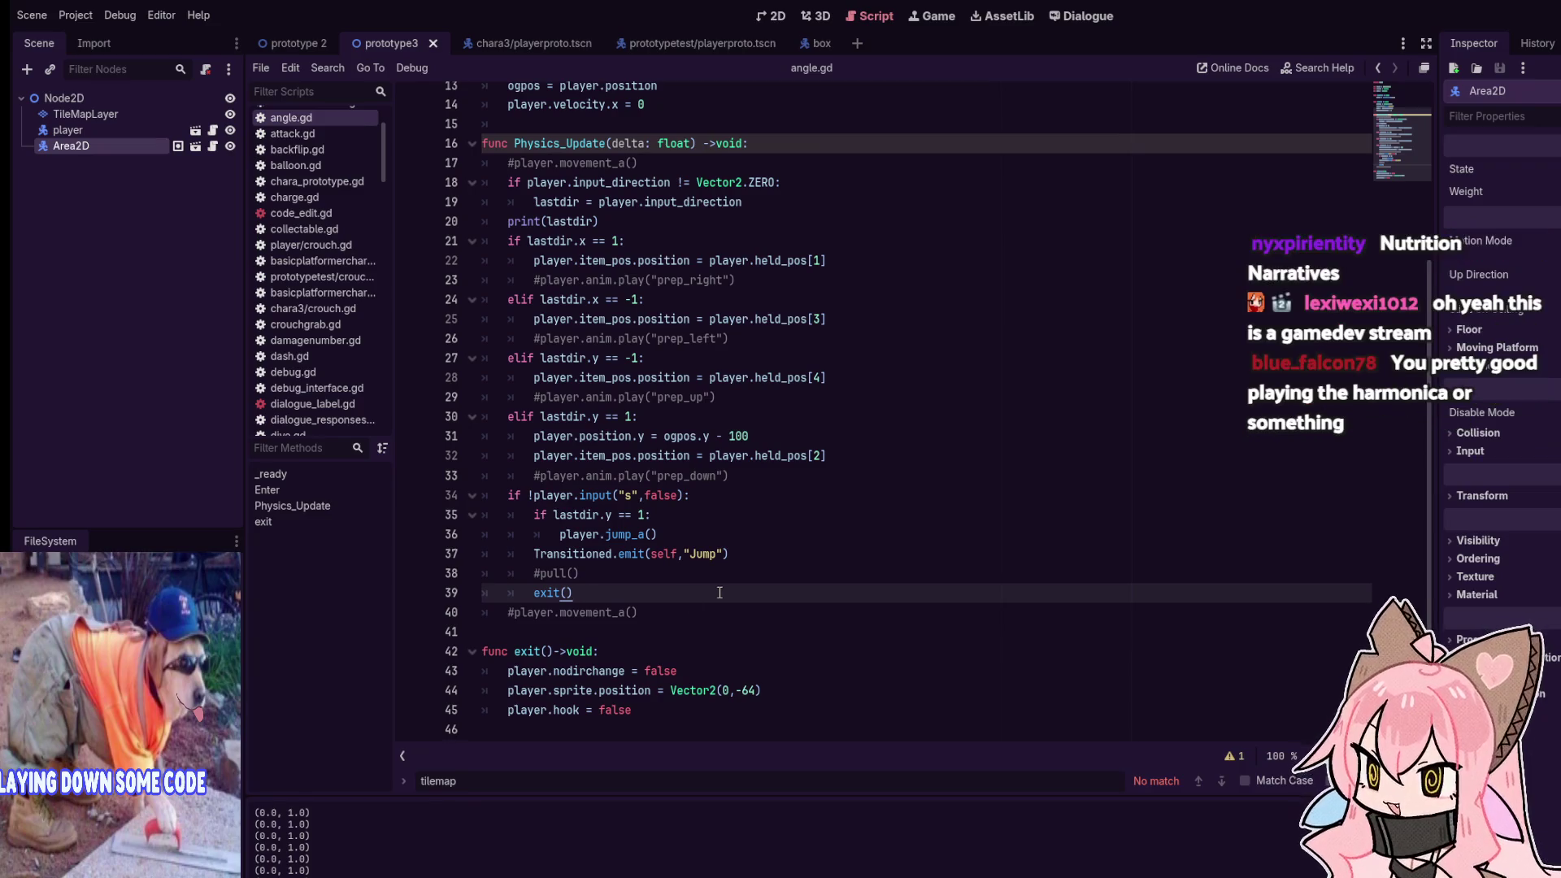
key("BackSpace")
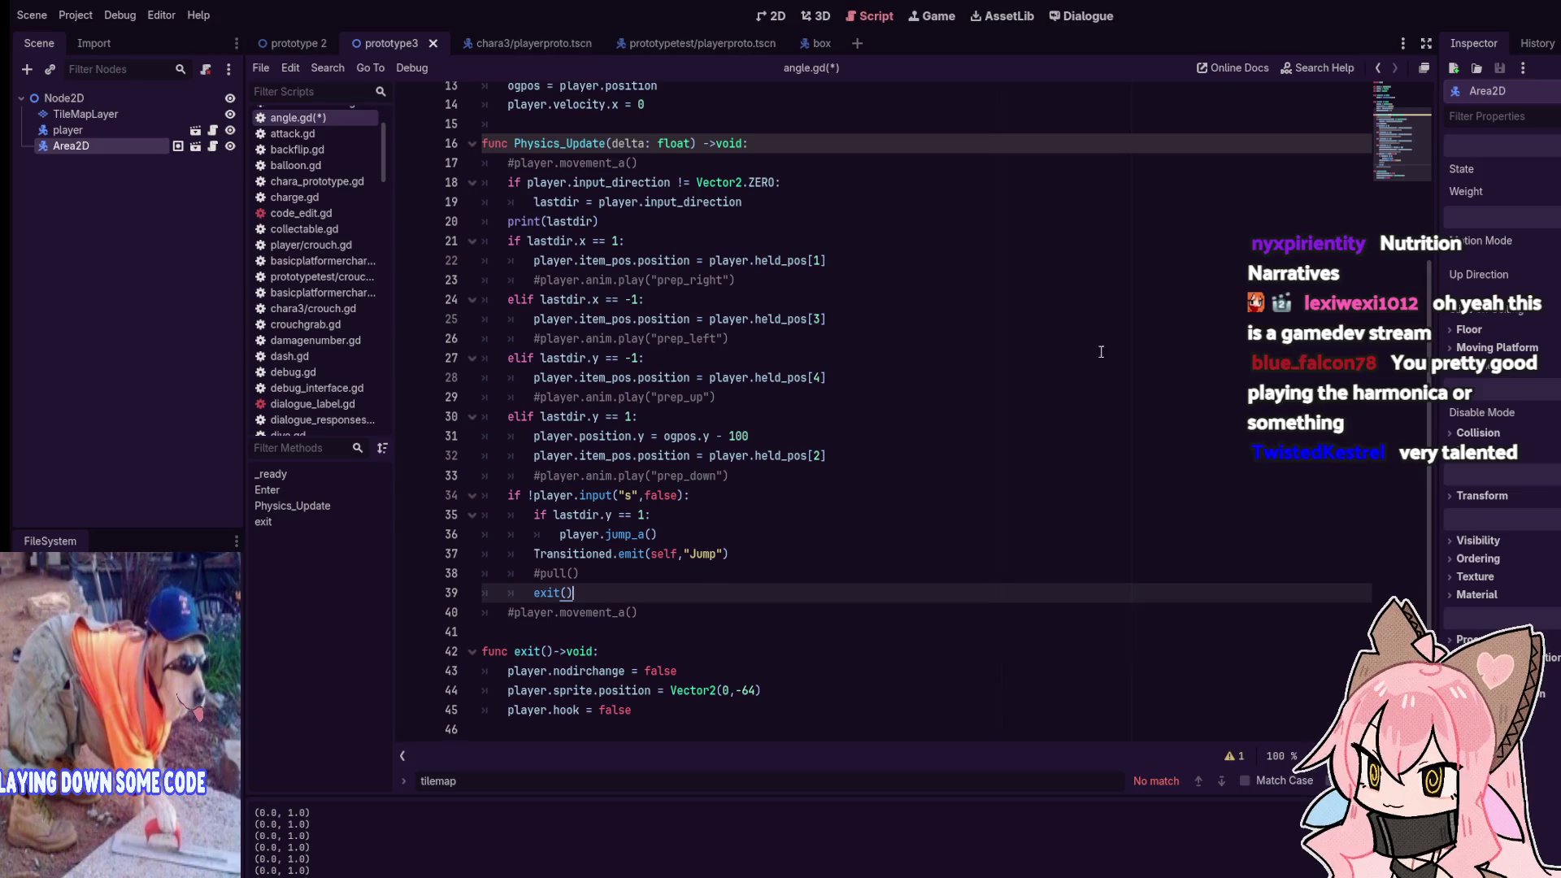
key("F5")
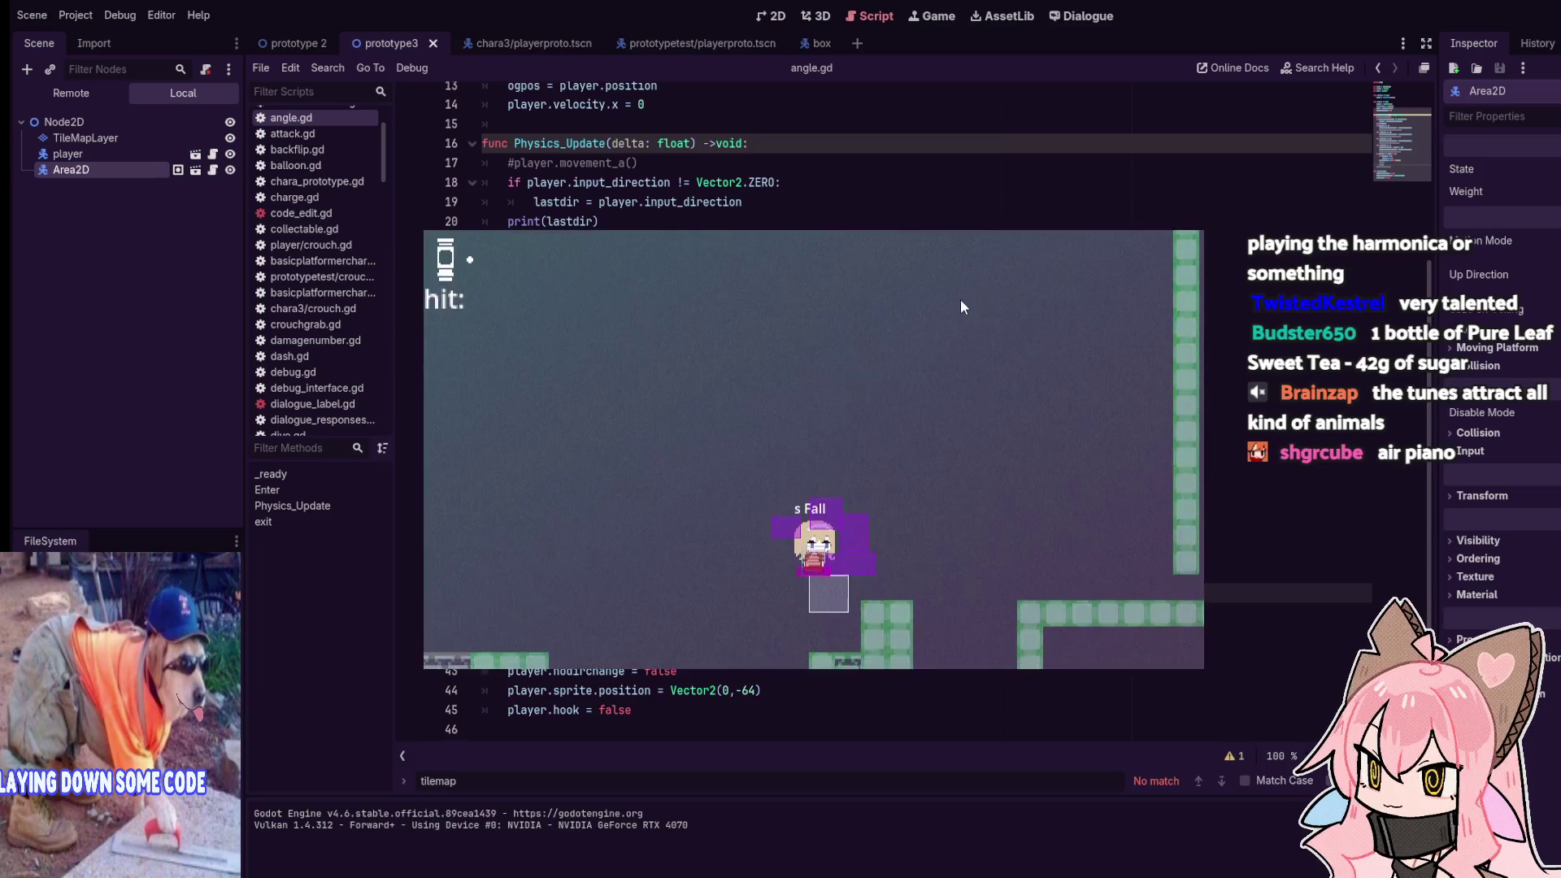
Step: Restart the game, walk onto the box into the Angle state and throw it right
key("F8")
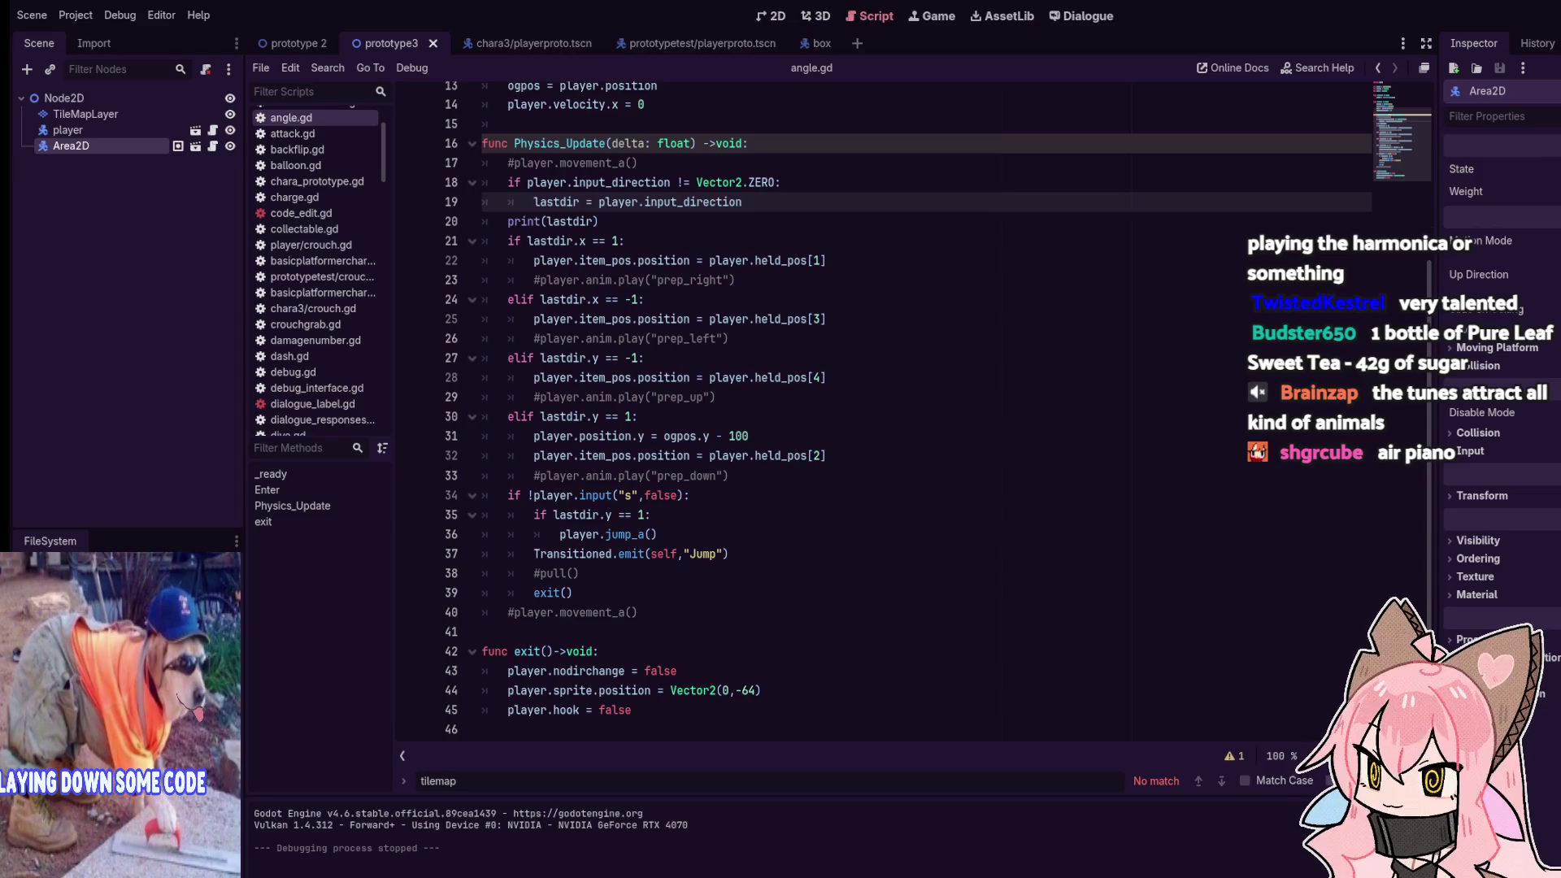
key("F5")
key("d")
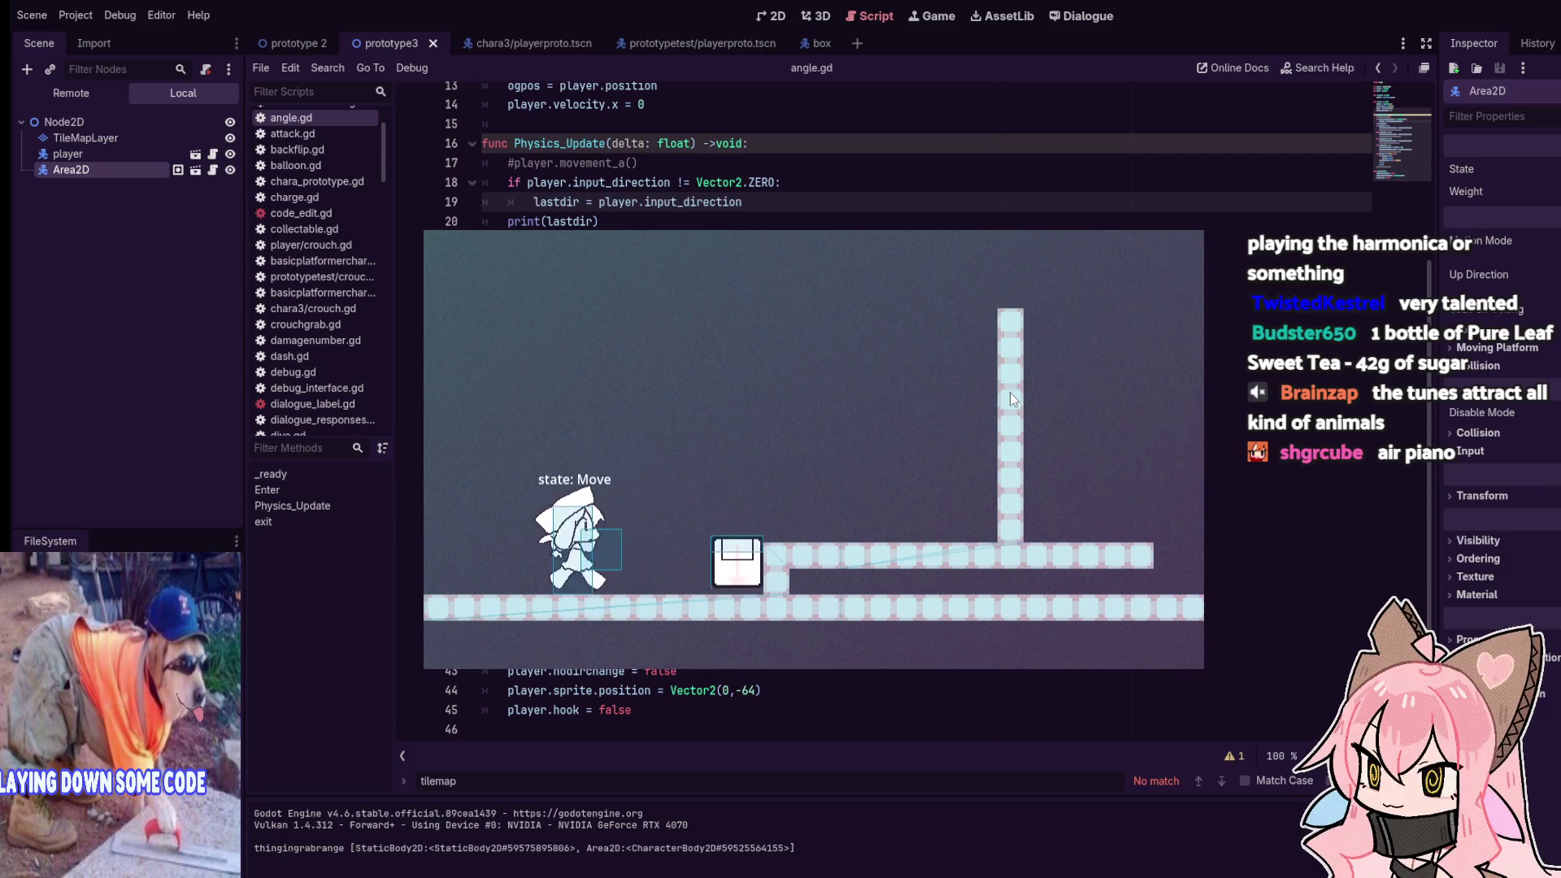
key("s")
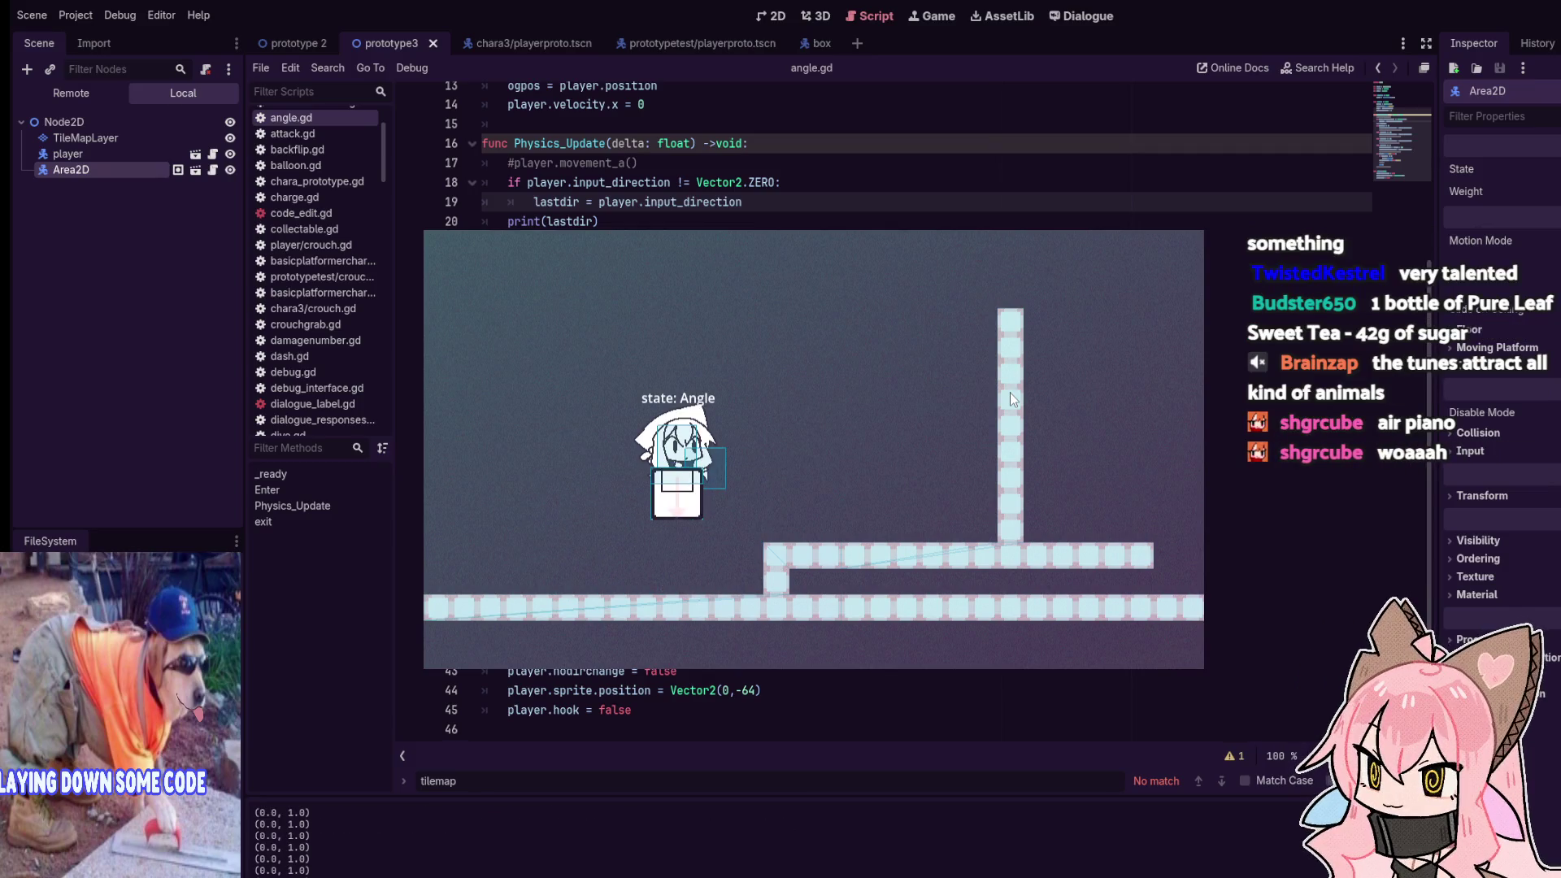
key("d")
key("s")
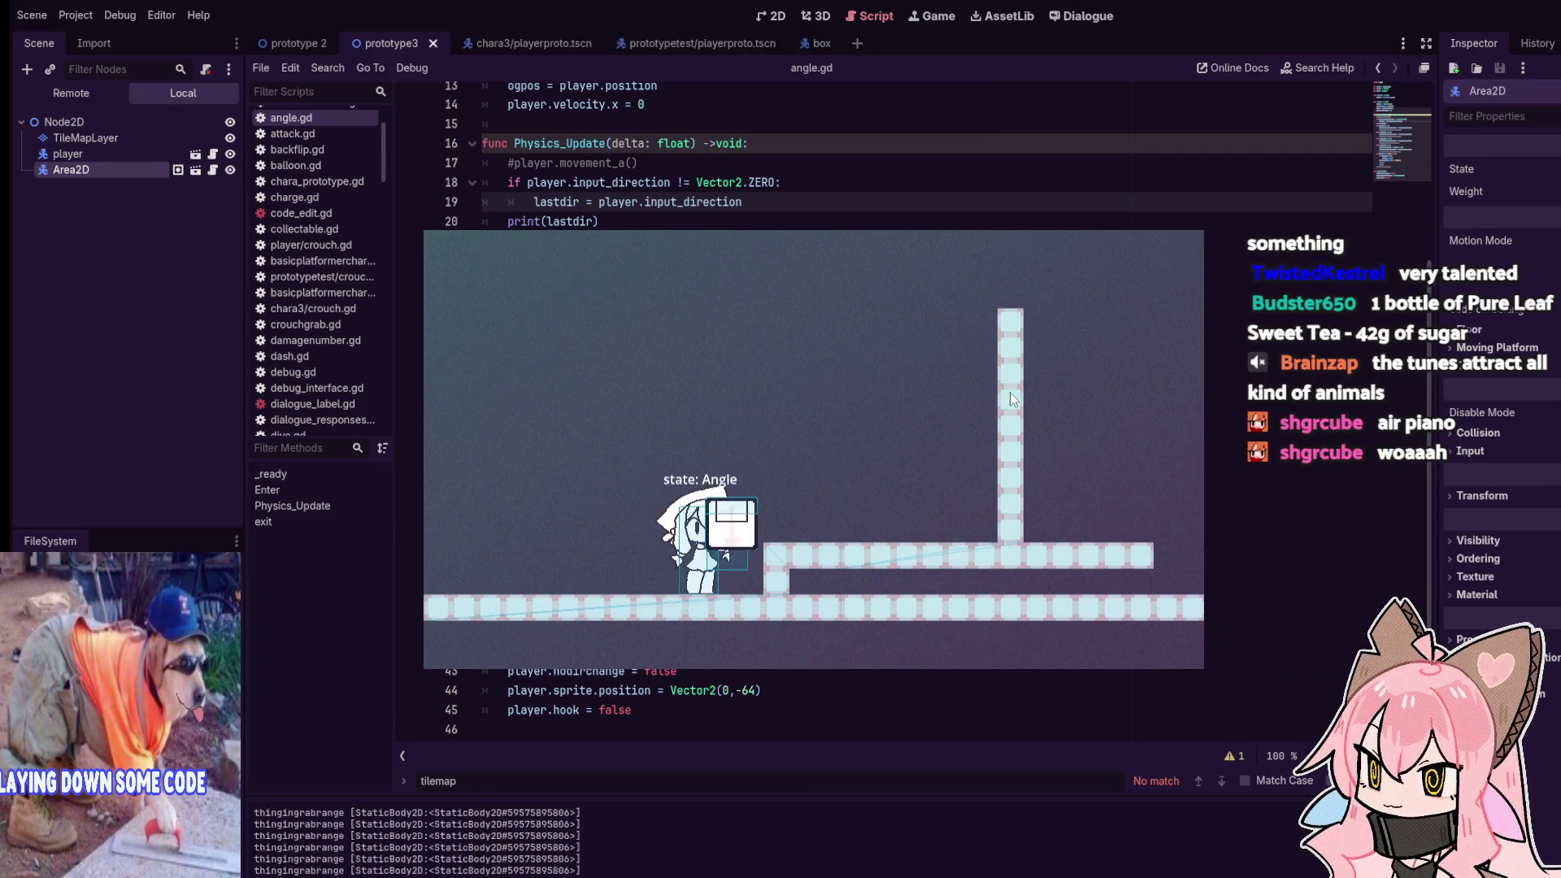
key("w")
Step: Walk and crouch the player, then stop the game and go to line 37
key("d")
key("s")
key("a")
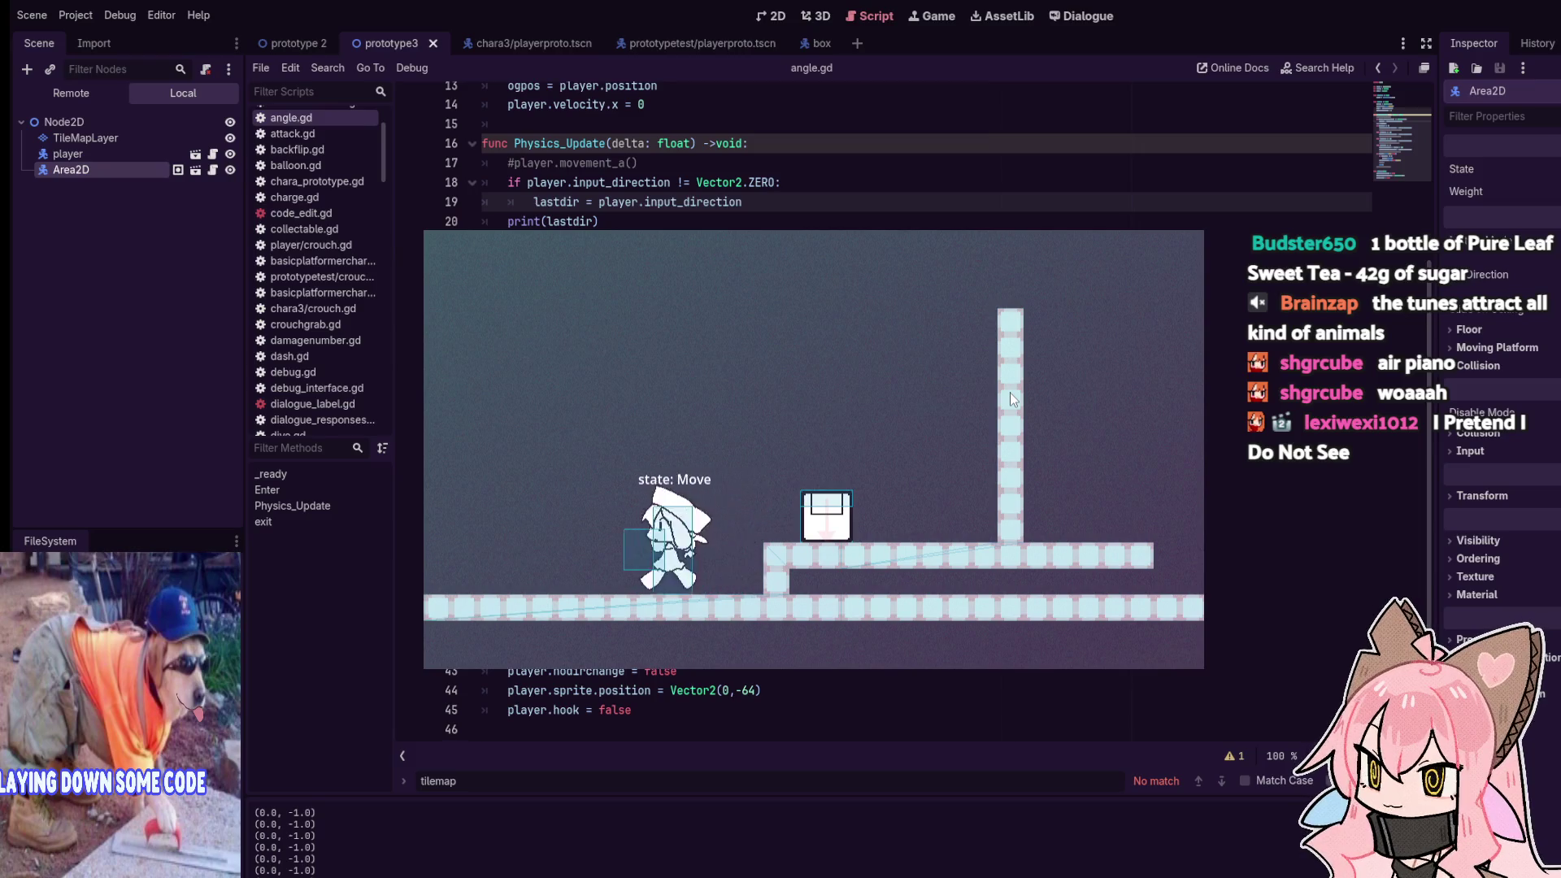
key("d")
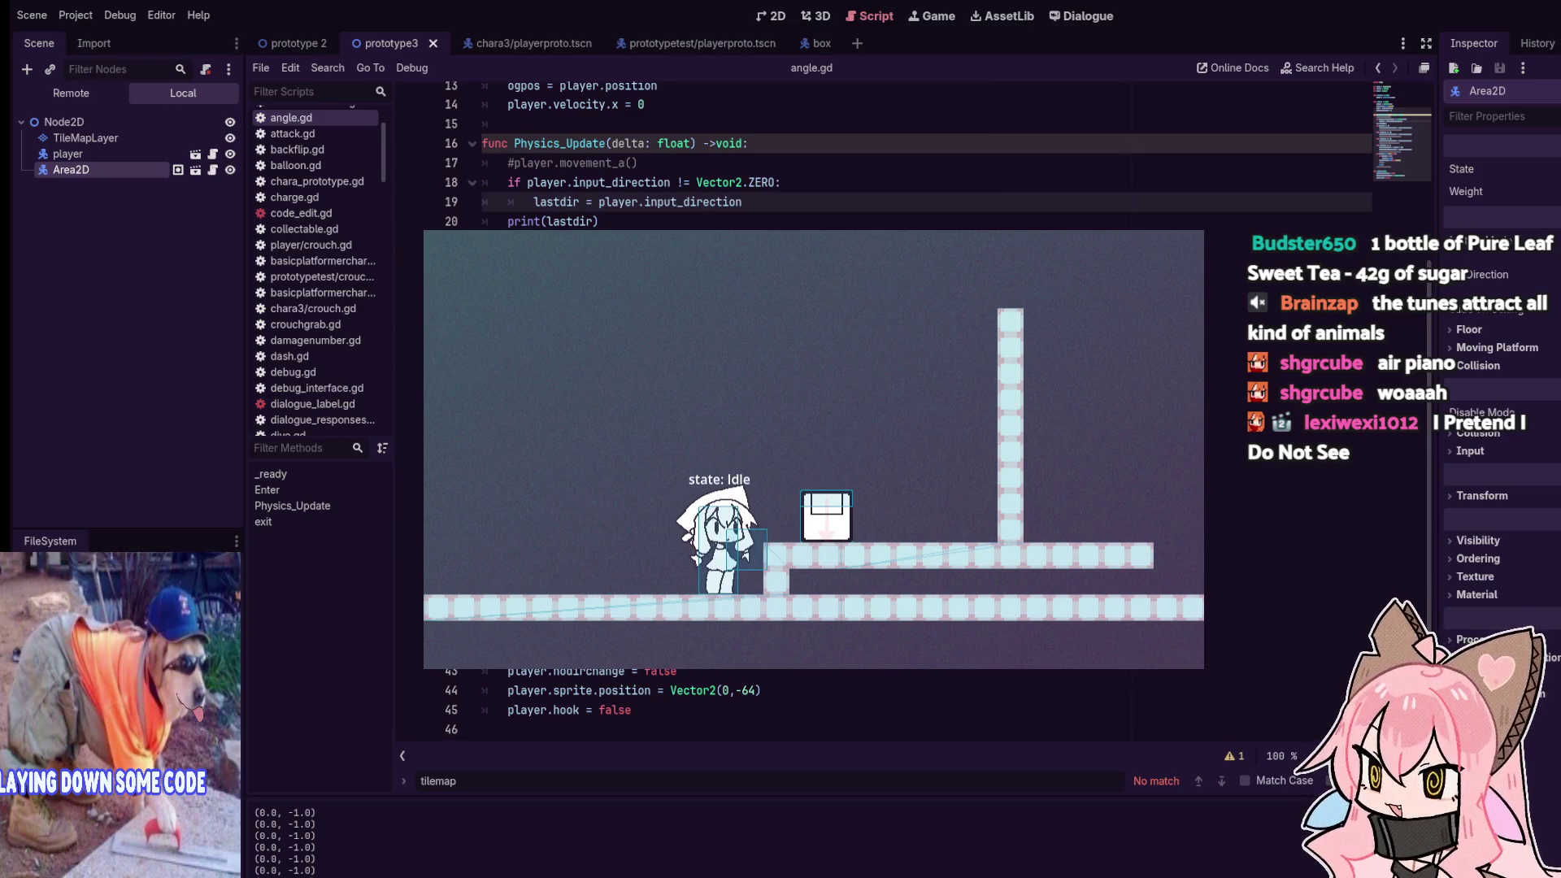
key("F8")
left_click(690, 558)
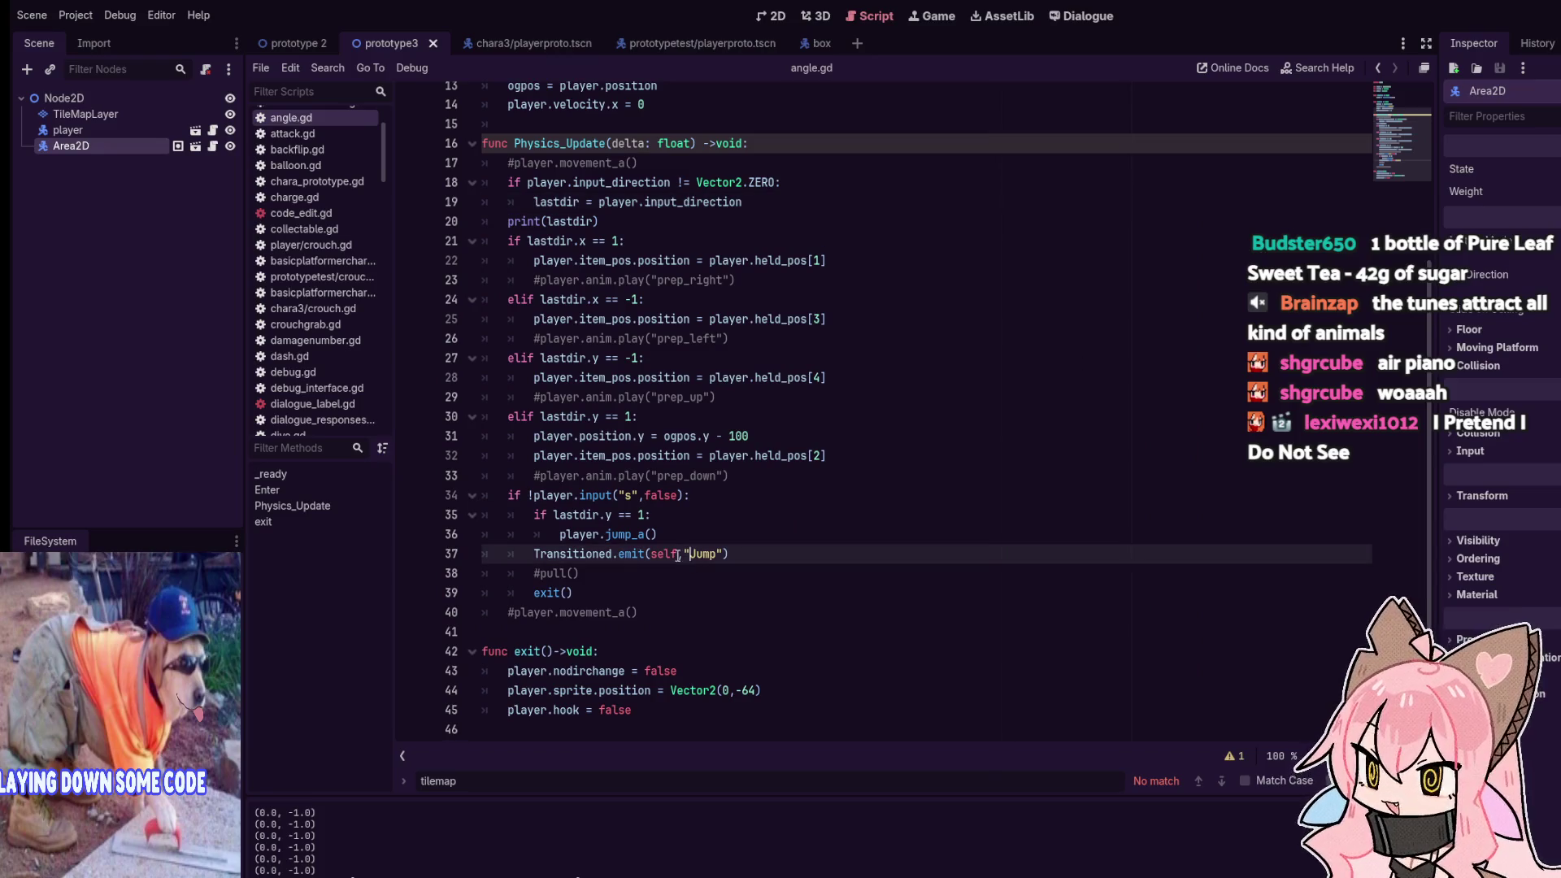
Step: Comment out line 31's player.position.y = ogpos.y - 100 offset with Ctrl+K
left_click(537, 439)
key("ctrl+k")
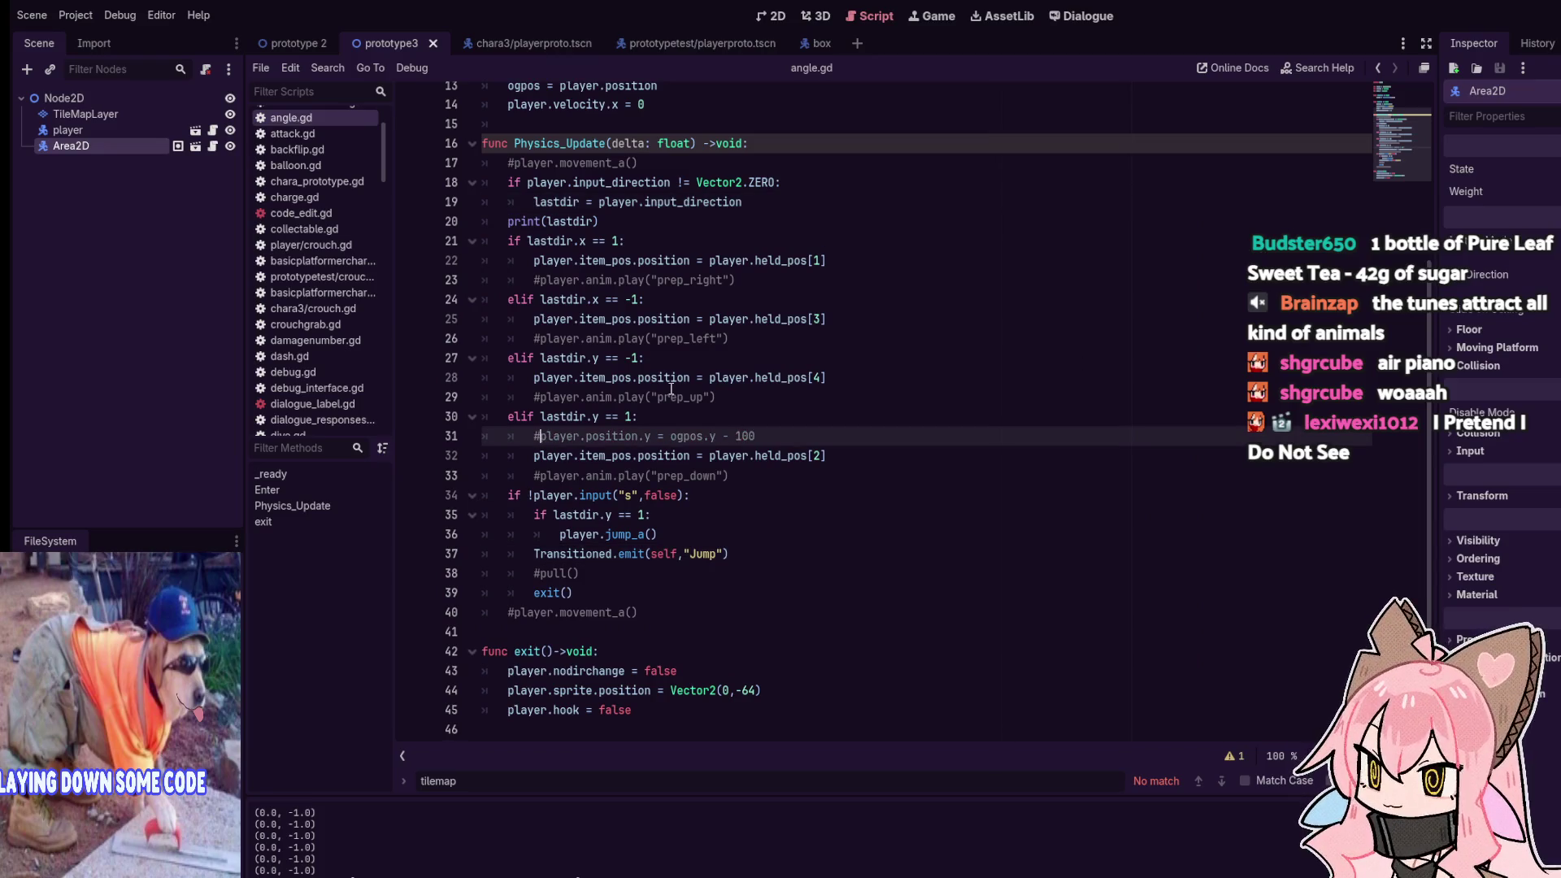
left_click(671, 396)
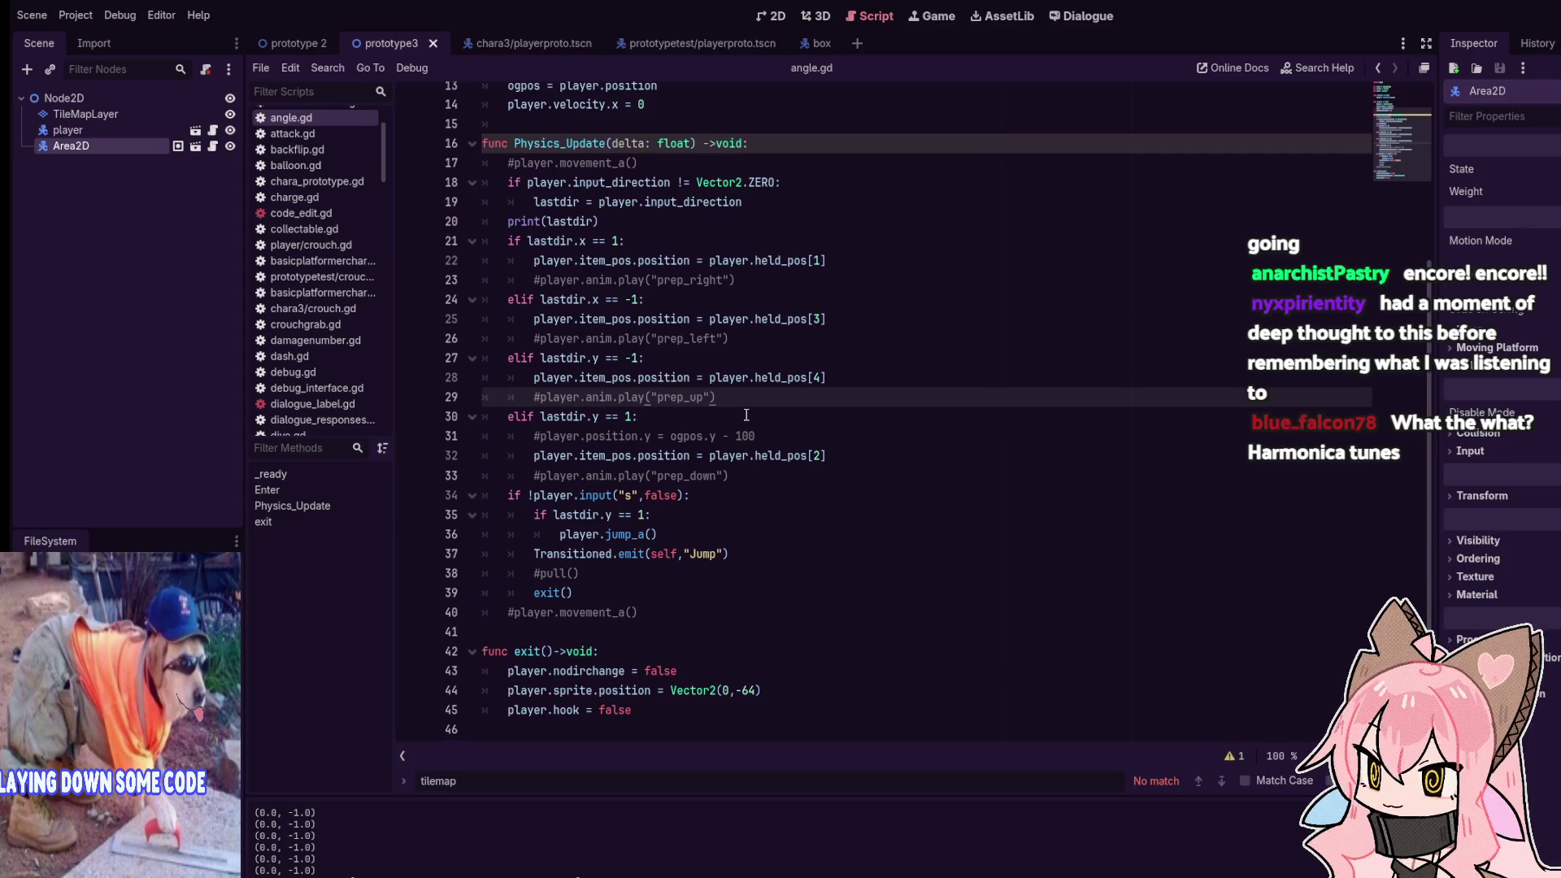
scroll(783, 437, "up", 1)
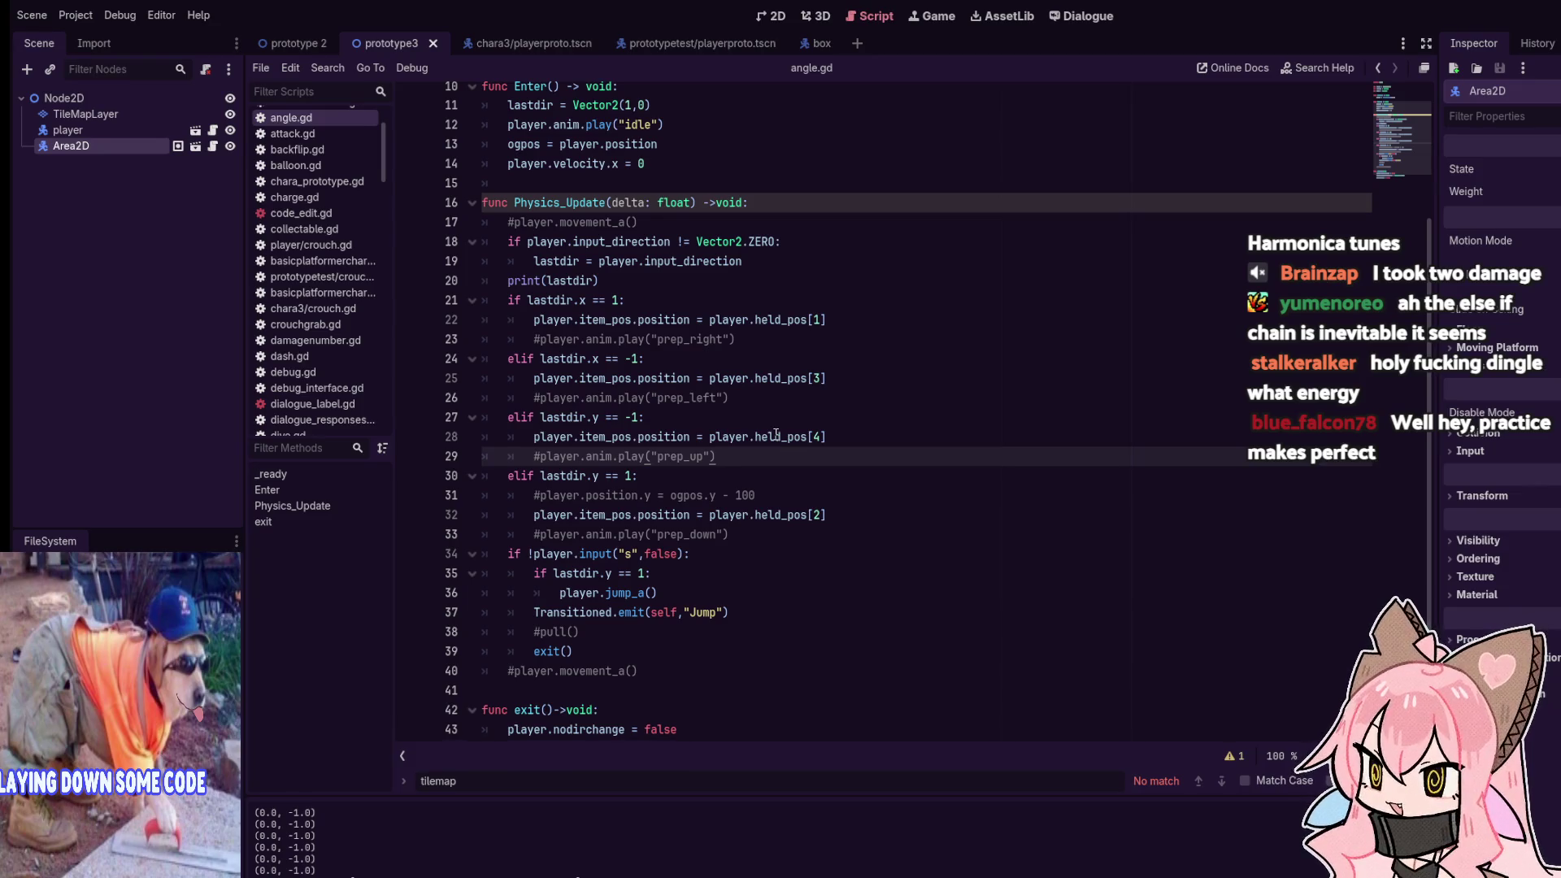
left_click(648, 645)
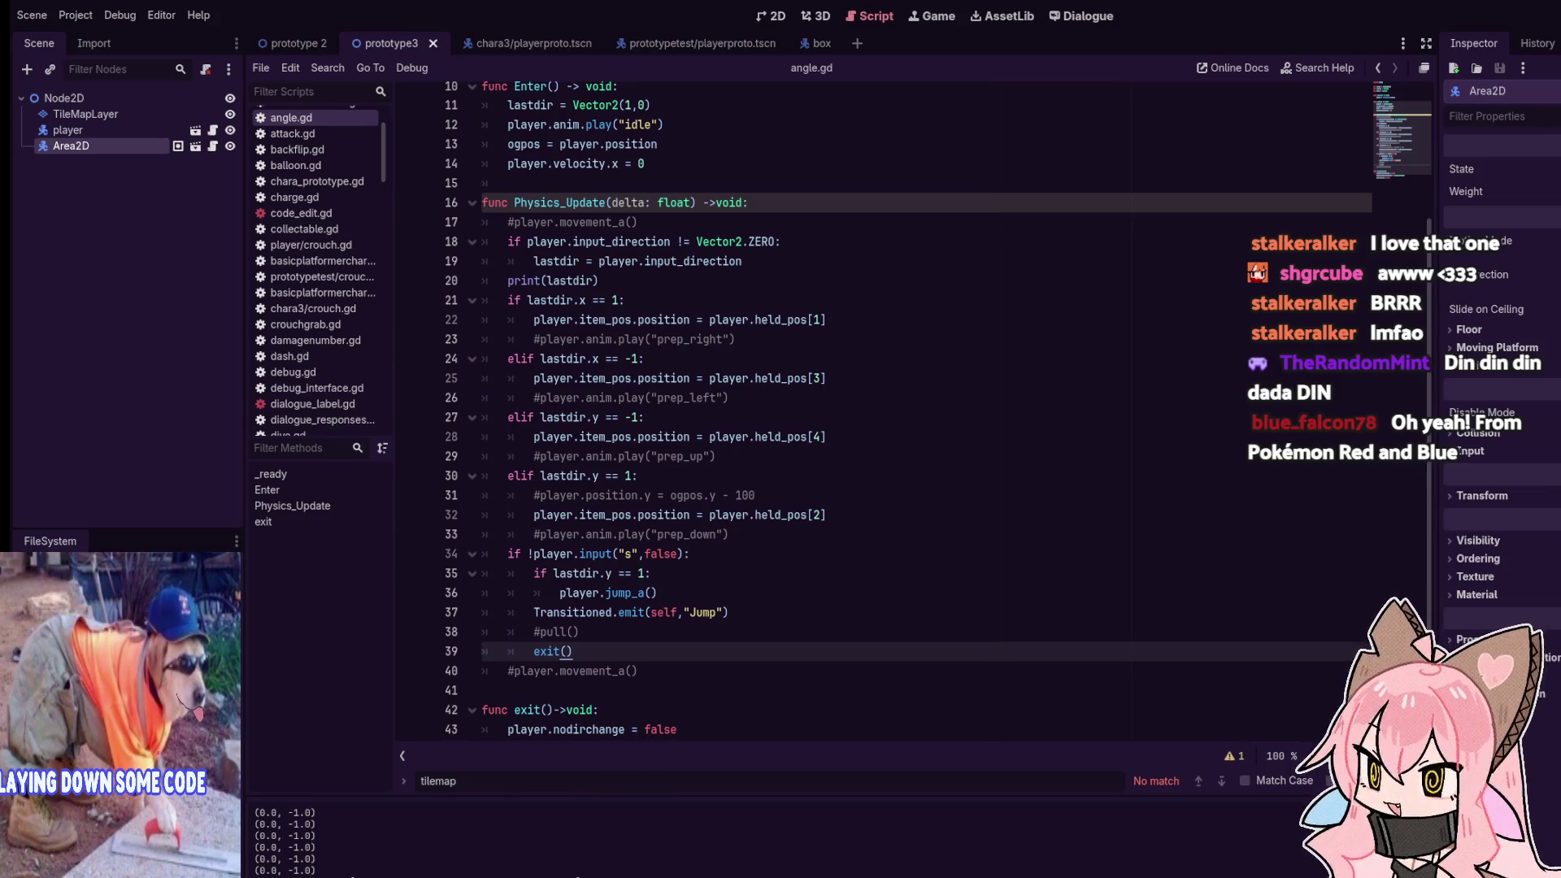
left_click(771, 15)
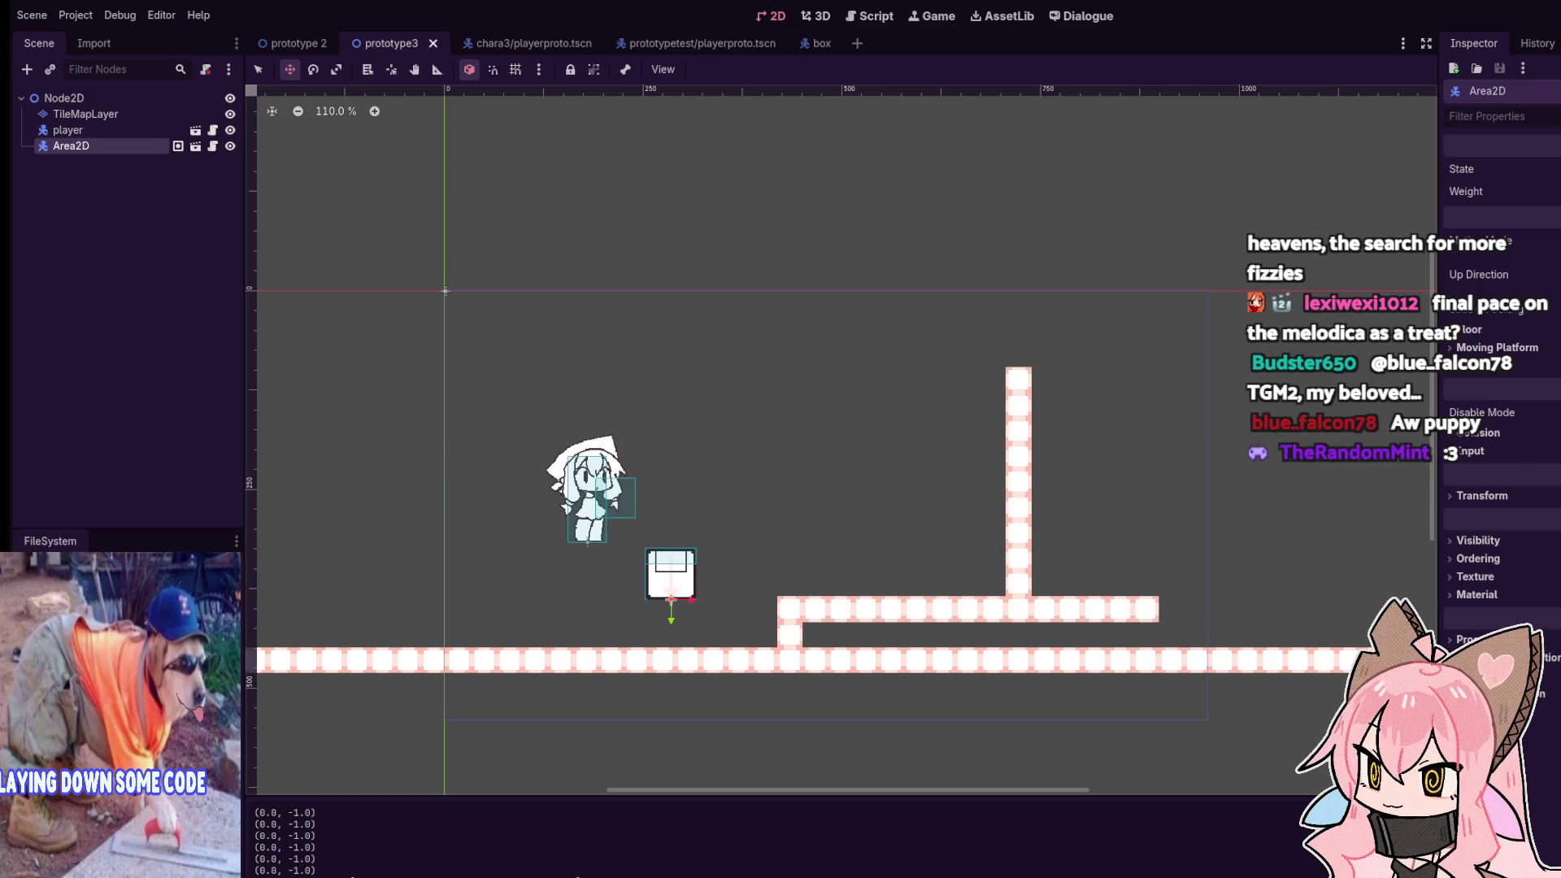
Step: Run the game, walk onto the box into the Angle state and aim it right and down
key("F5")
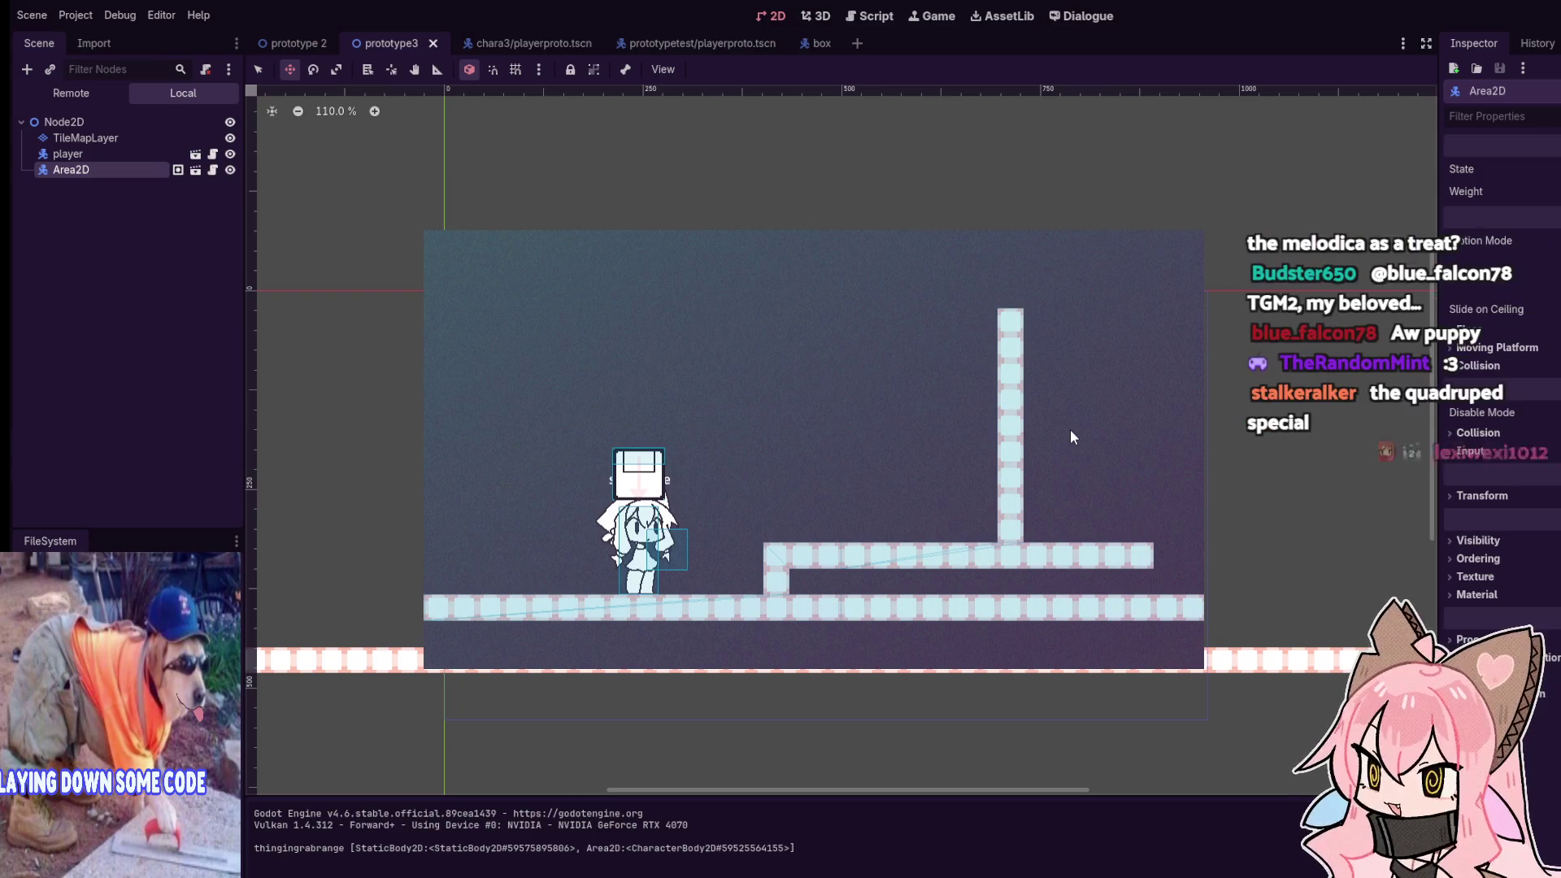
key("Left")
key("x")
key("Right")
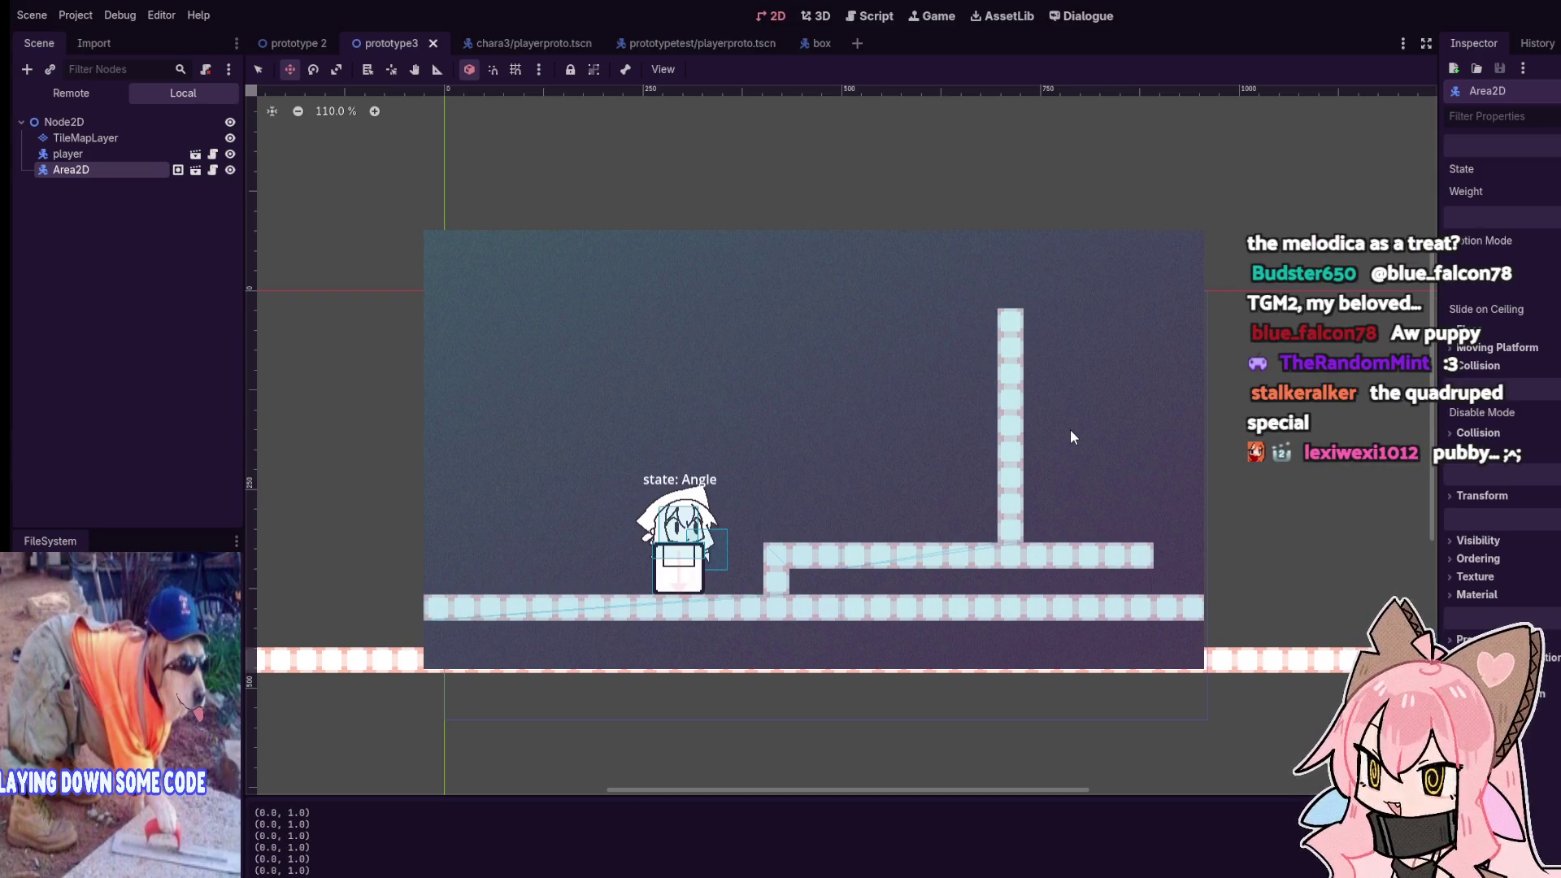
key("Right")
key("Down")
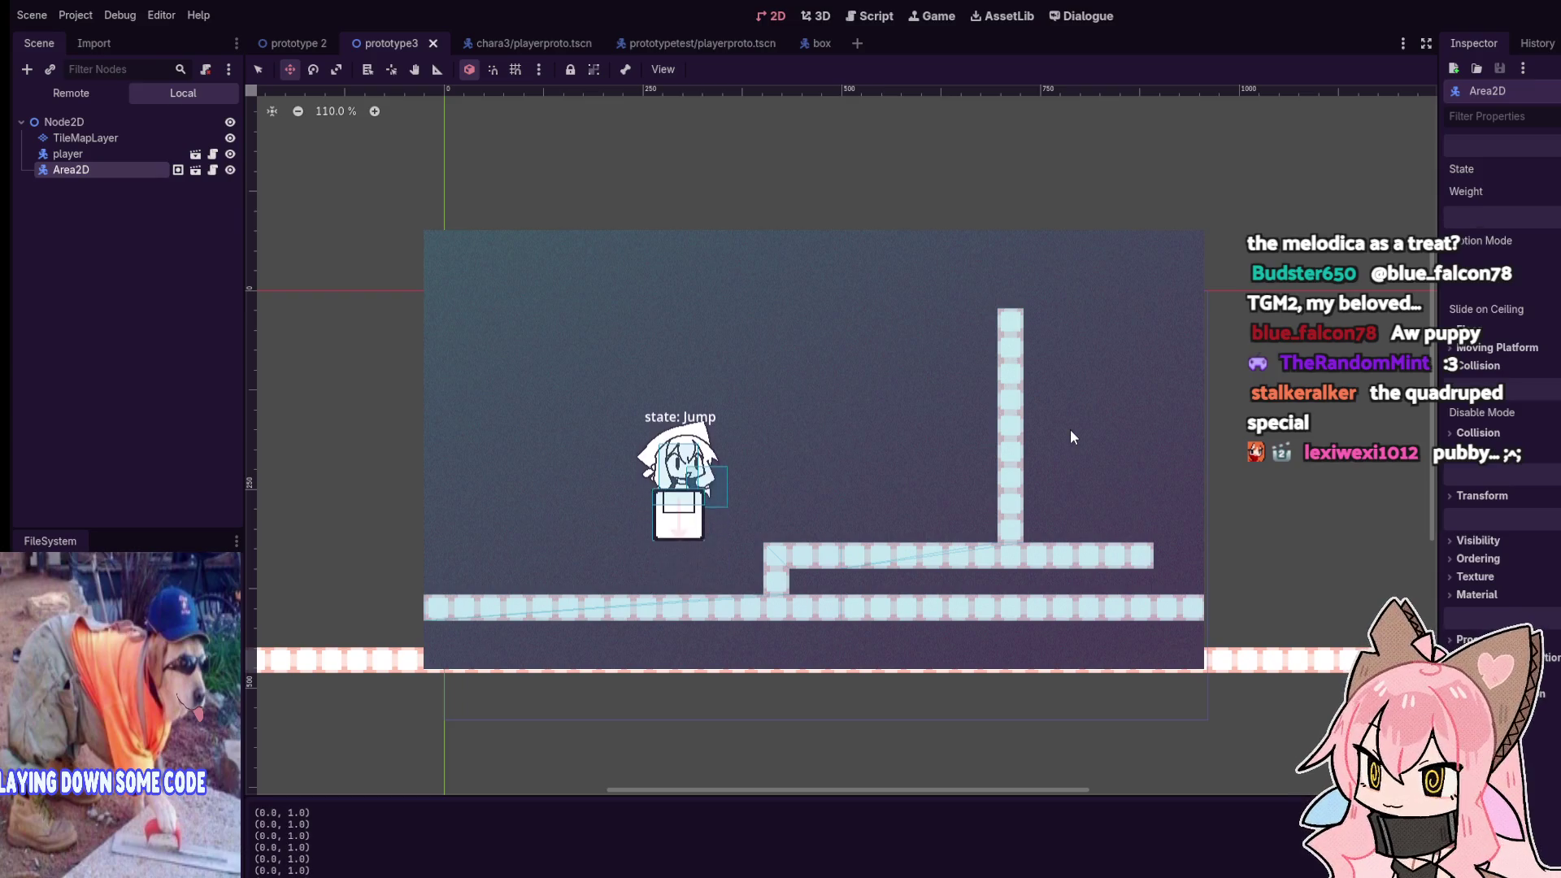
Step: Leave the Angle state, walk back toward the box, then close the game and open angle.gd
key("Right")
key("Left")
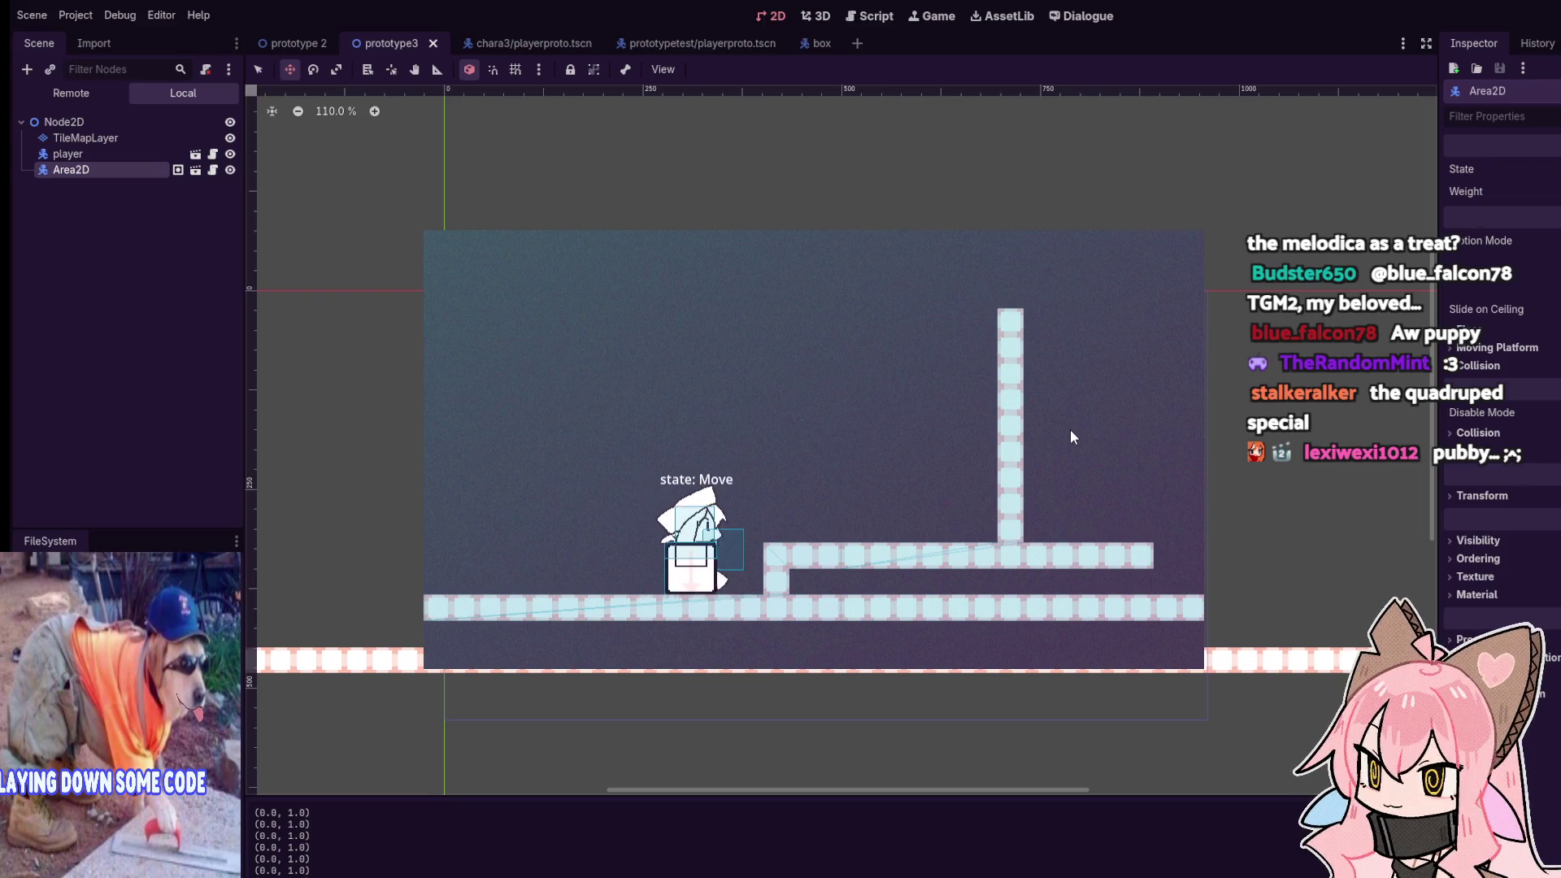
key("Right")
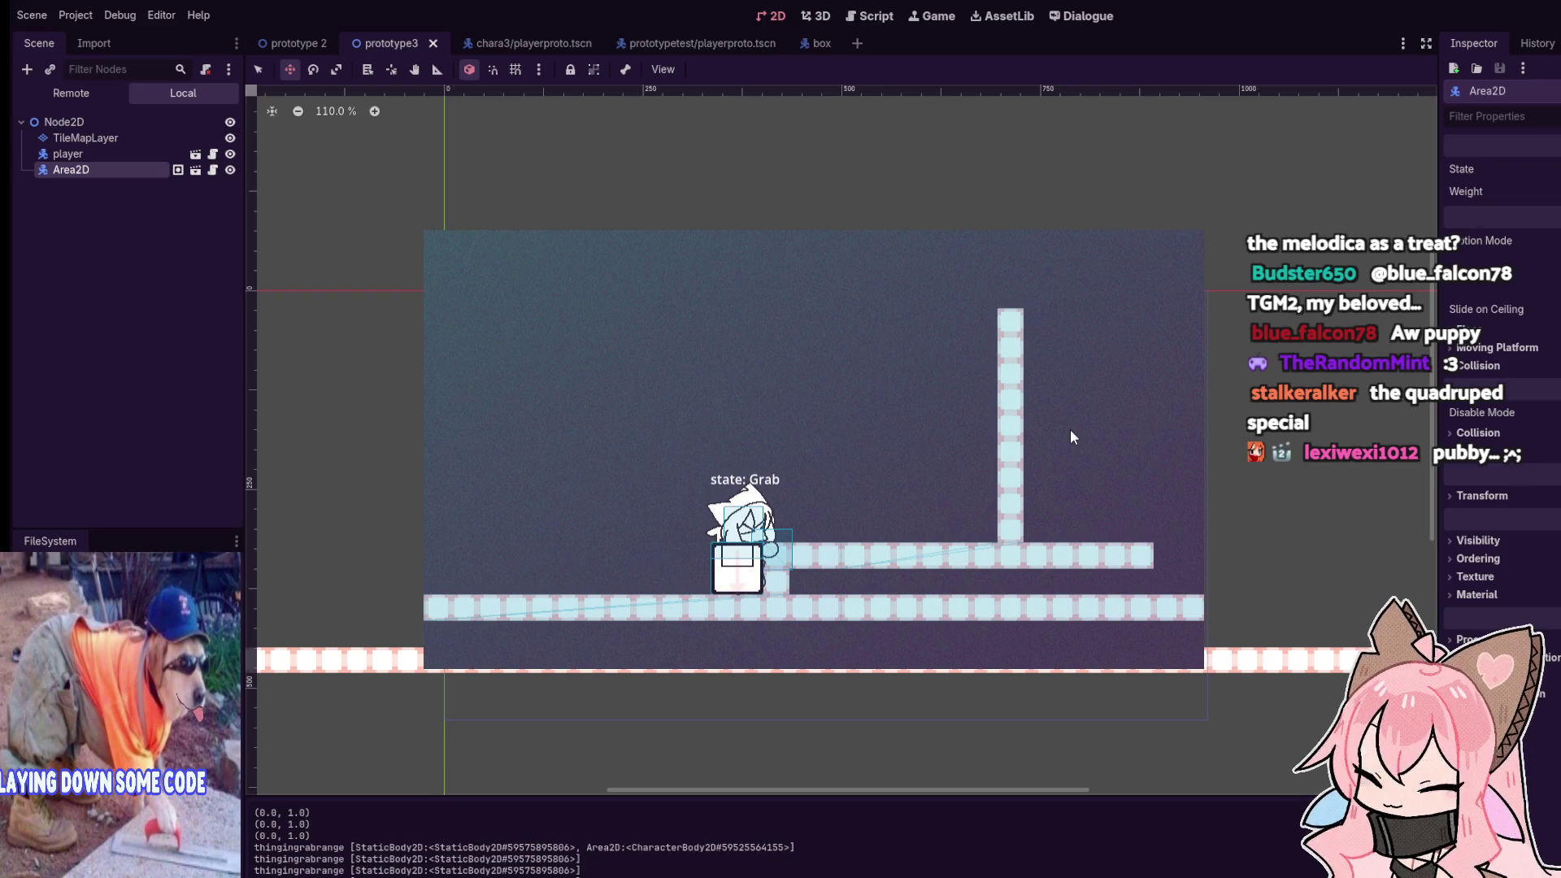
key("F8")
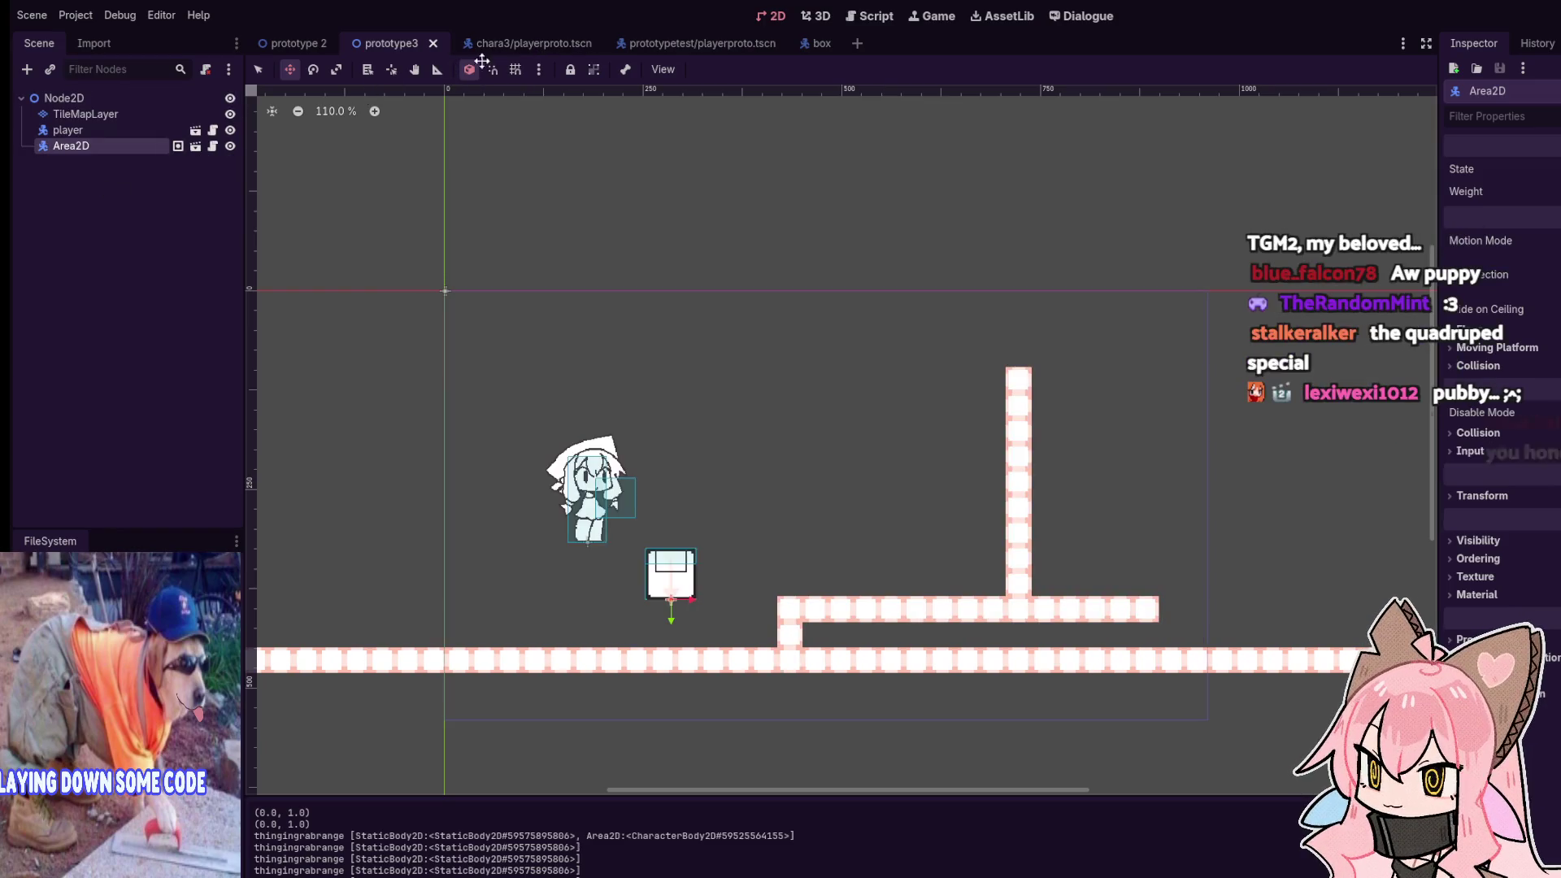
left_click(874, 15)
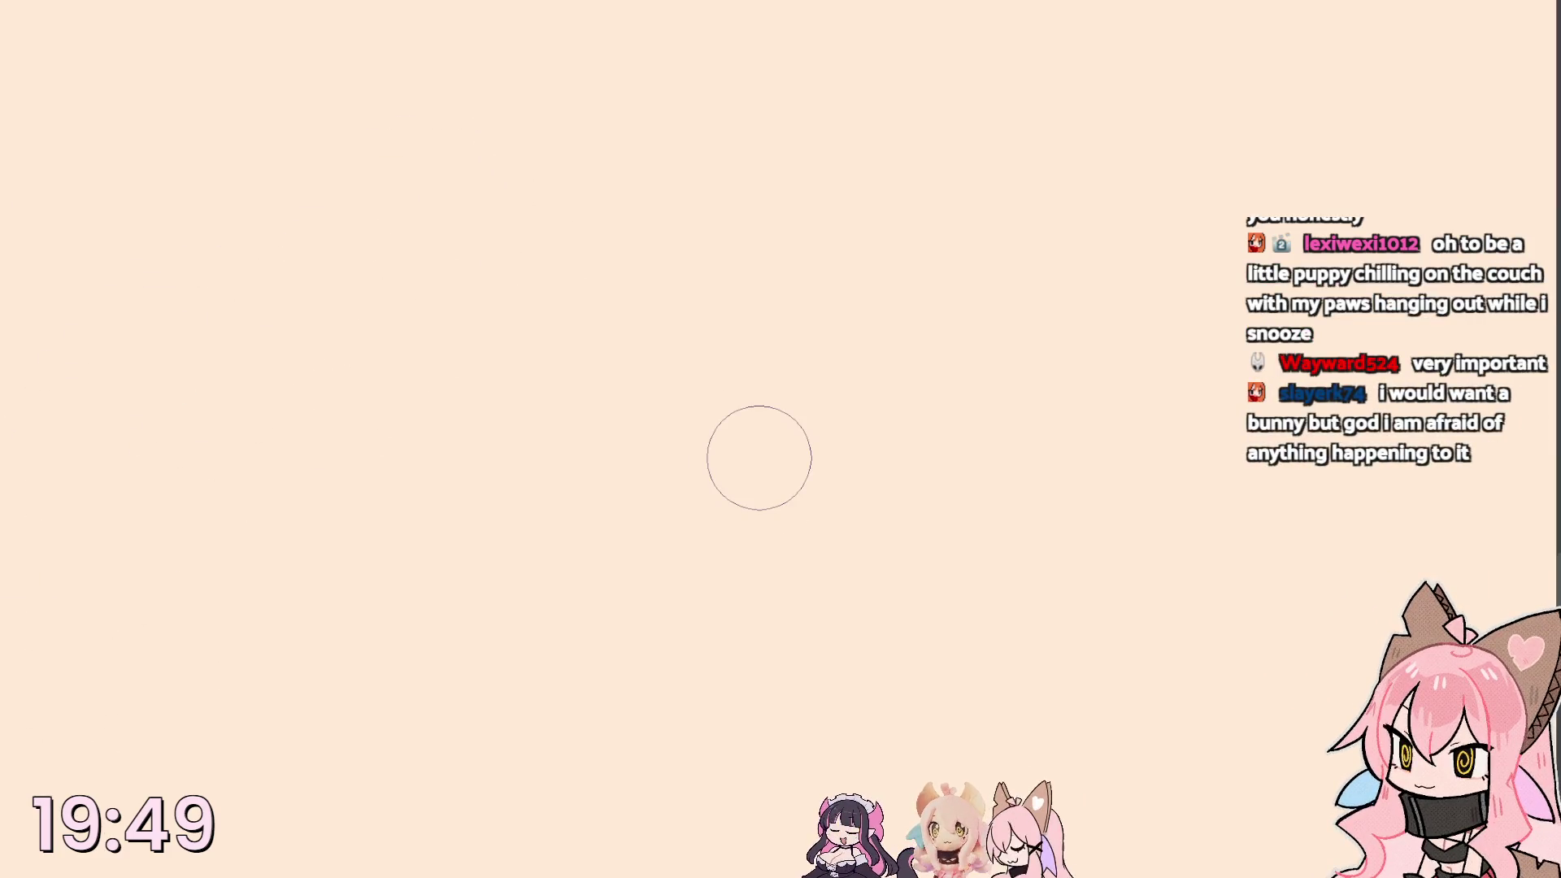
Step: Draw a rounded blob outline, then a long dog outline with a floppy ear and eye
mouse_move(448, 216)
left_mouse_down()
mouse_move(295, 304)
mouse_move(235, 406)
mouse_move(347, 564)
mouse_move(436, 655)
mouse_move(575, 550)
mouse_move(719, 507)
mouse_move(749, 236)
mouse_move(680, 146)
mouse_move(451, 214)
left_mouse_up()
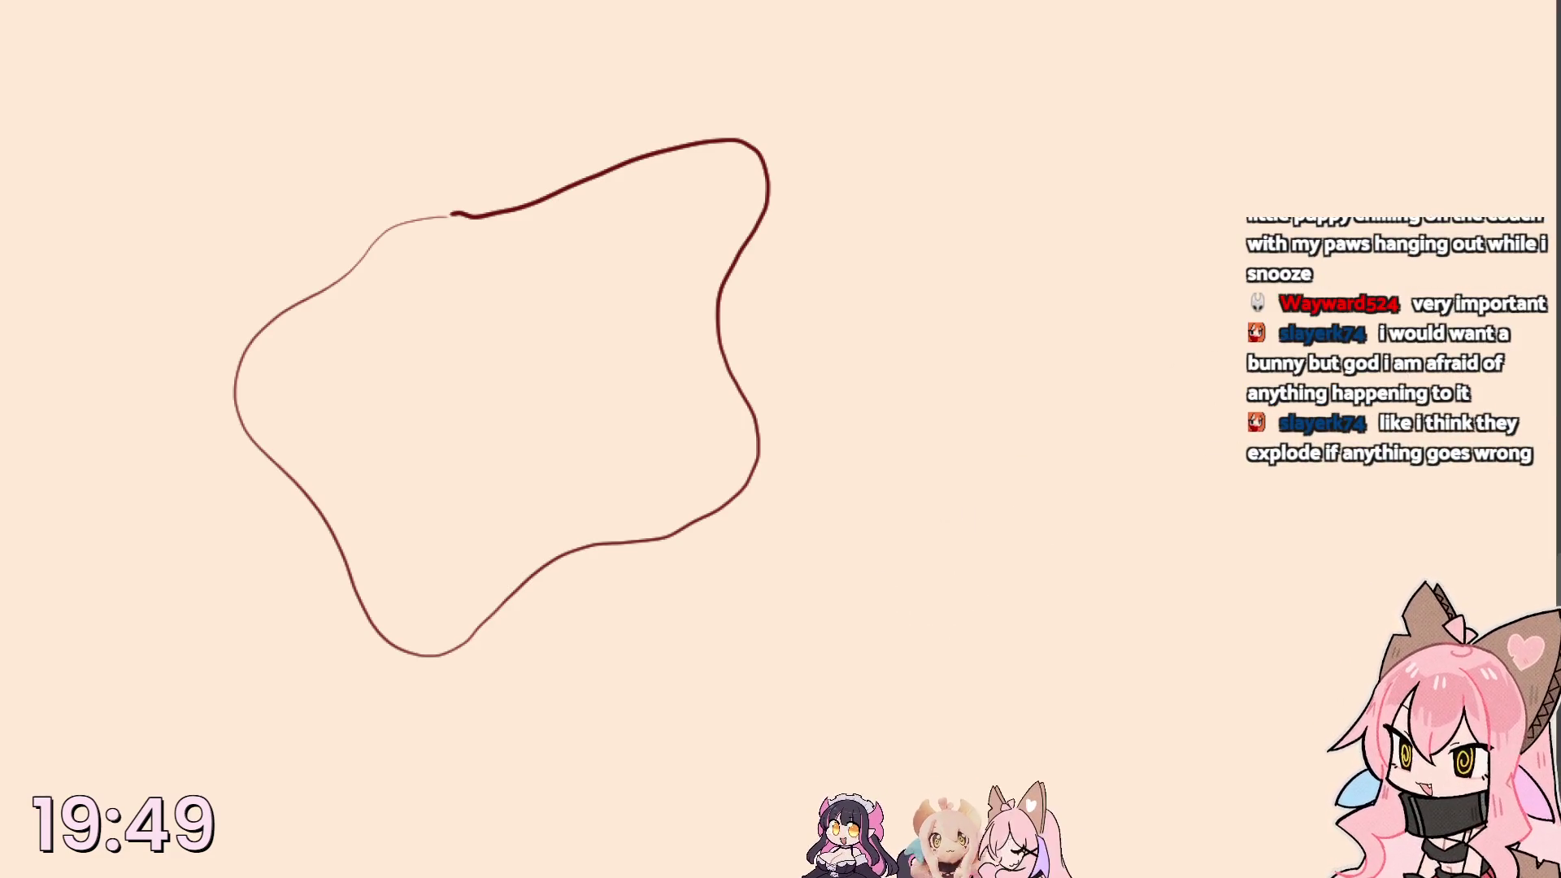
key("ctrl+minus")
key("ctrl+minus")
left_click_drag(961, 750, 758, 604)
left_click_drag(515, 561, 252, 563)
mouse_move(402, 399)
left_mouse_down()
mouse_move(334, 422)
mouse_move(285, 463)
mouse_move(297, 501)
mouse_move(391, 561)
mouse_move(432, 631)
mouse_move(495, 613)
mouse_move(501, 575)
mouse_move(548, 551)
mouse_move(596, 599)
mouse_move(642, 613)
mouse_move(718, 480)
mouse_move(781, 450)
mouse_move(837, 373)
mouse_move(822, 338)
mouse_move(707, 387)
mouse_move(683, 350)
mouse_move(665, 393)
mouse_move(474, 425)
mouse_move(457, 402)
mouse_move(406, 399)
mouse_move(424, 507)
mouse_move(444, 427)
left_mouse_up()
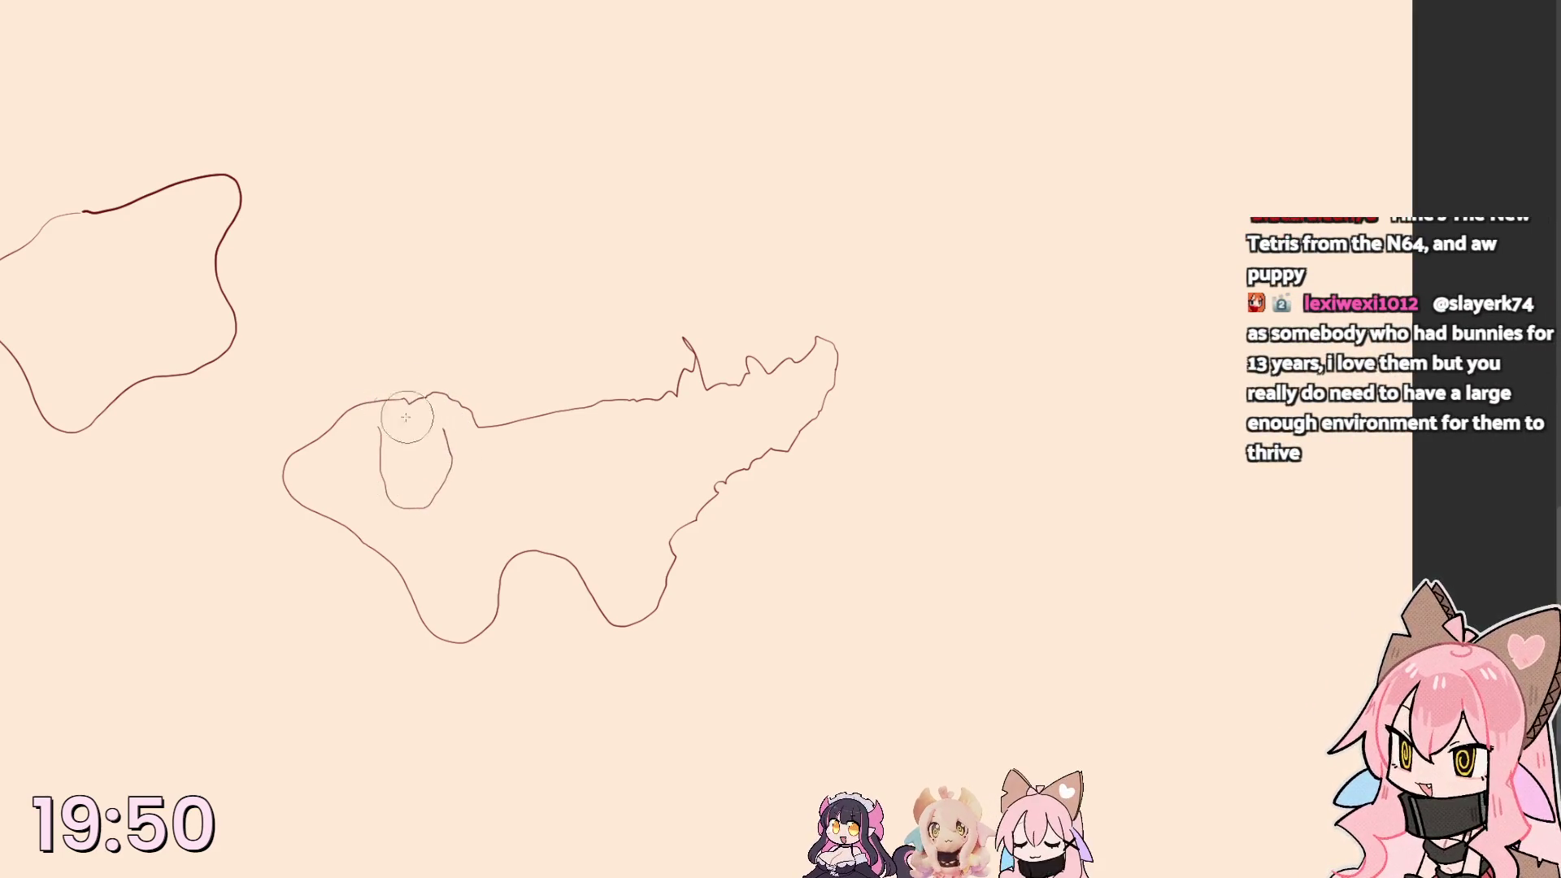
left_click_drag(346, 439, 346, 442)
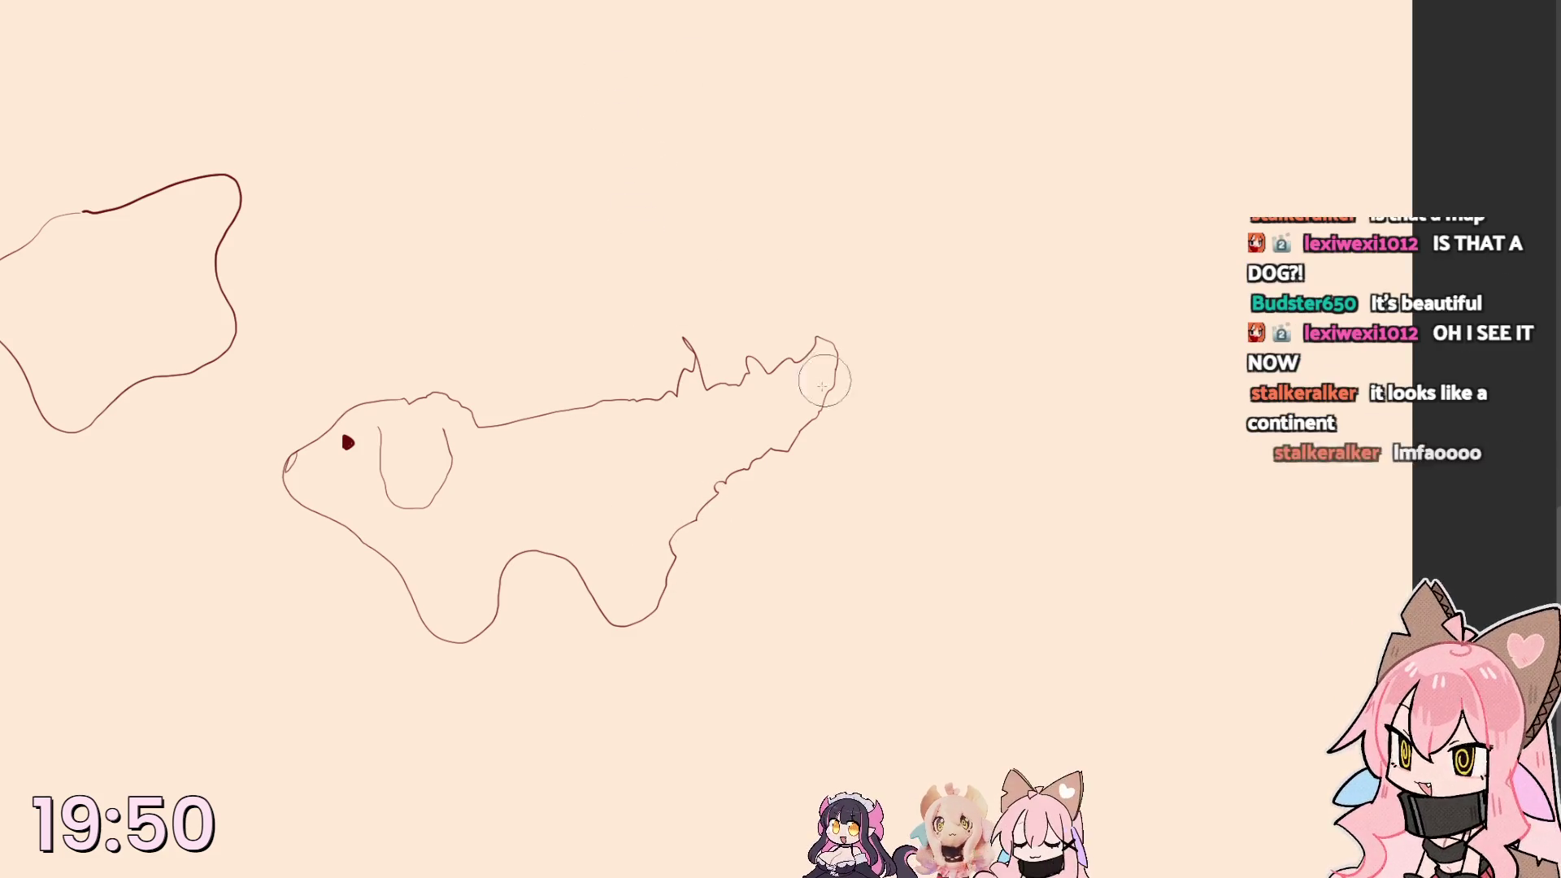
Step: Add a tongue and a tall shape atop the long dog's head
left_click_drag(286, 513, 301, 506)
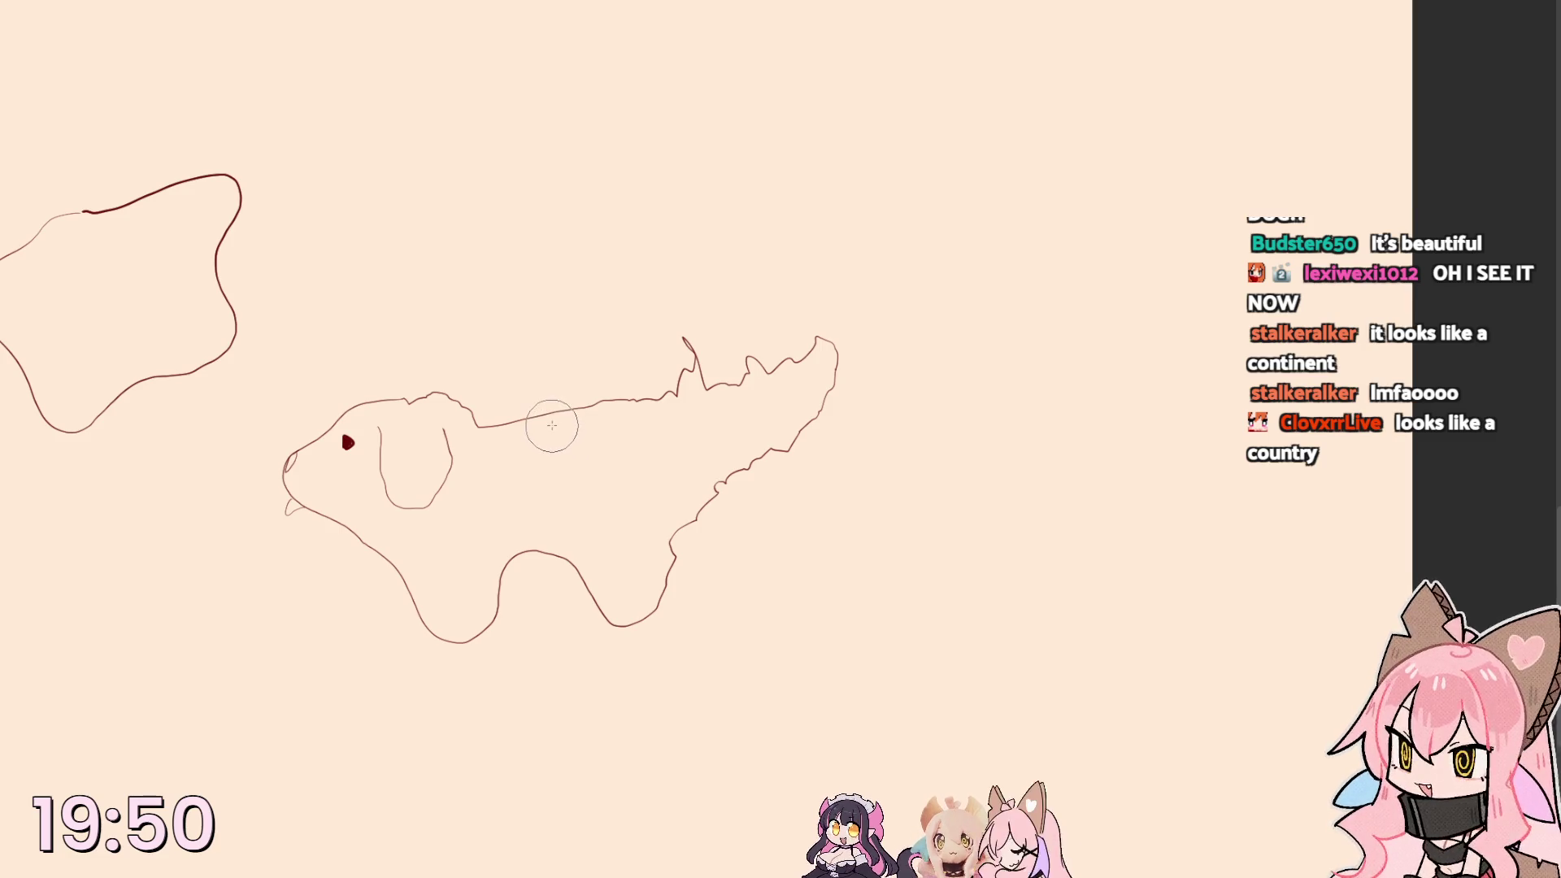
left_click_drag(343, 421, 349, 424)
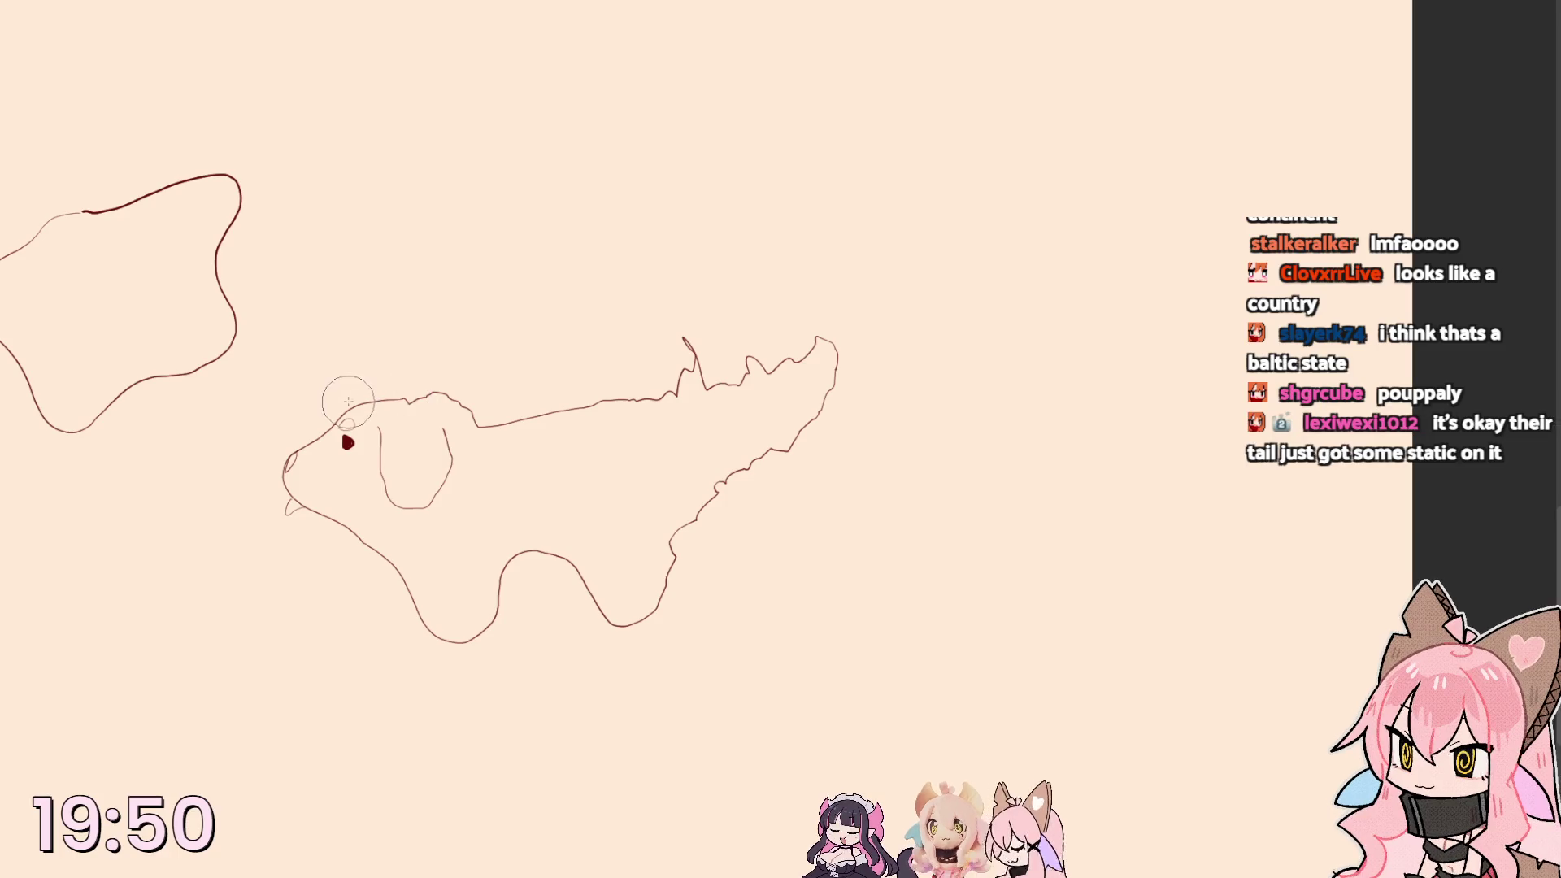
left_click_drag(349, 404, 348, 279)
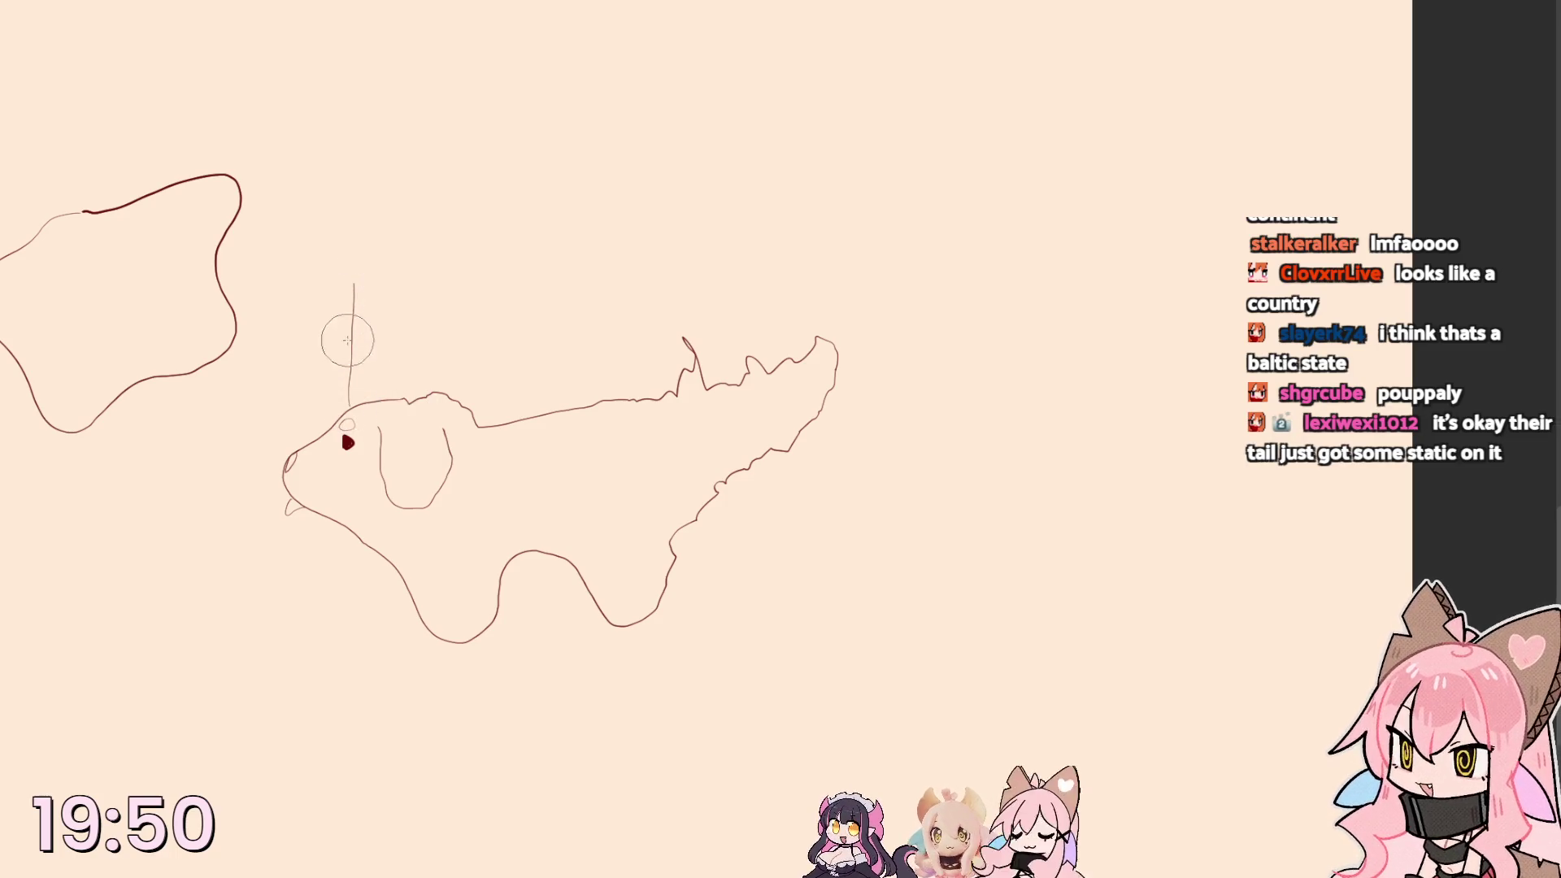
key("ctrl+z")
mouse_move(344, 403)
left_mouse_down()
mouse_move(335, 285)
mouse_move(418, 366)
mouse_move(413, 391)
mouse_move(343, 401)
left_mouse_up()
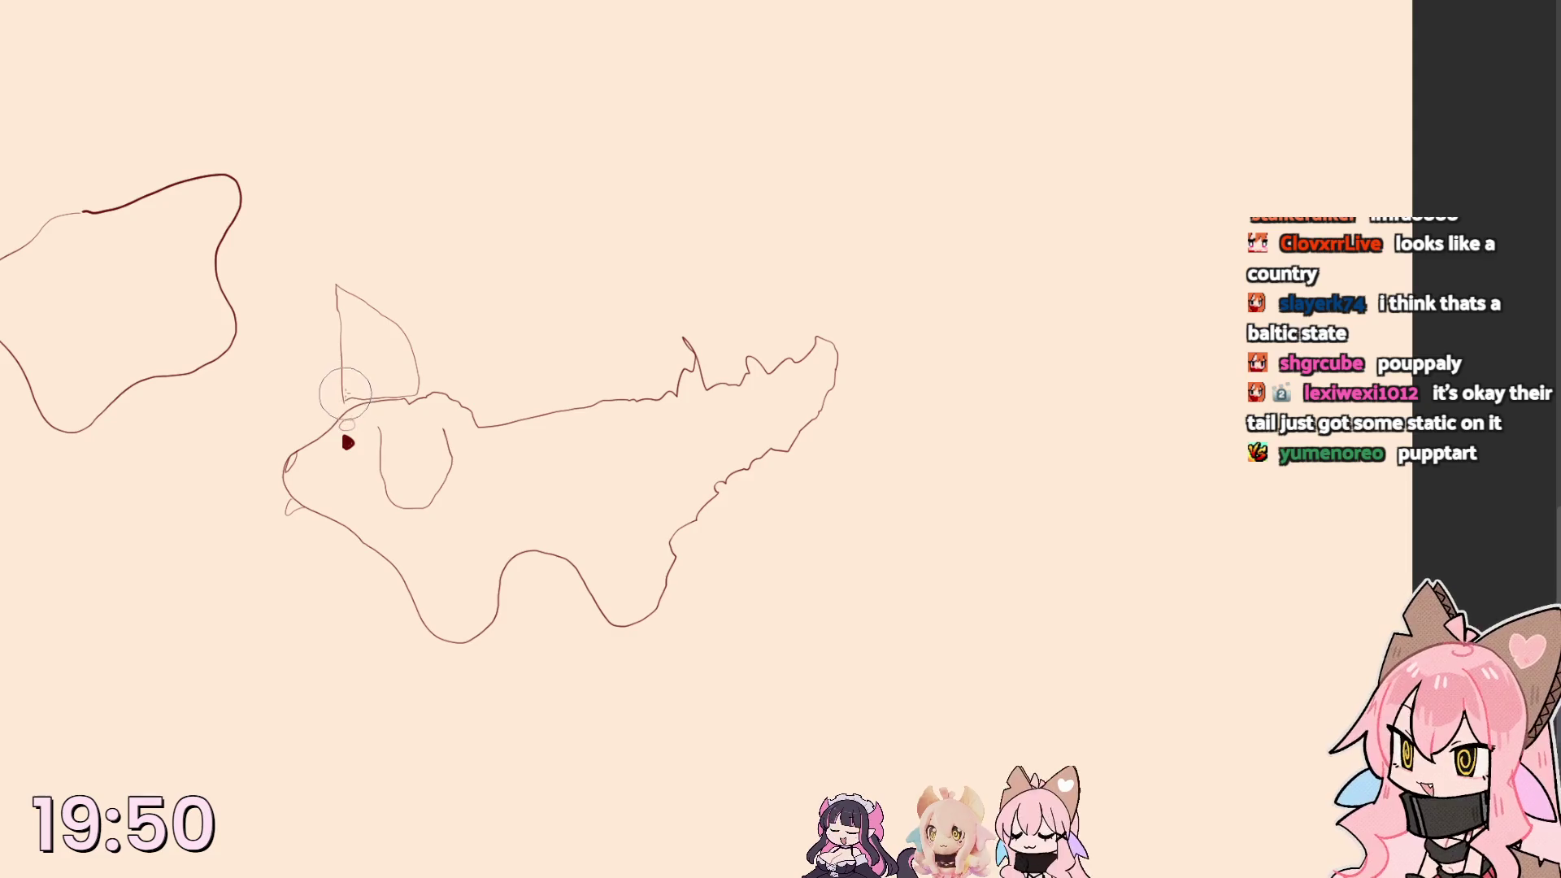
mouse_move(340, 322)
left_mouse_down()
mouse_move(366, 345)
mouse_move(352, 391)
left_mouse_up()
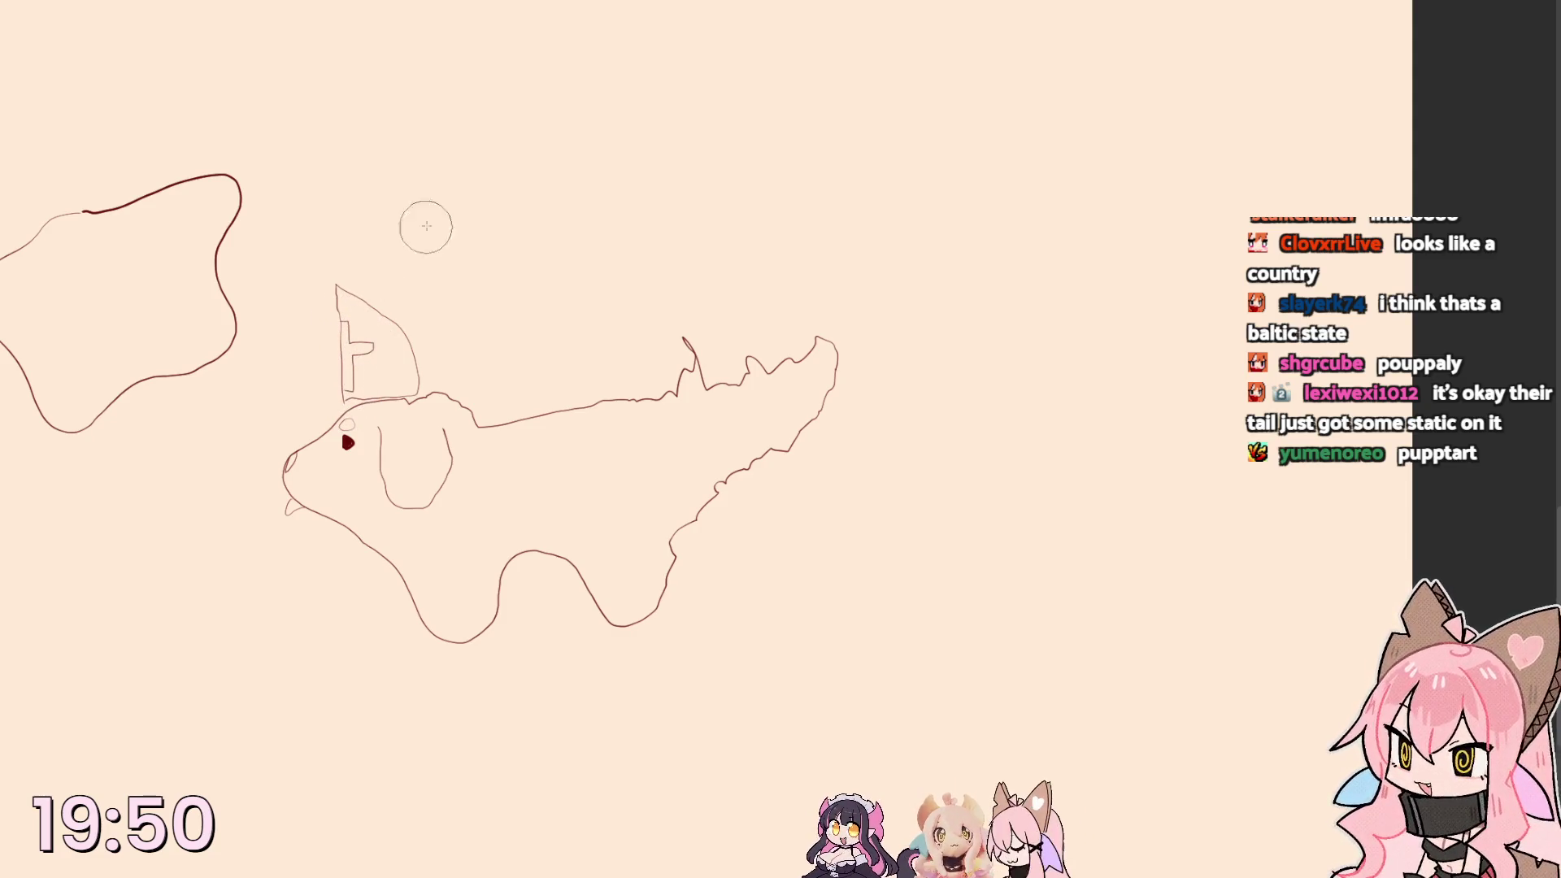
Step: Give the left blob an eye, ear, snout, mouth and two legs
mouse_move(432, 325)
left_mouse_down()
mouse_move(356, 485)
mouse_move(349, 446)
mouse_move(442, 279)
mouse_move(624, 395)
left_mouse_up()
mouse_move(213, 334)
left_mouse_down()
mouse_move(252, 382)
mouse_move(272, 338)
left_mouse_up()
mouse_move(167, 348)
left_mouse_down()
mouse_move(148, 403)
mouse_move(183, 427)
left_mouse_up()
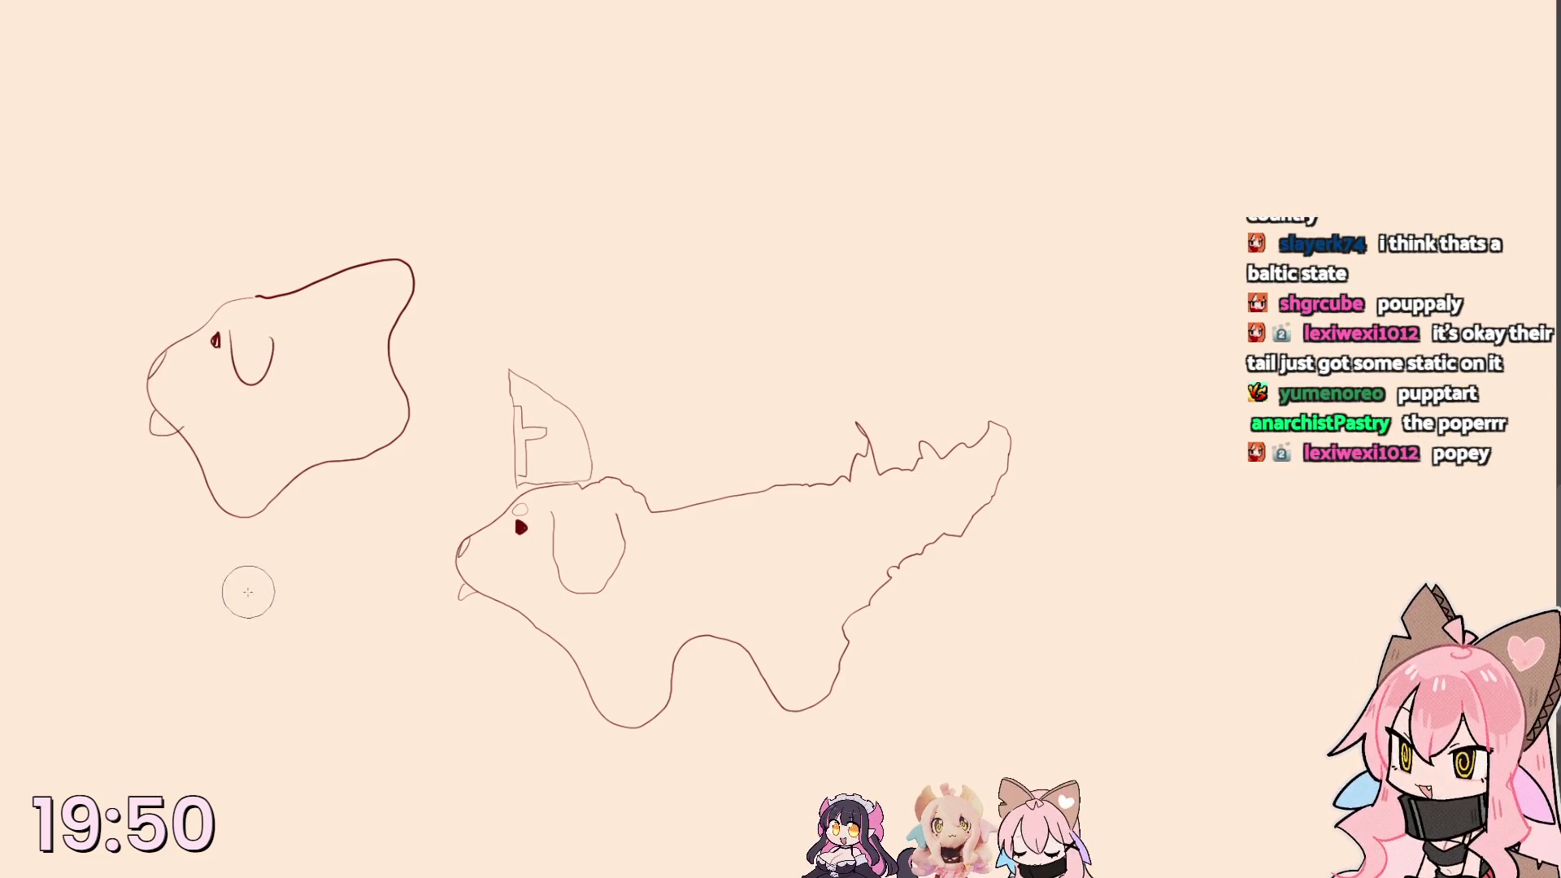
left_click_drag(248, 585, 251, 542)
mouse_move(370, 540)
left_mouse_down()
mouse_move(366, 484)
mouse_move(382, 480)
left_mouse_up()
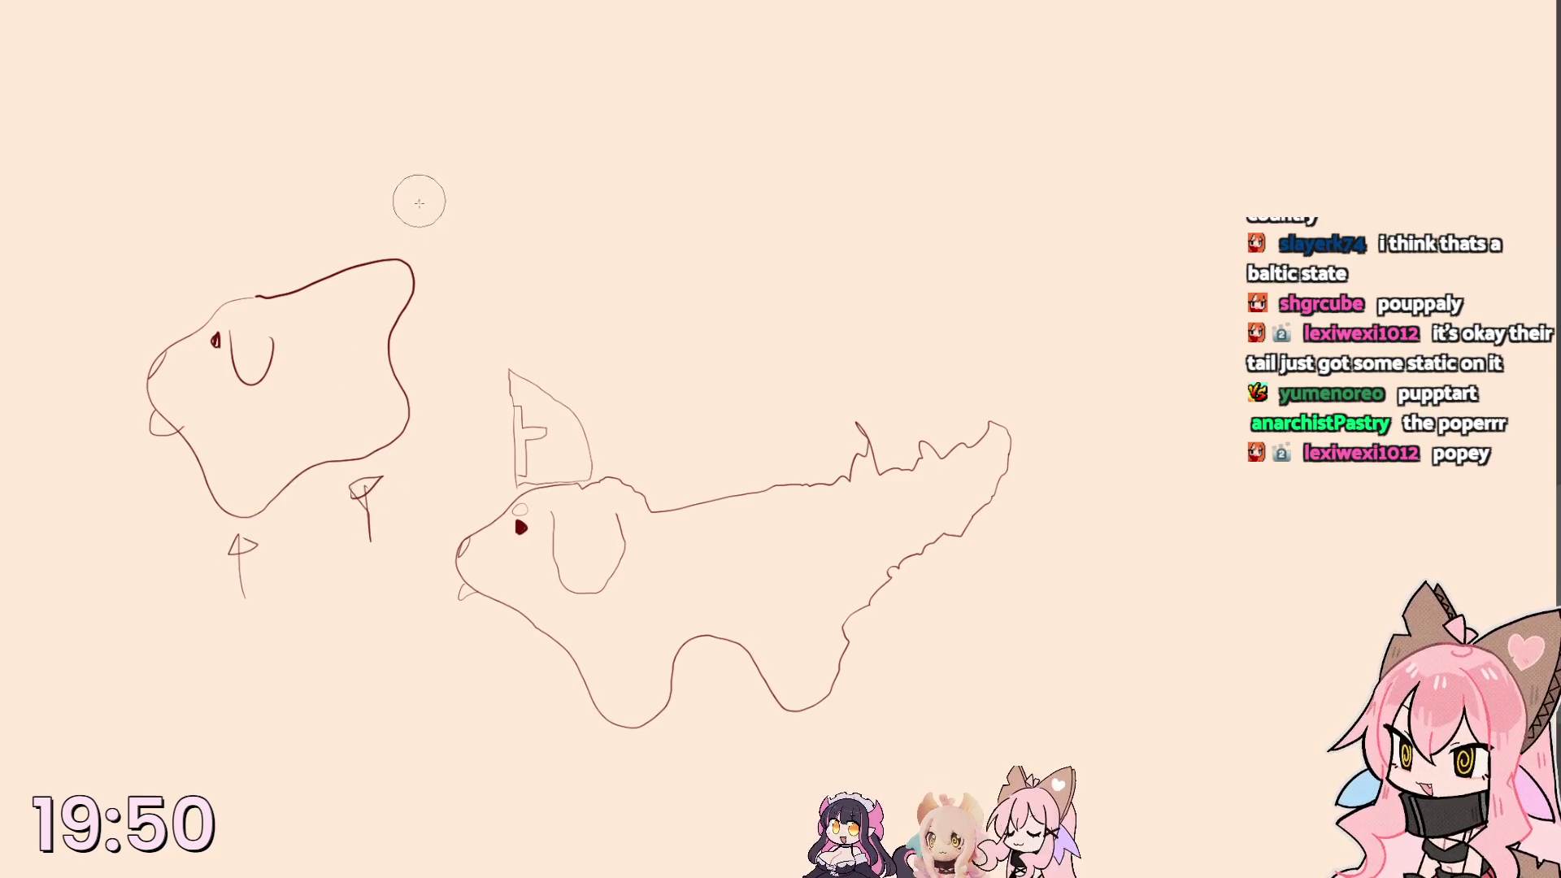
Step: Give the long dog a front leg and a back leg
left_click_drag(696, 671, 511, 593)
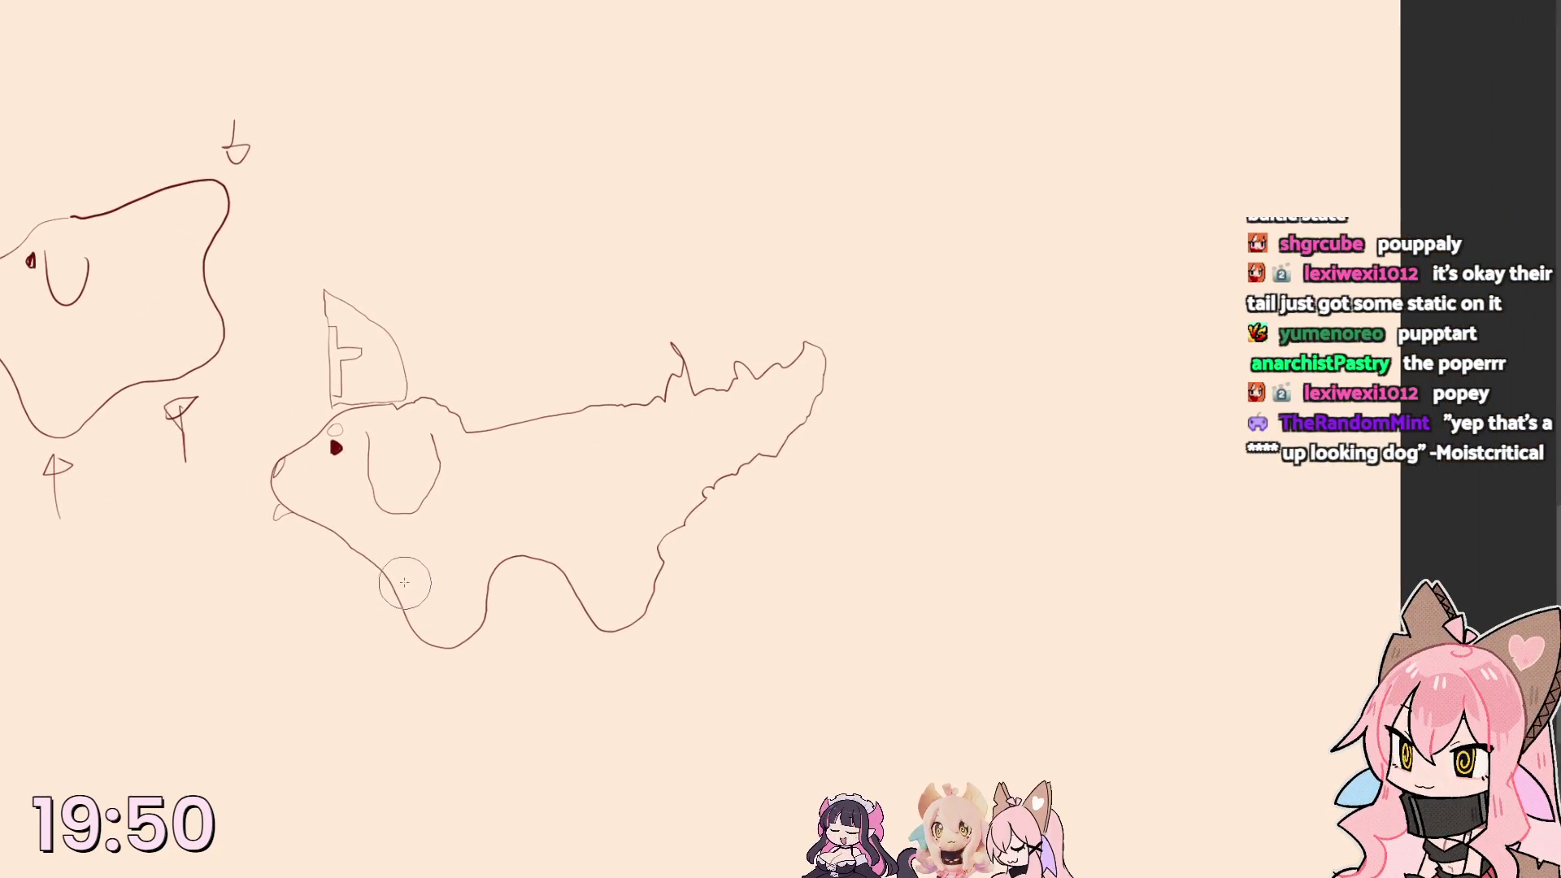
mouse_move(376, 569)
left_mouse_down()
mouse_move(388, 630)
mouse_move(410, 640)
left_mouse_up()
left_click_drag(520, 558, 587, 622)
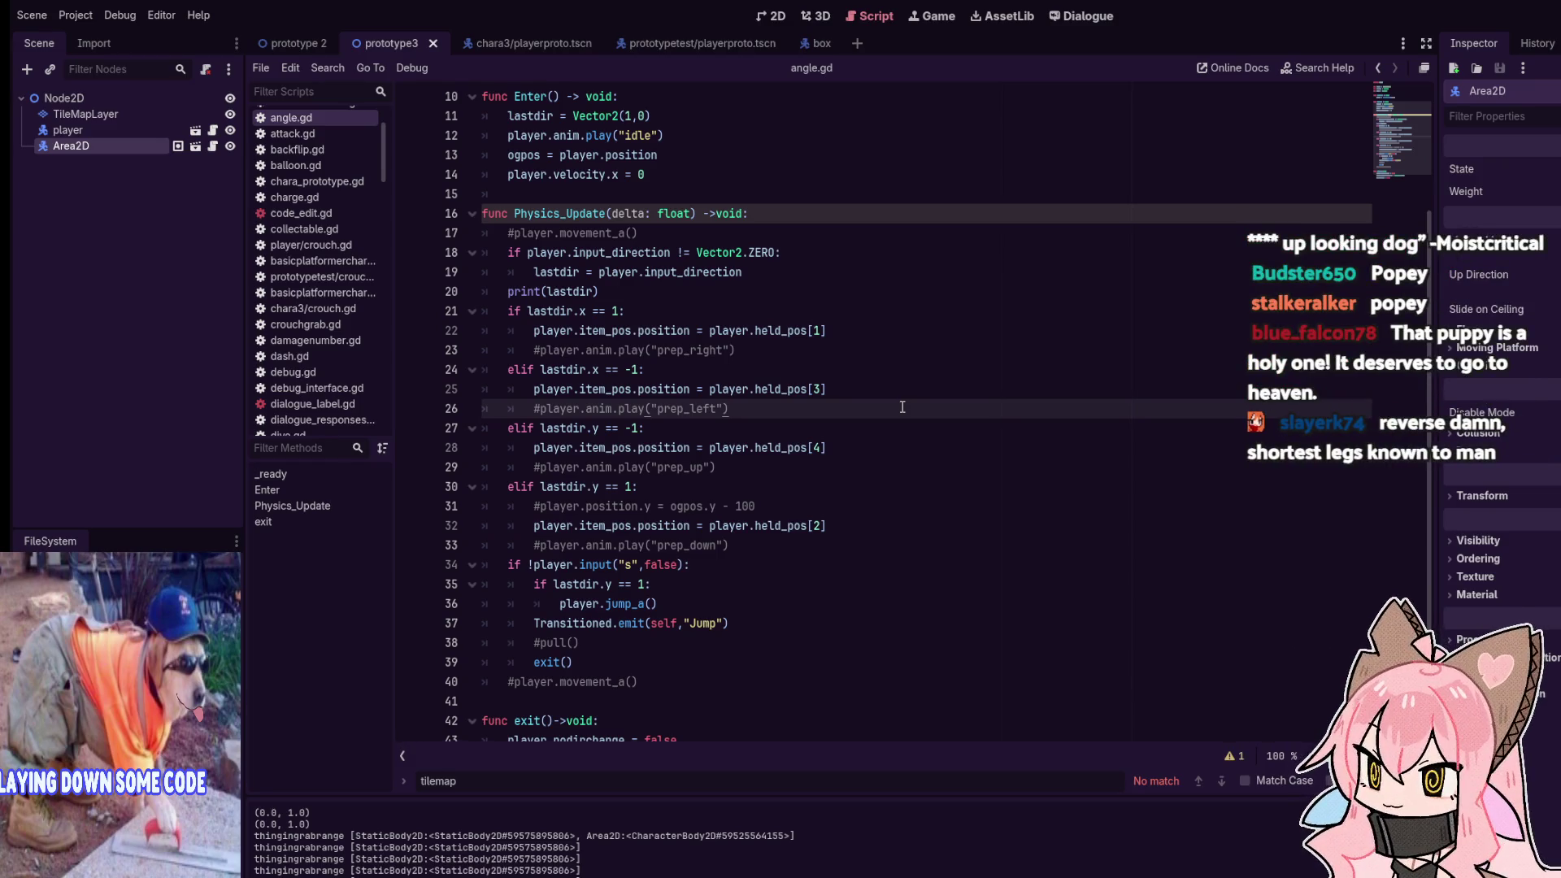
Step: Add player.throw() on a new line after player.jump_a(), then save and launch the game
scroll(901, 407, "down", 1)
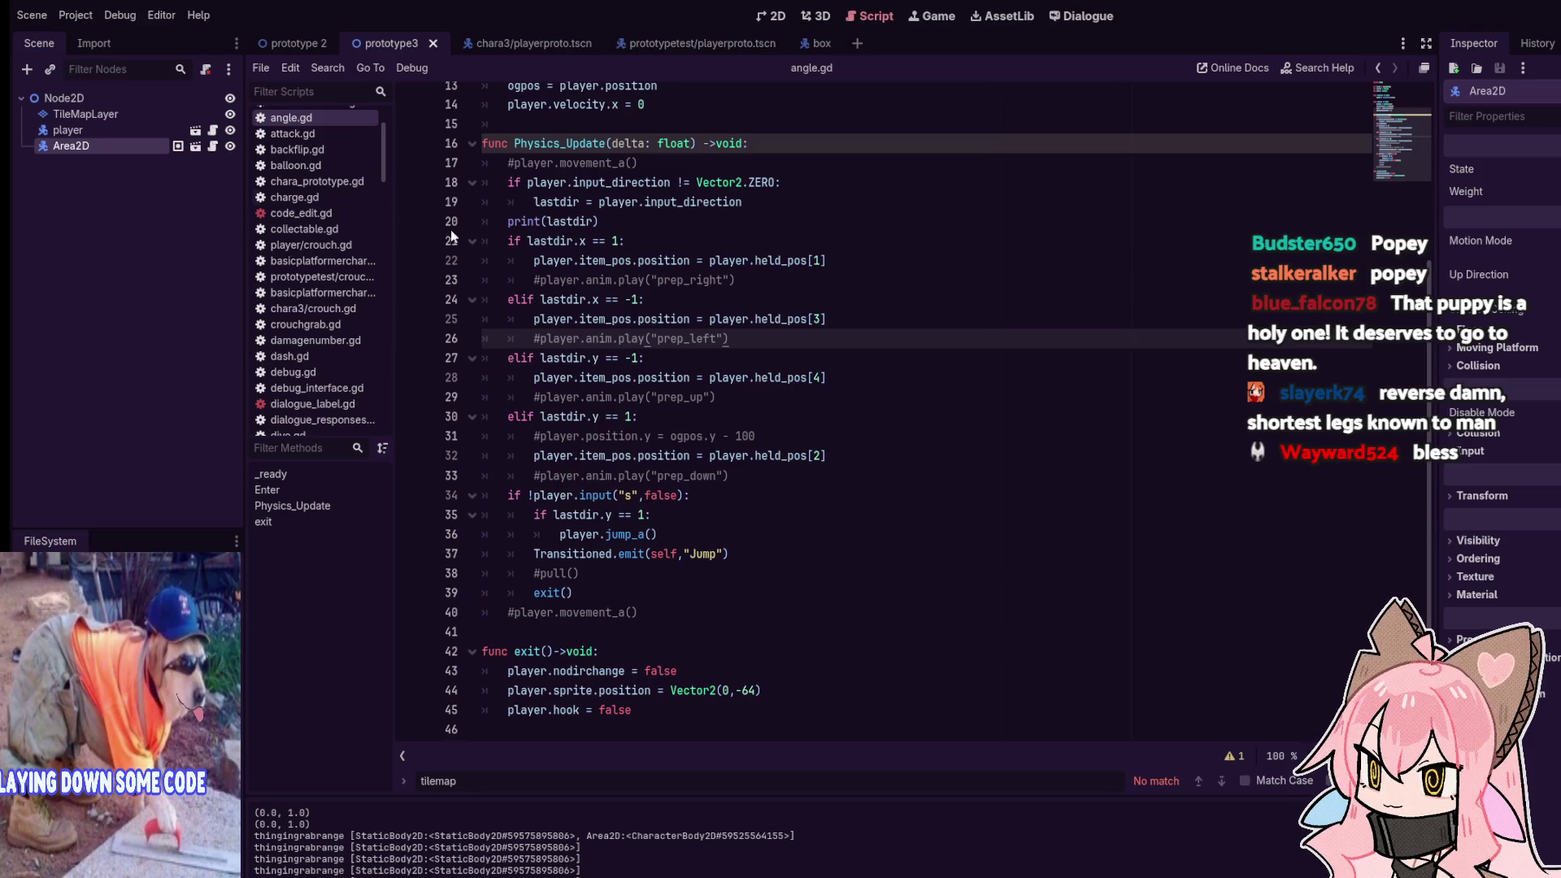
left_click(707, 534)
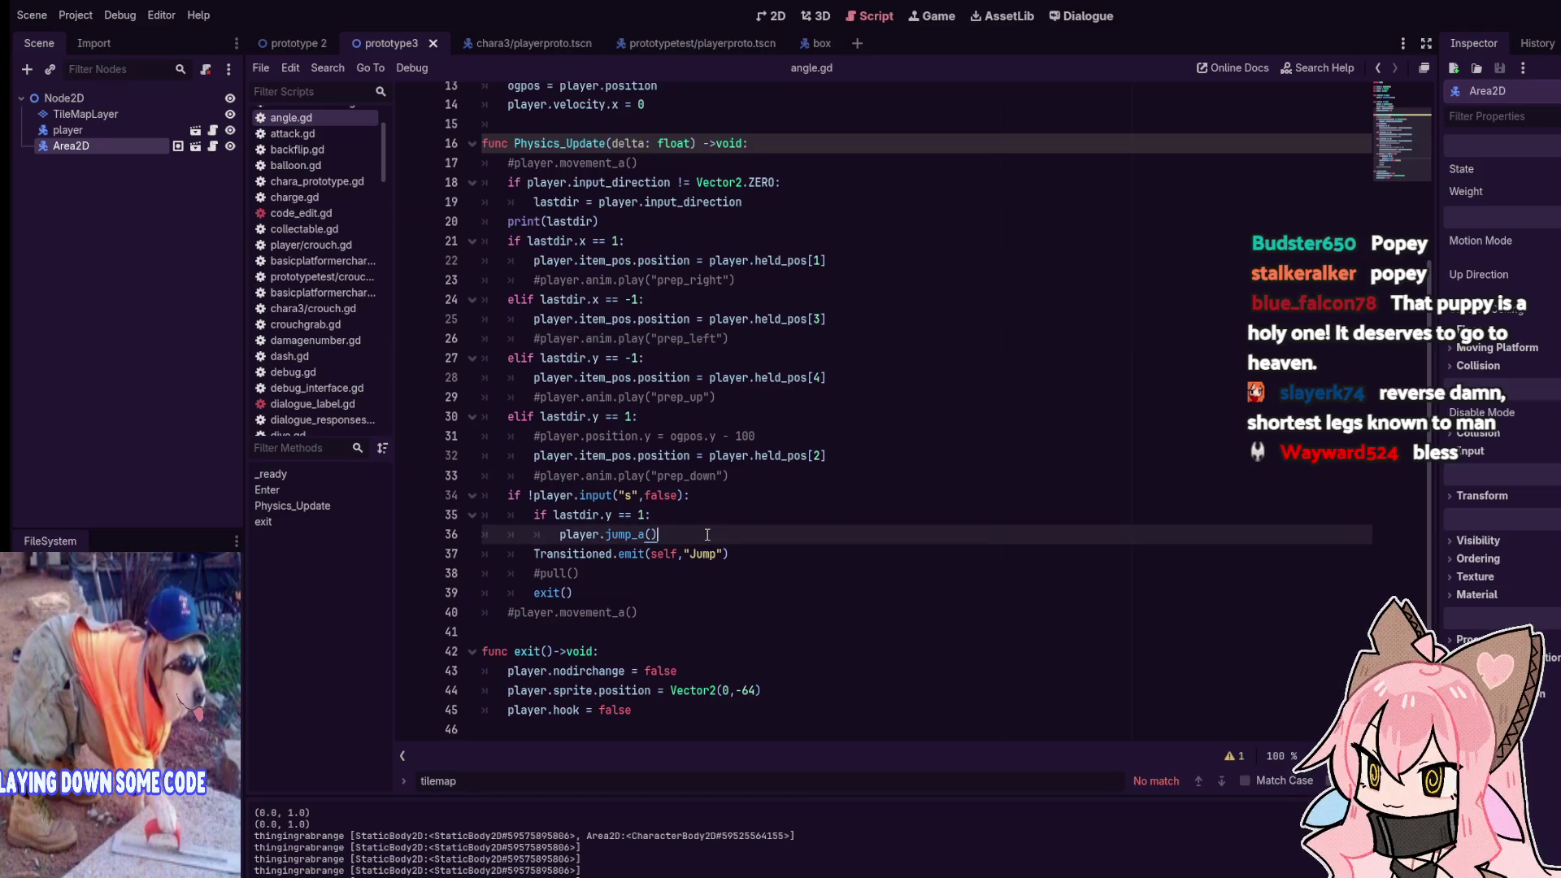
key("Return")
type("player.throw()")
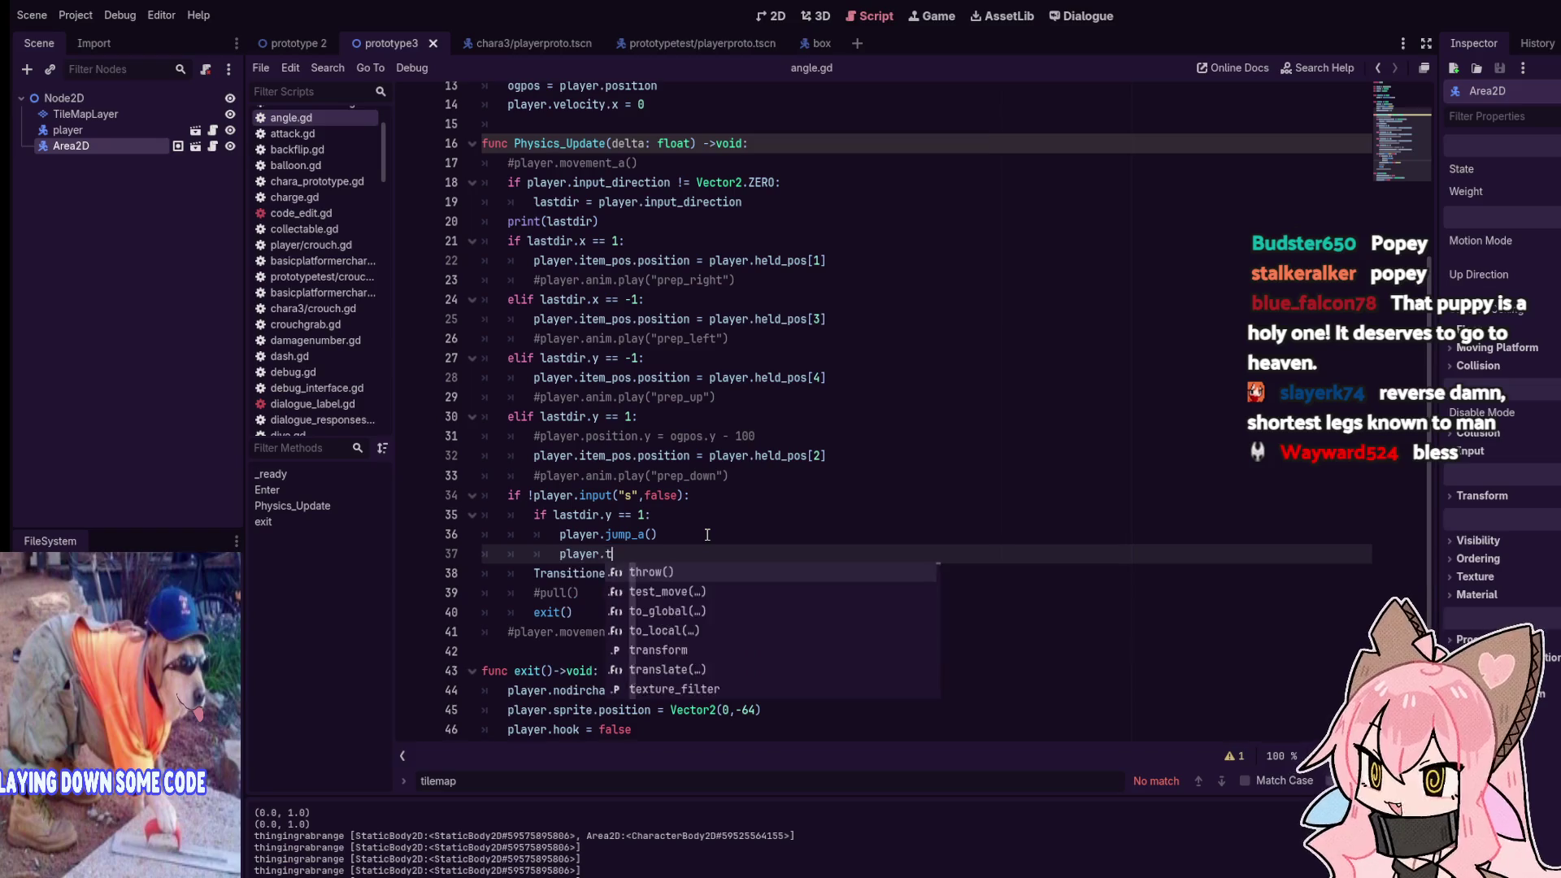
key("ctrl+s")
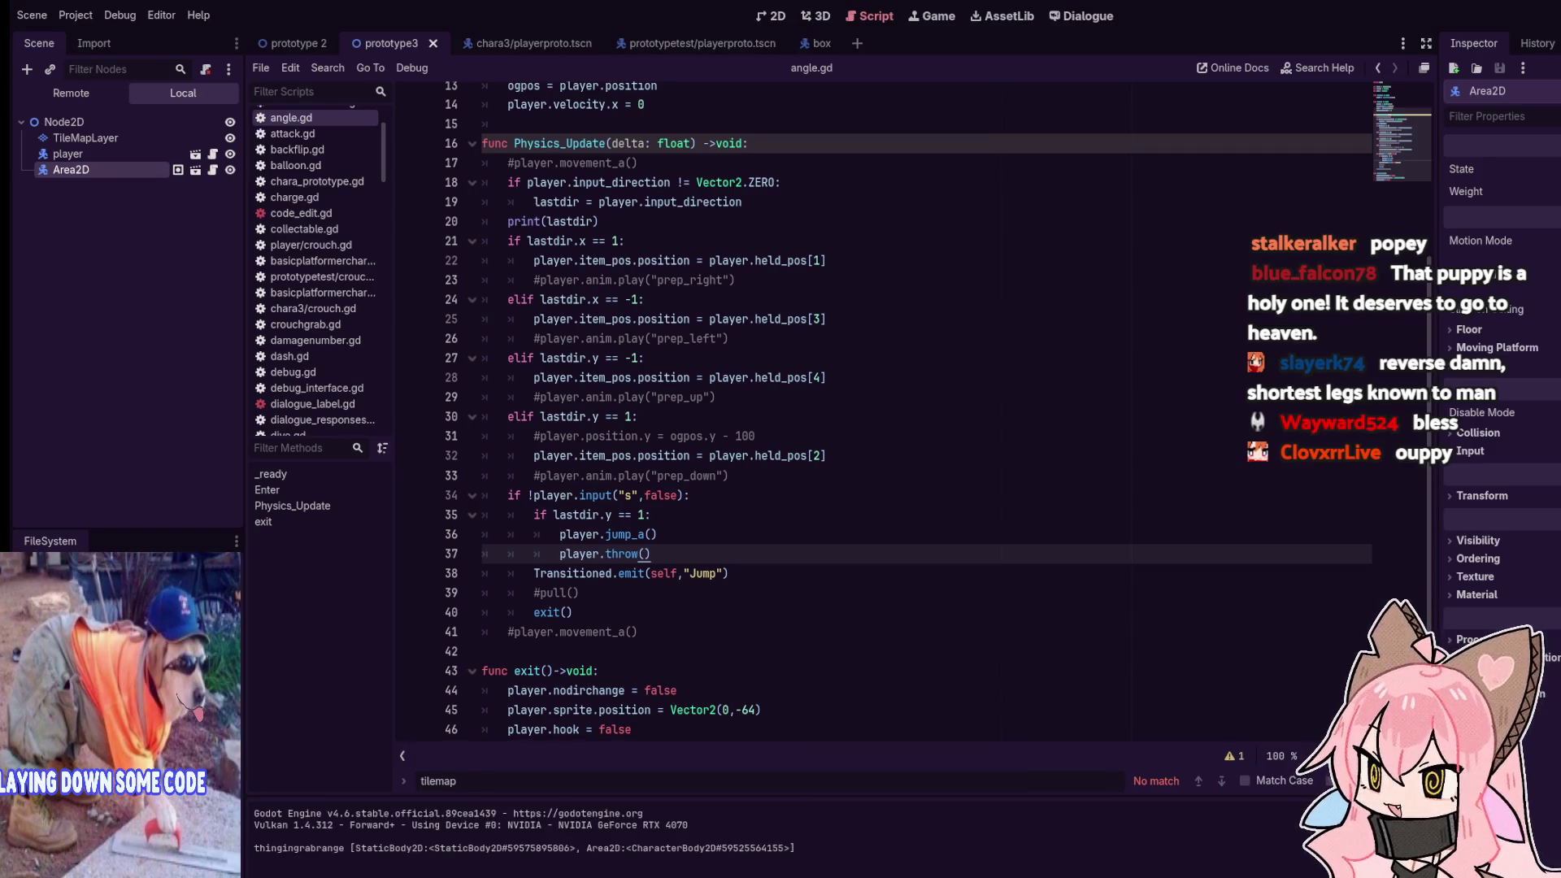
Step: Playtest walking left and right, crouching beside the box and picking it up
key("Left")
key("Right")
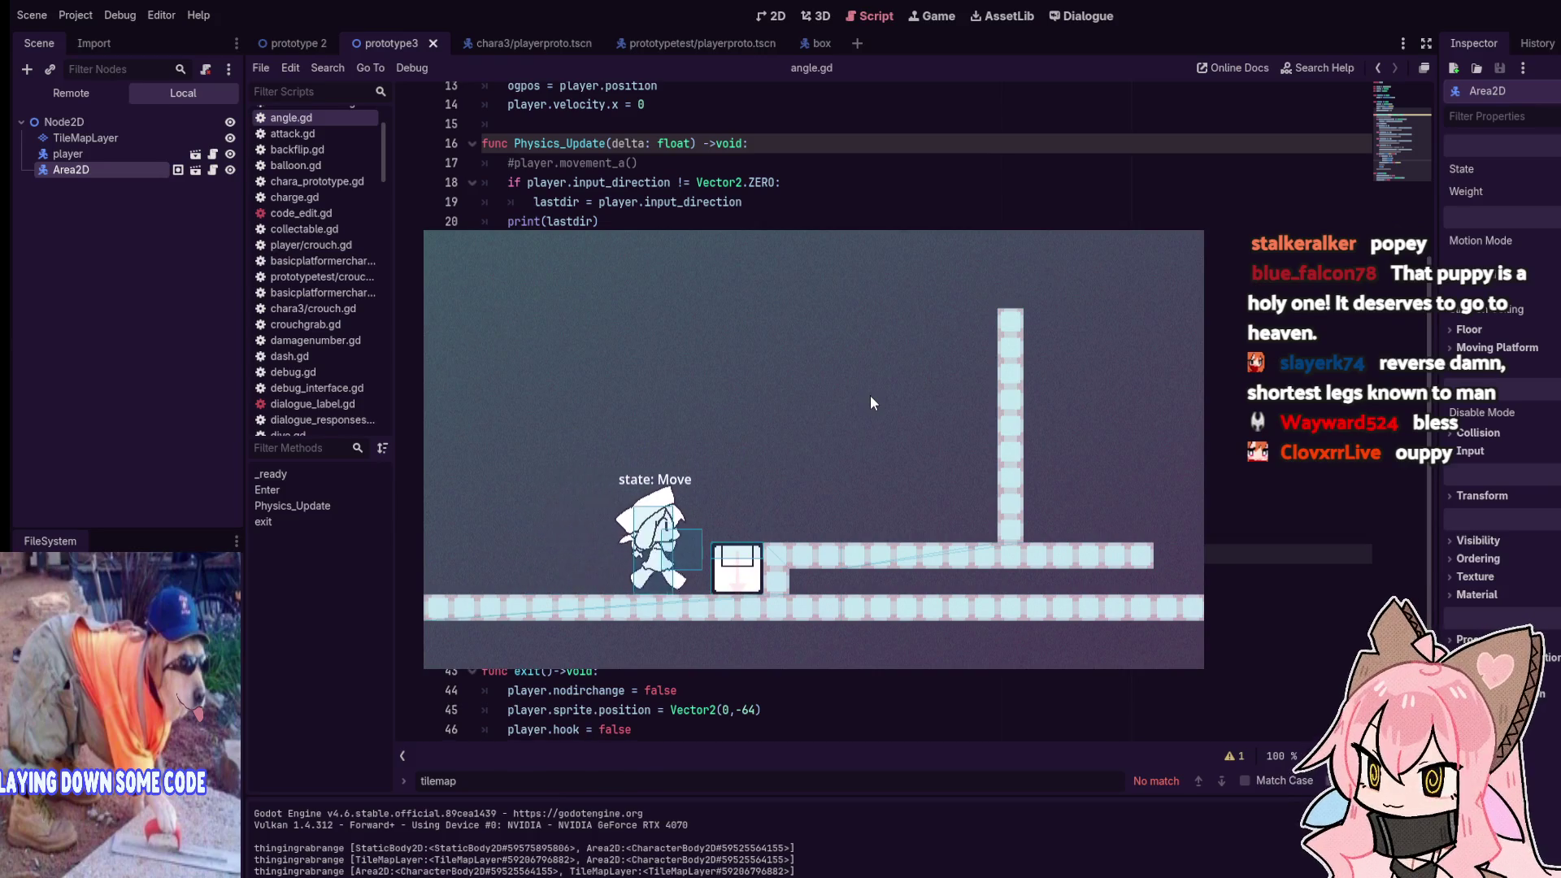
key("Down")
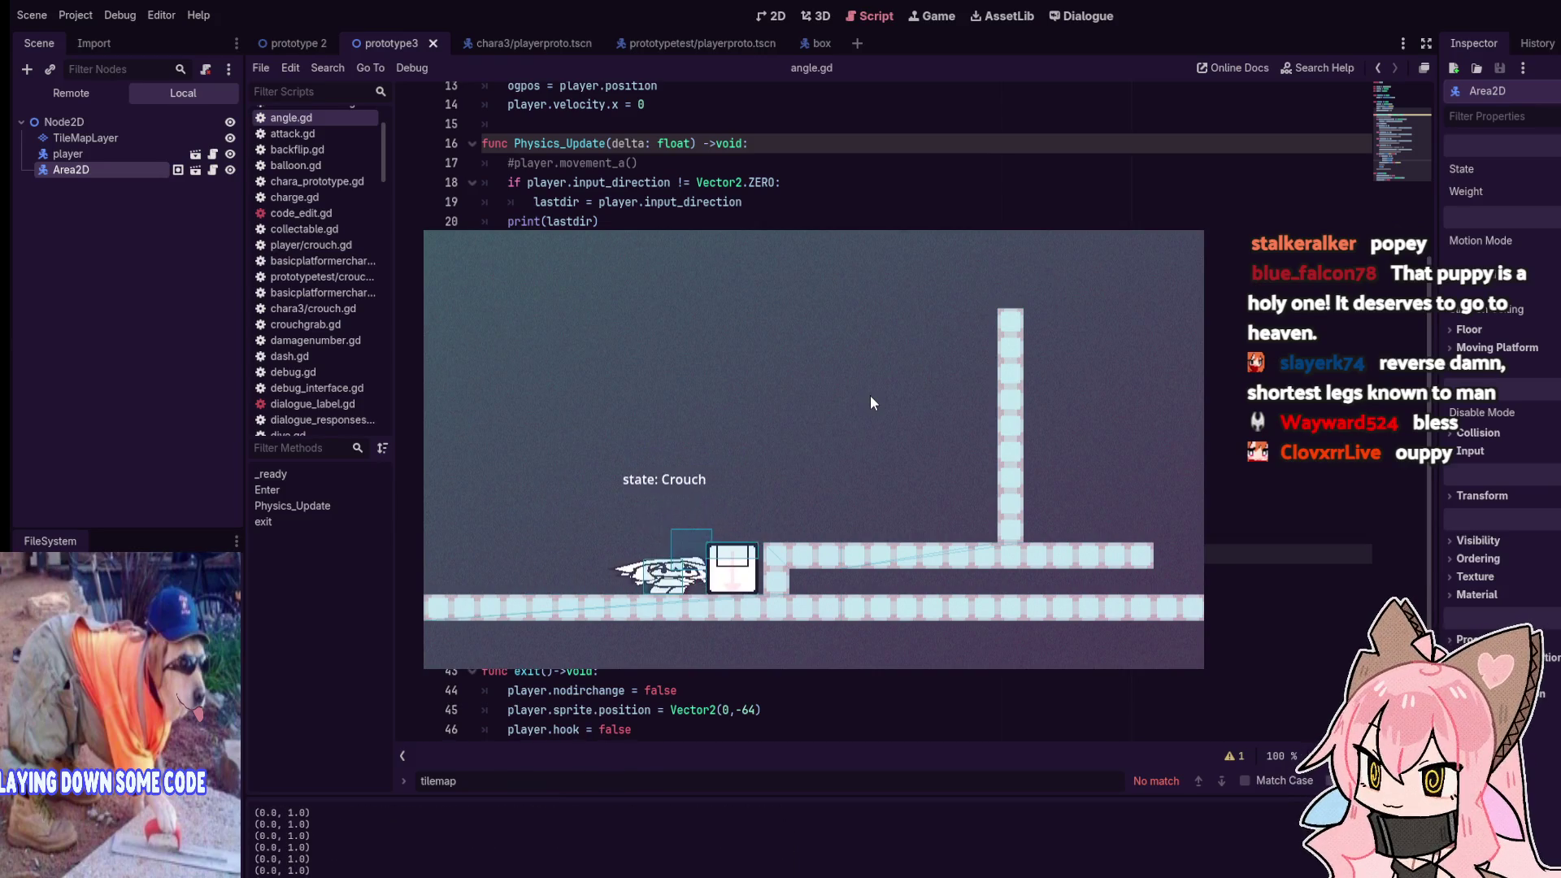
key("x")
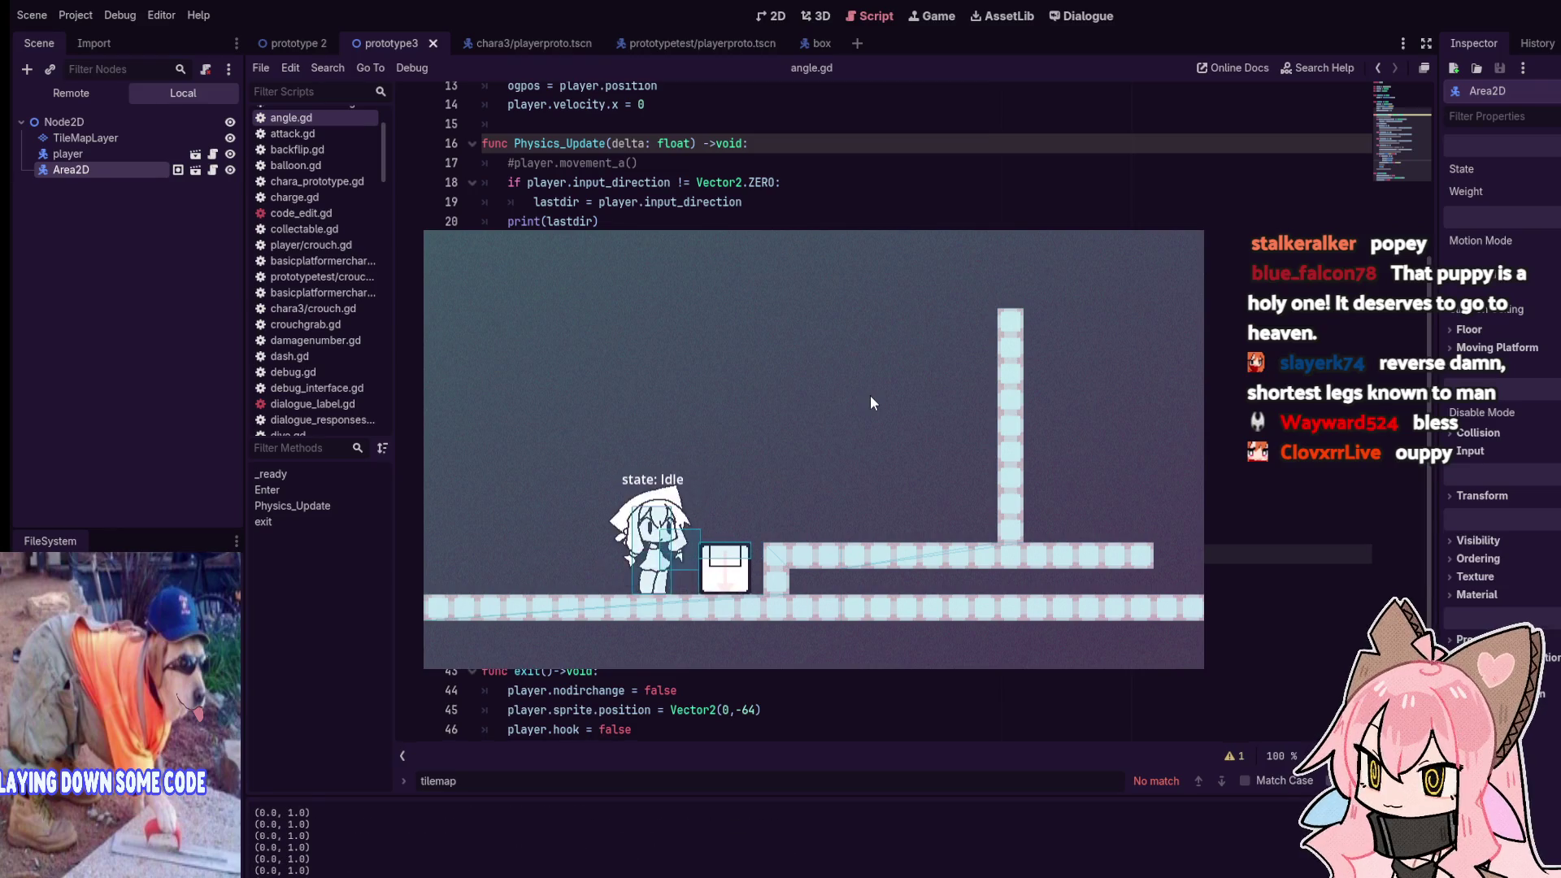
key("Right")
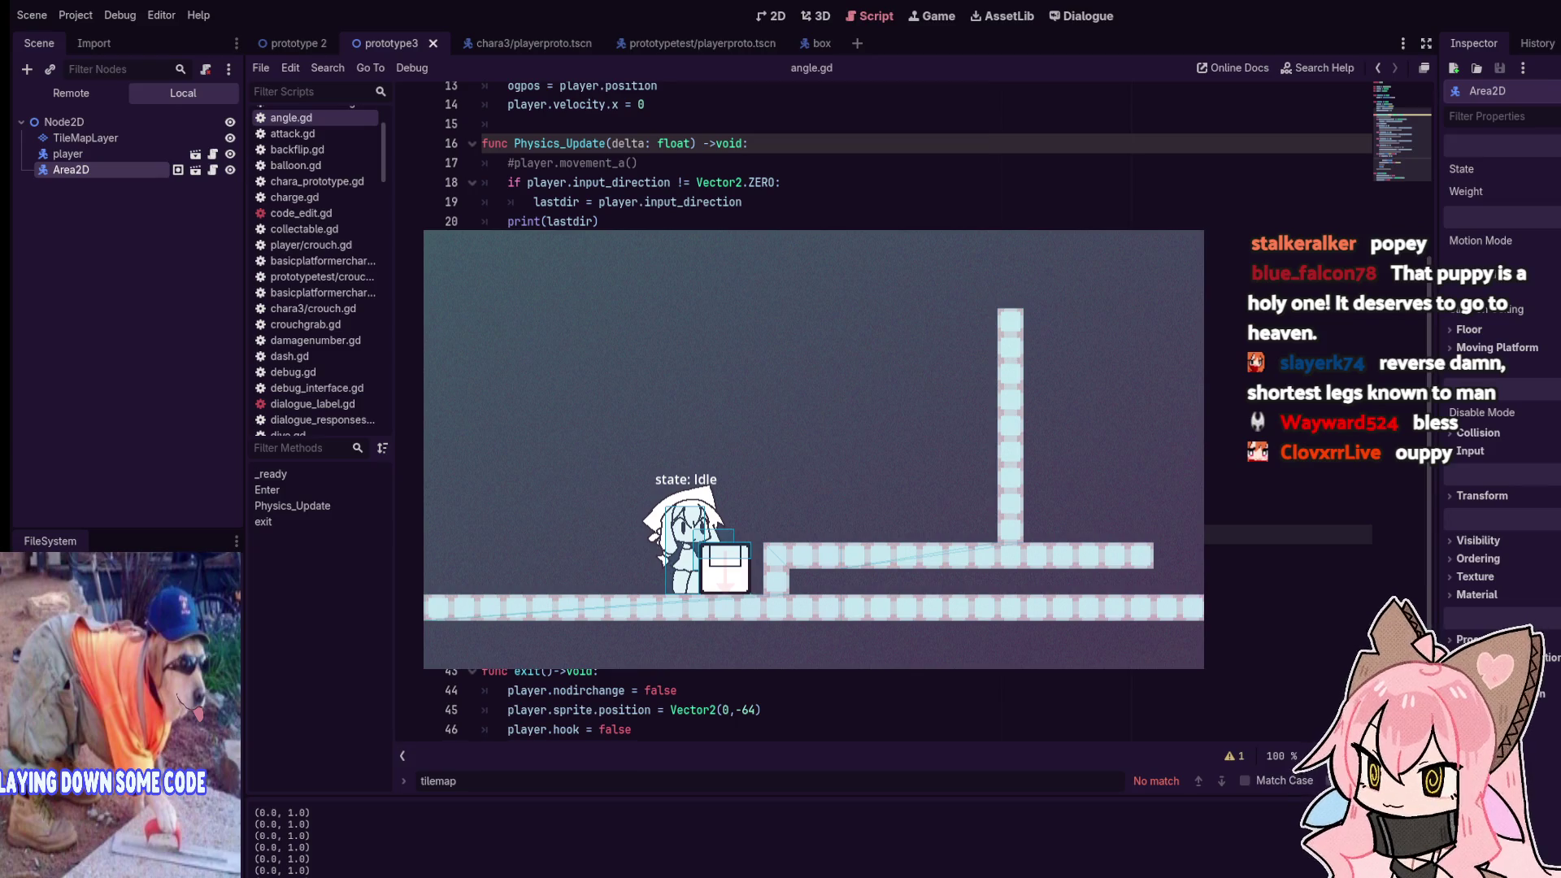
Step: Make a small edit to angle.gd, relaunch, then grab, aim down and jump with the box
key("Return")
key("F5")
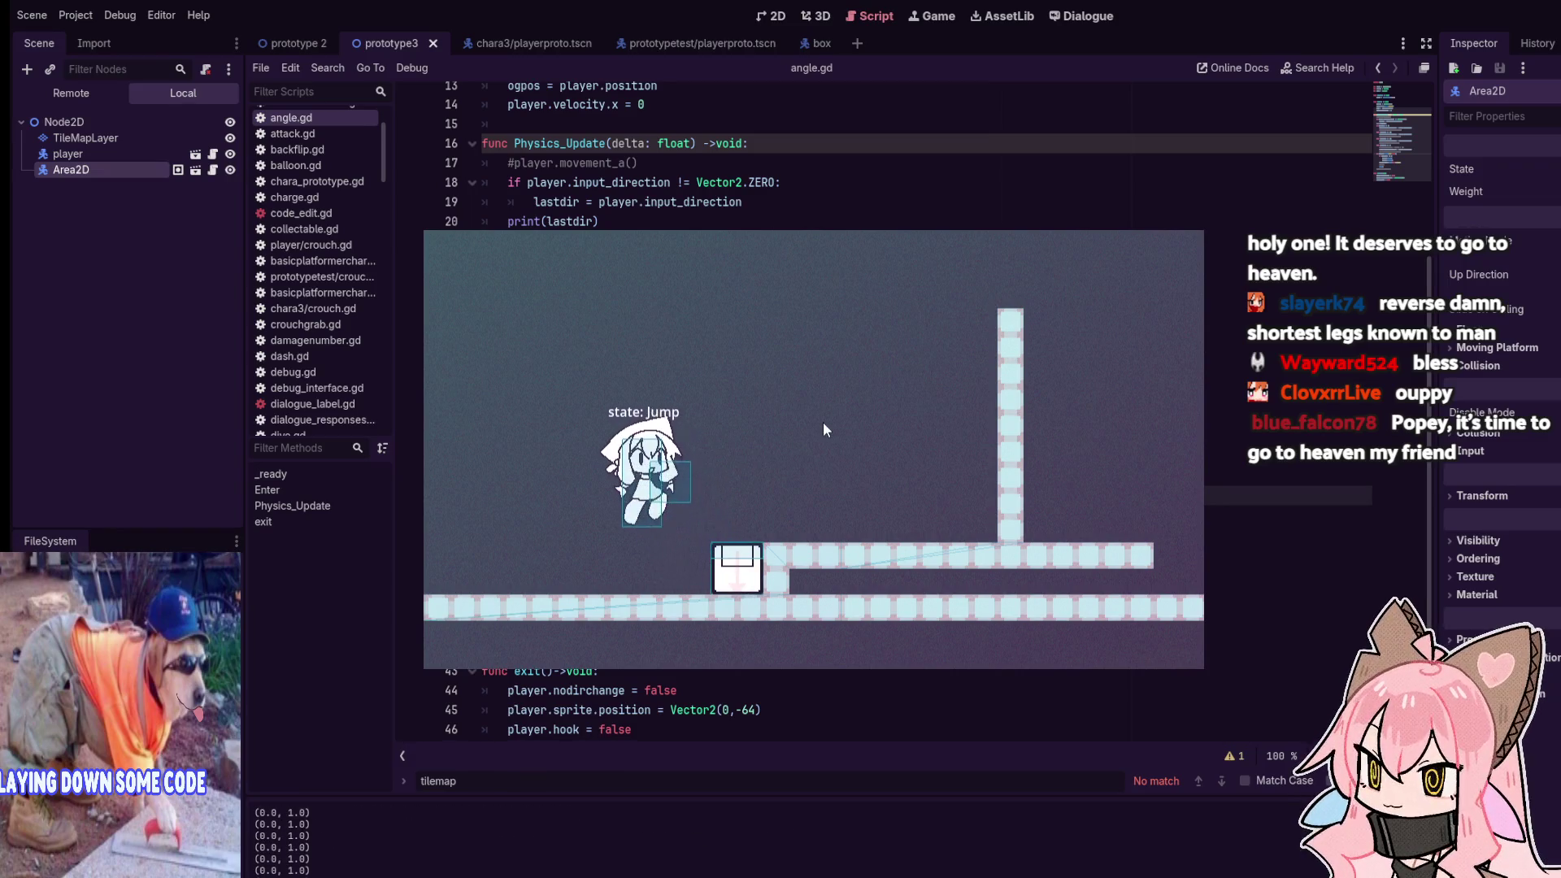
key("Right")
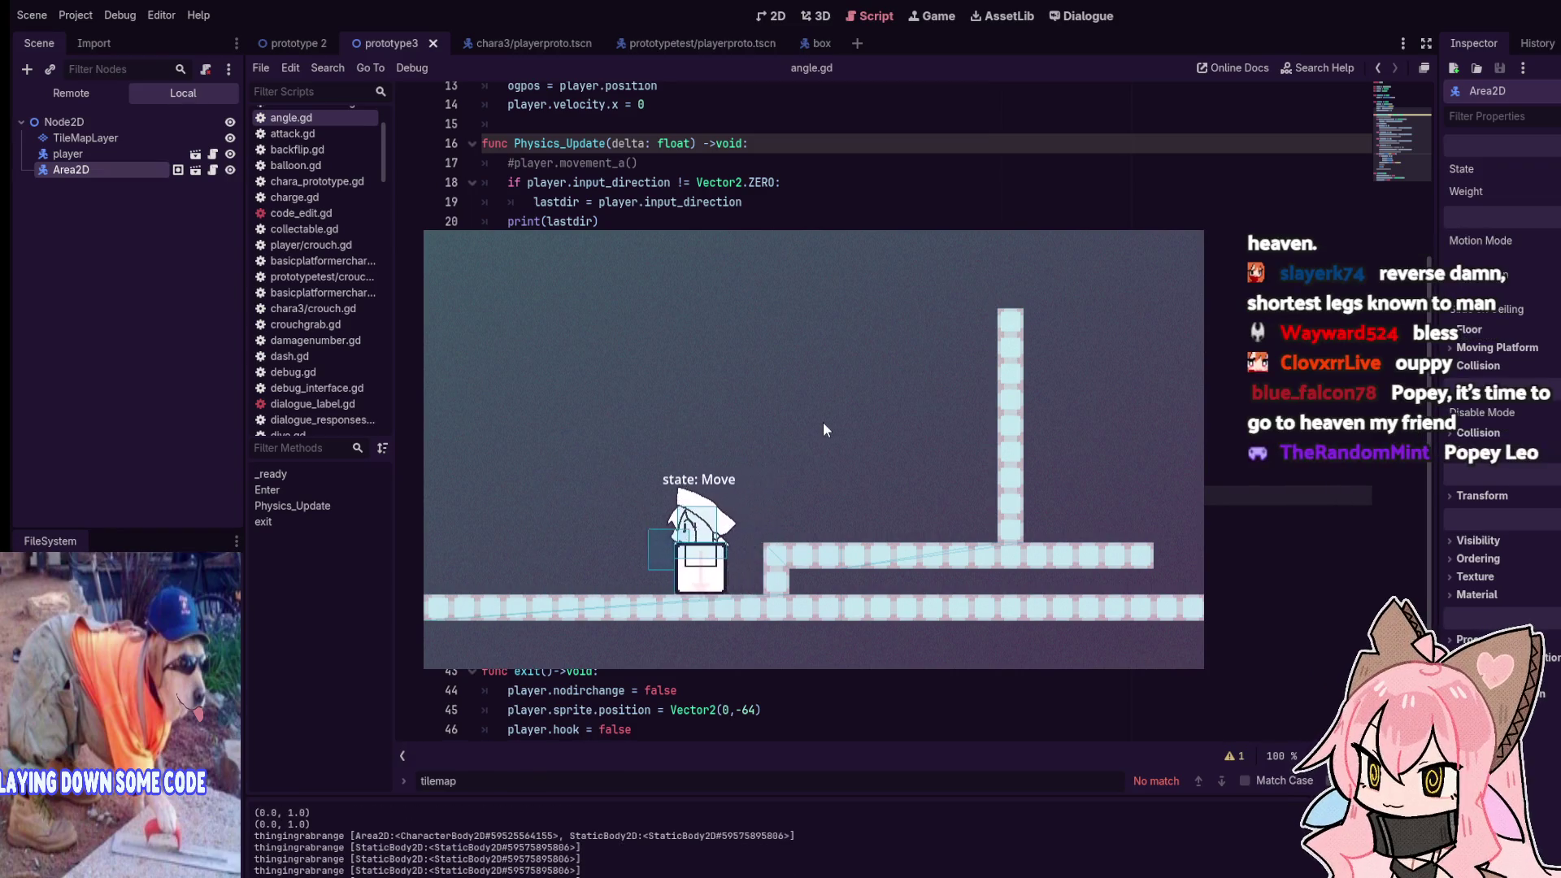
key("Left")
key("Down")
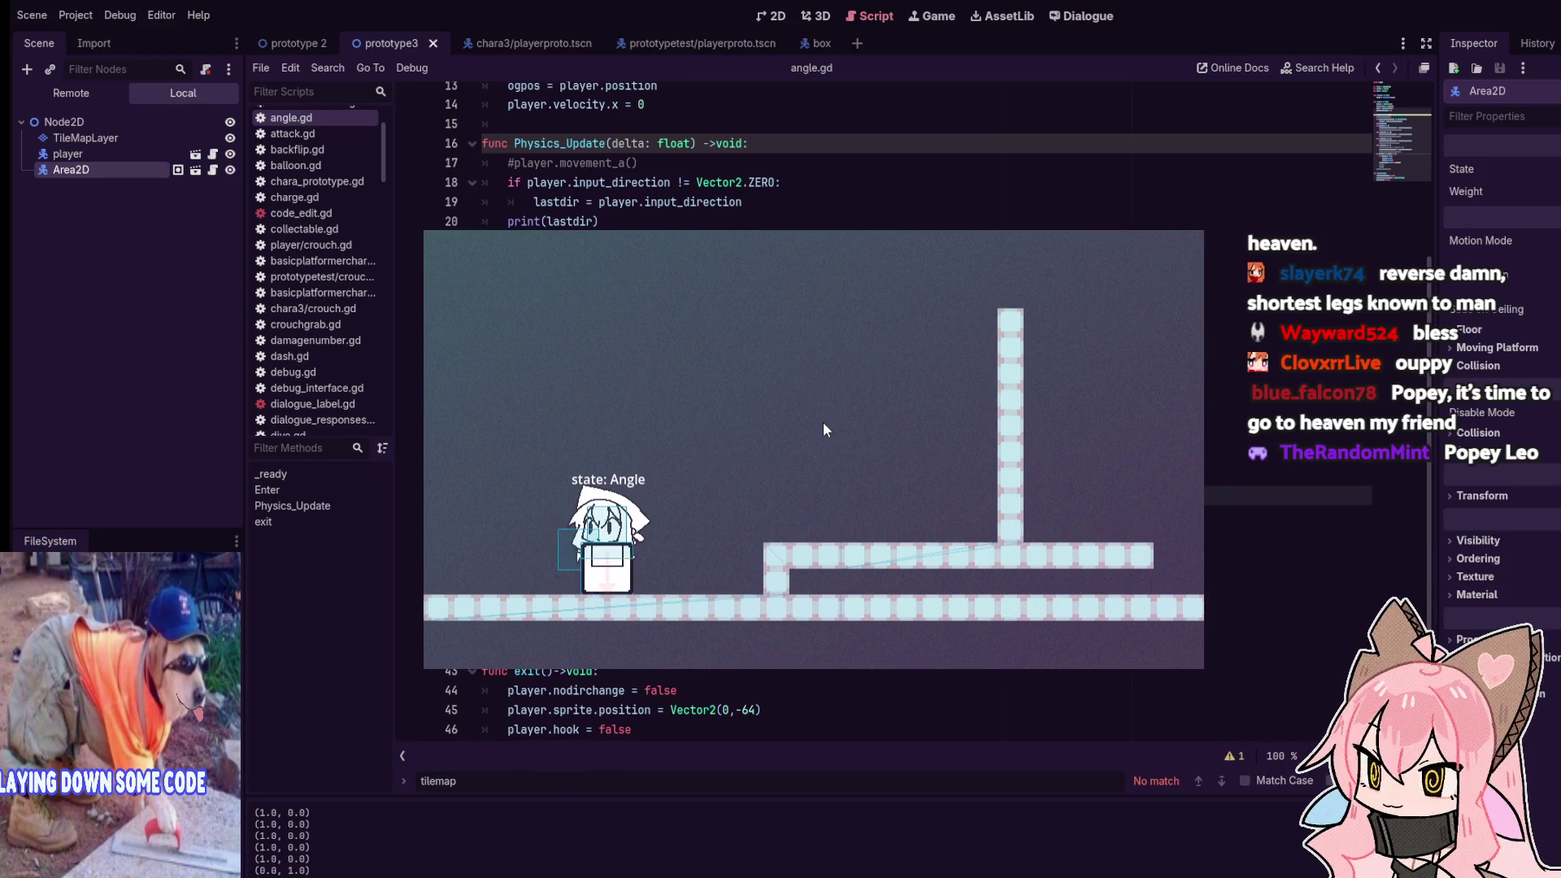
key("space")
Step: Regrab the box, aim it down and jump to throw it, then stop the game
key("Right")
key("Left")
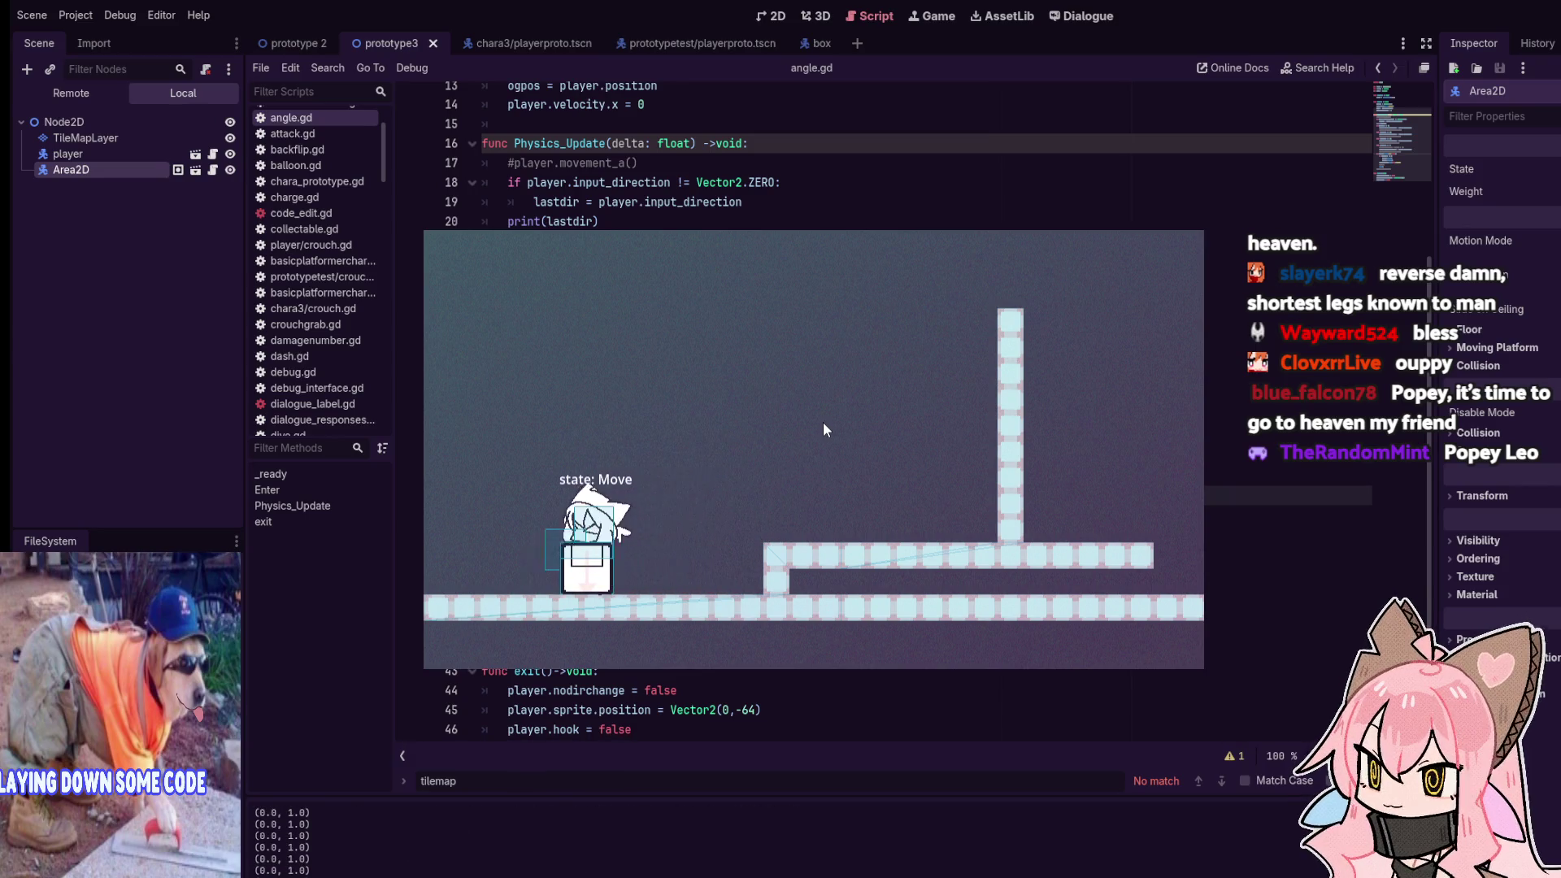
key("Right")
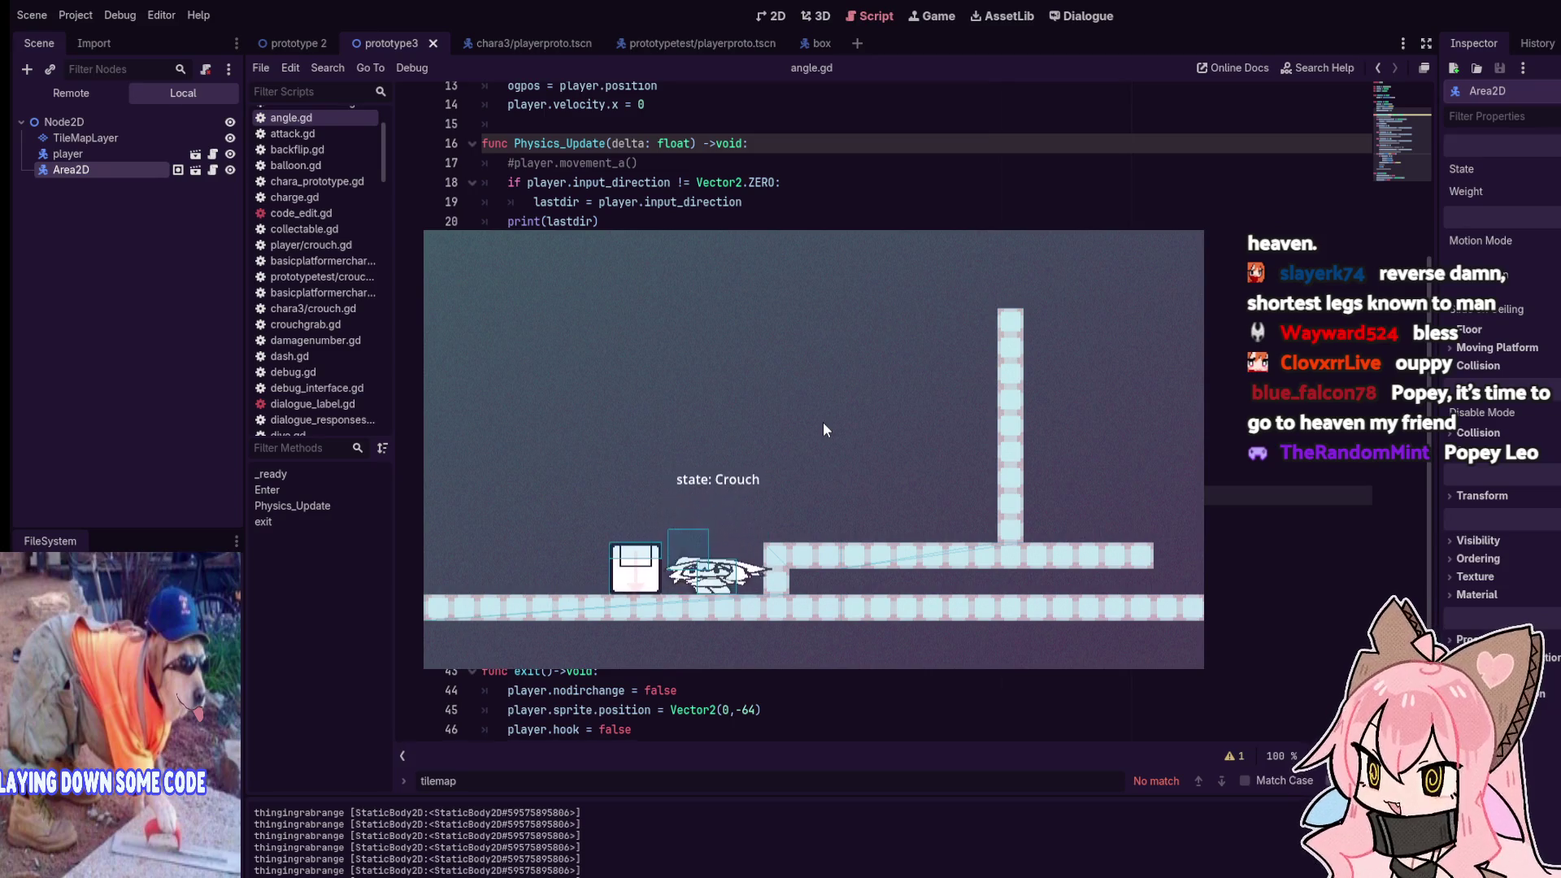
key("Left")
key("Down")
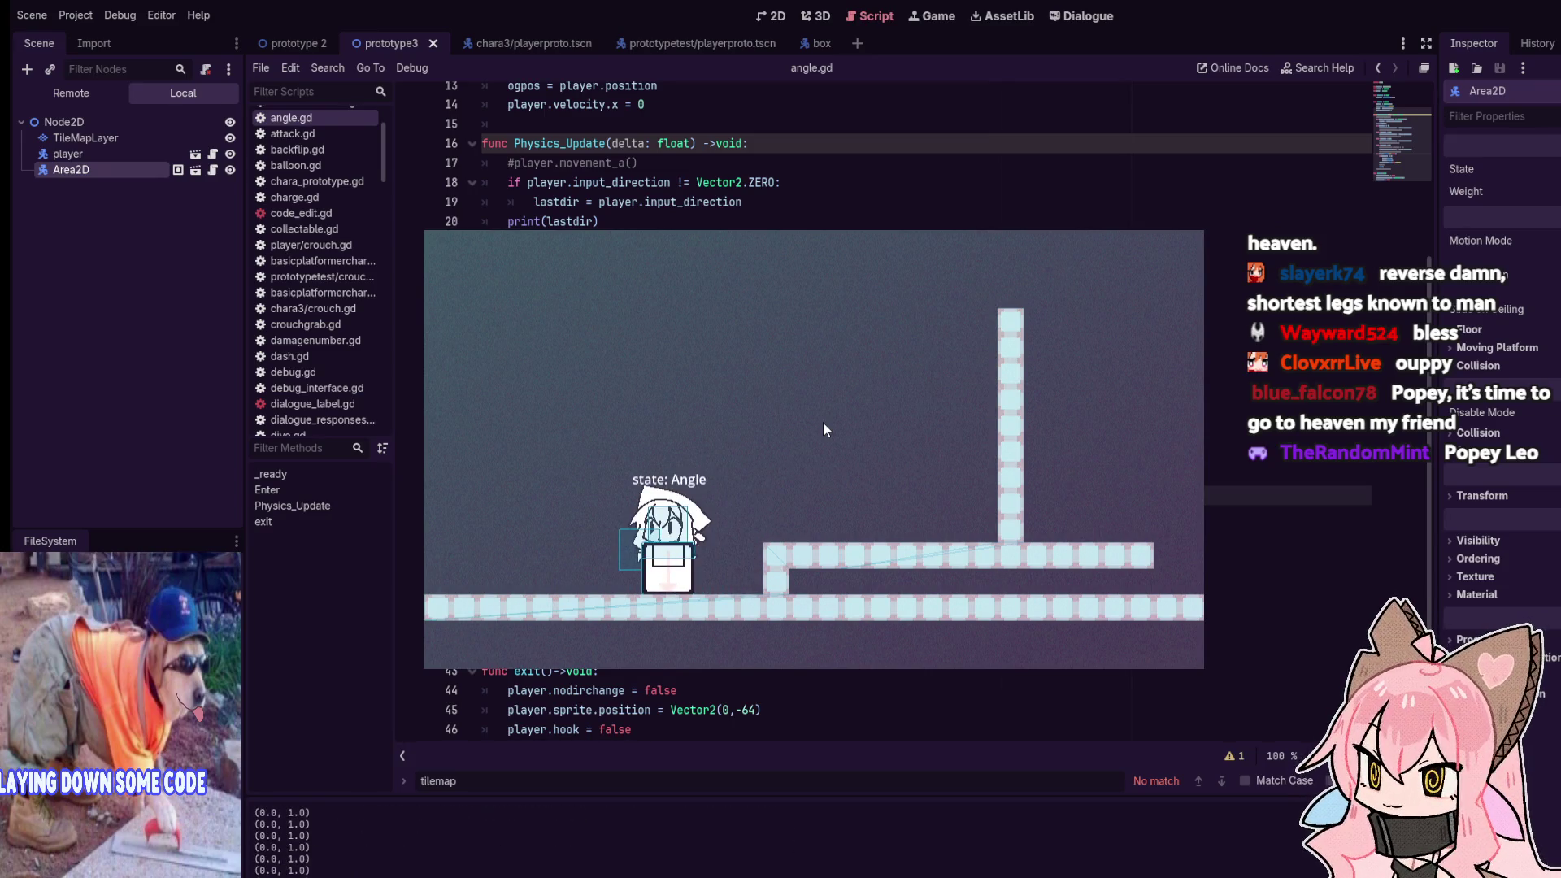
key("space")
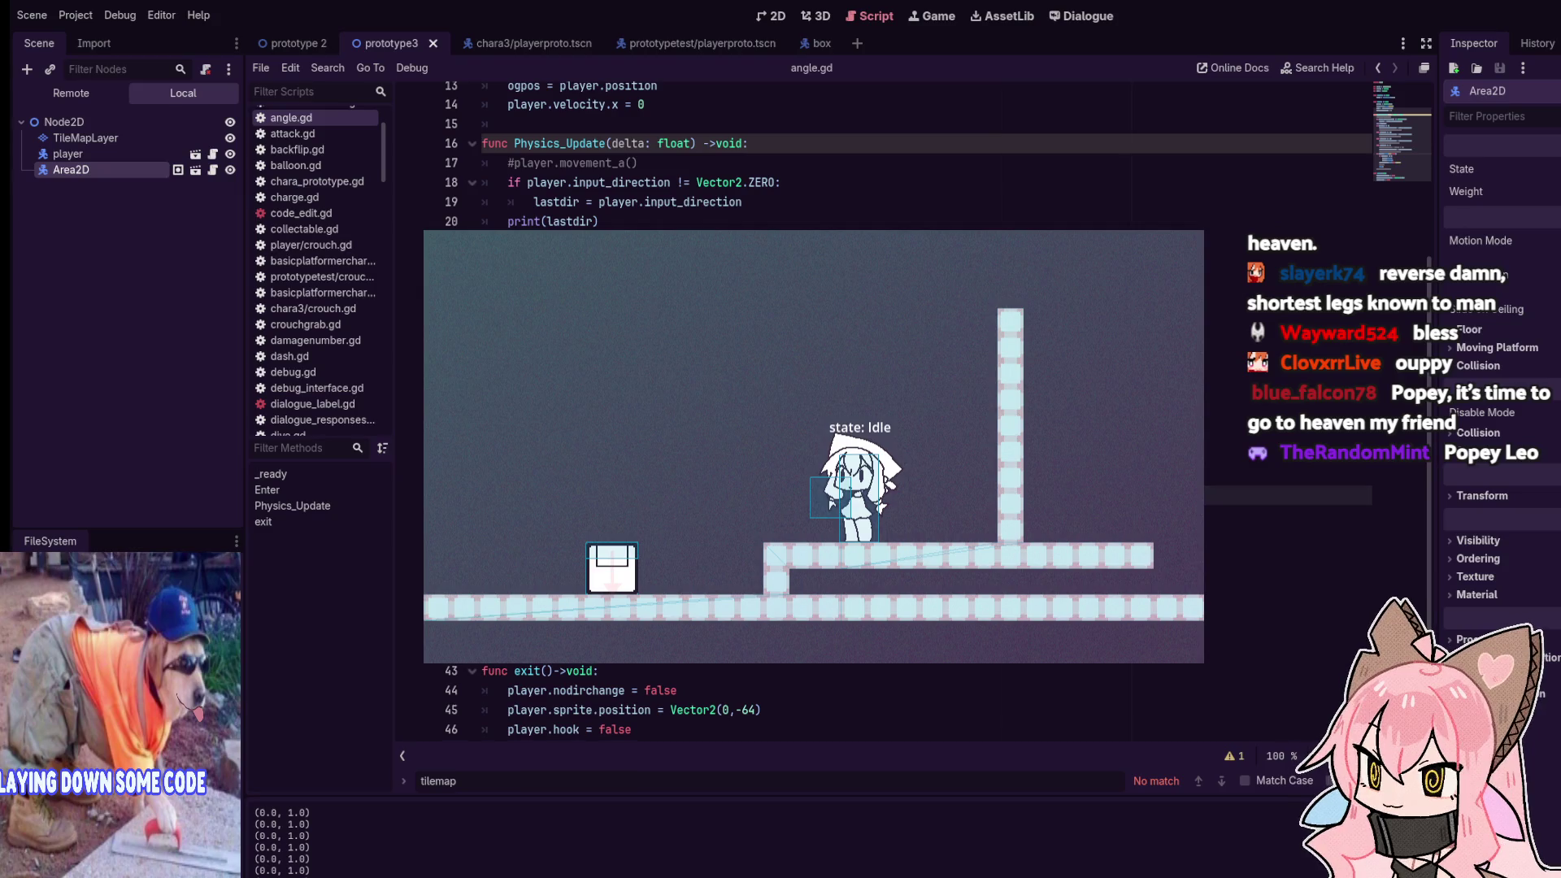
key("F8")
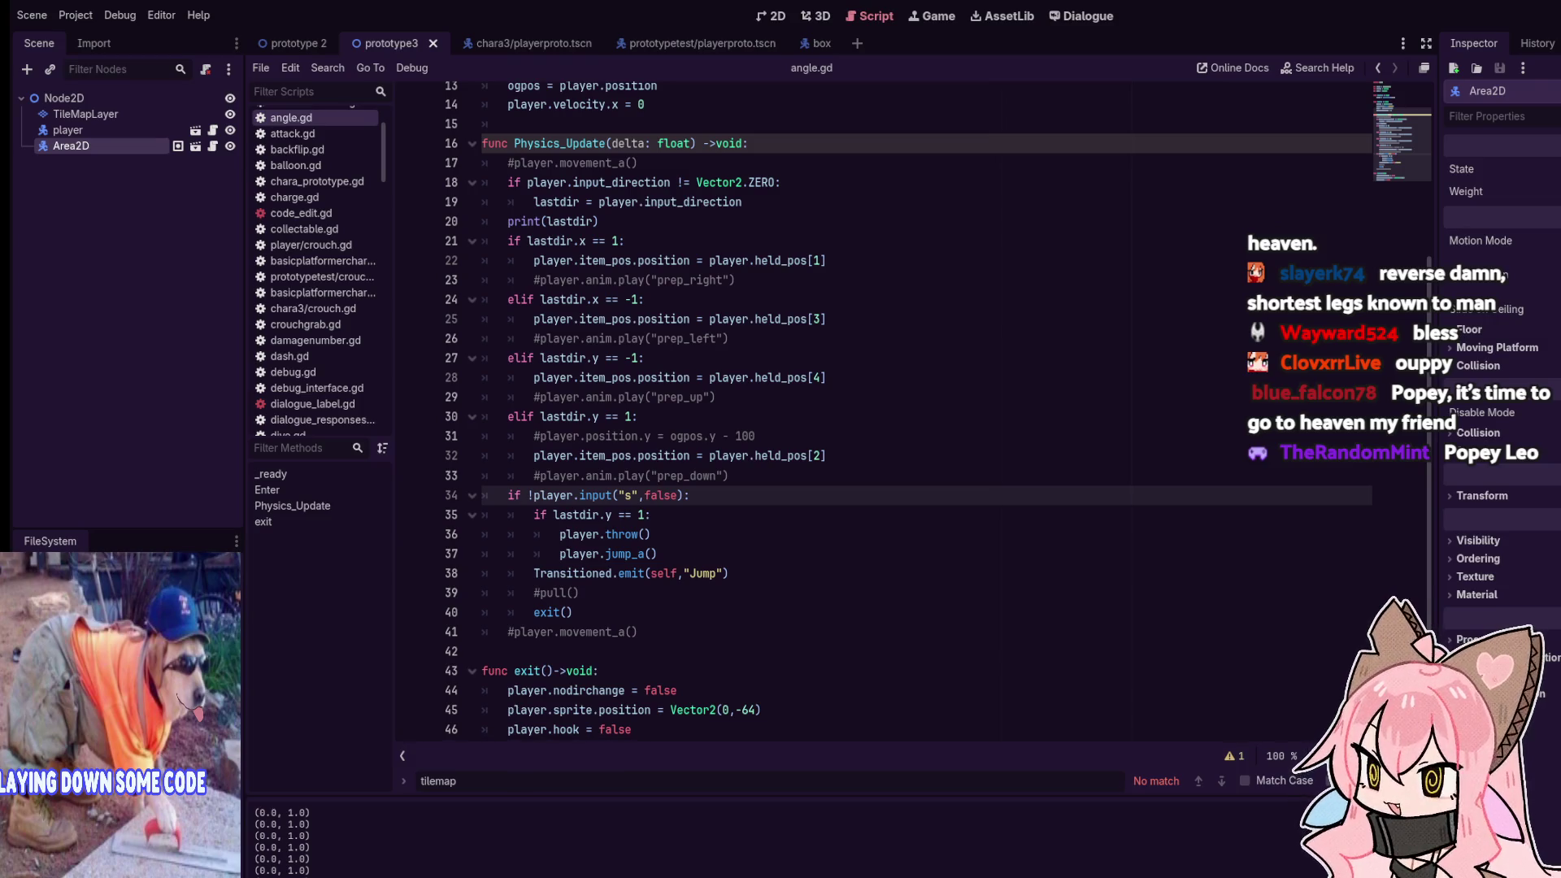
left_click(756, 162)
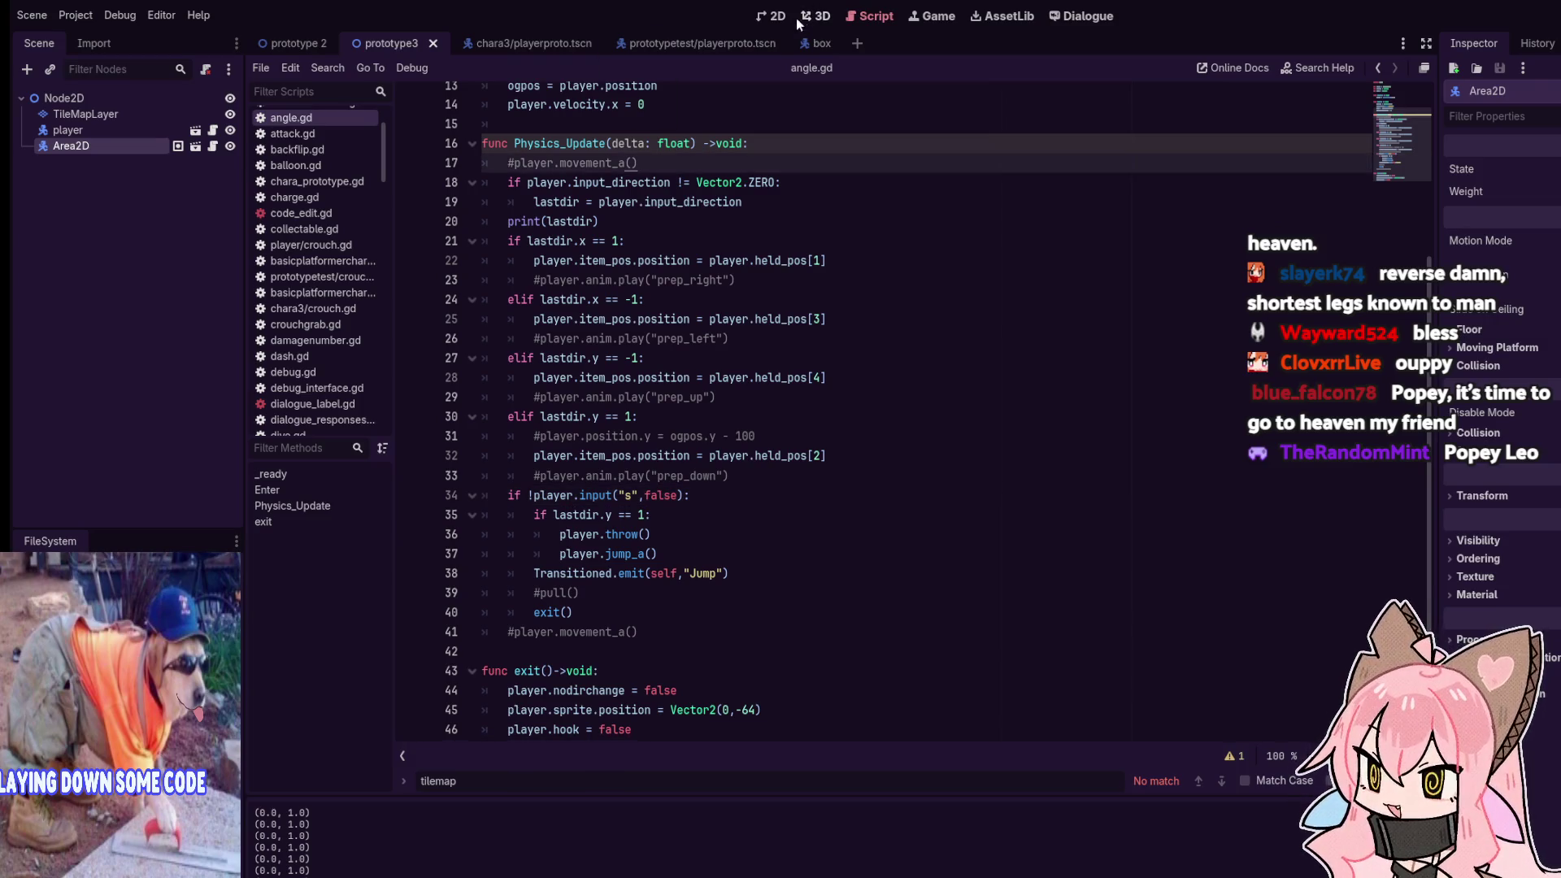
left_click(785, 14)
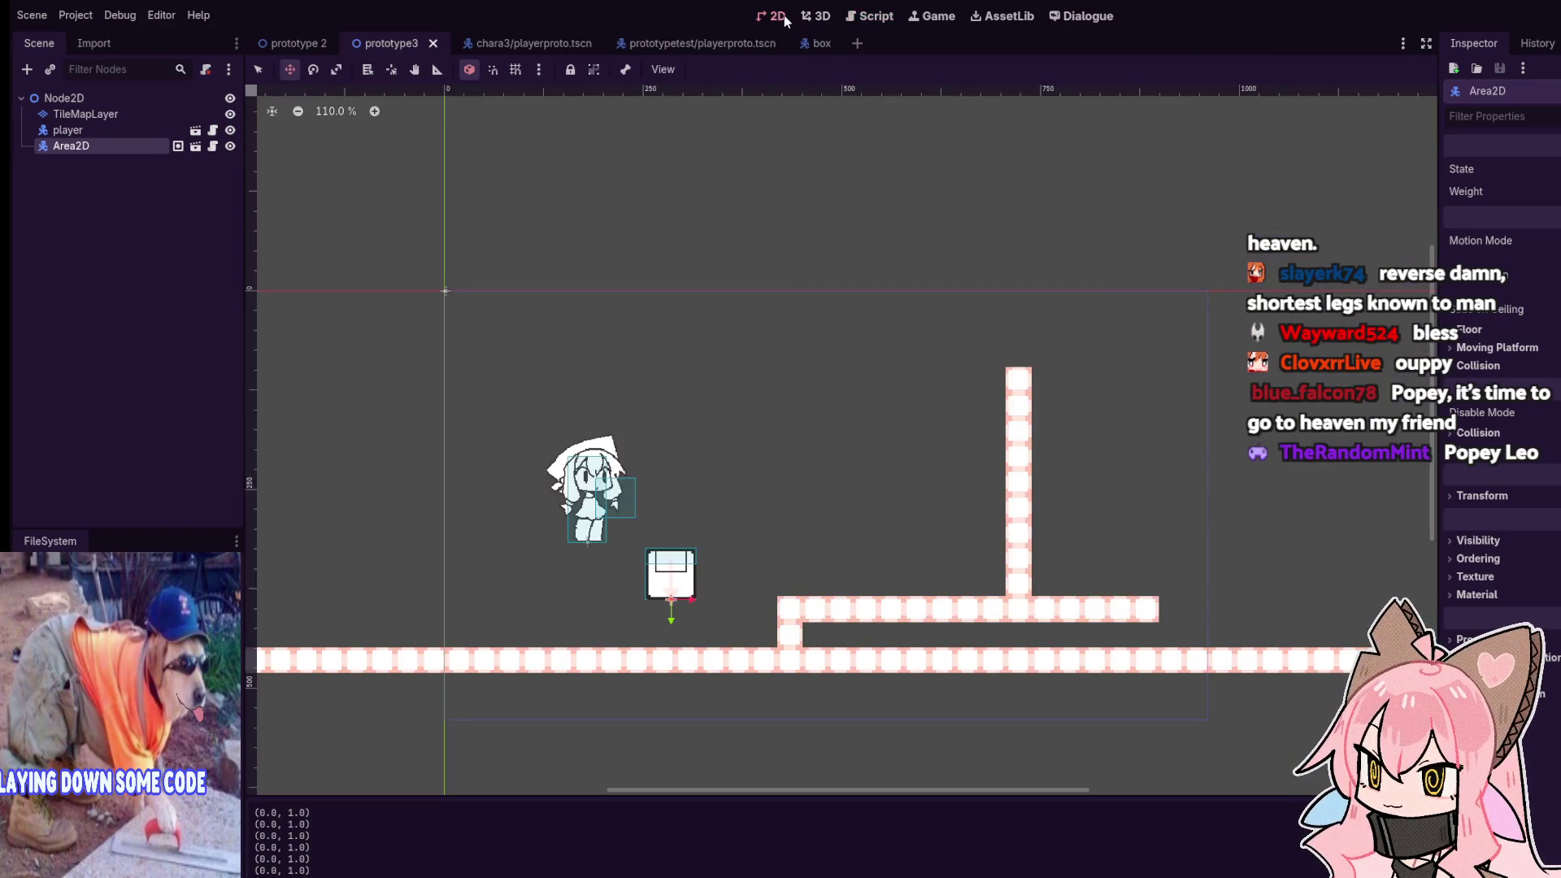
left_click(876, 16)
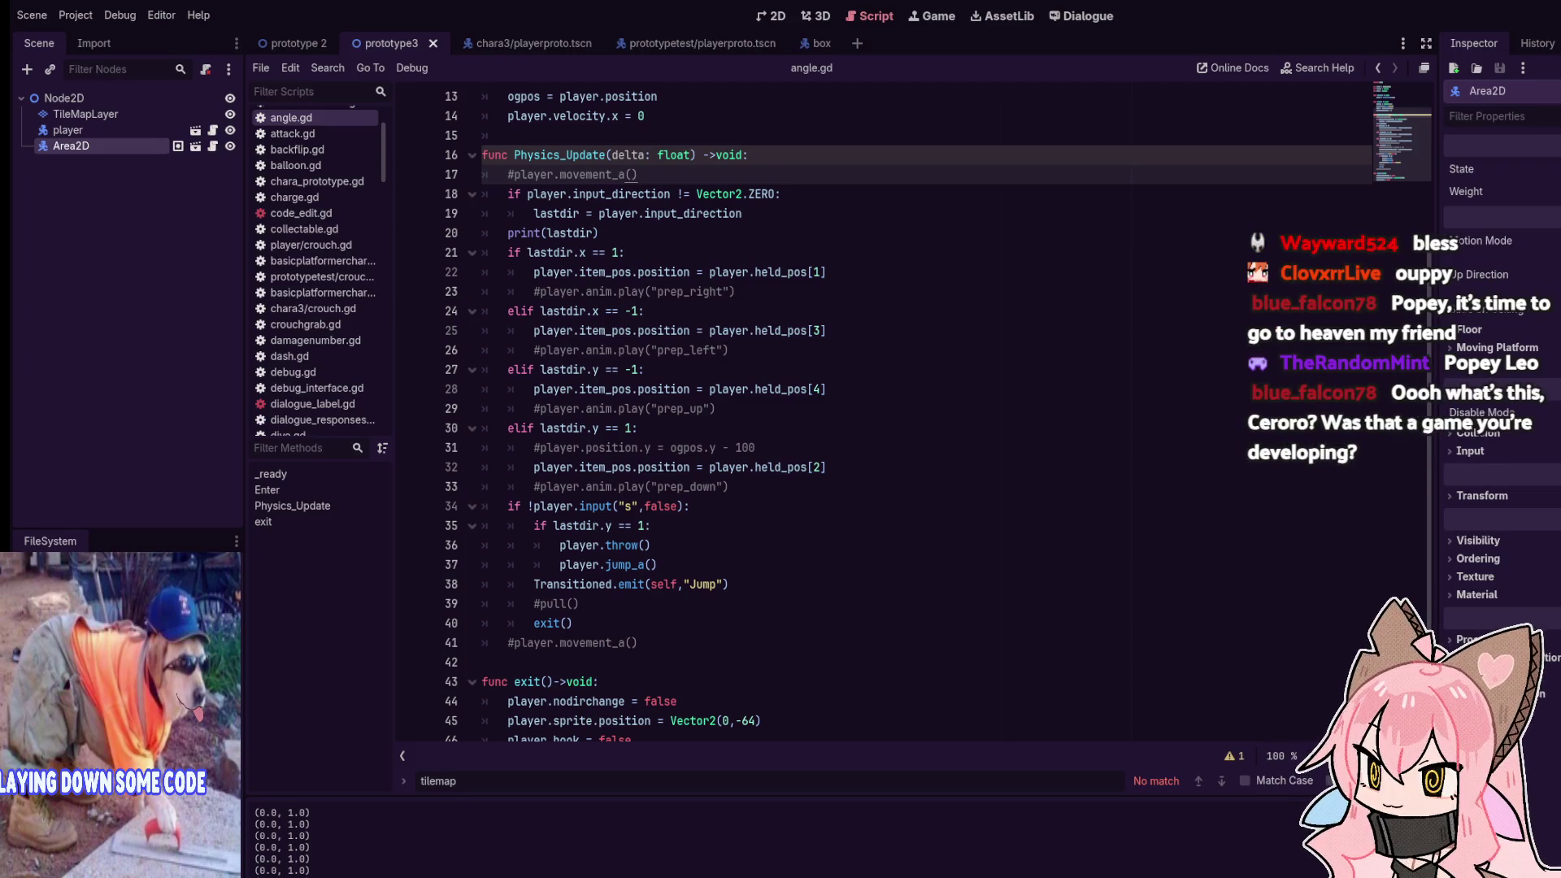
left_click(802, 621)
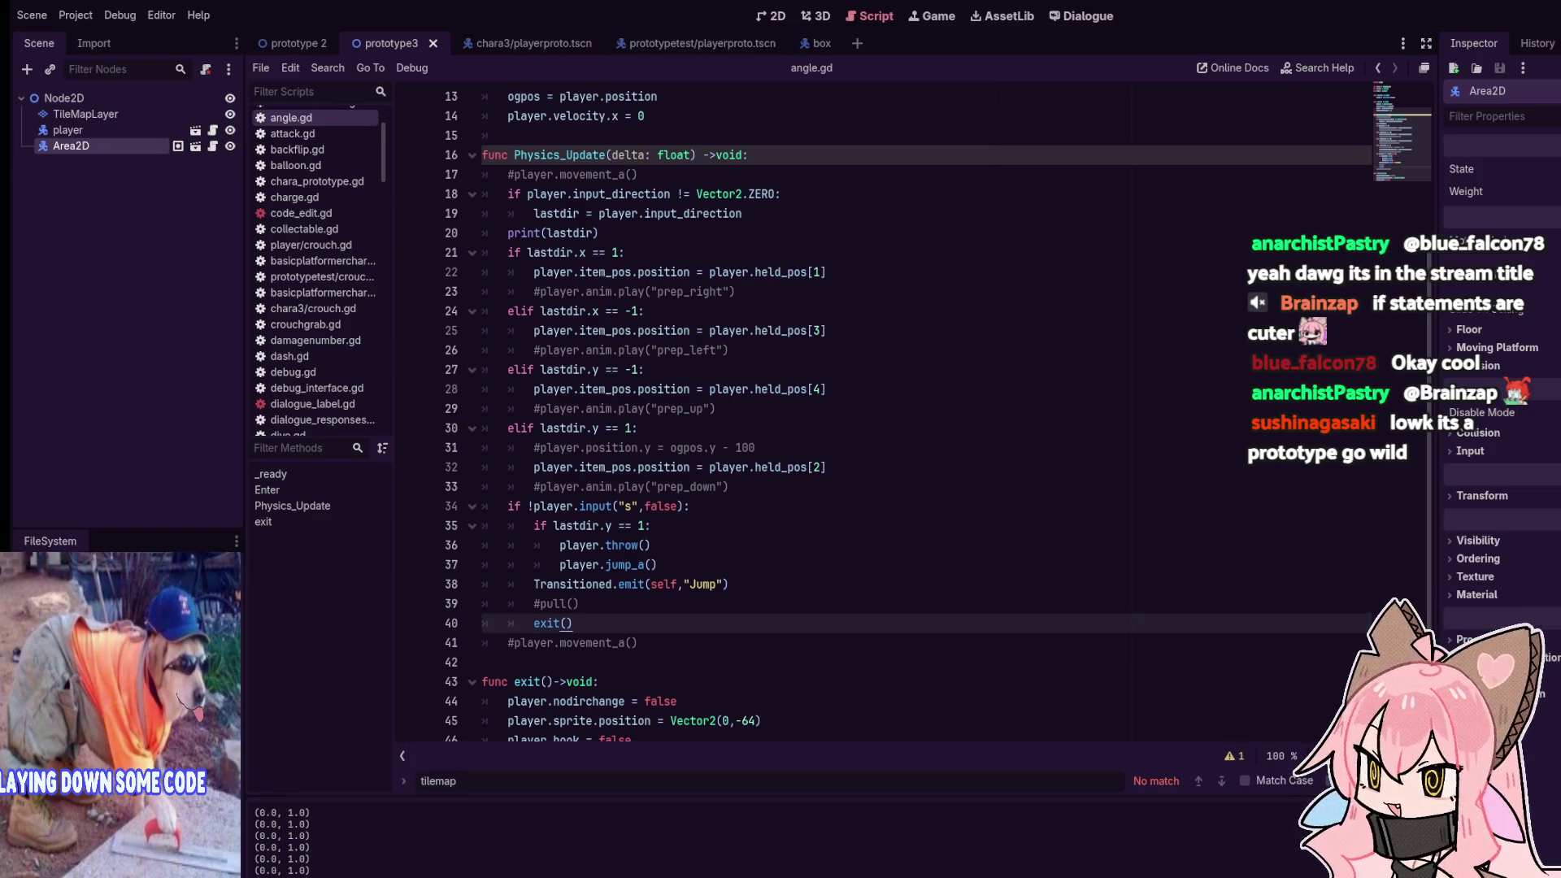
left_click(657, 467)
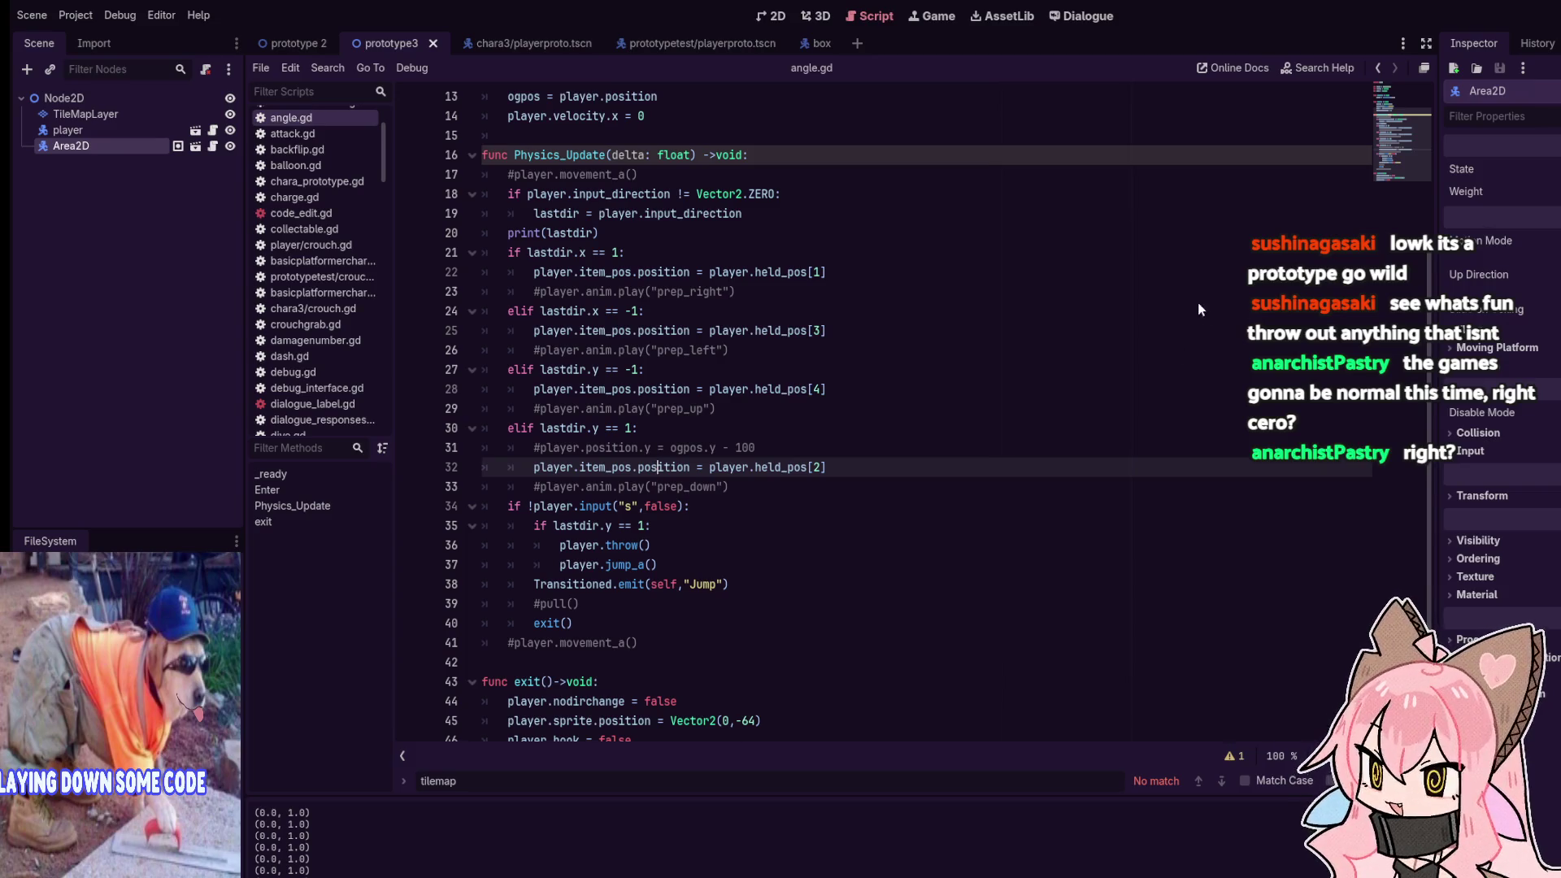
left_click(716, 213)
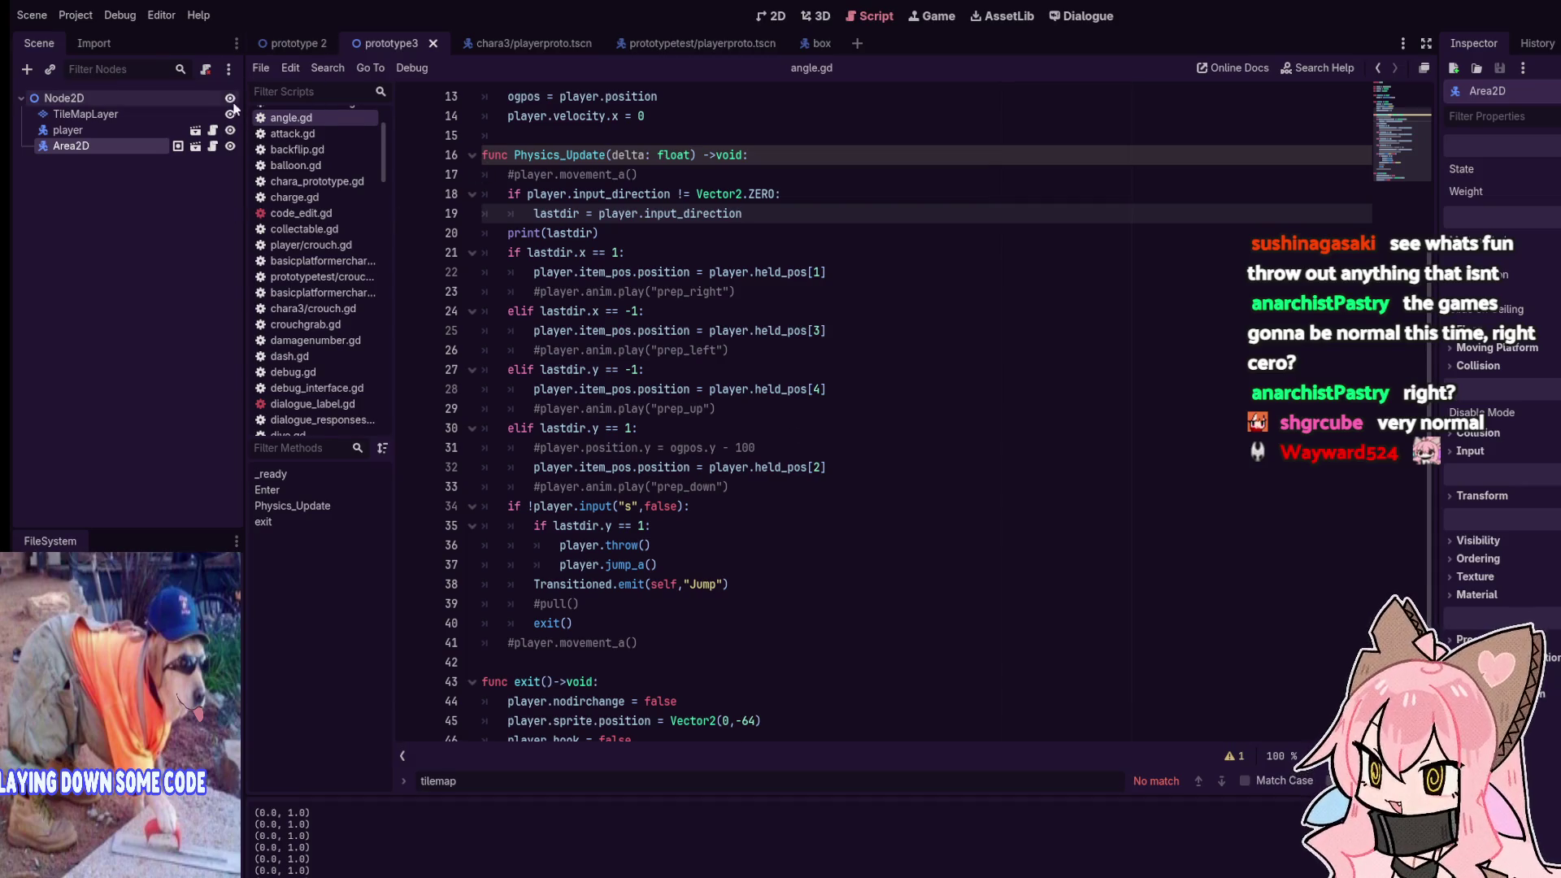
left_click(196, 131)
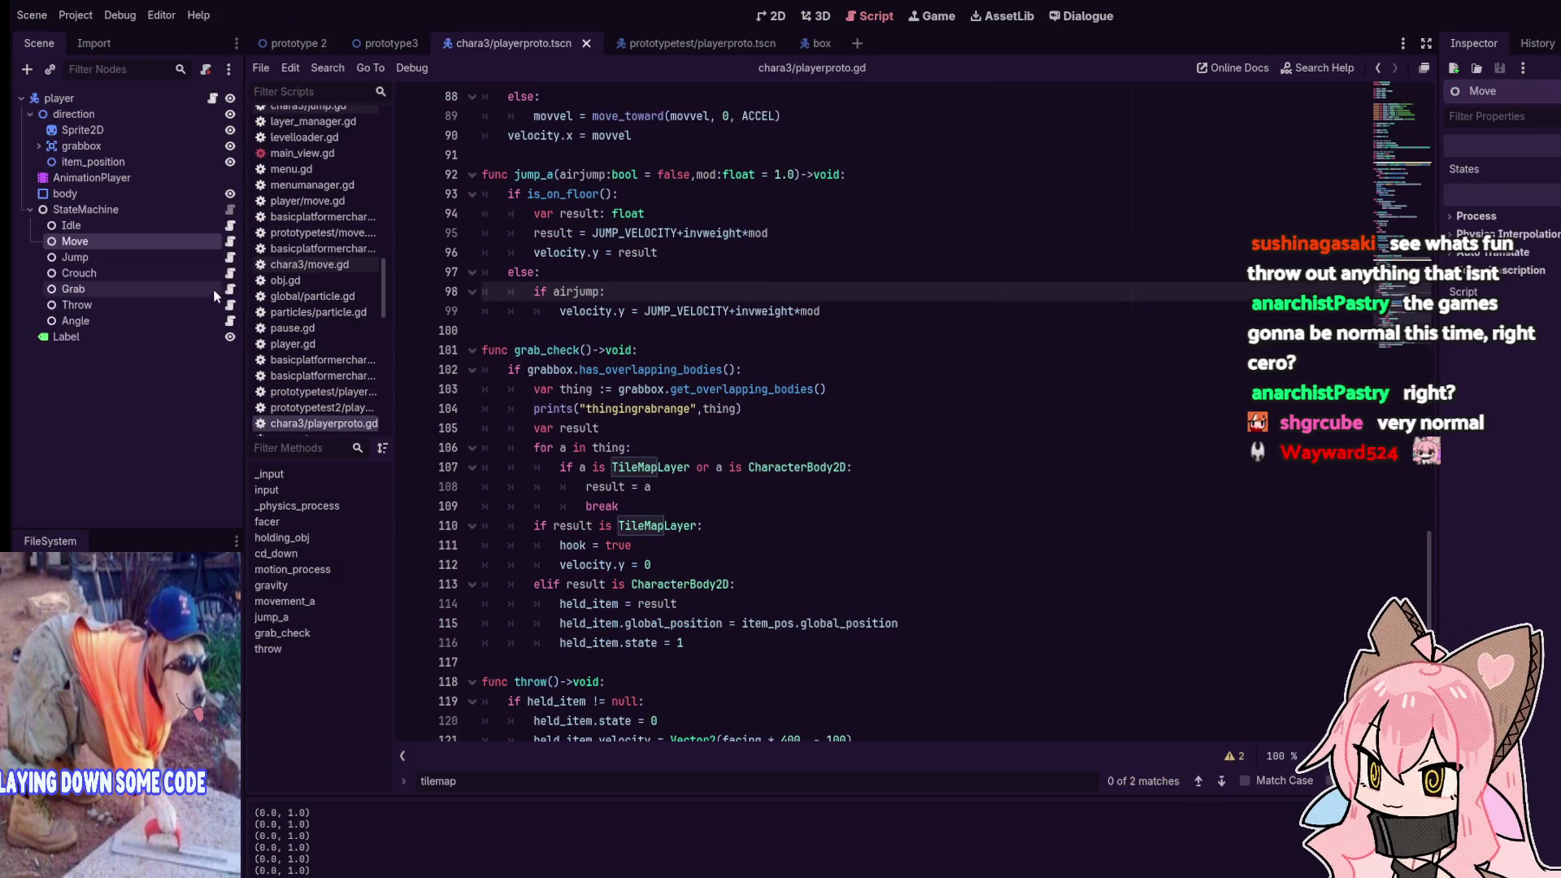
Step: Open the Grab state's grab.gd and inspect the hook check and cd_down call
left_click(230, 289)
left_click(762, 408)
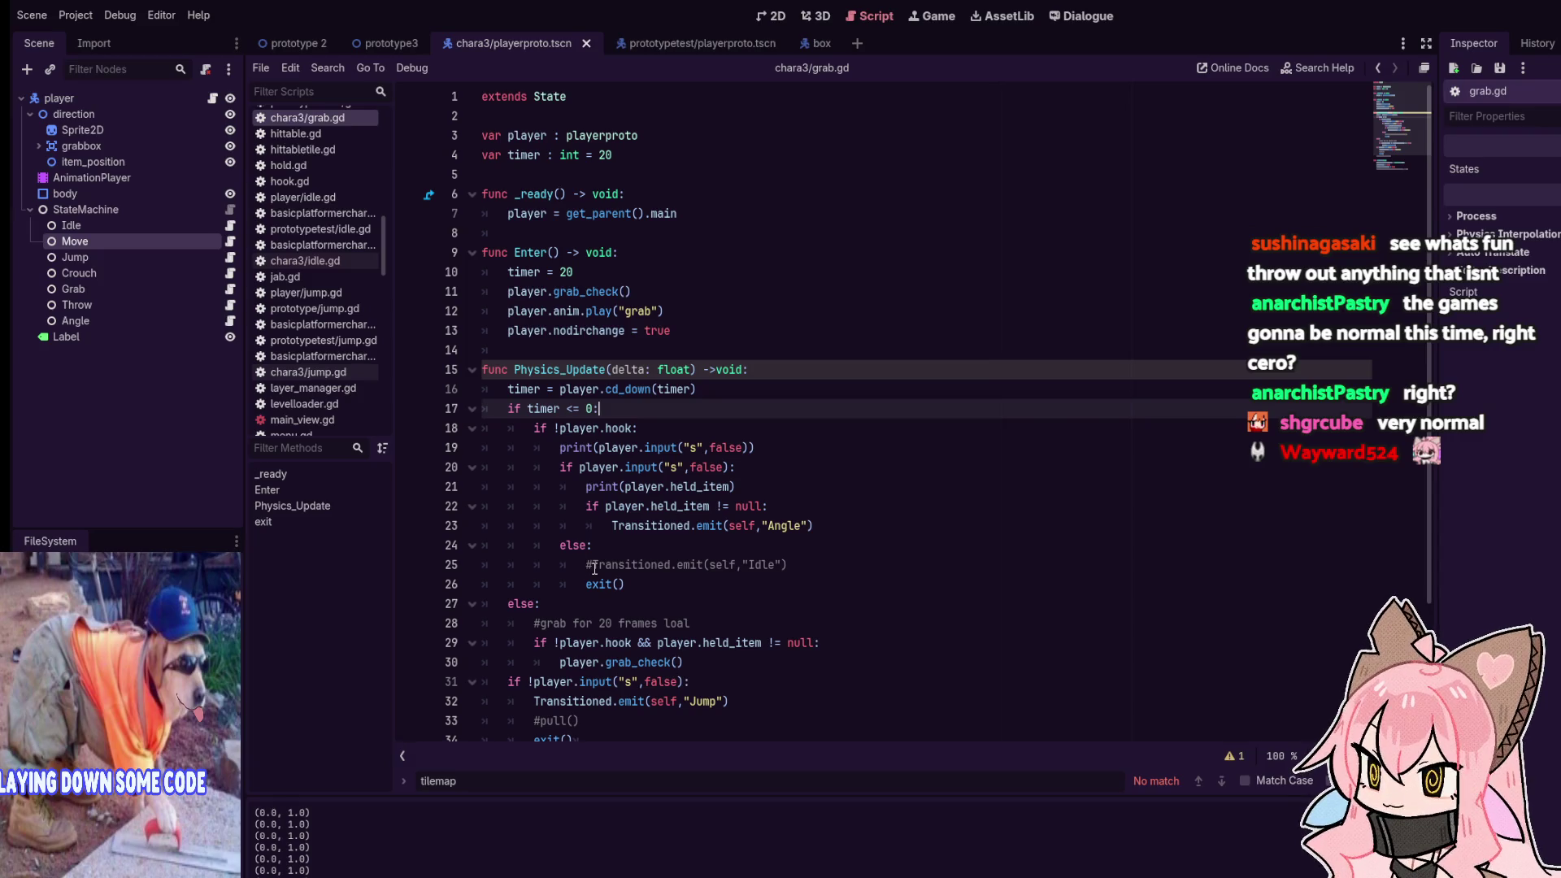
left_click(636, 429)
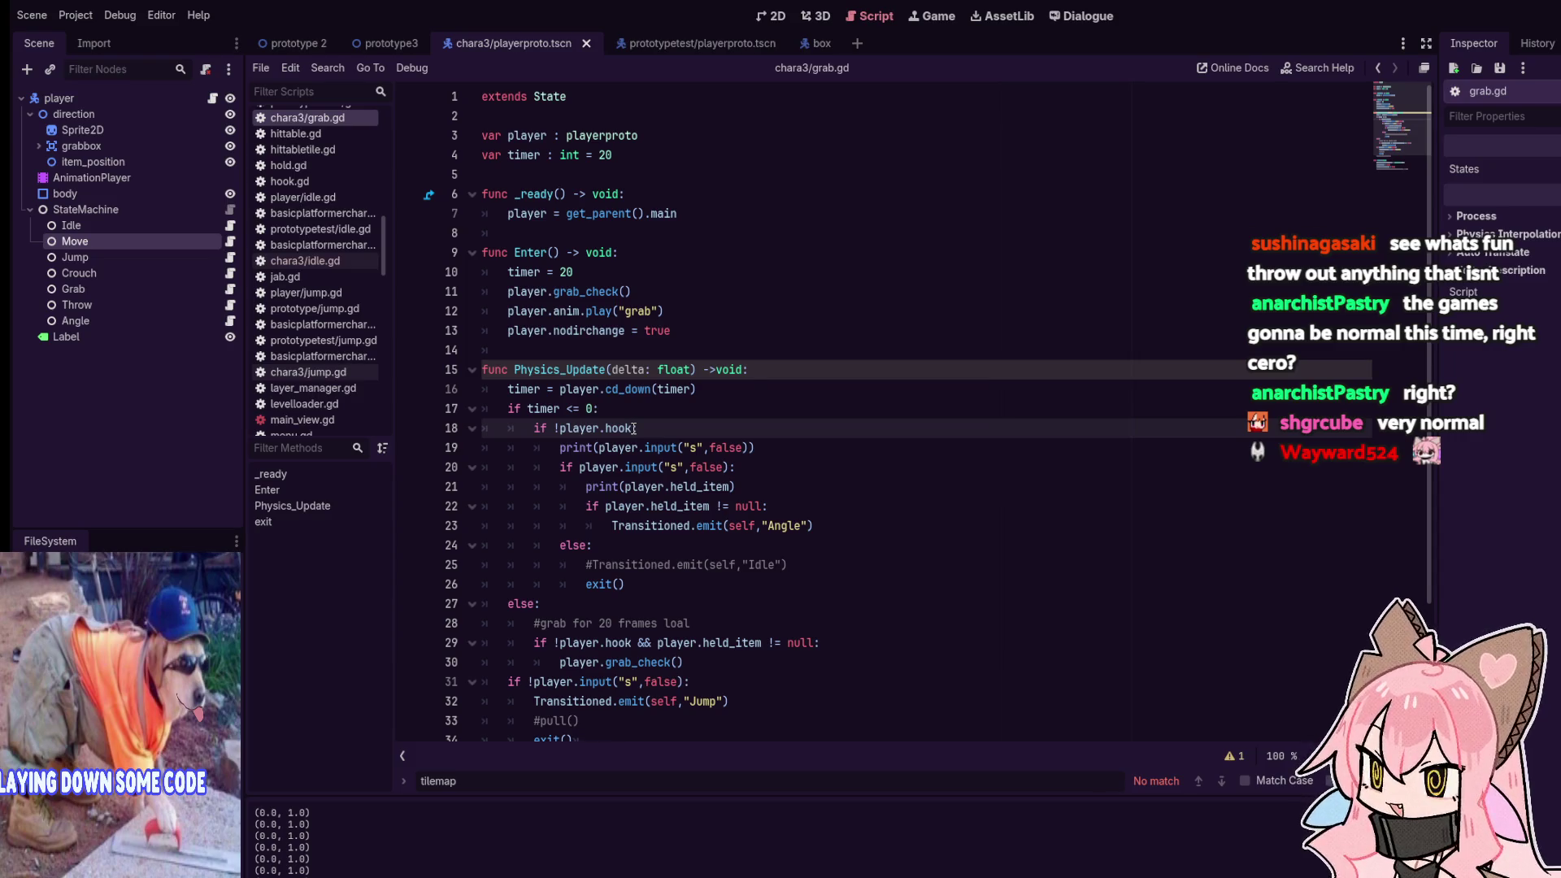
left_click(638, 382)
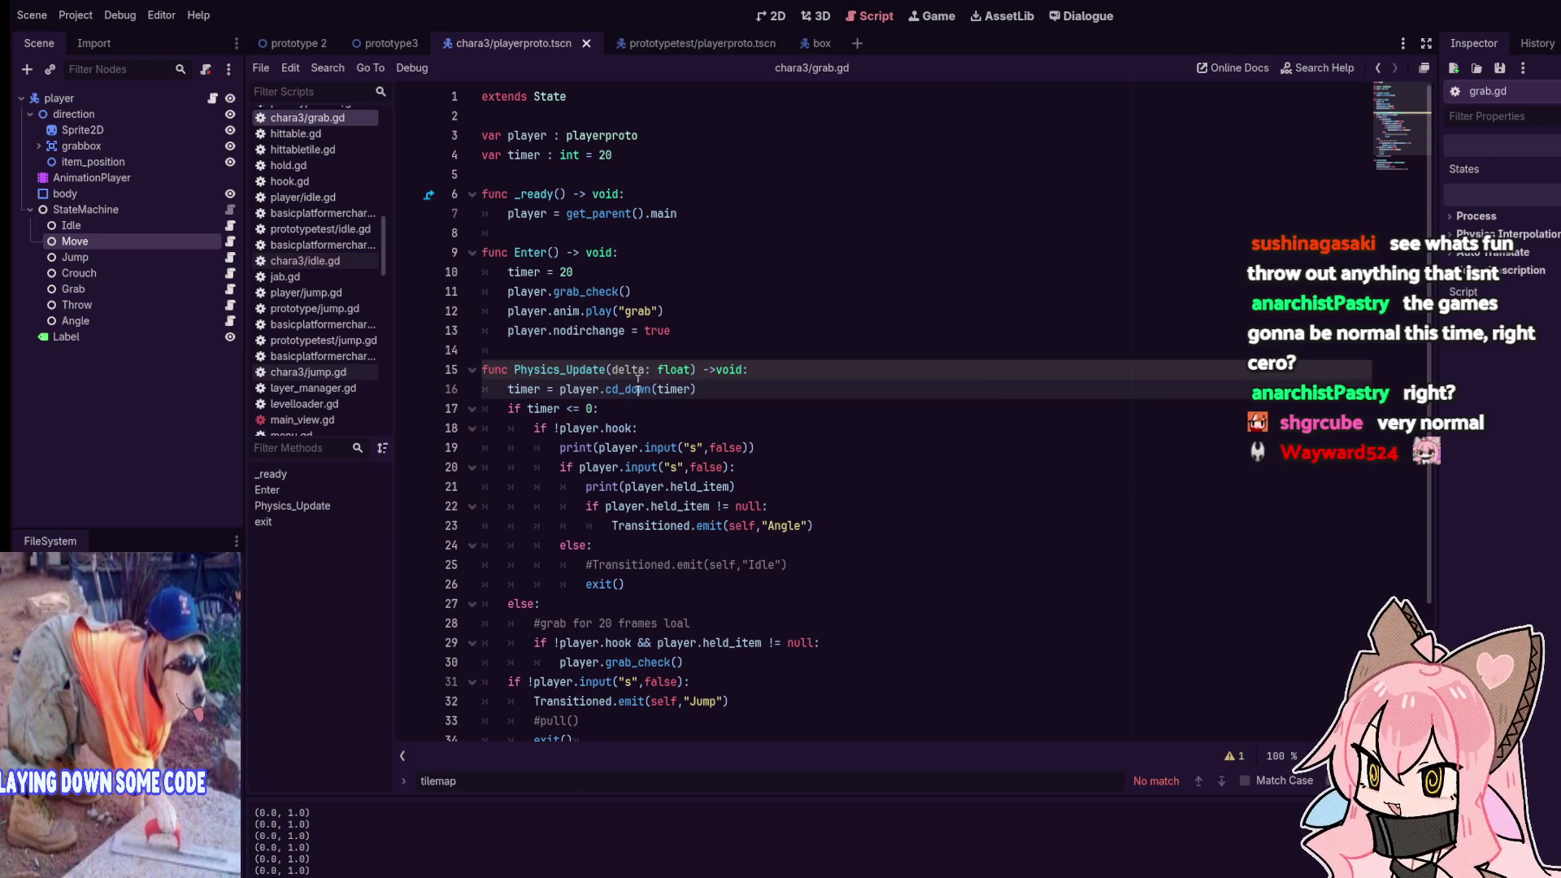
Step: Look over angle.gd and the player's main playerproto.gd script, then return to angle.gd
left_click(231, 321)
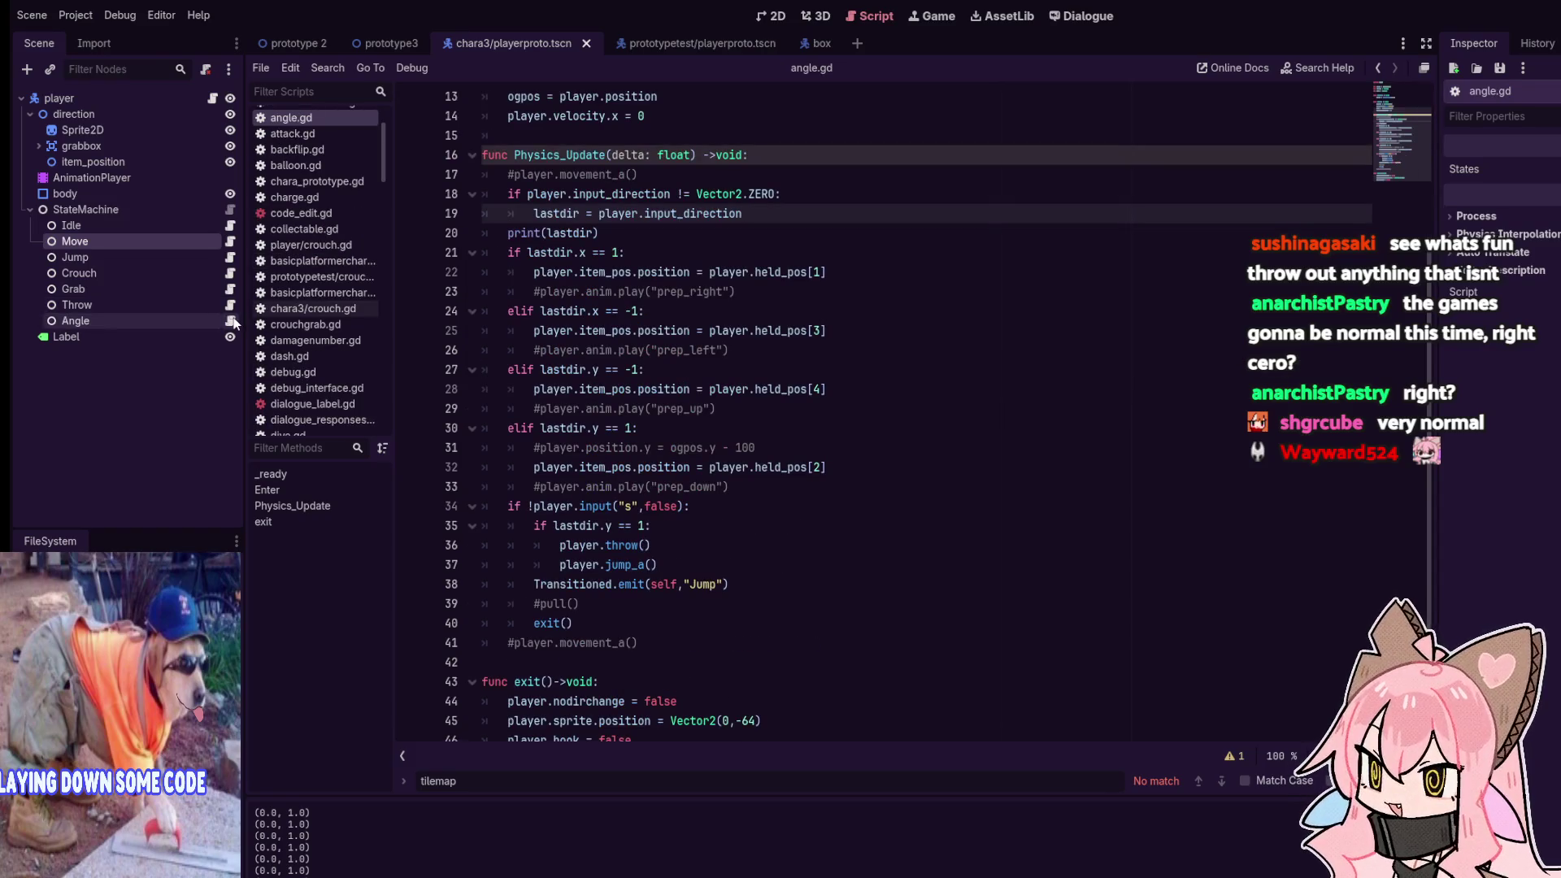
left_click(212, 98)
scroll(761, 482, "down", 8)
scroll(761, 482, "up", 10)
scroll(759, 486, "down", 6)
scroll(757, 491, "up", 3)
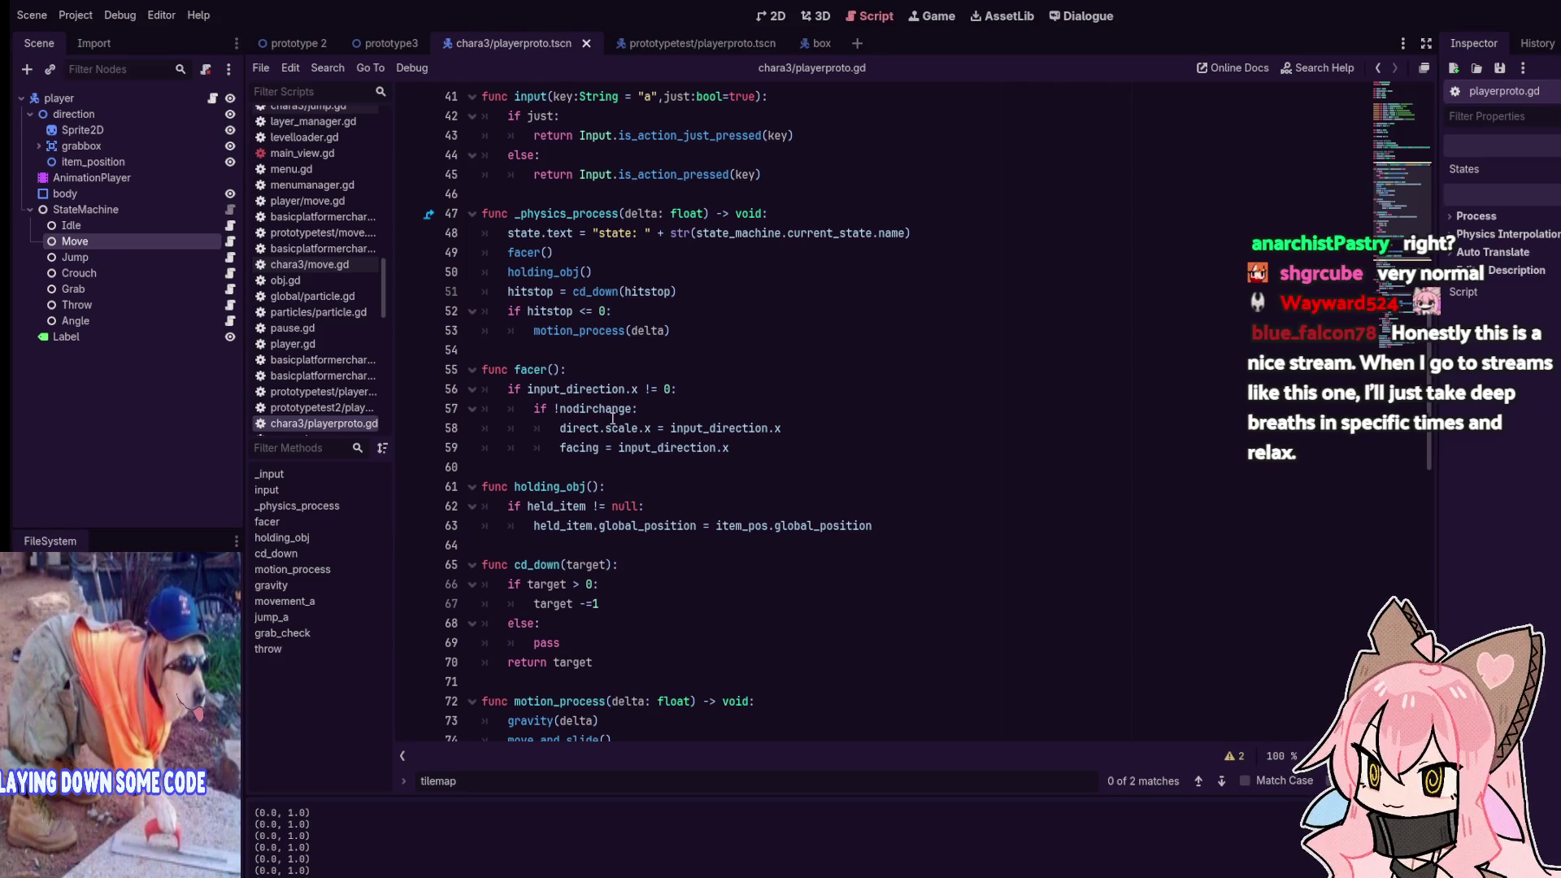
scroll(594, 518, "up", 4)
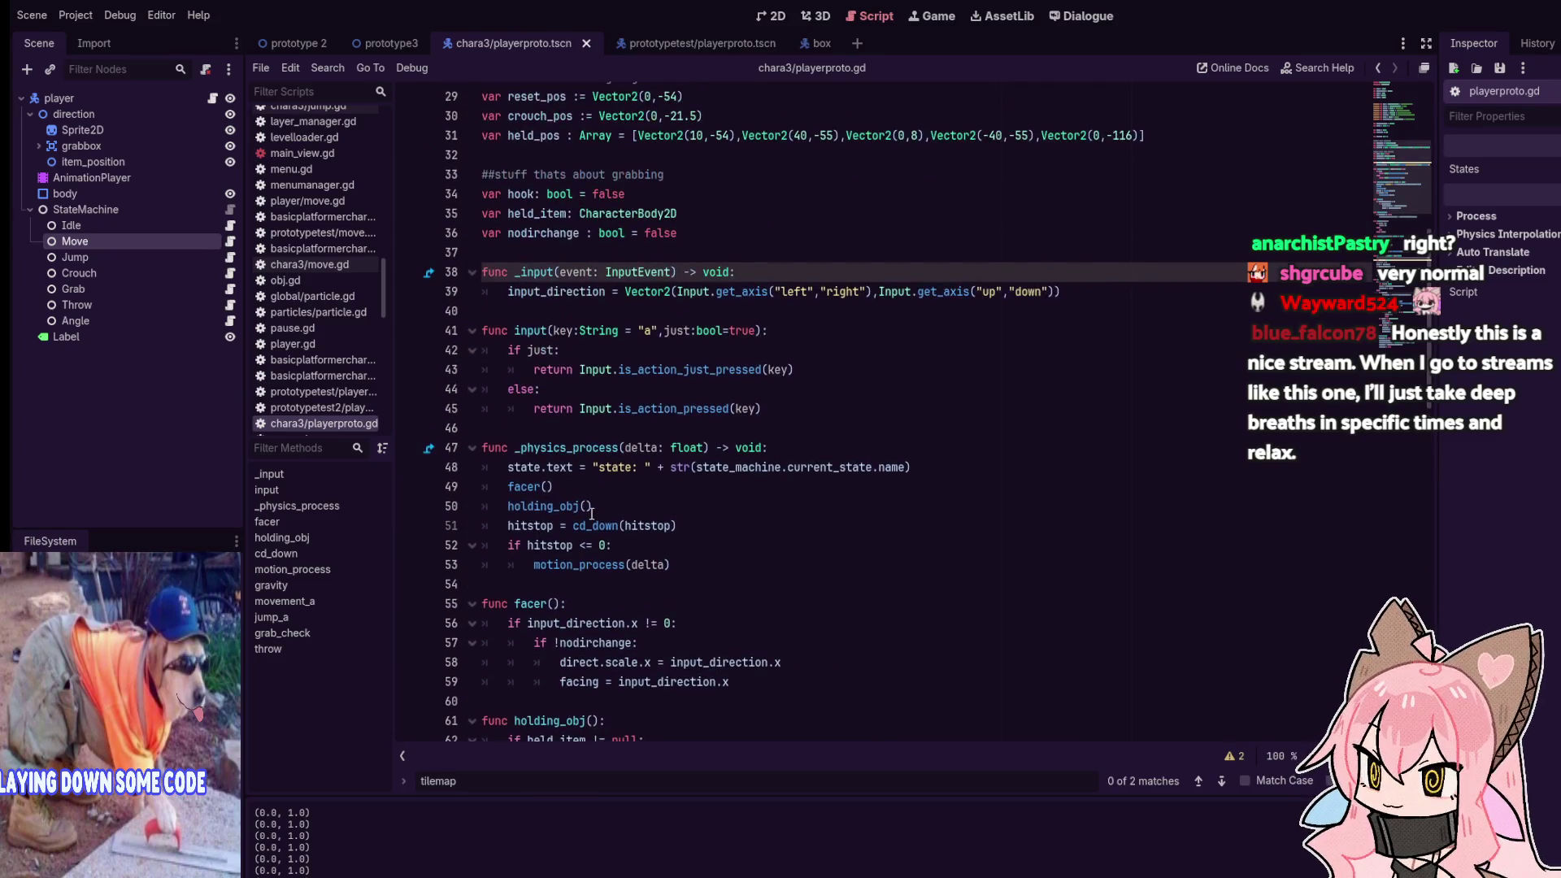
left_click(230, 322)
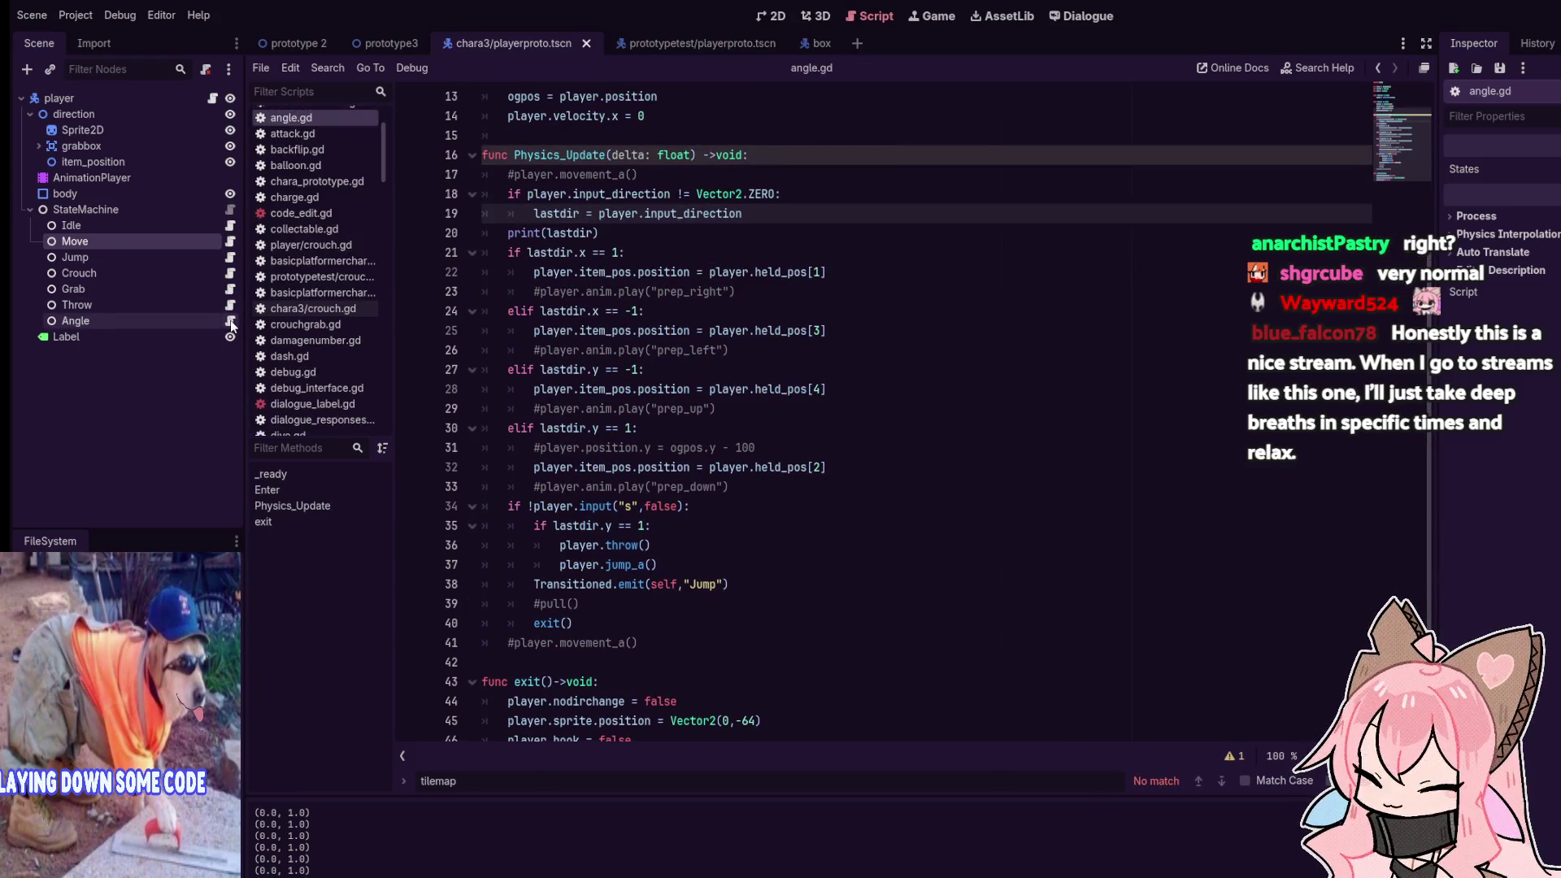
Step: Replace line 21's lastdir.x == 1 check with if player.input("right"): and copy it
left_click_drag(624, 252, 532, 252)
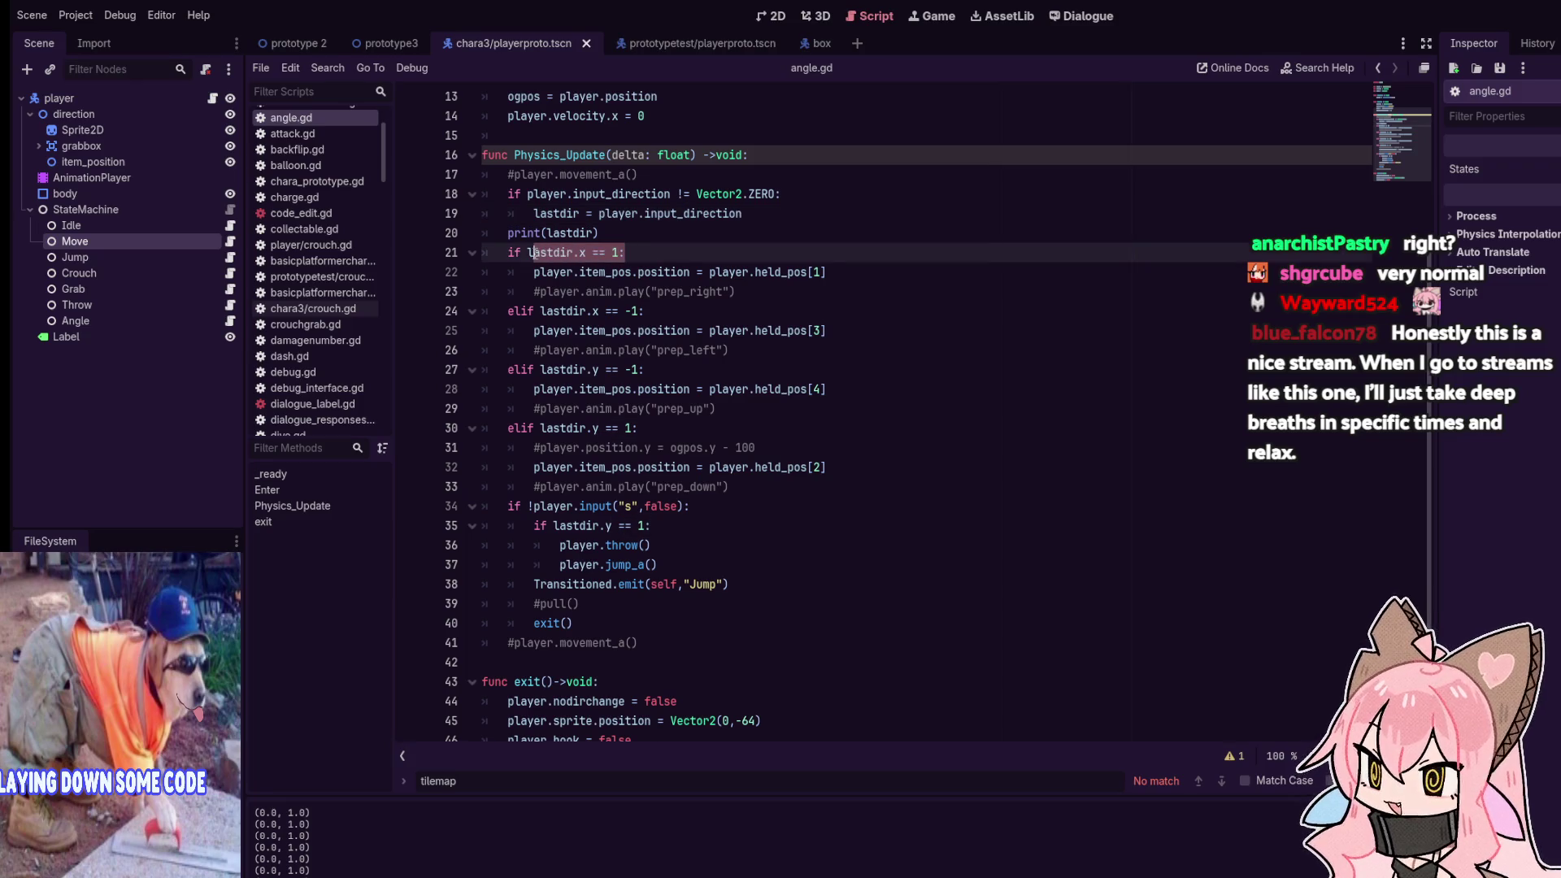
type("player.input(\"")
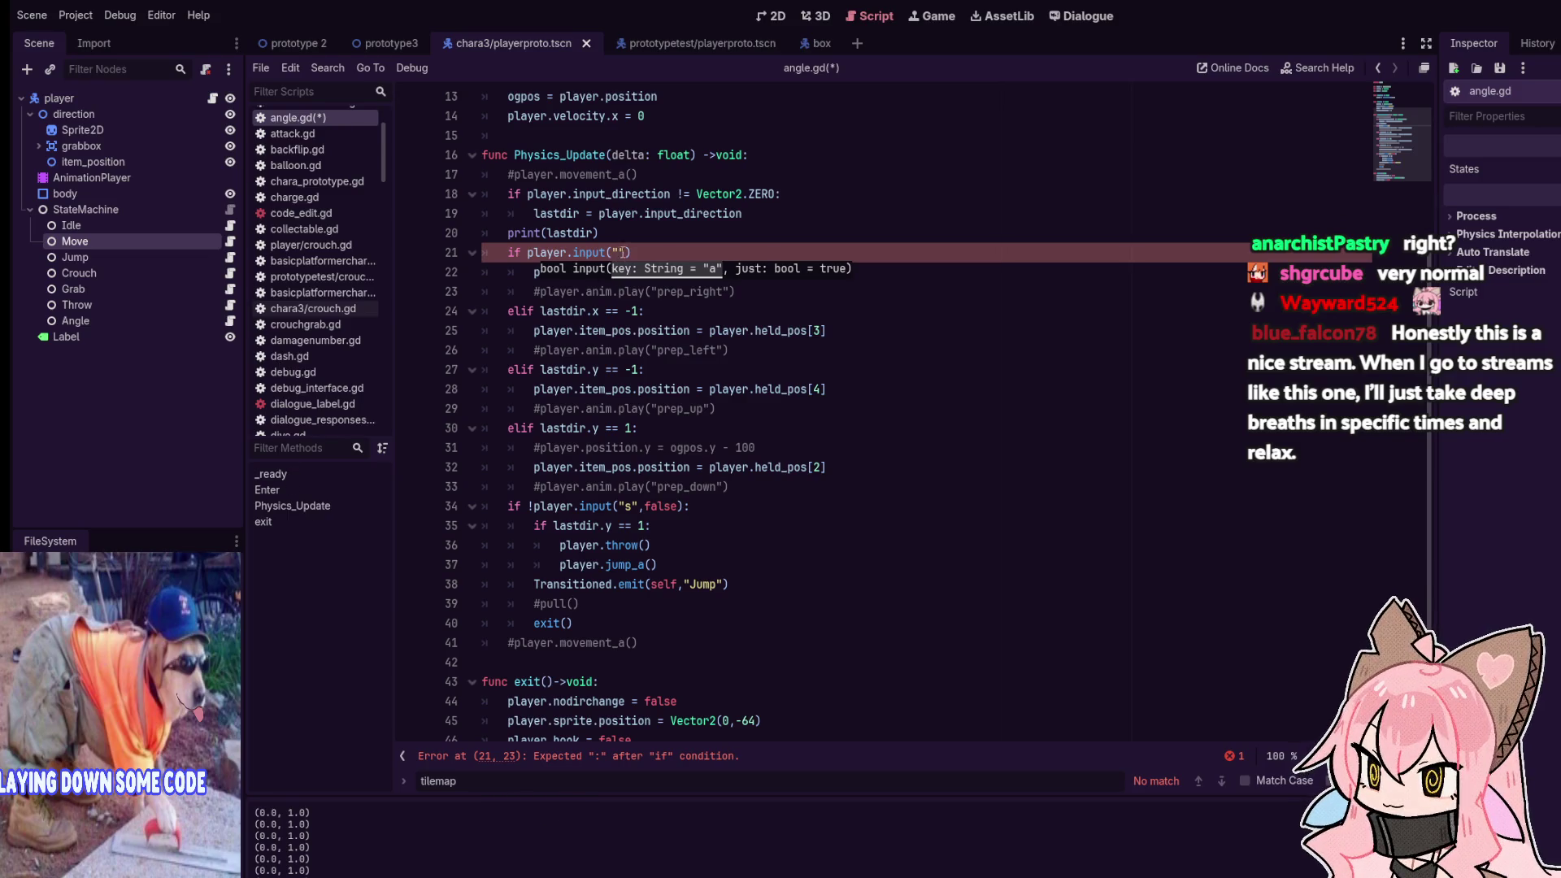
key("Escape")
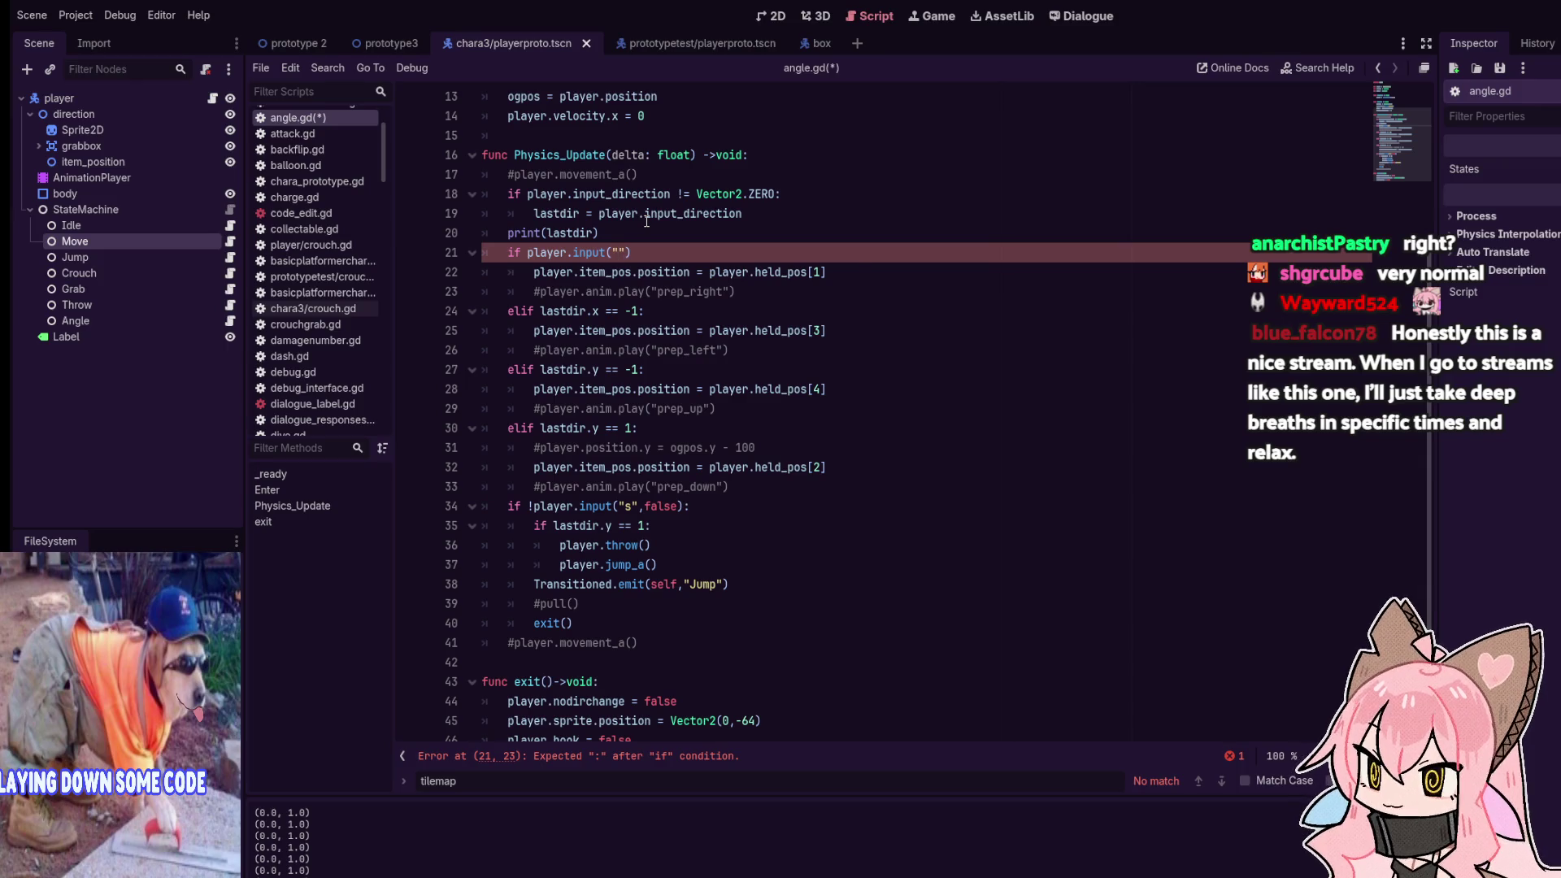
type("right\"):")
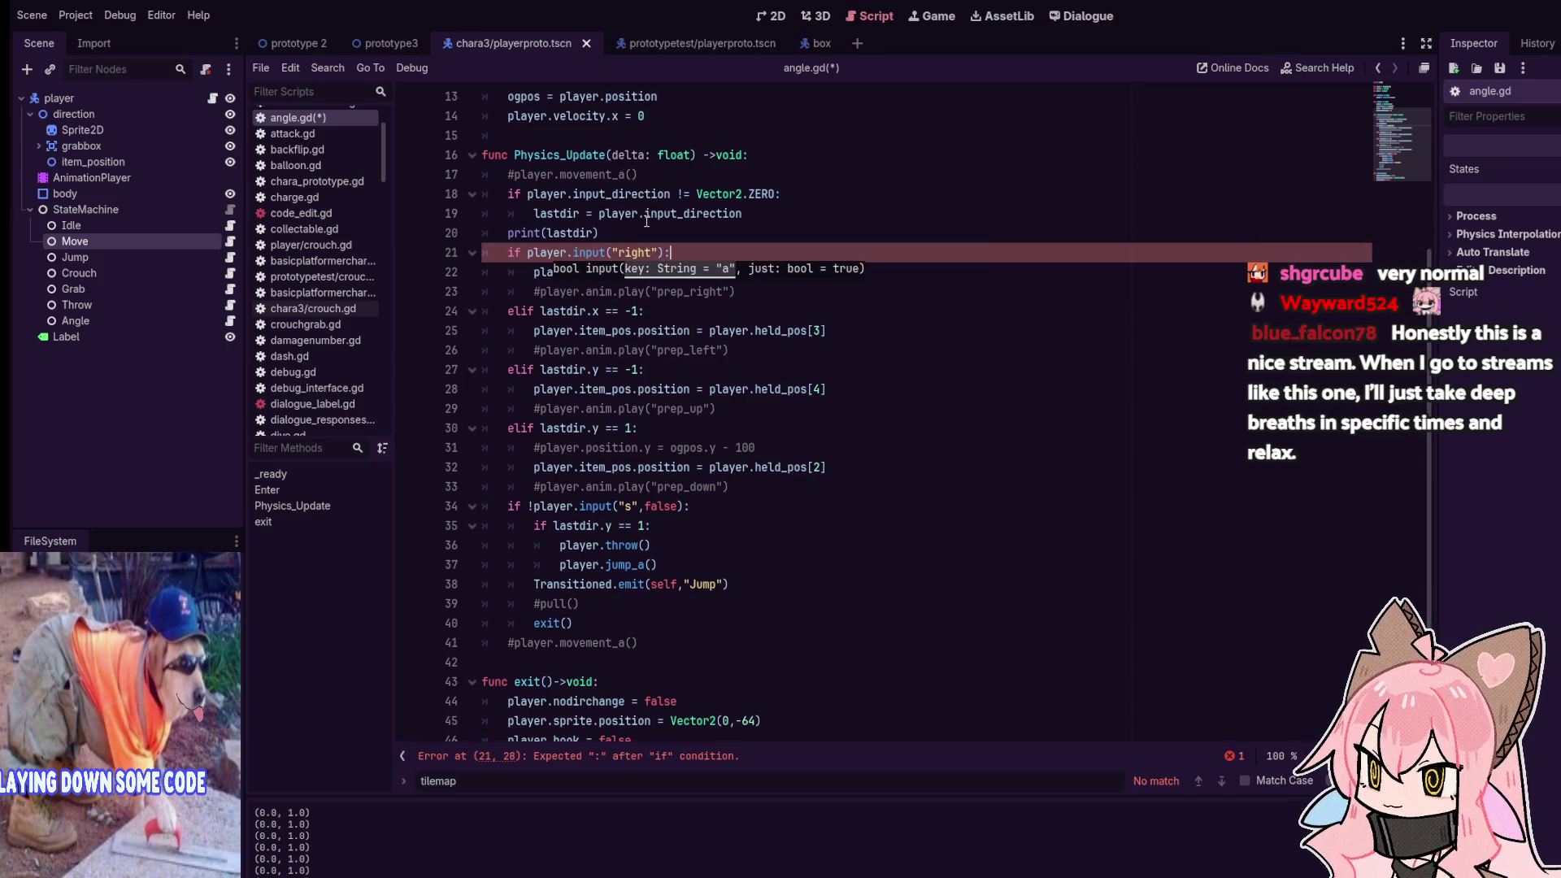
left_click_drag(672, 253, 509, 253)
key("ctrl+c")
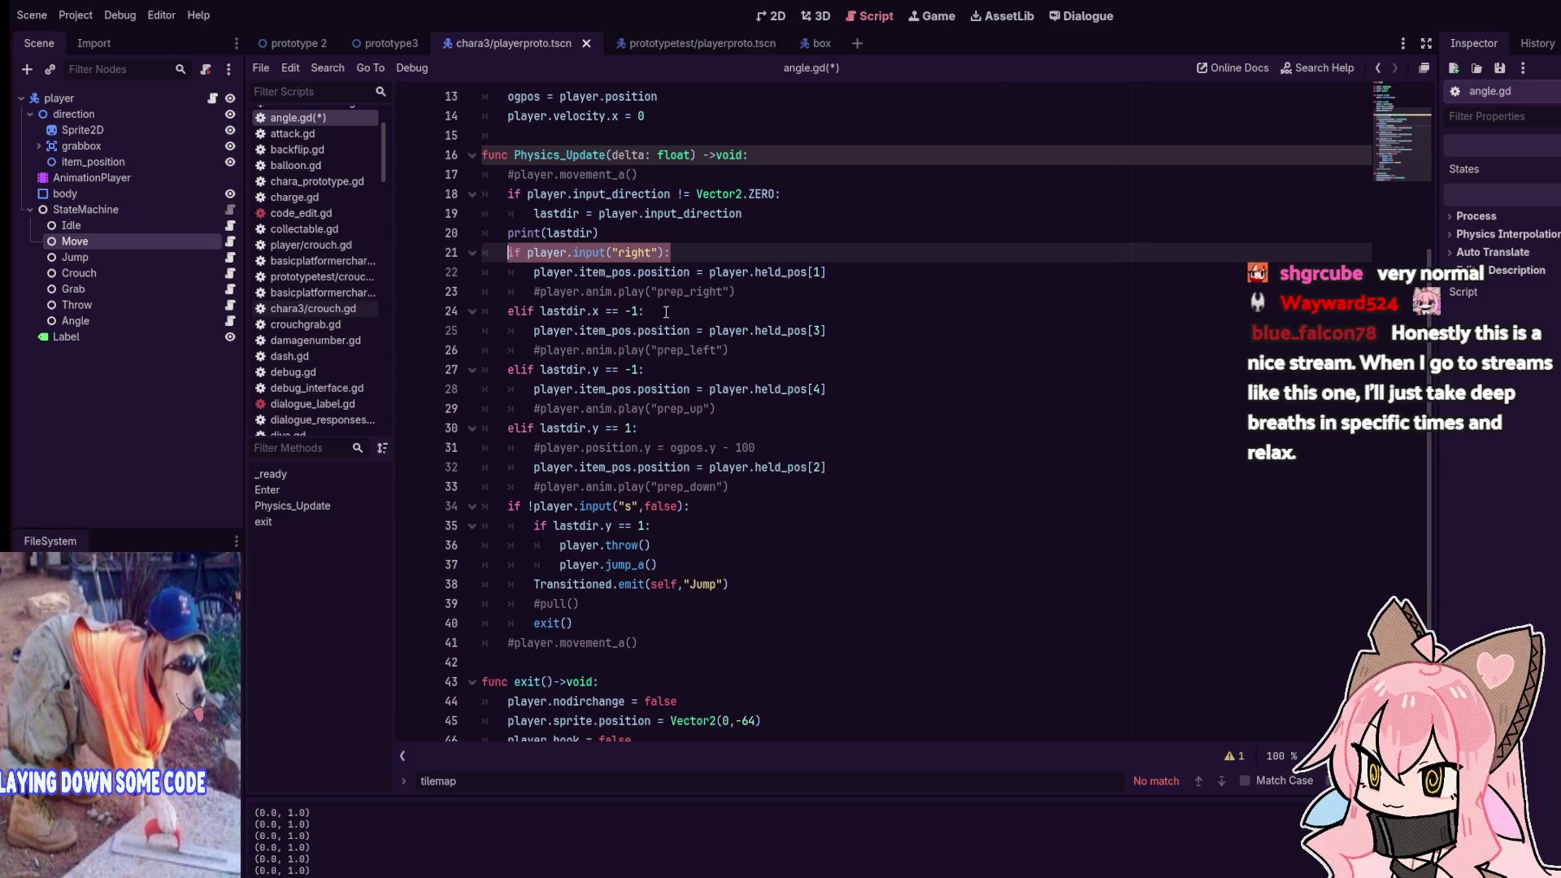
Step: Paste the input check over line 24's lastdir.x condition and change it to "left"
left_click(646, 311)
left_click_drag(647, 311, 508, 311)
key("ctrl+v")
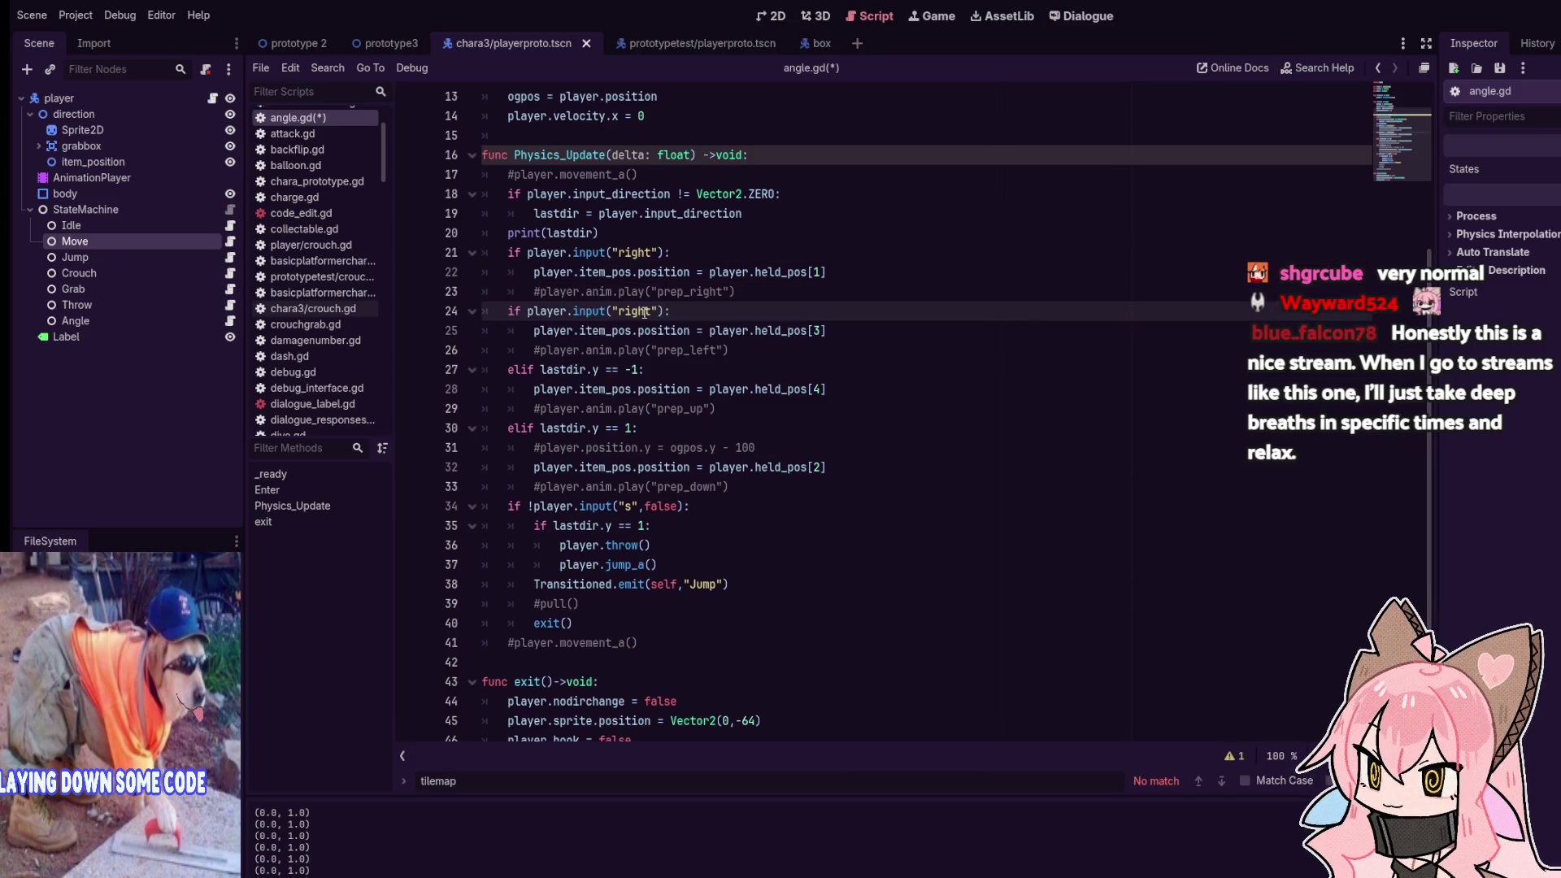
left_click_drag(652, 310, 617, 311)
type("left")
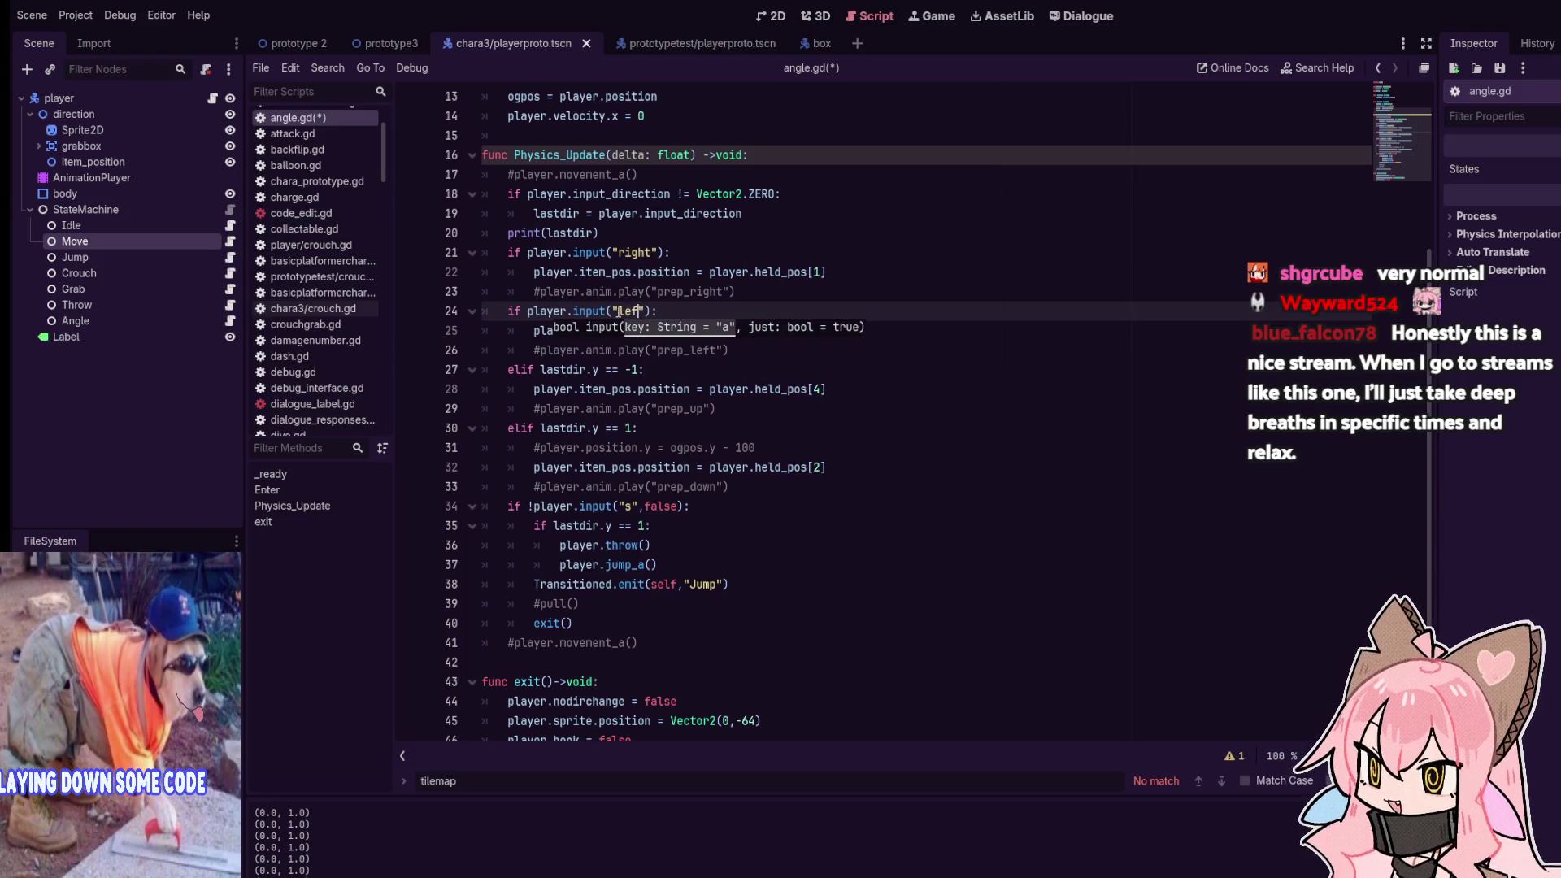
key("Escape")
key("Up")
key("Up")
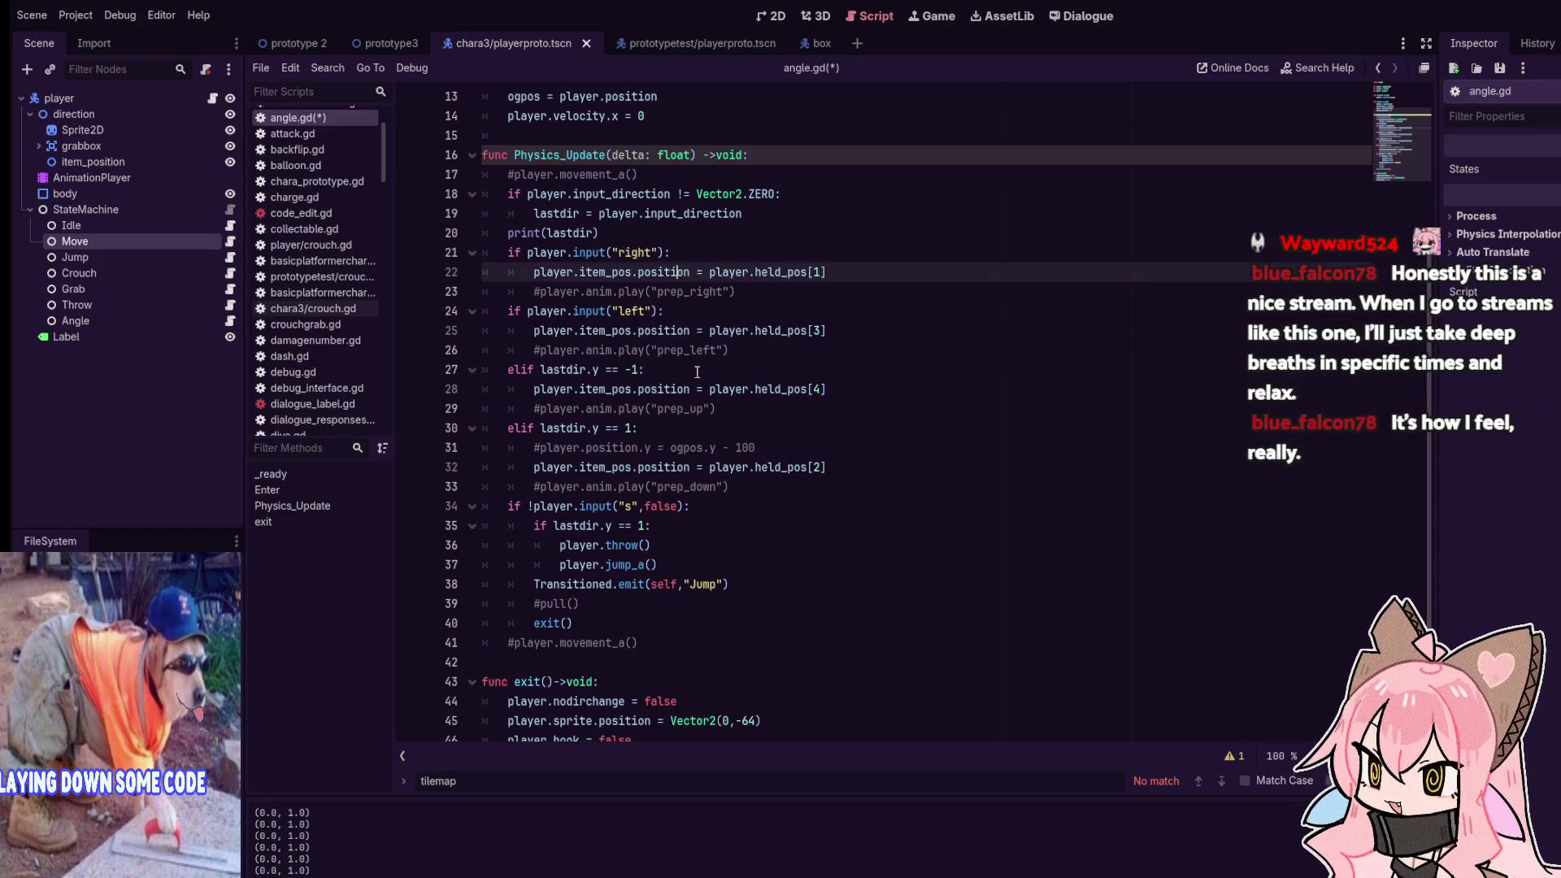
Step: Replace the lastdir.y conditions on lines 27 and 30 with "up" and "down" input checks
left_click(698, 370)
left_click_drag(697, 370, 507, 370)
key("ctrl+v")
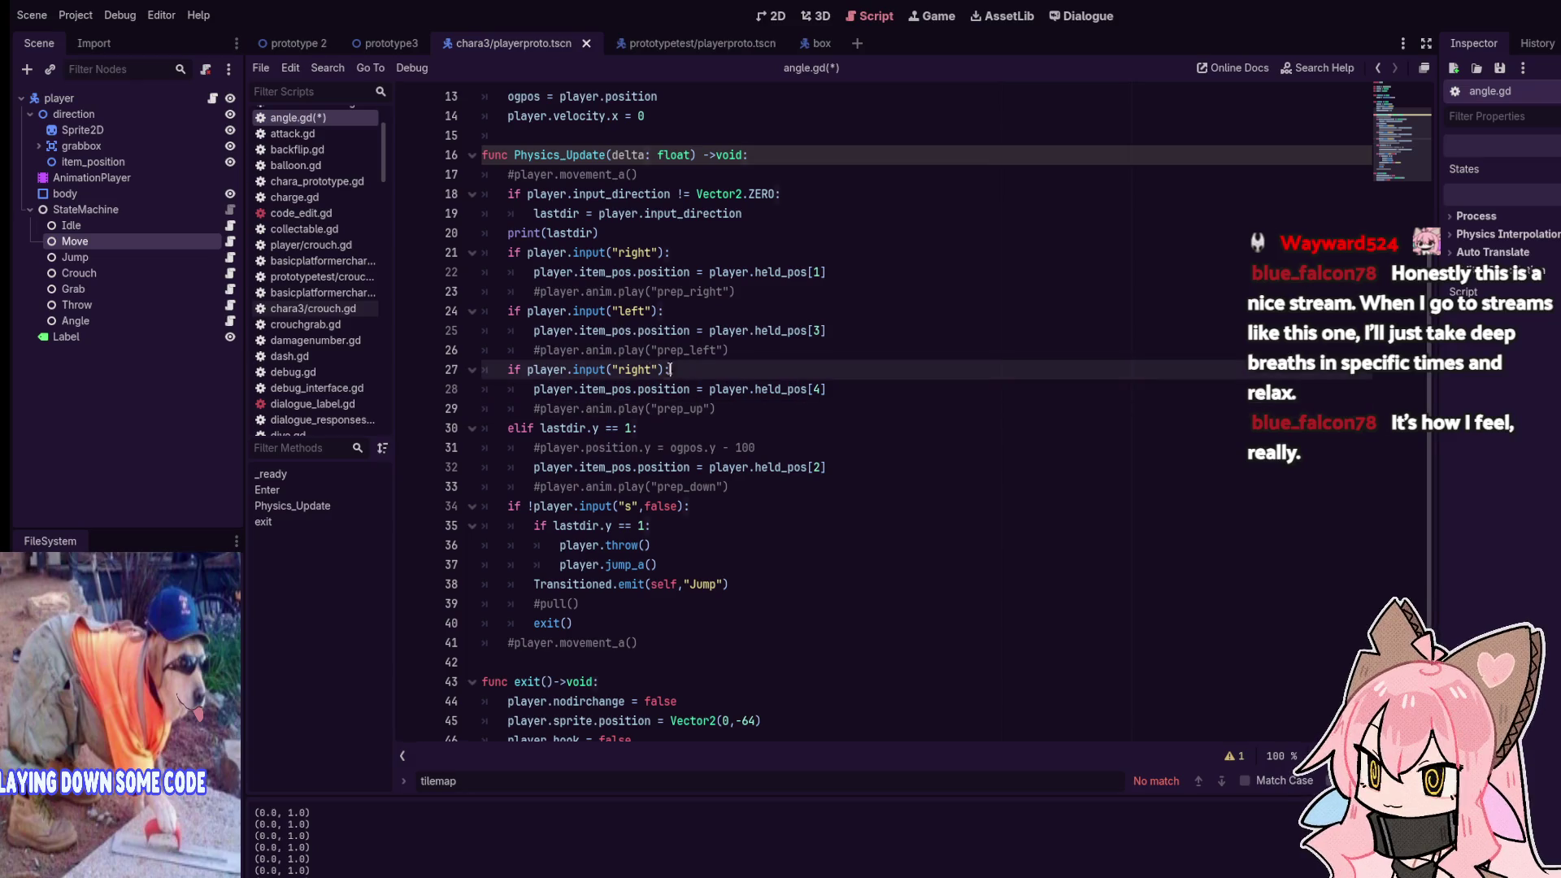
key("shift+Left")
key("shift+Left")
key("shift+Left")
key("ctrl+c")
left_click_drag(642, 429, 508, 429)
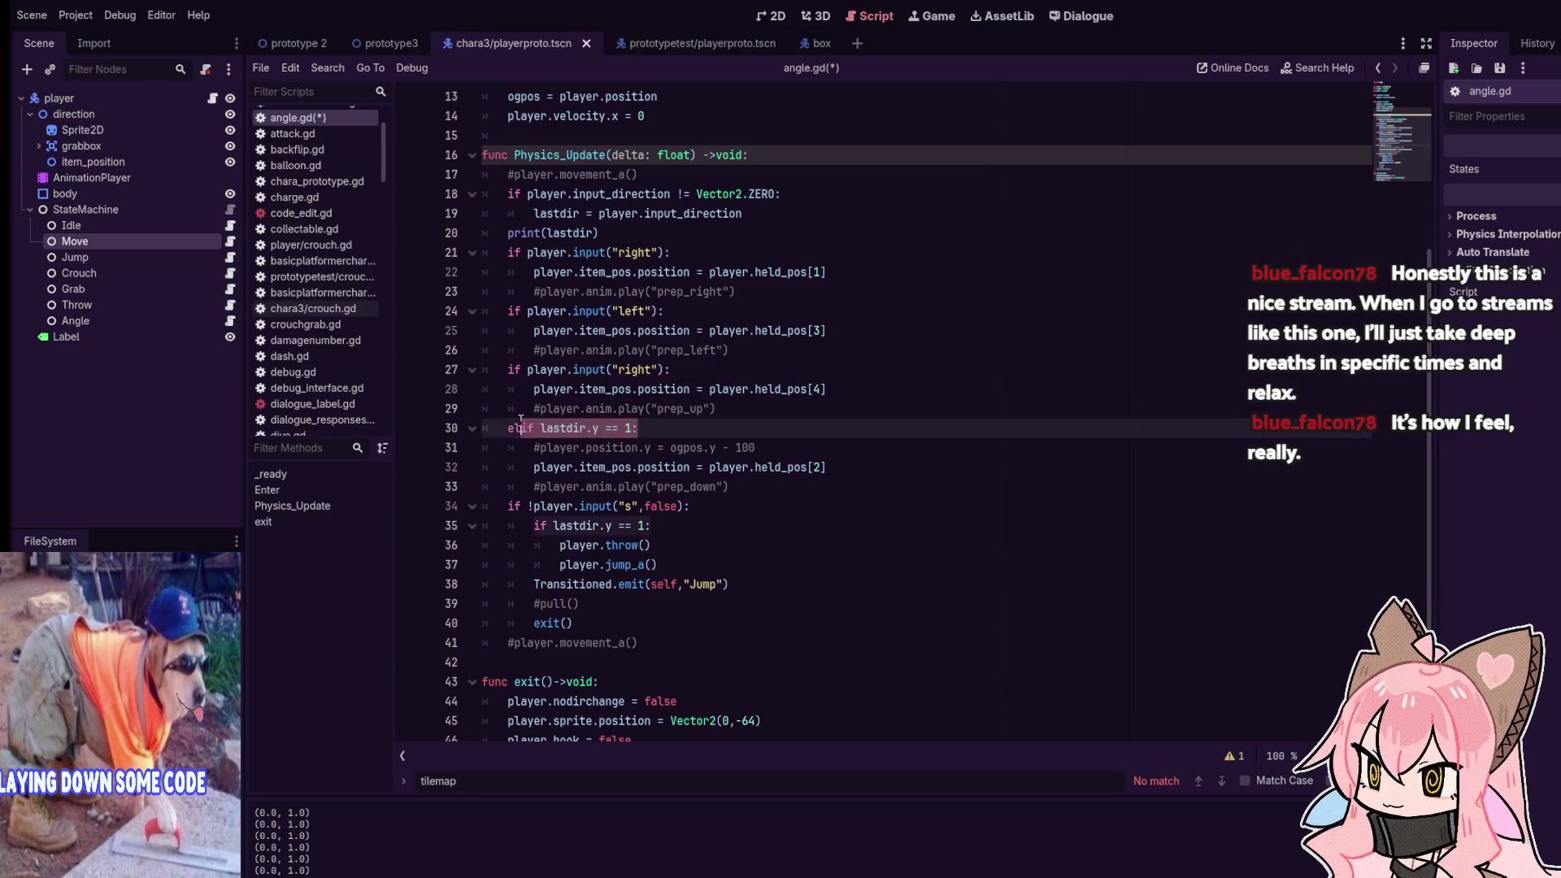
key("ctrl+v")
double_click(633, 429)
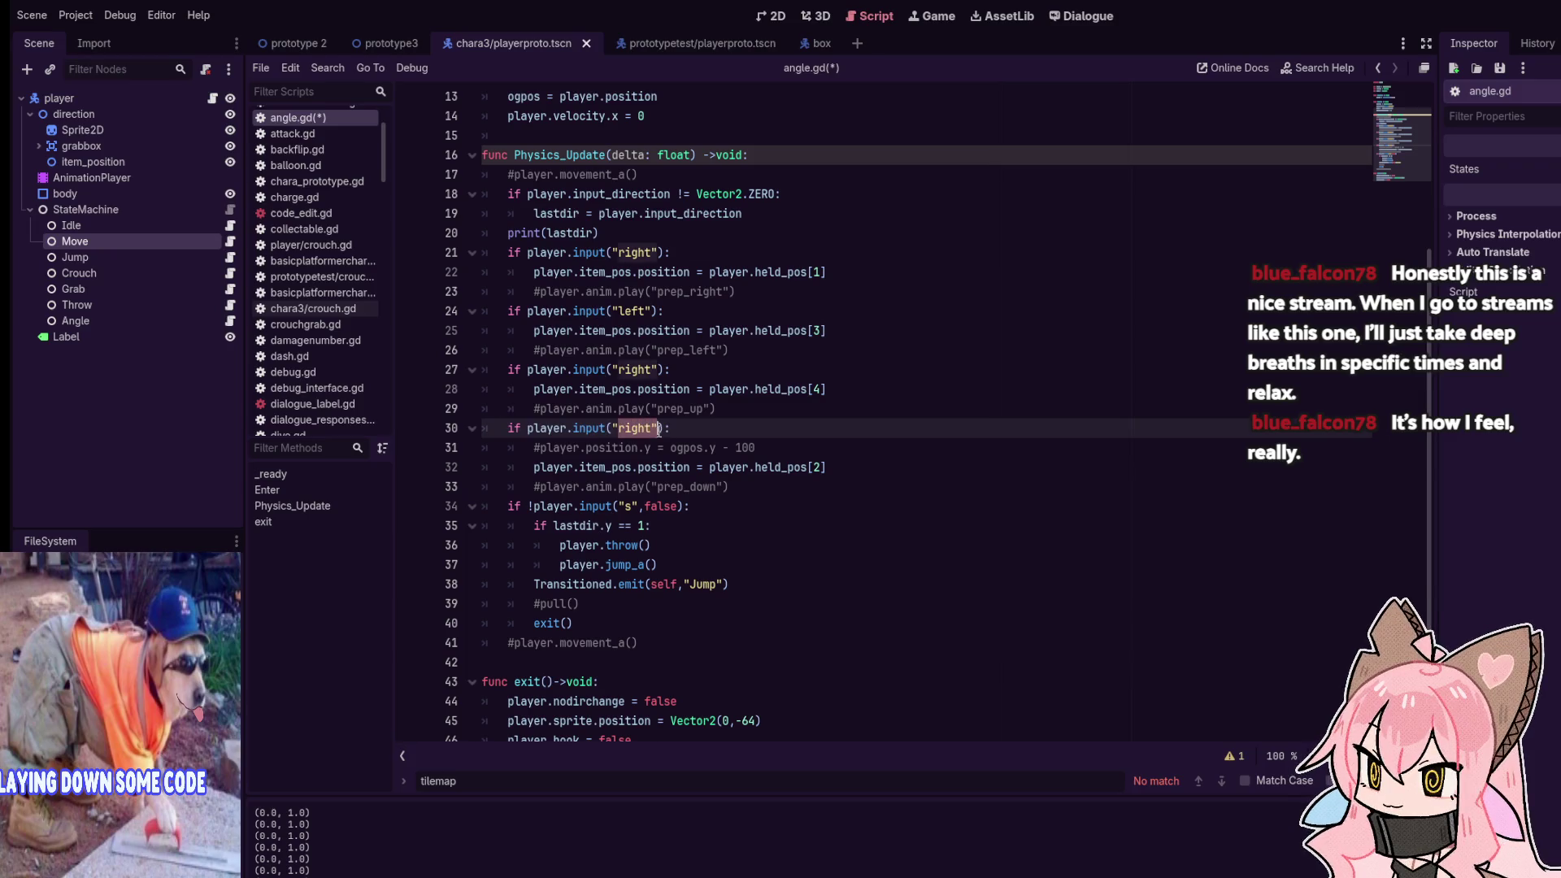
left_click(642, 370)
double_click(641, 370)
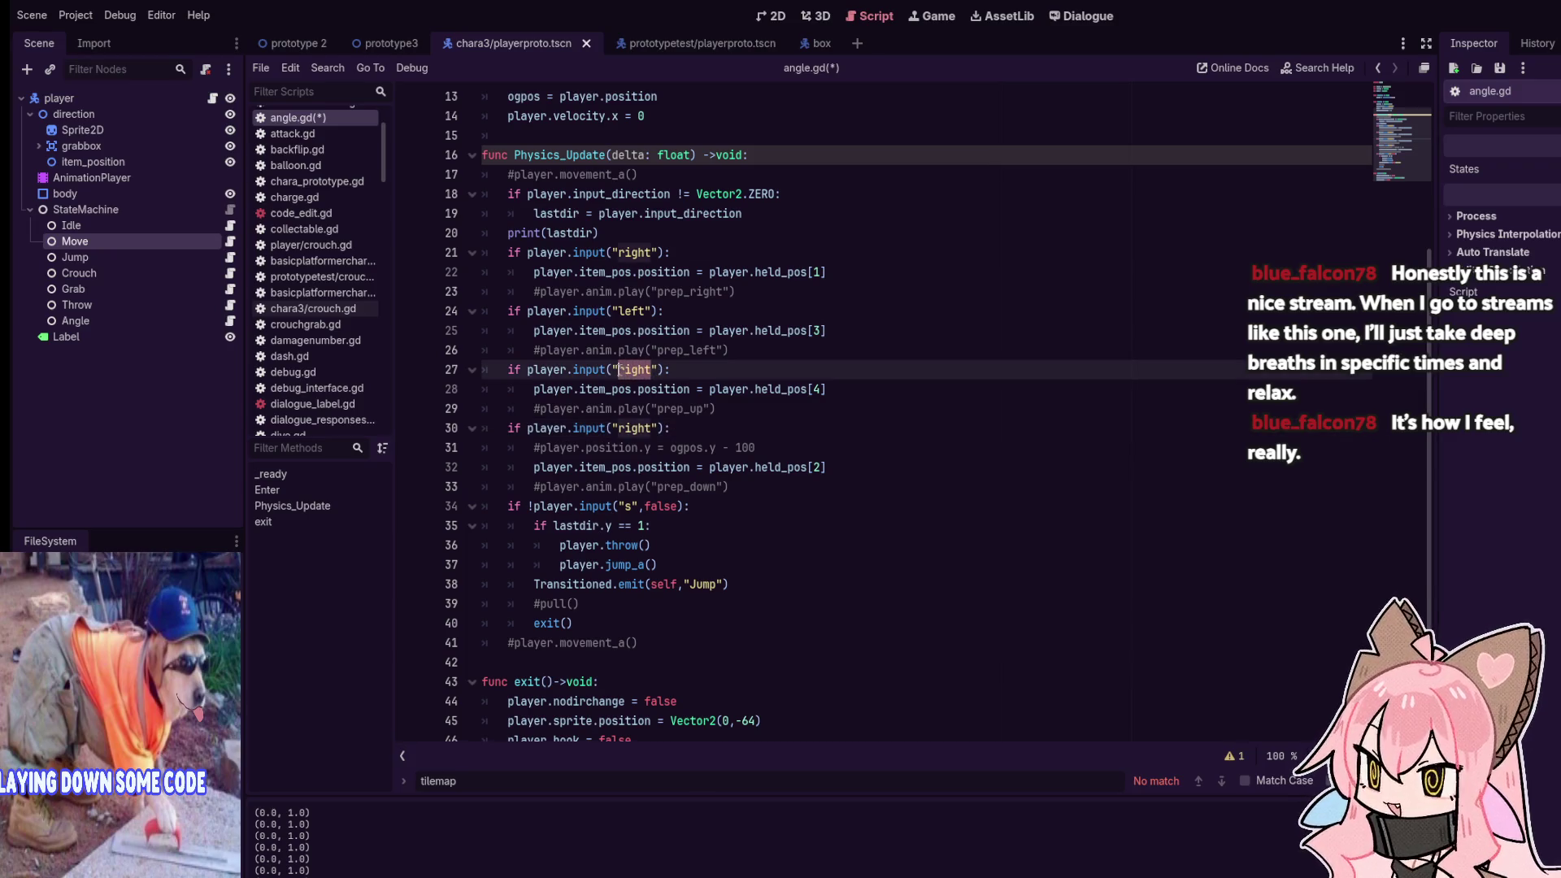
type("up")
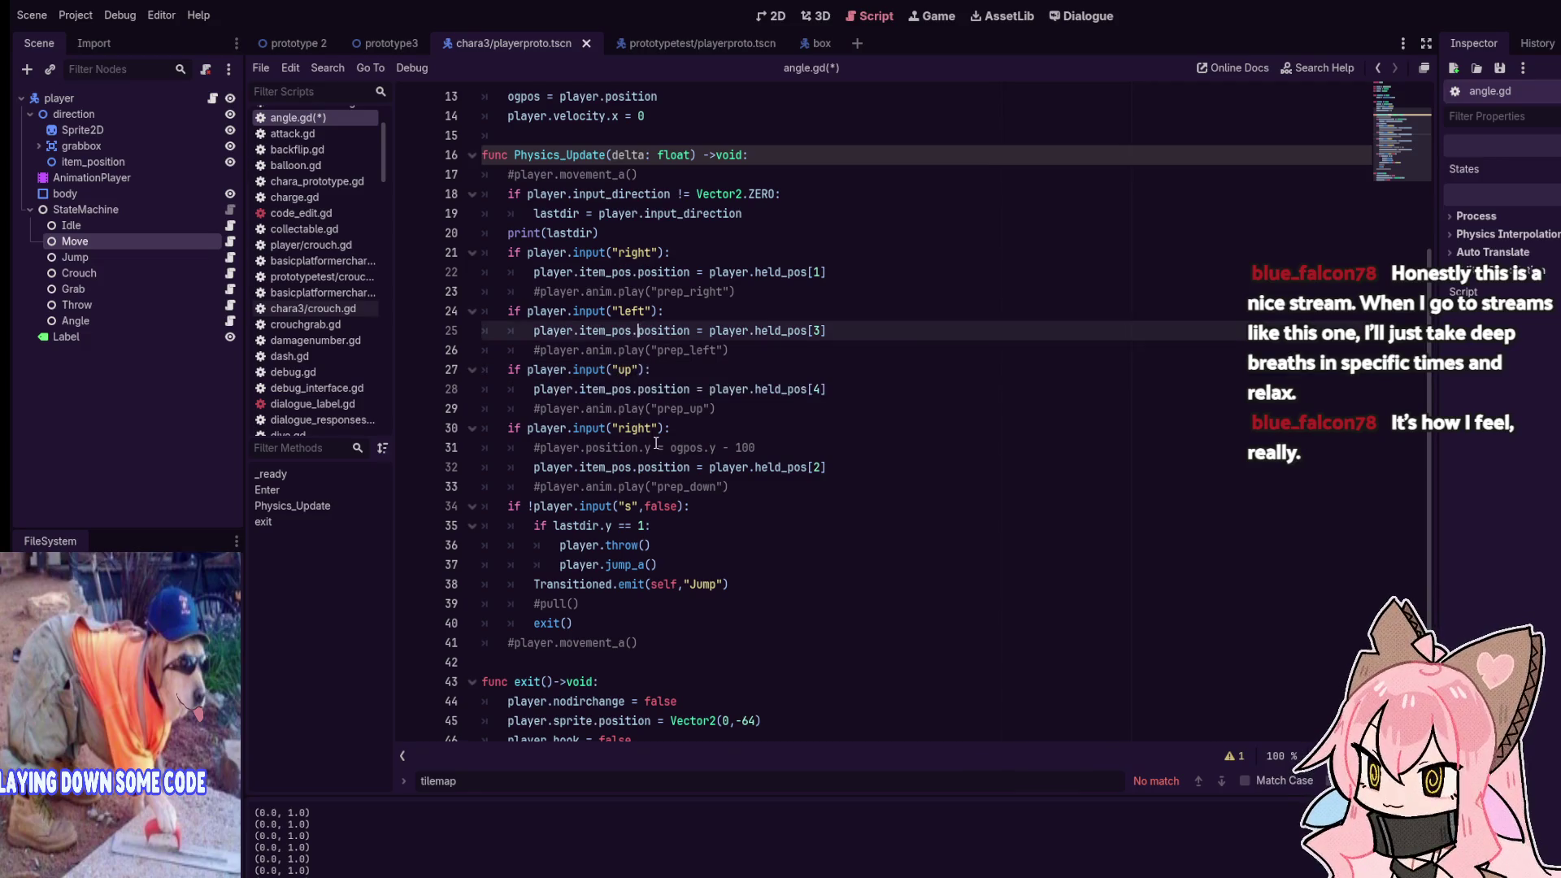
double_click(624, 429)
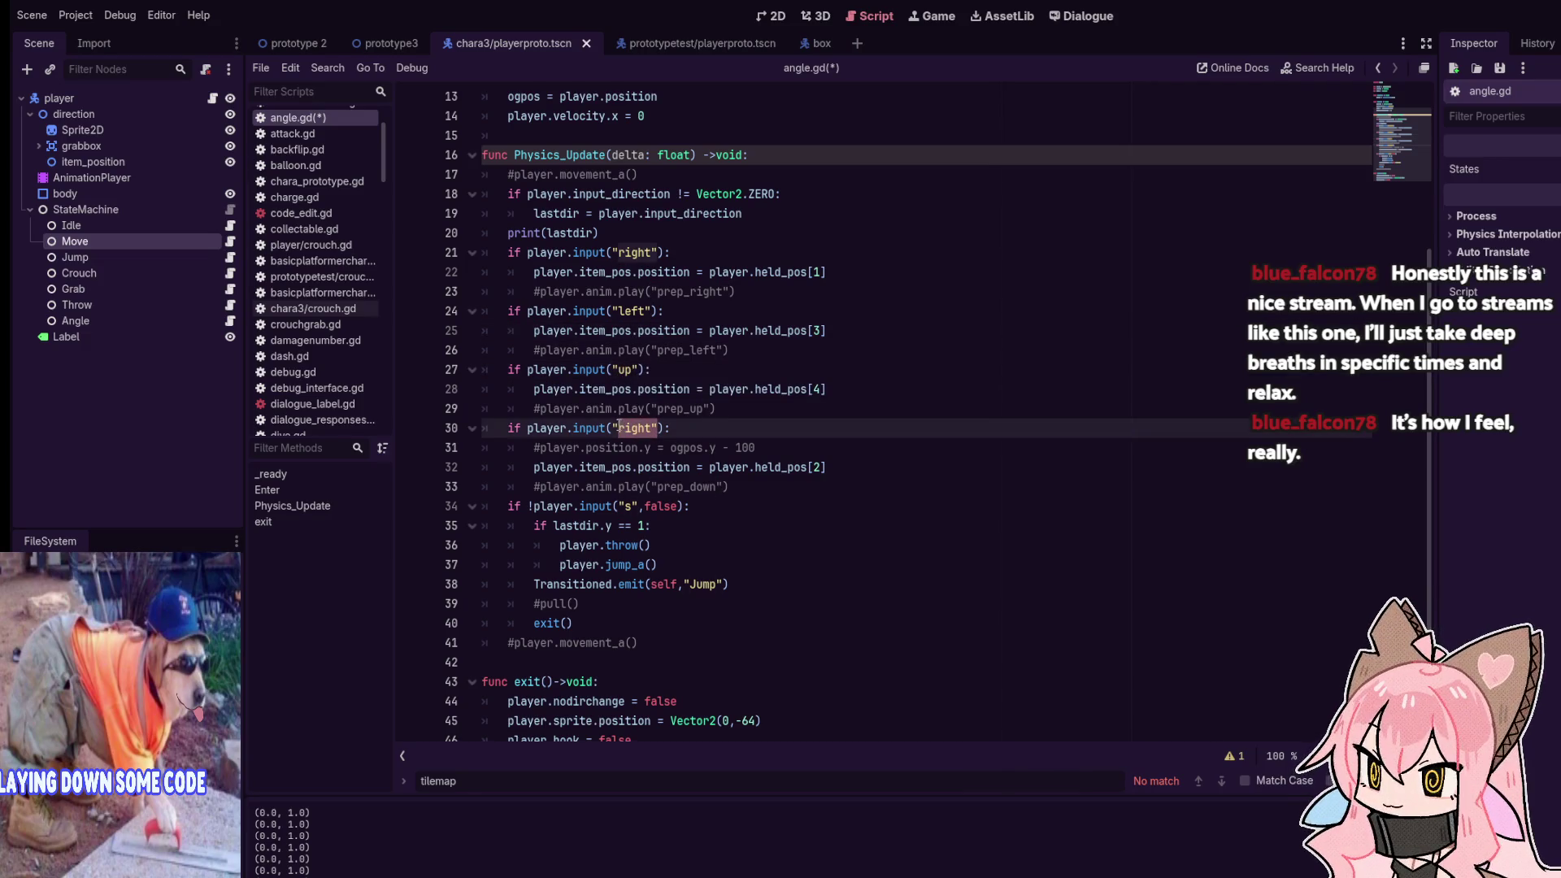
type("down")
Step: Save angle.gd and run the prototype3 scene with F6
left_click(655, 370)
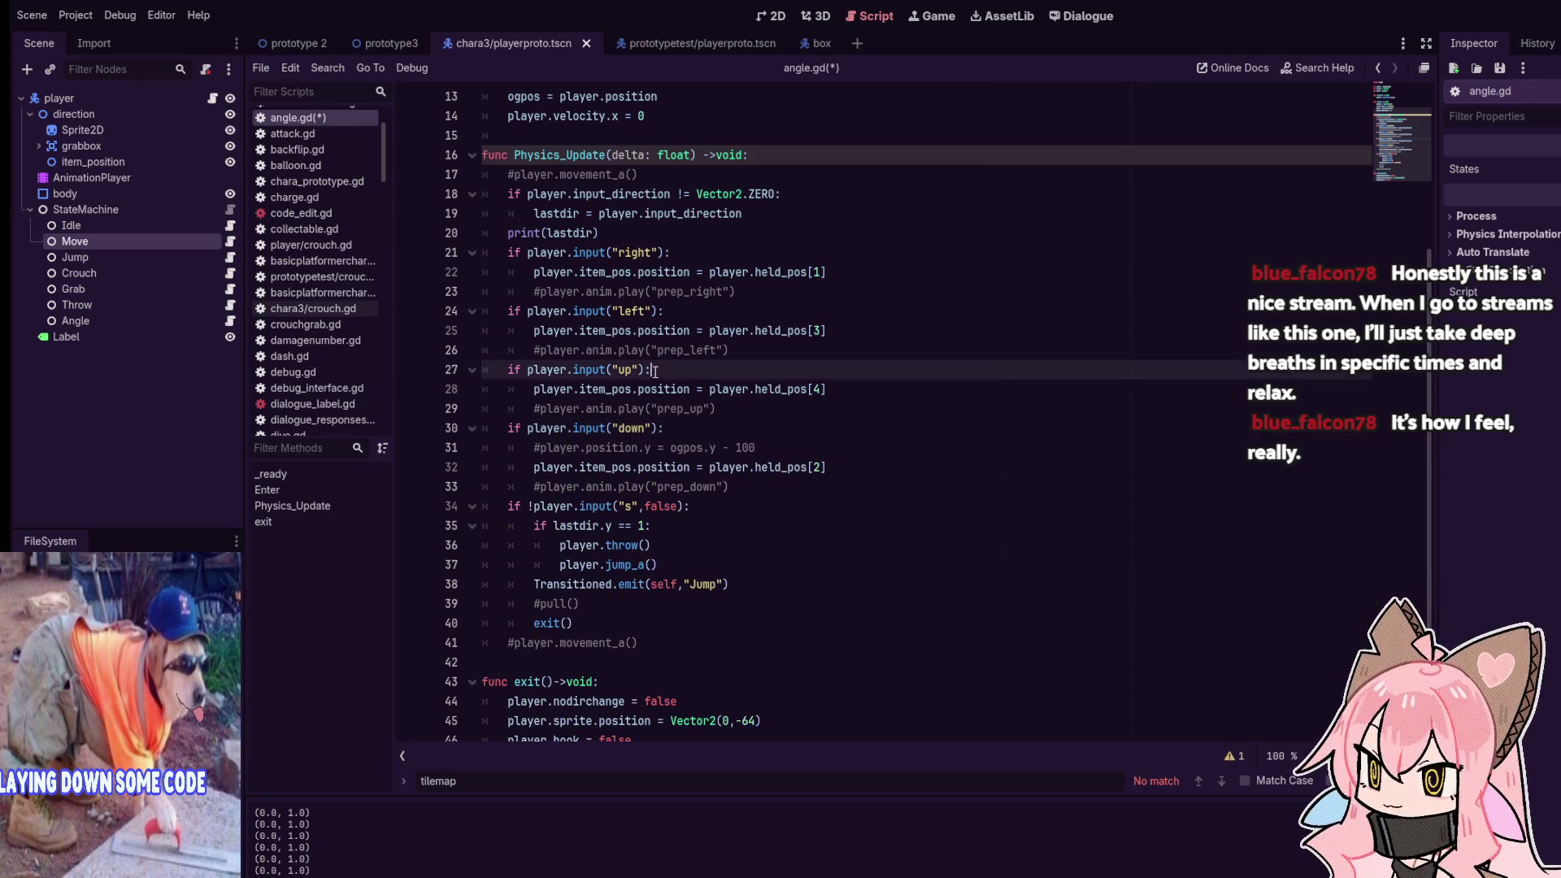
left_click(789, 449)
key("ctrl+s")
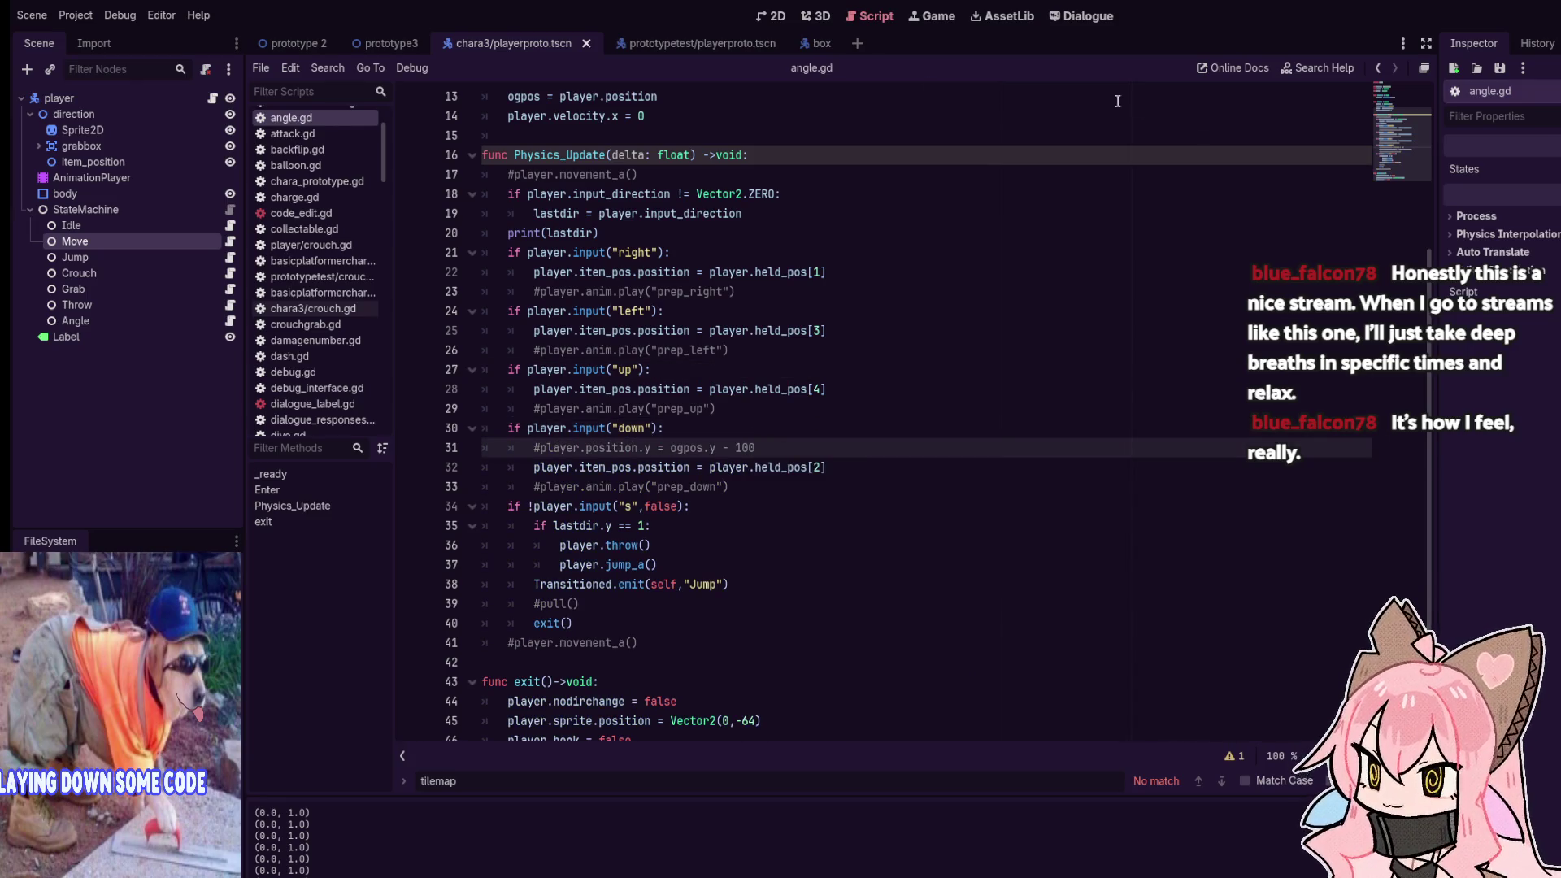
left_click(386, 43)
key("F6")
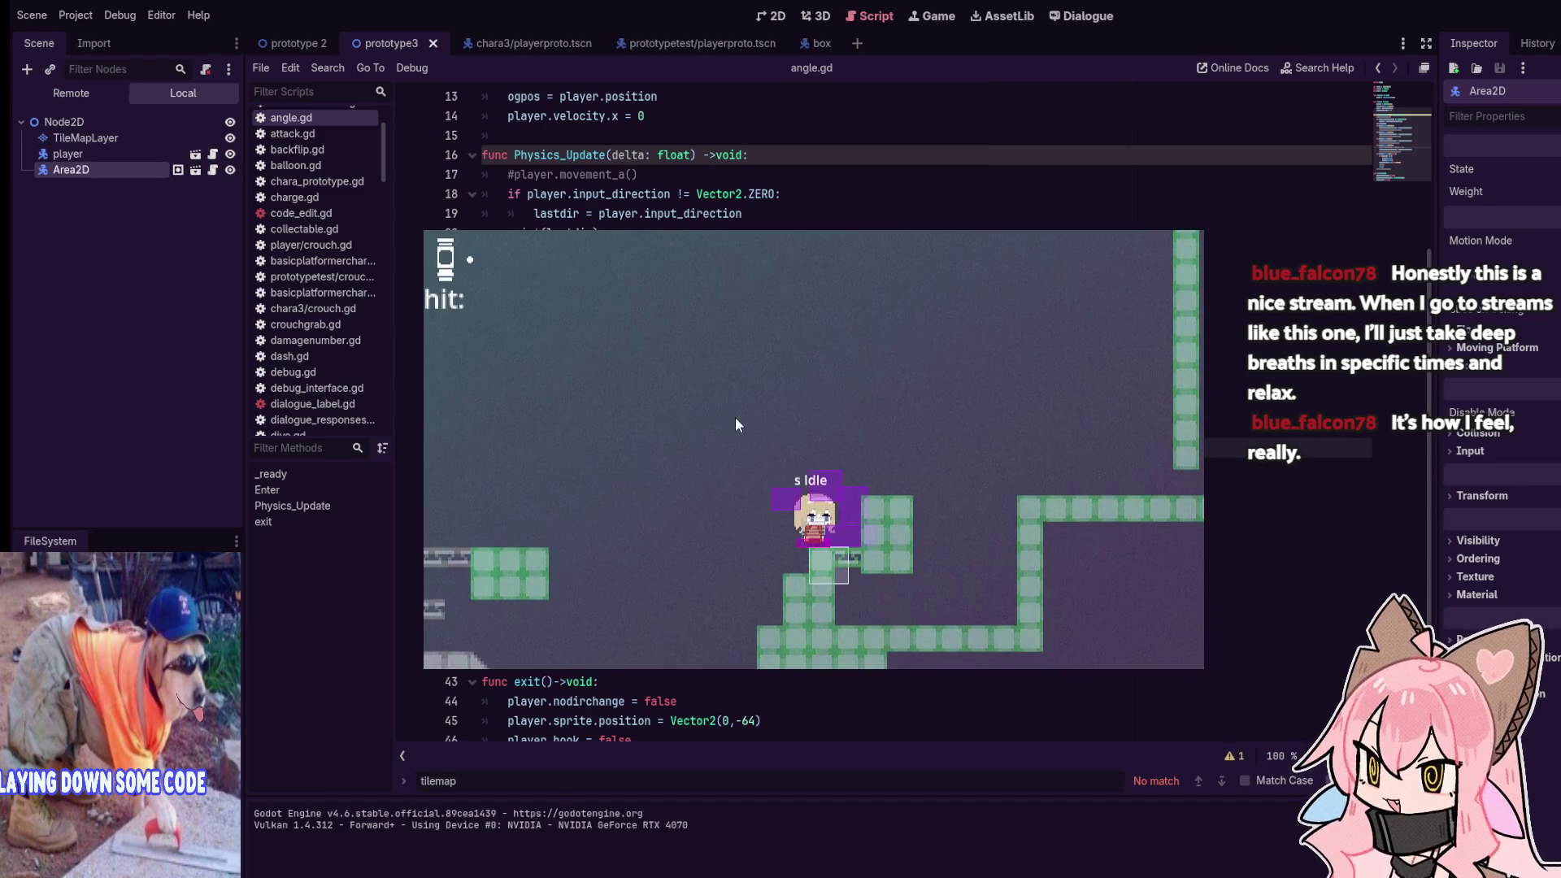
Step: Restart the game, walk right and pick up the box into the Angle state
key("F8")
left_click(1218, 171)
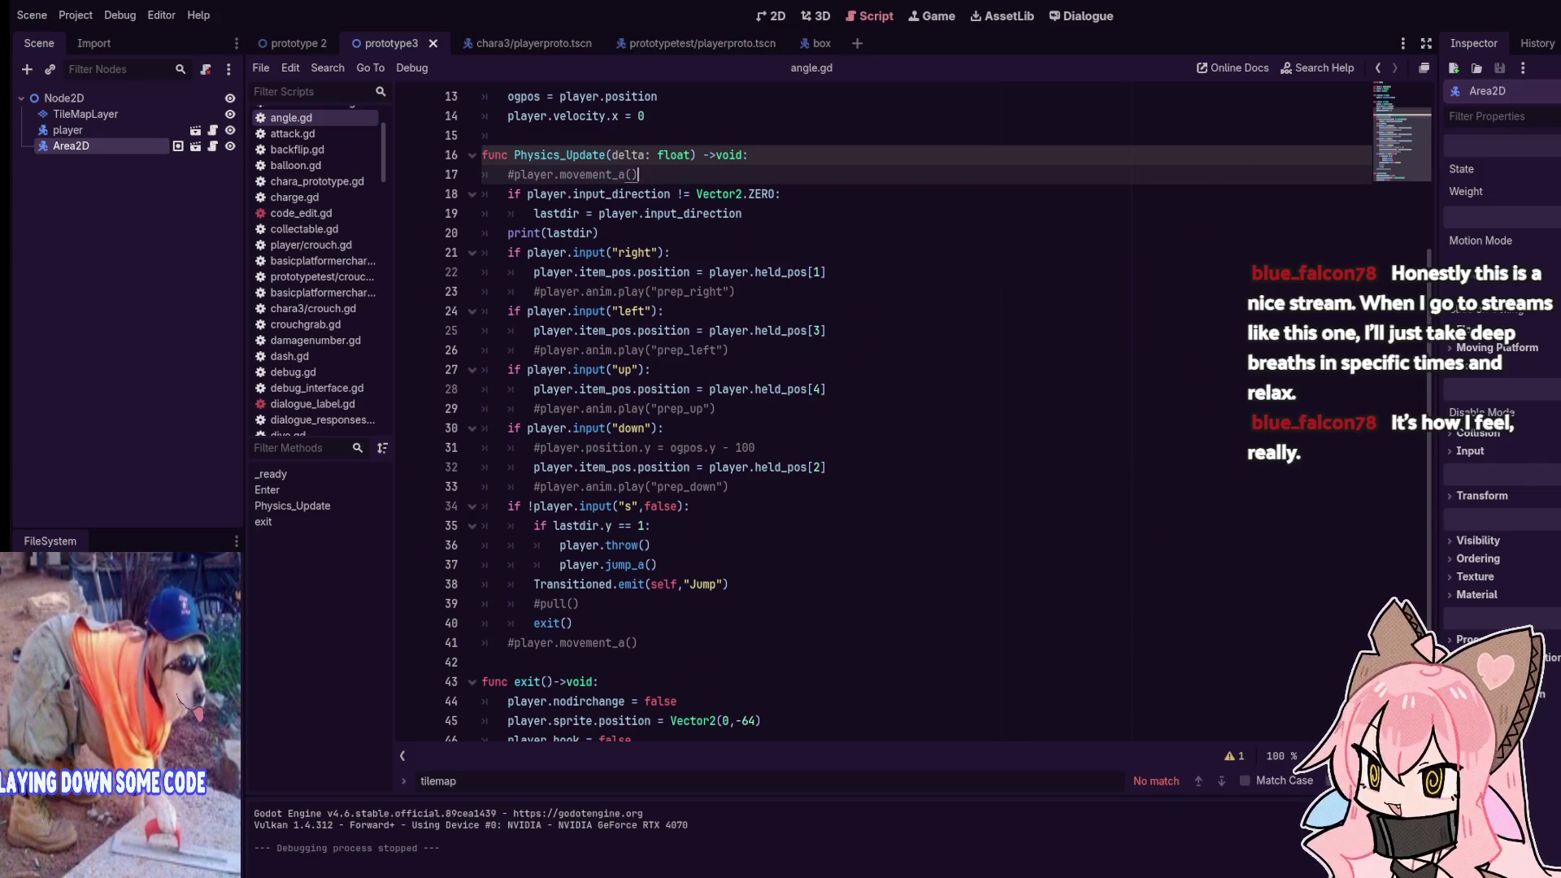
key("F6")
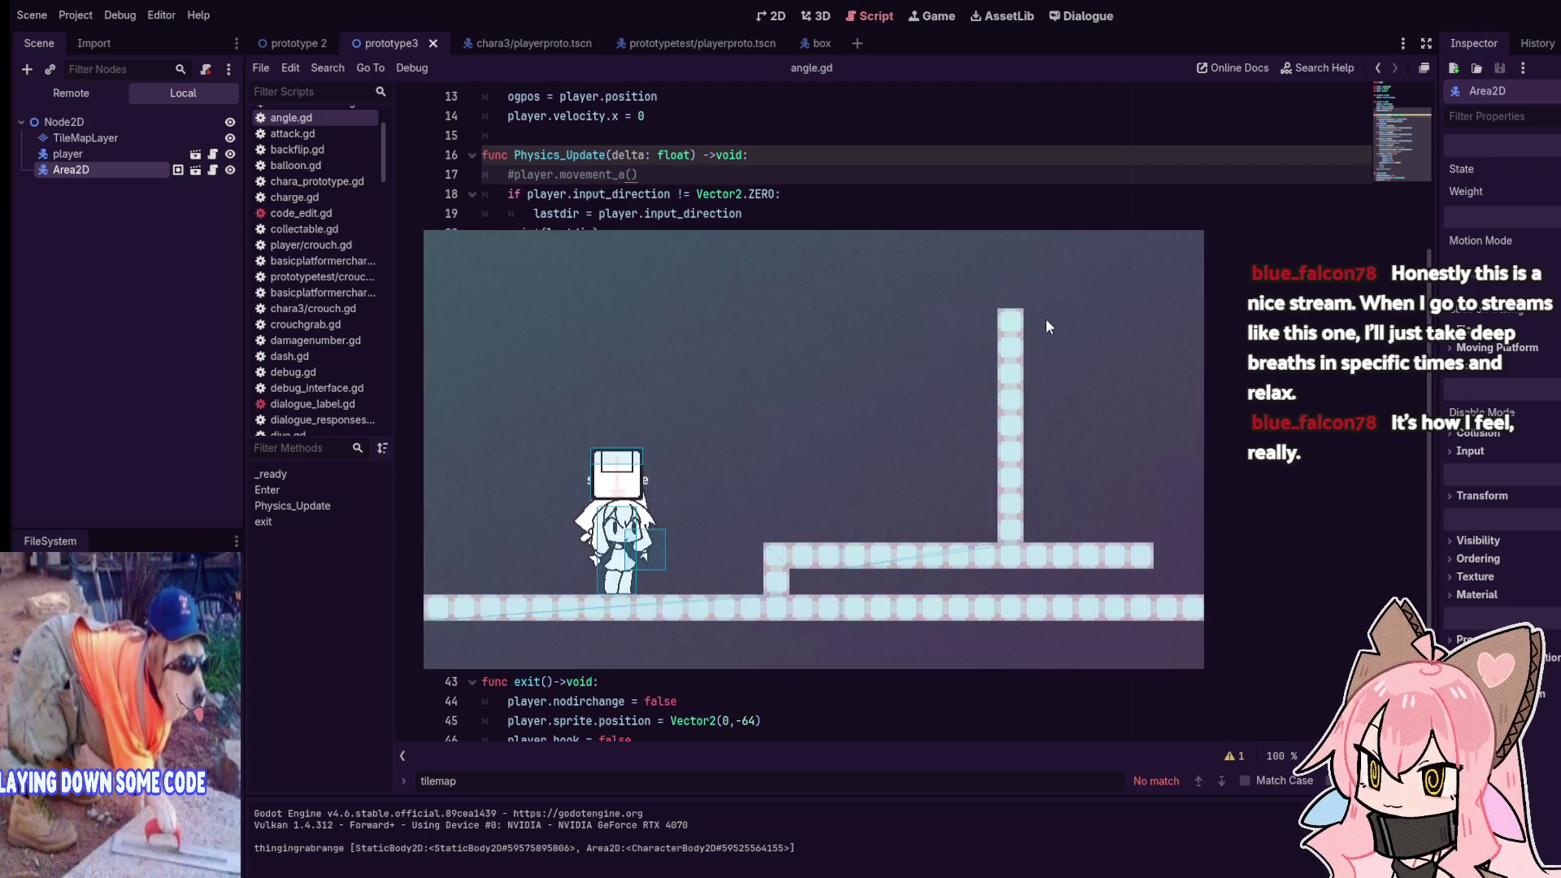
key("Right")
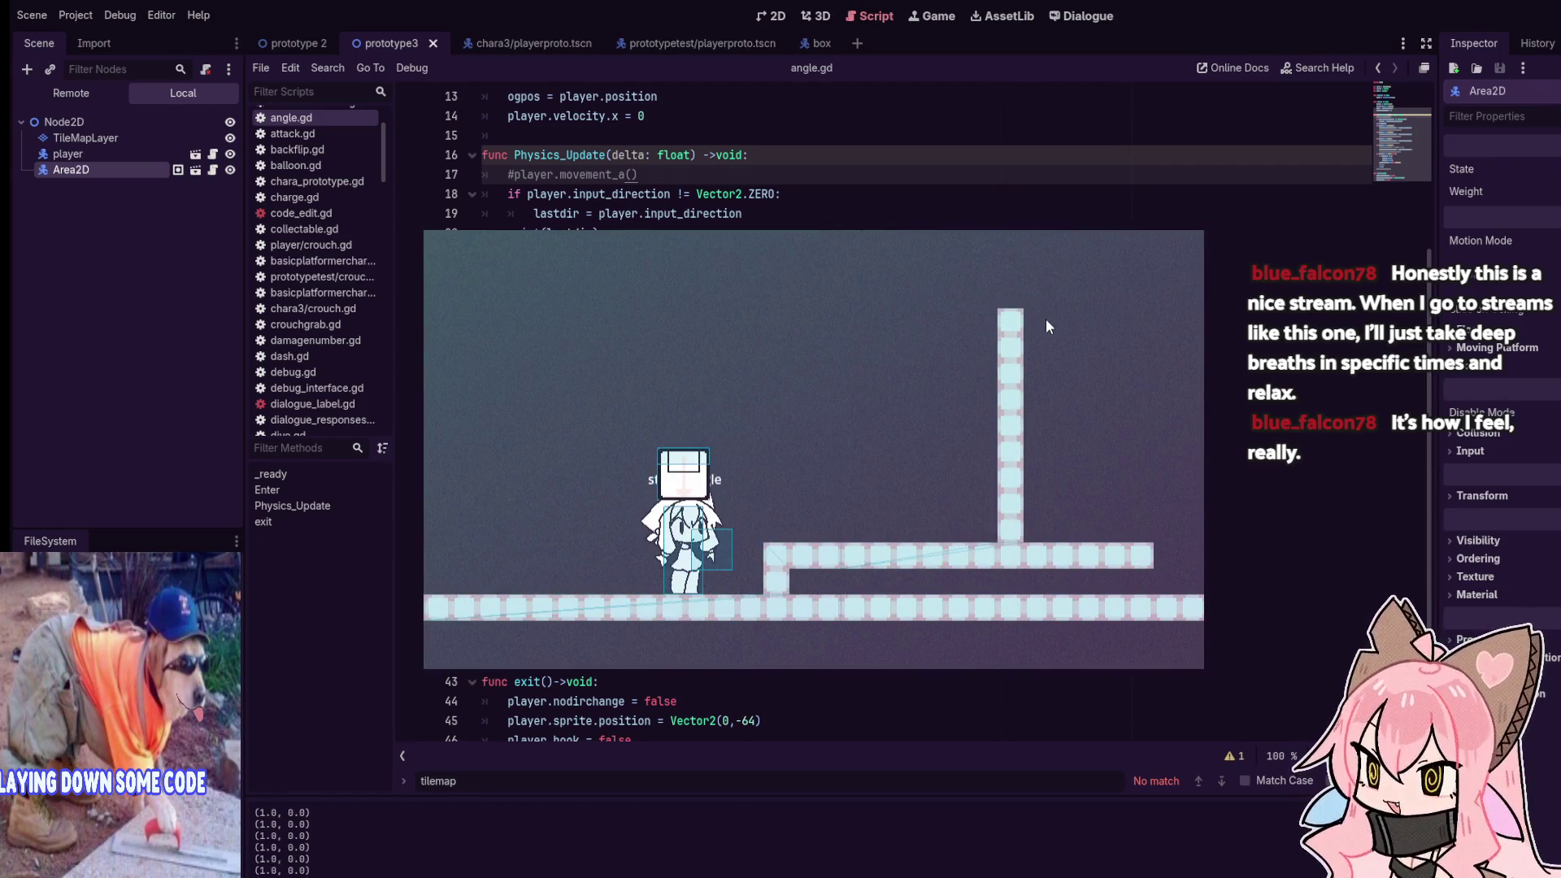
key("Down")
Step: Aim the held box right, left, down, upper left, upper right and above the character
key("Right")
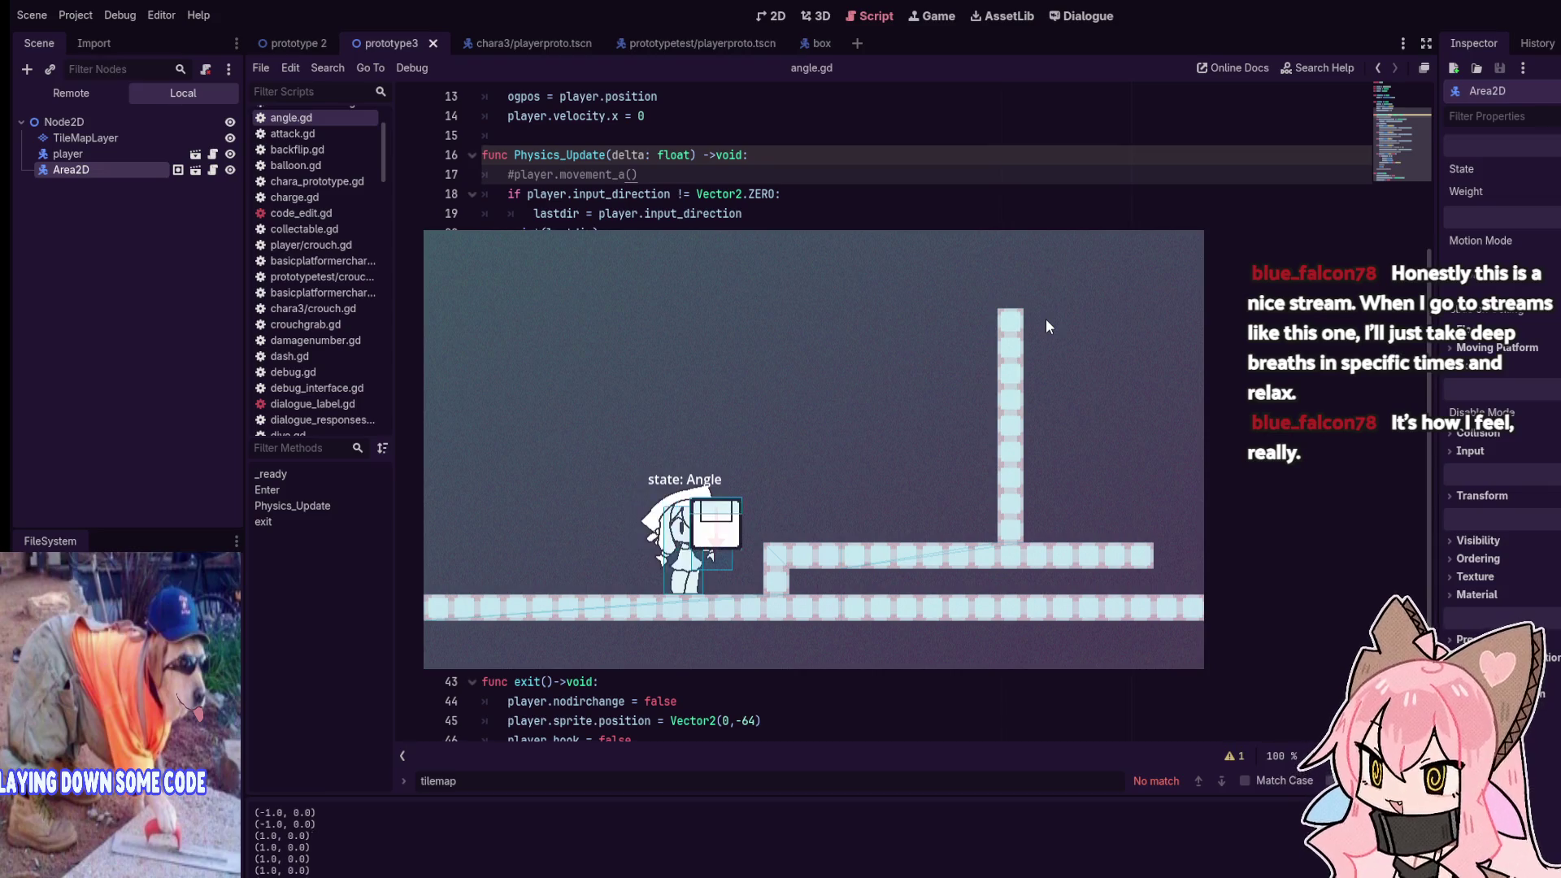
key("Left")
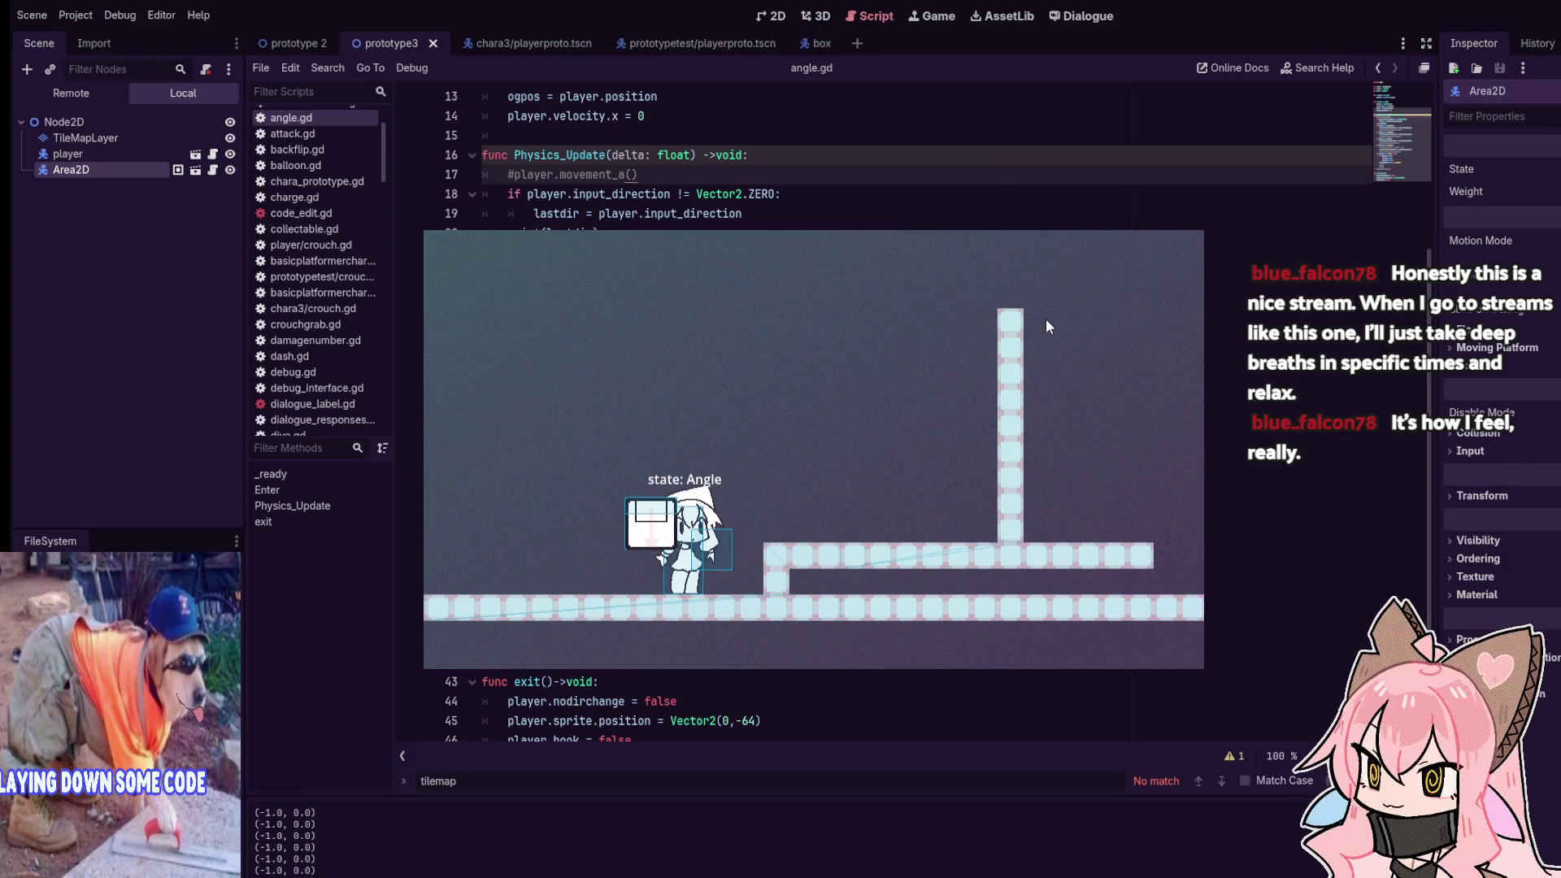
key("Down")
key("Left")
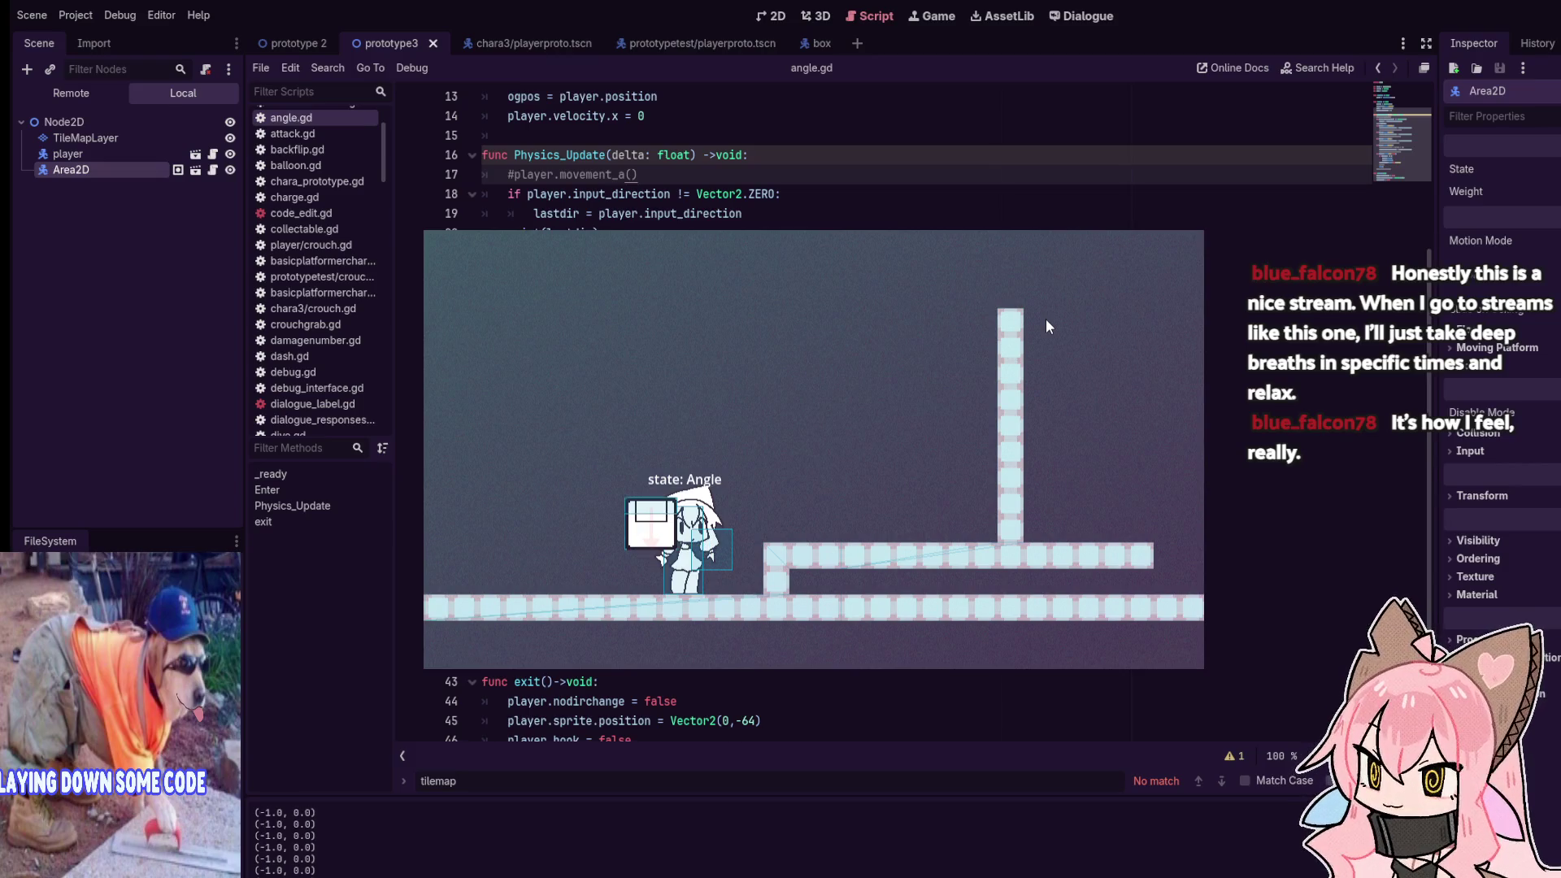
key("Down")
key("Left")
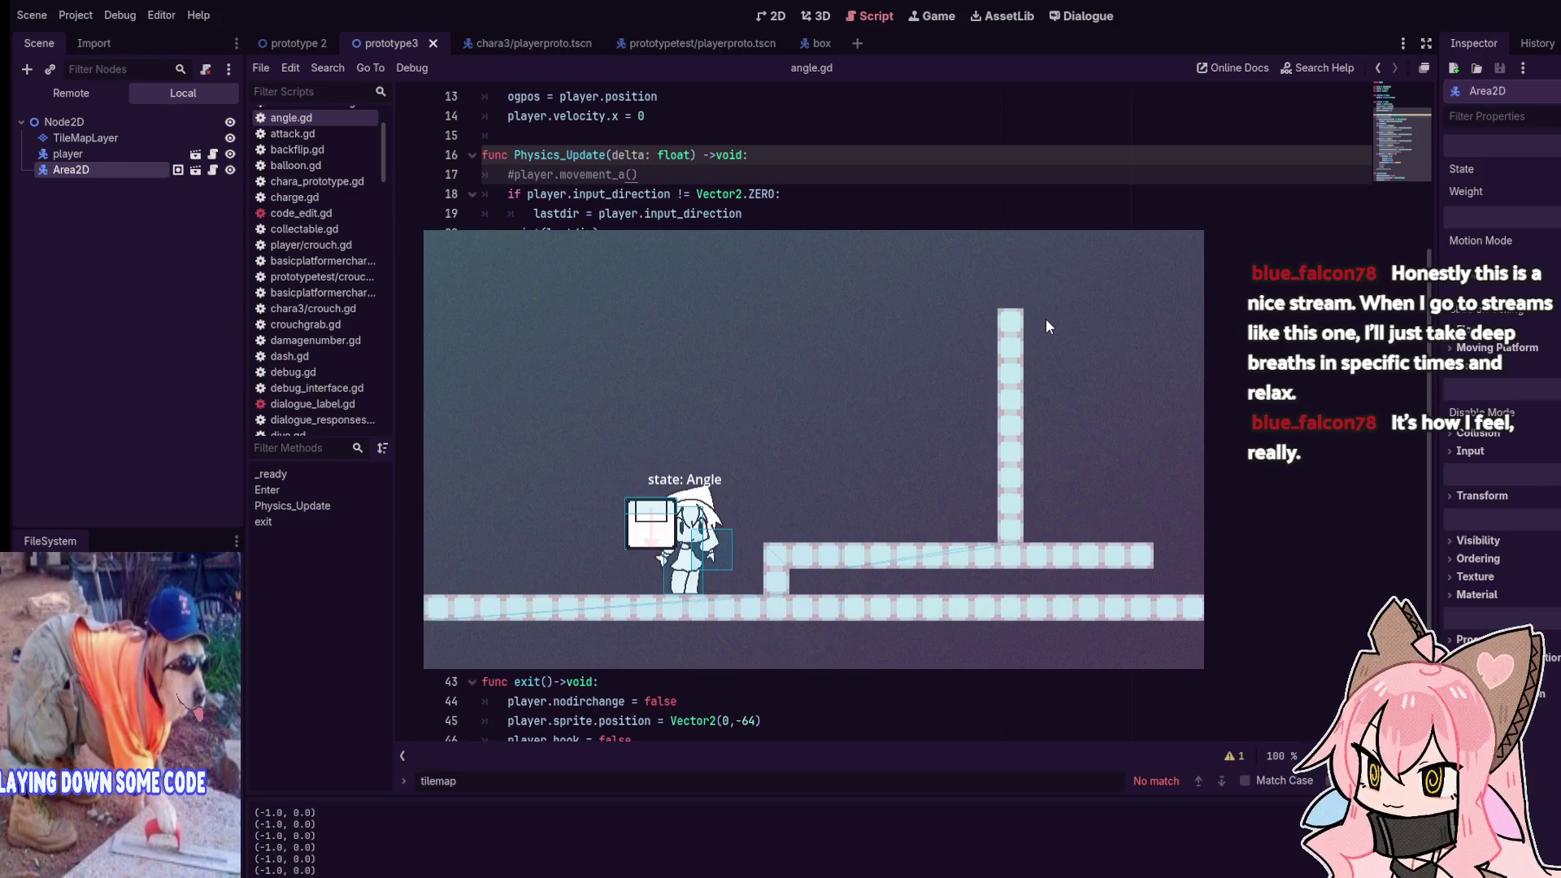
key("Right")
key("Left")
key("Down")
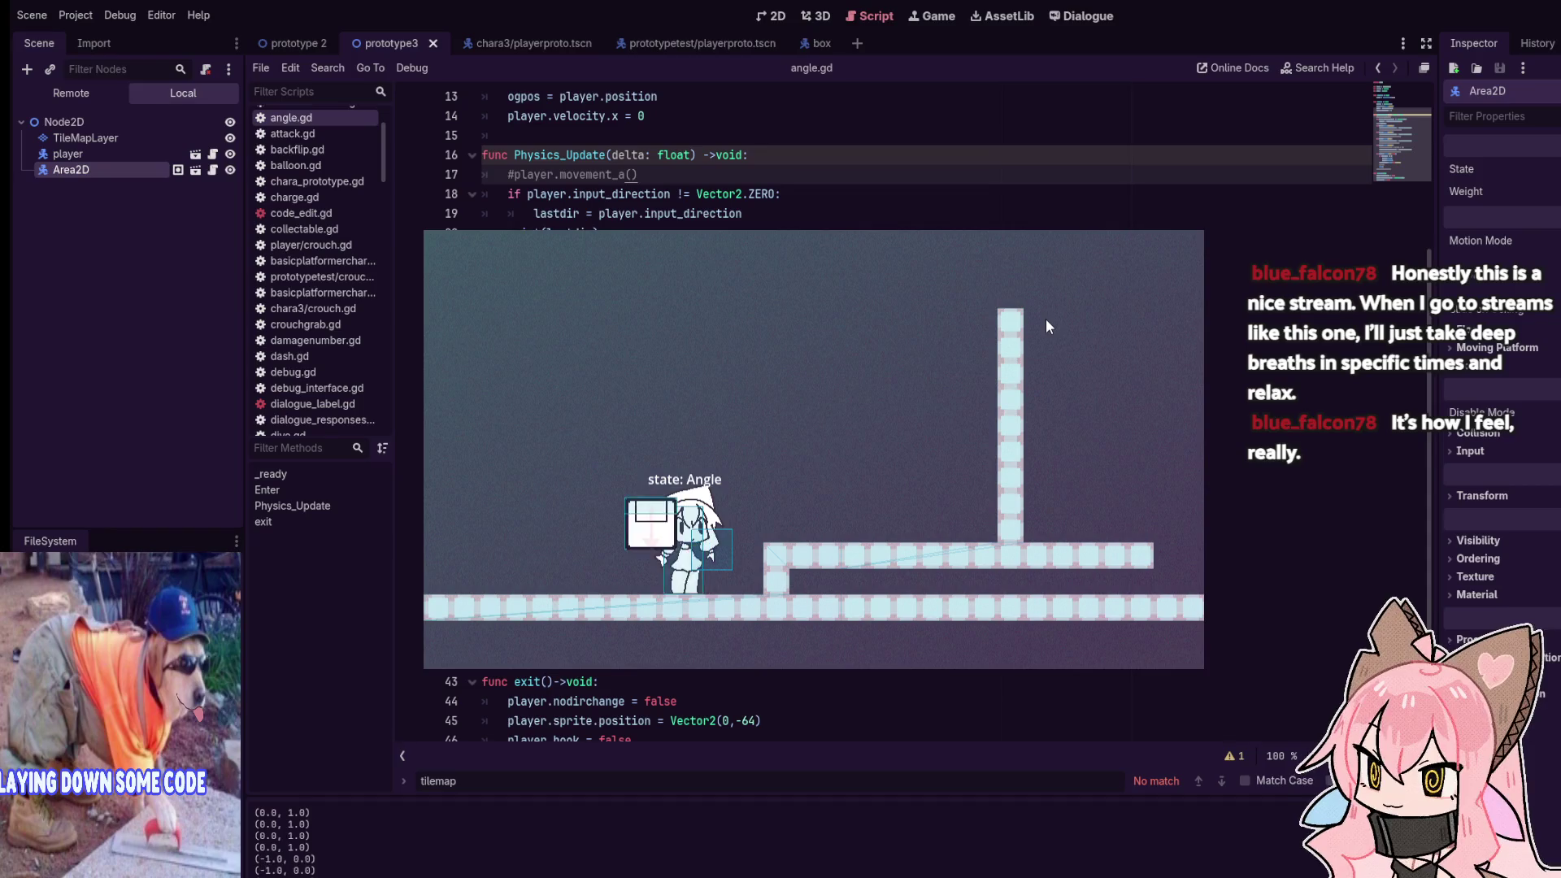
key("Up")
key("Left")
key("Down")
key("Up")
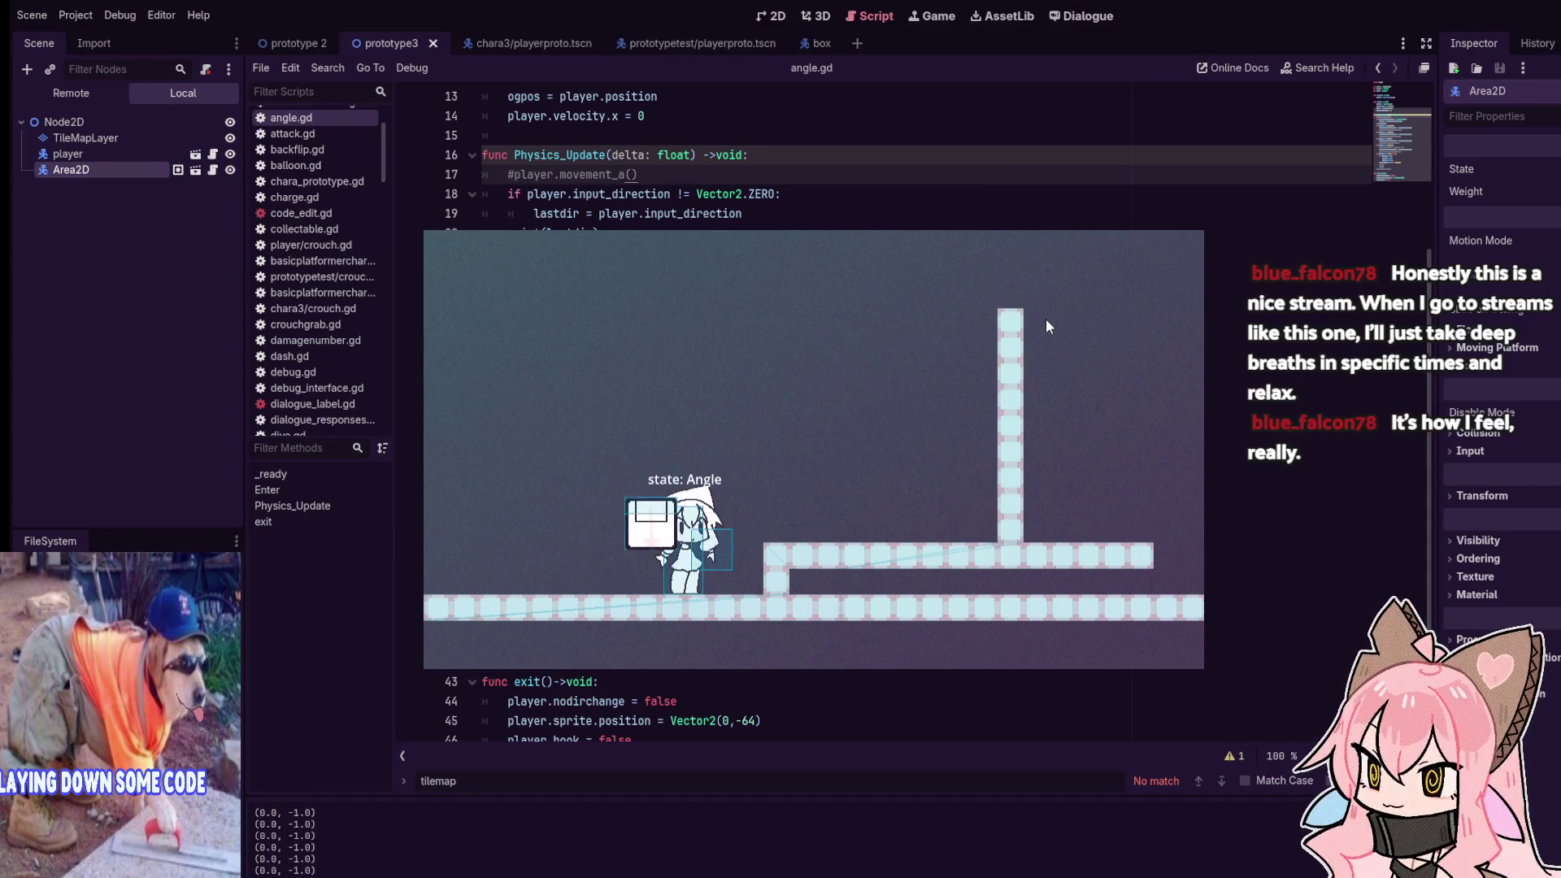
key("Right")
key("Left")
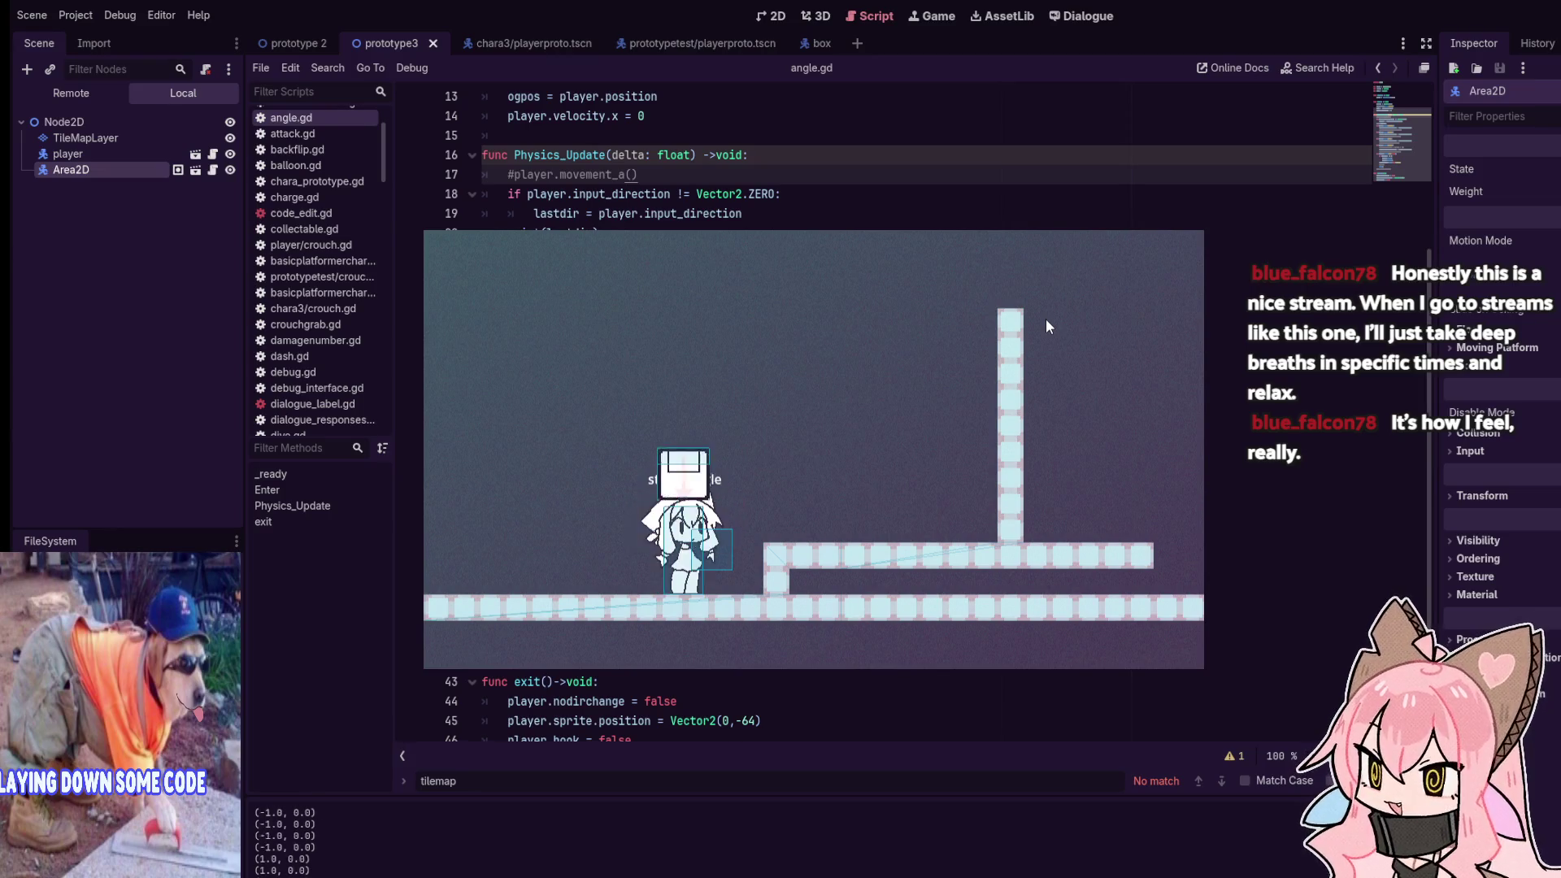
key("Left")
key("Up")
key("Left")
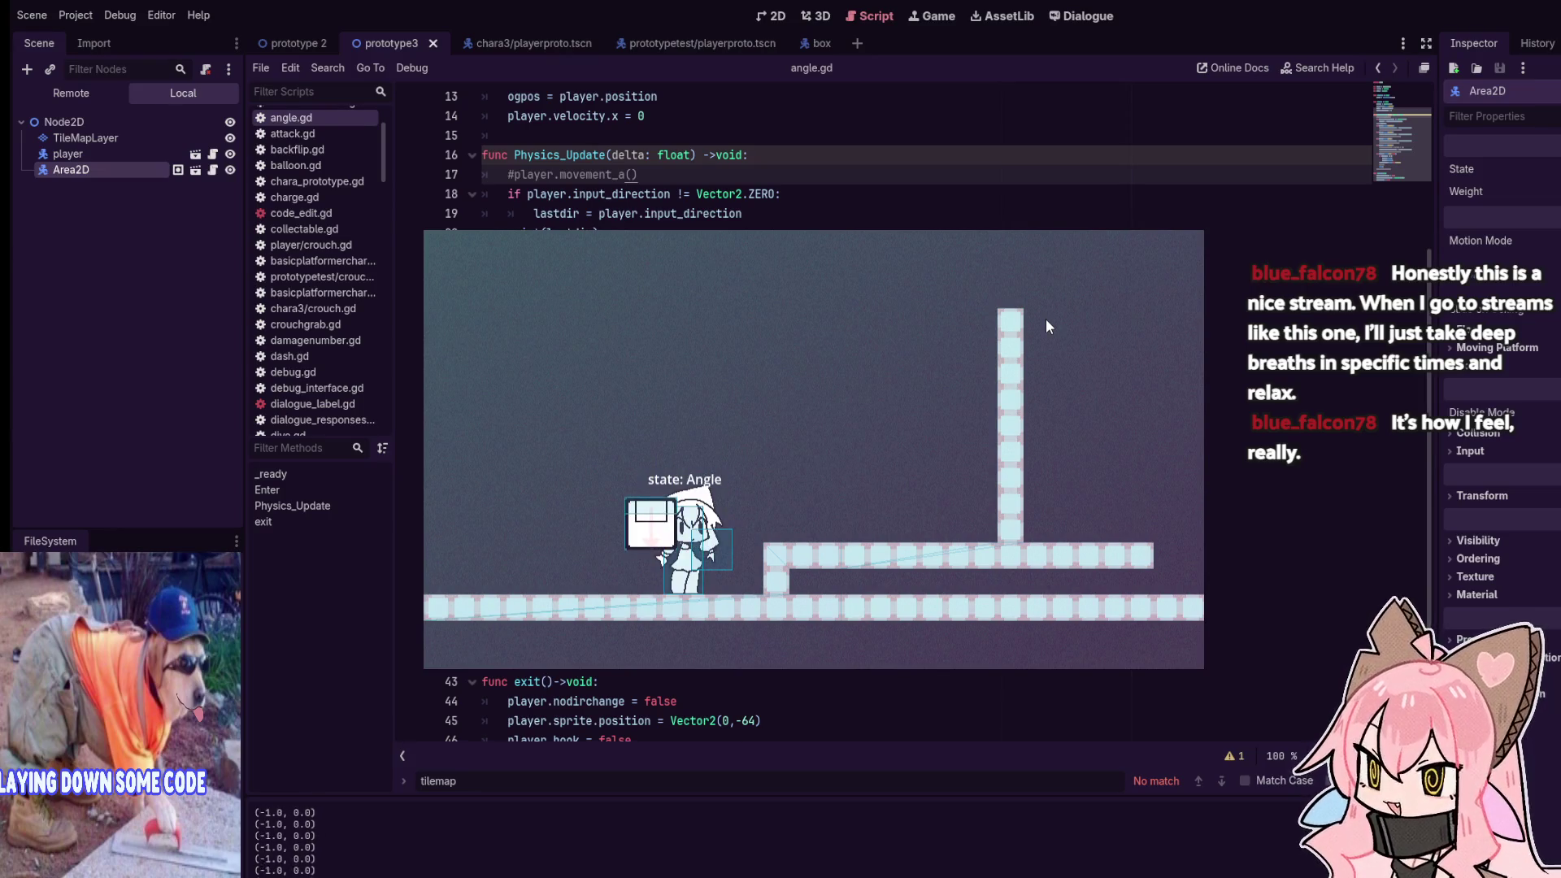
Step: Walk away, regrab and push the box, then crouch, throw it and set it down
key("Left")
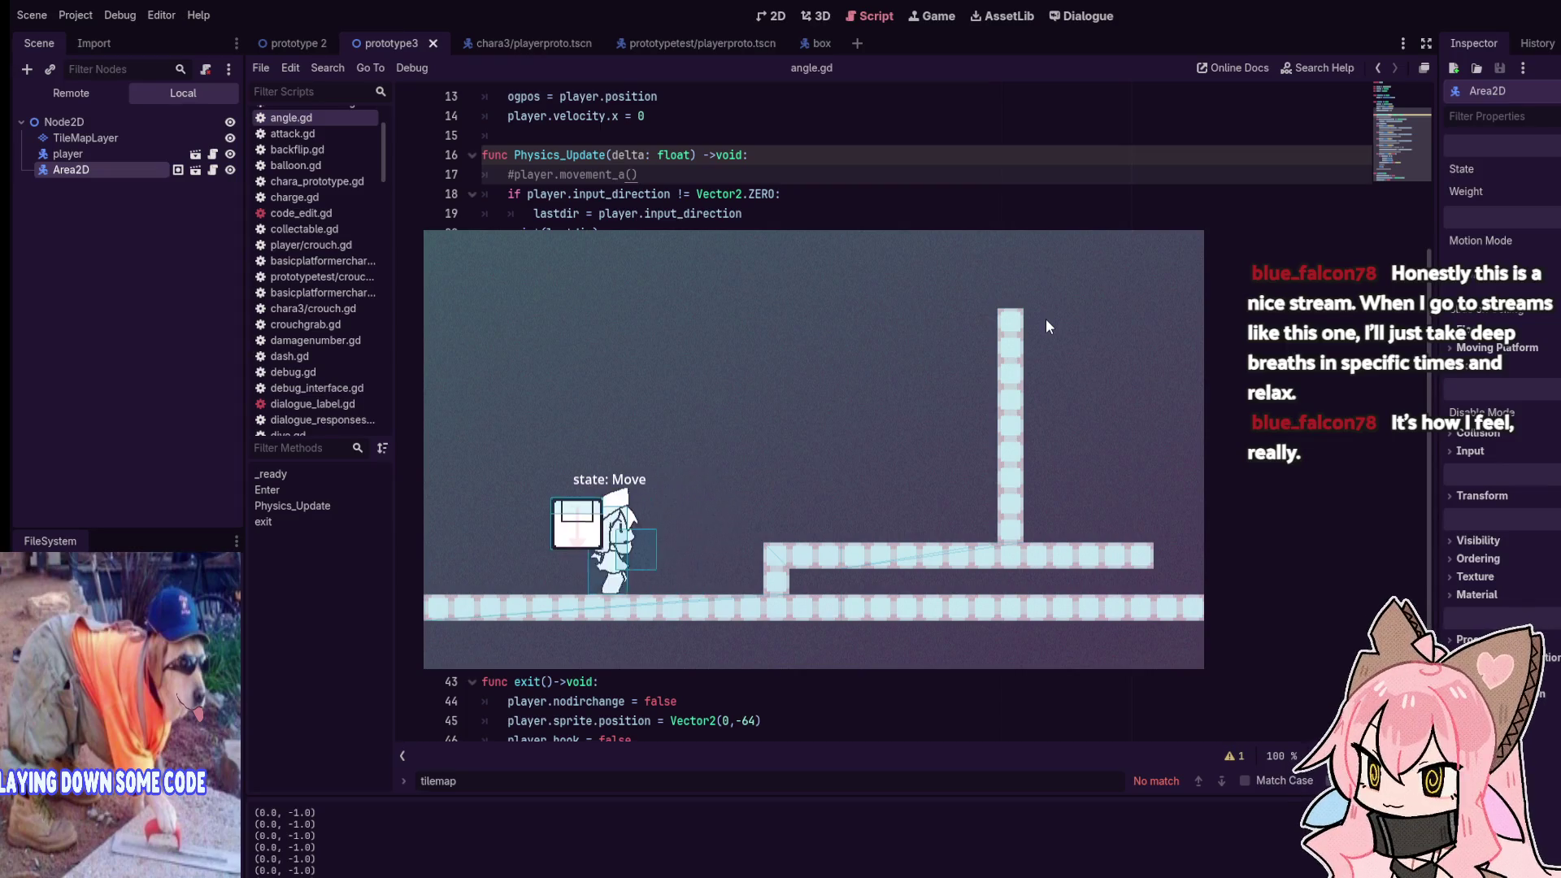
key("Right")
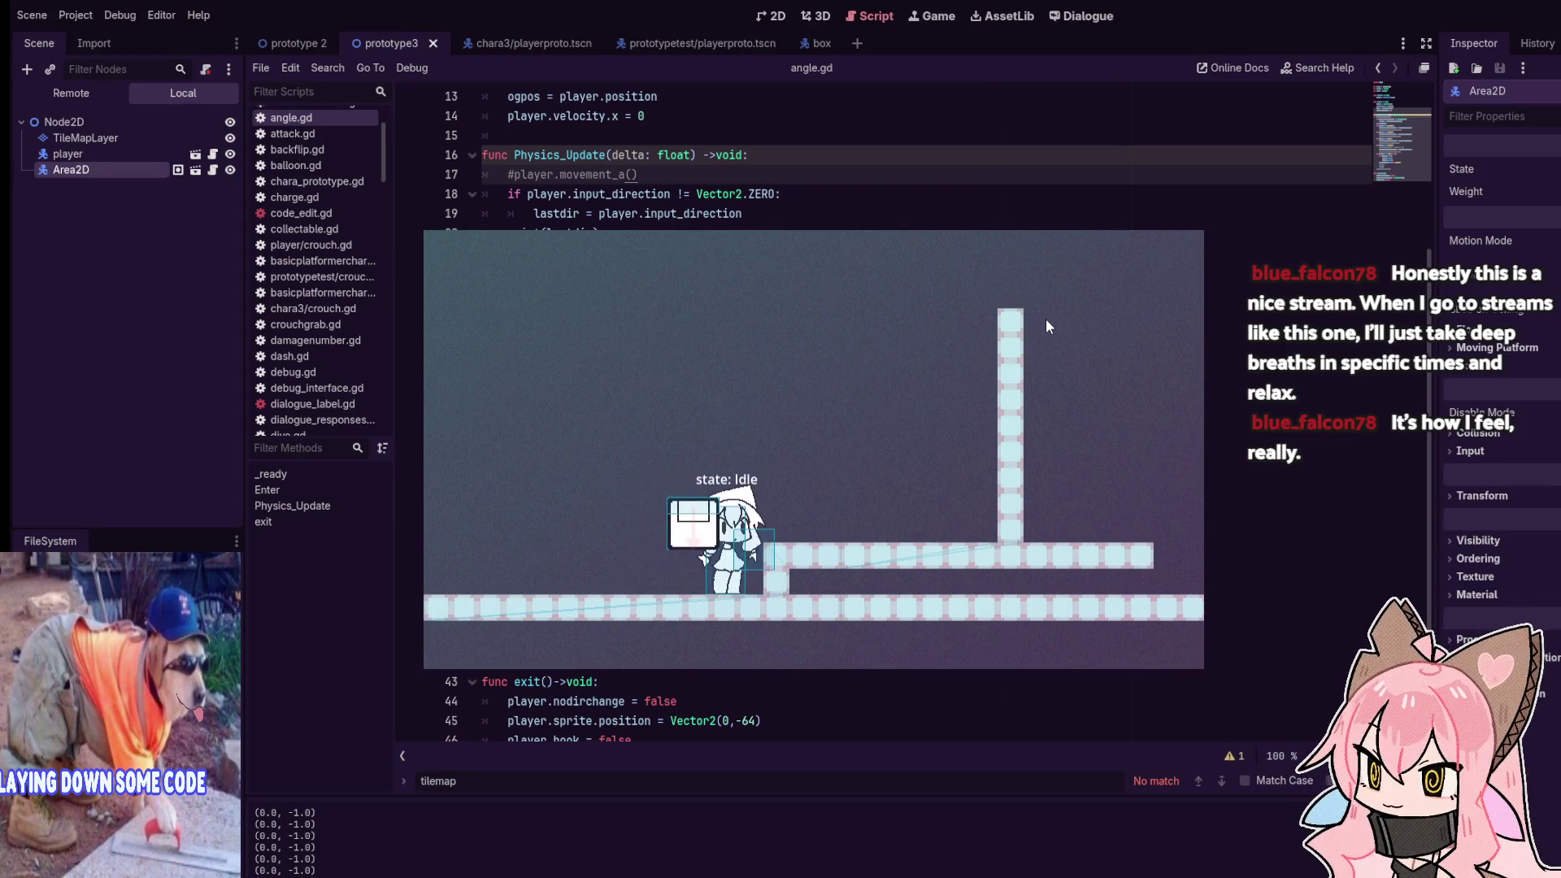
key("Left")
key("Right")
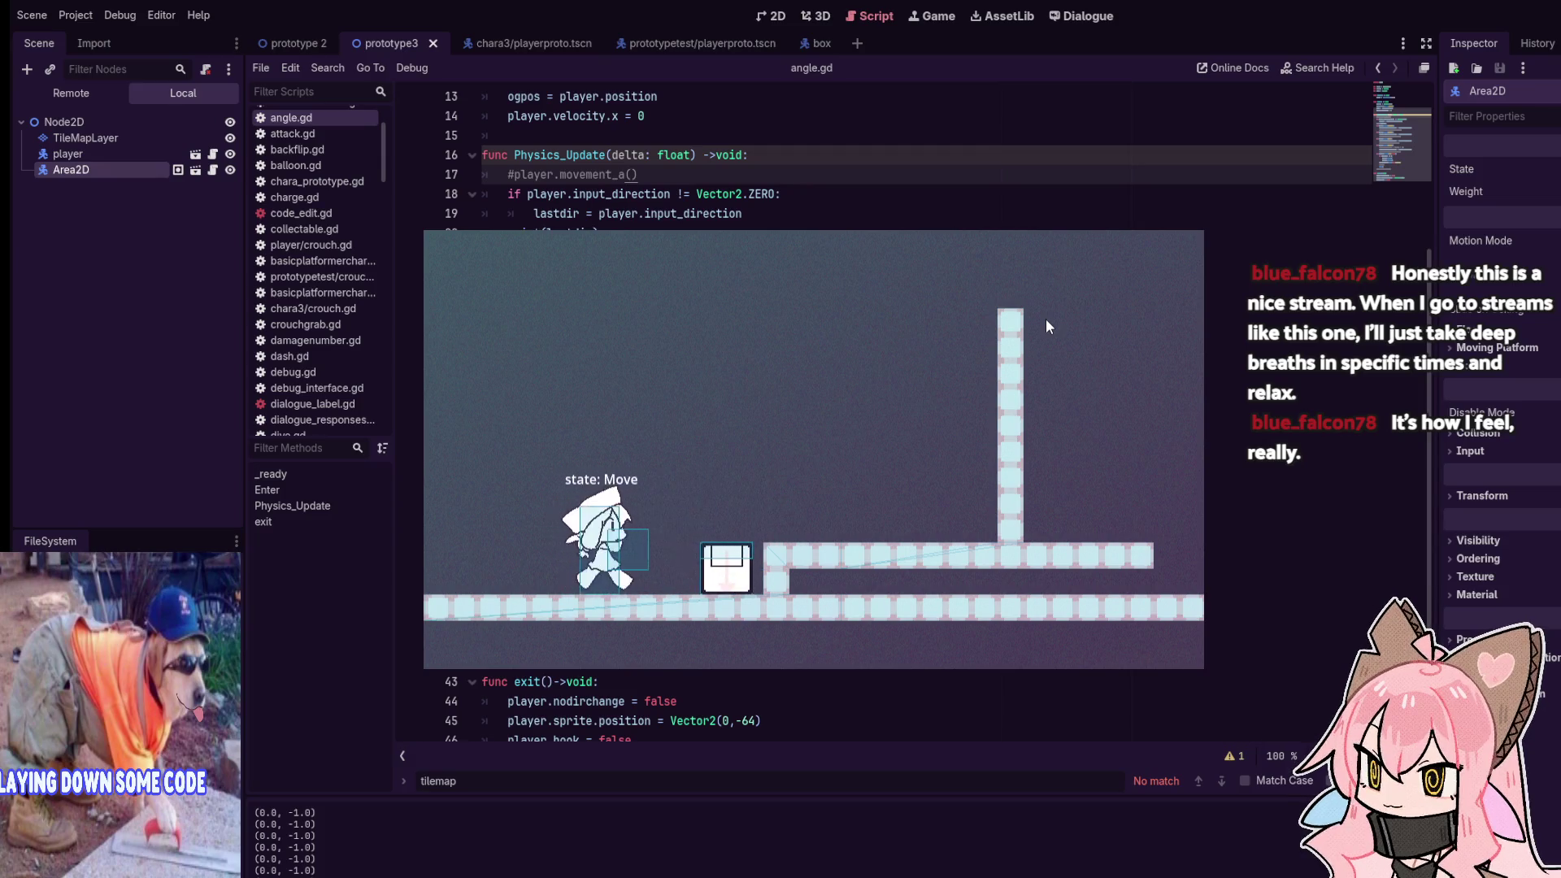
key("Right")
key("Left")
key("Down")
key("x")
key("Right")
key("Down")
key("Left")
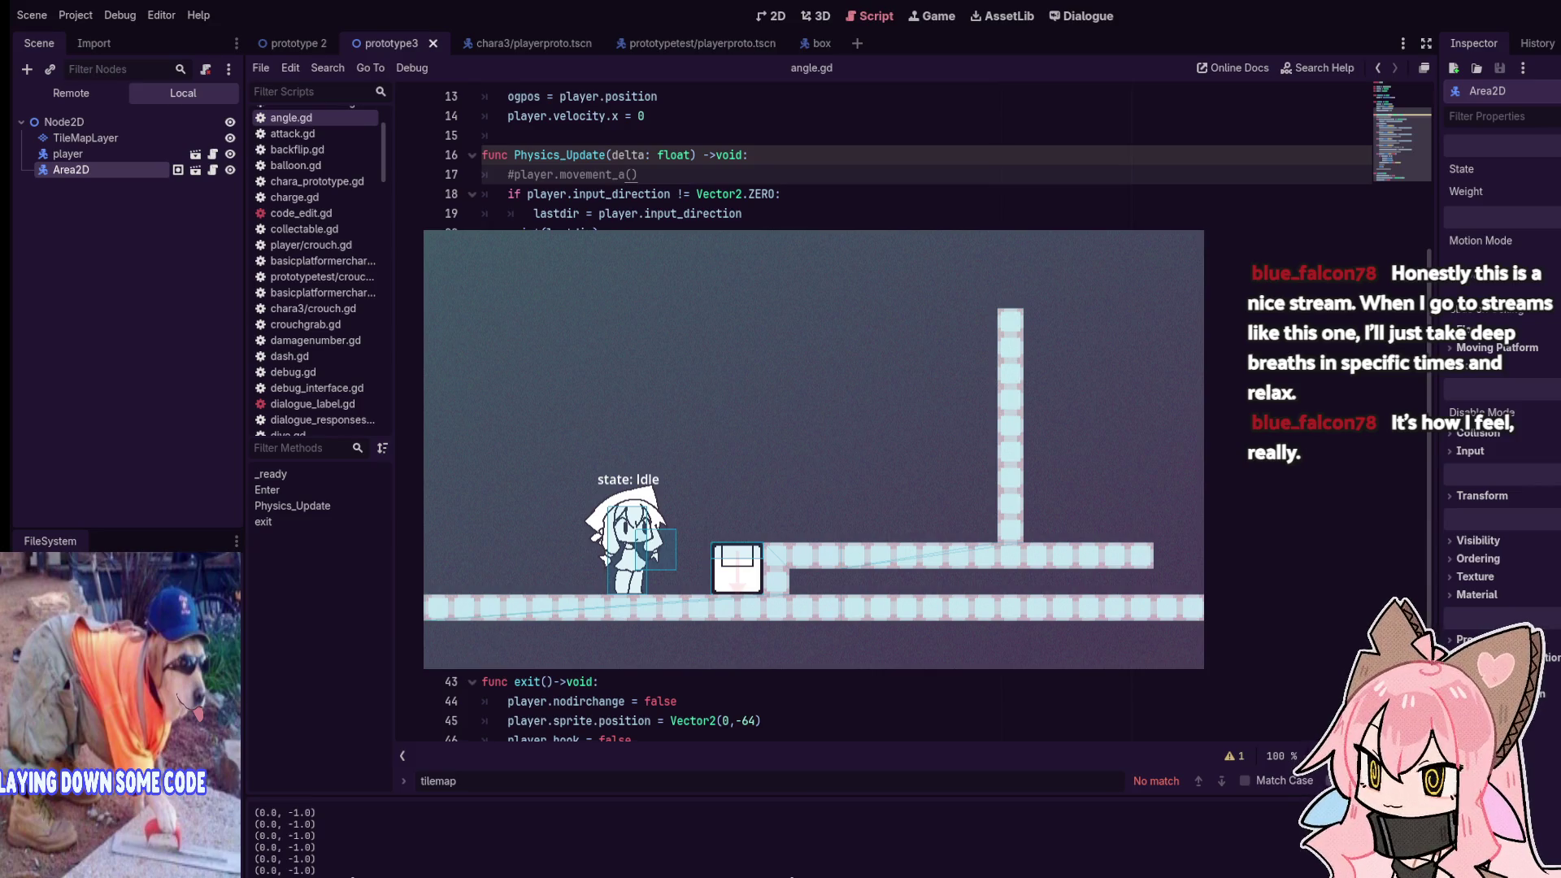
Step: Pick the box up again, aim it around the character, walk back and forth, then stop the game
key("Right")
key("Down")
key("Up")
key("Left")
key("Down")
key("Right")
key("Right")
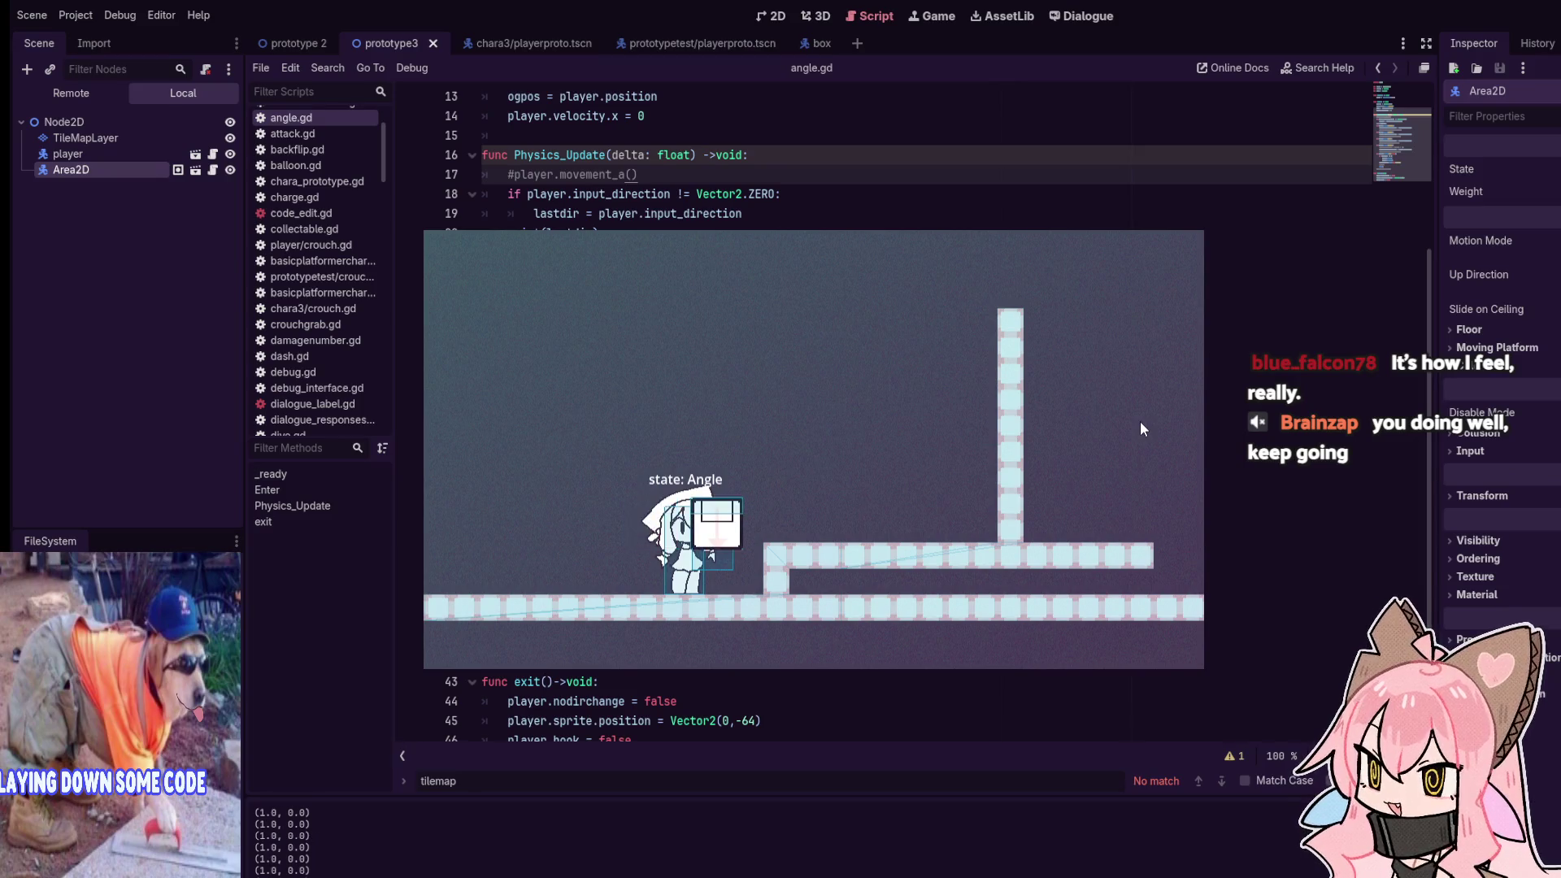
key("Down")
key("Left")
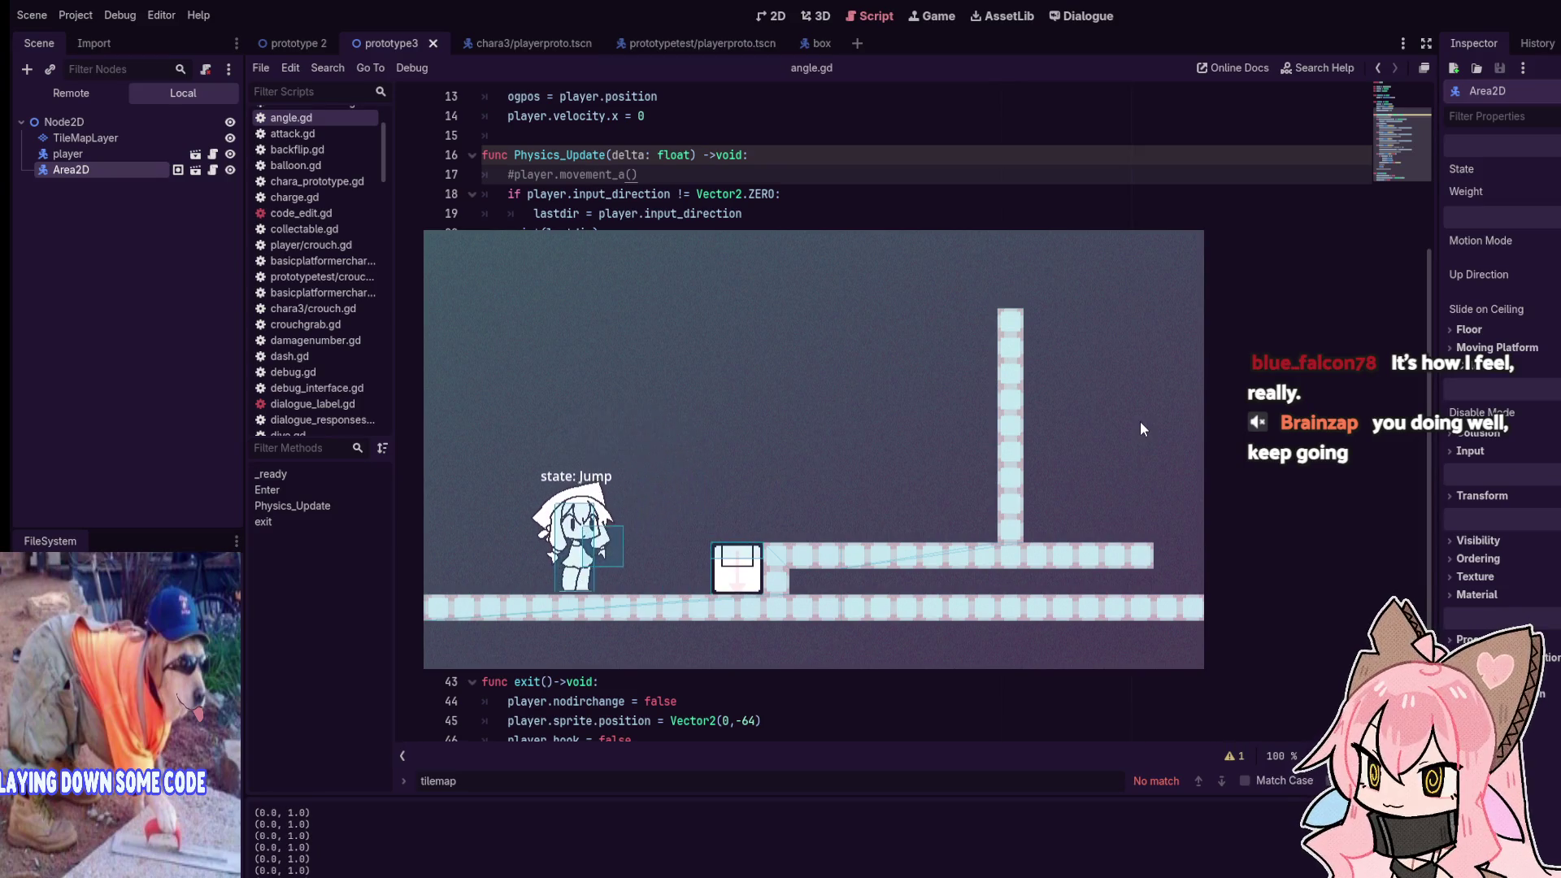
key("Right")
key("Right")
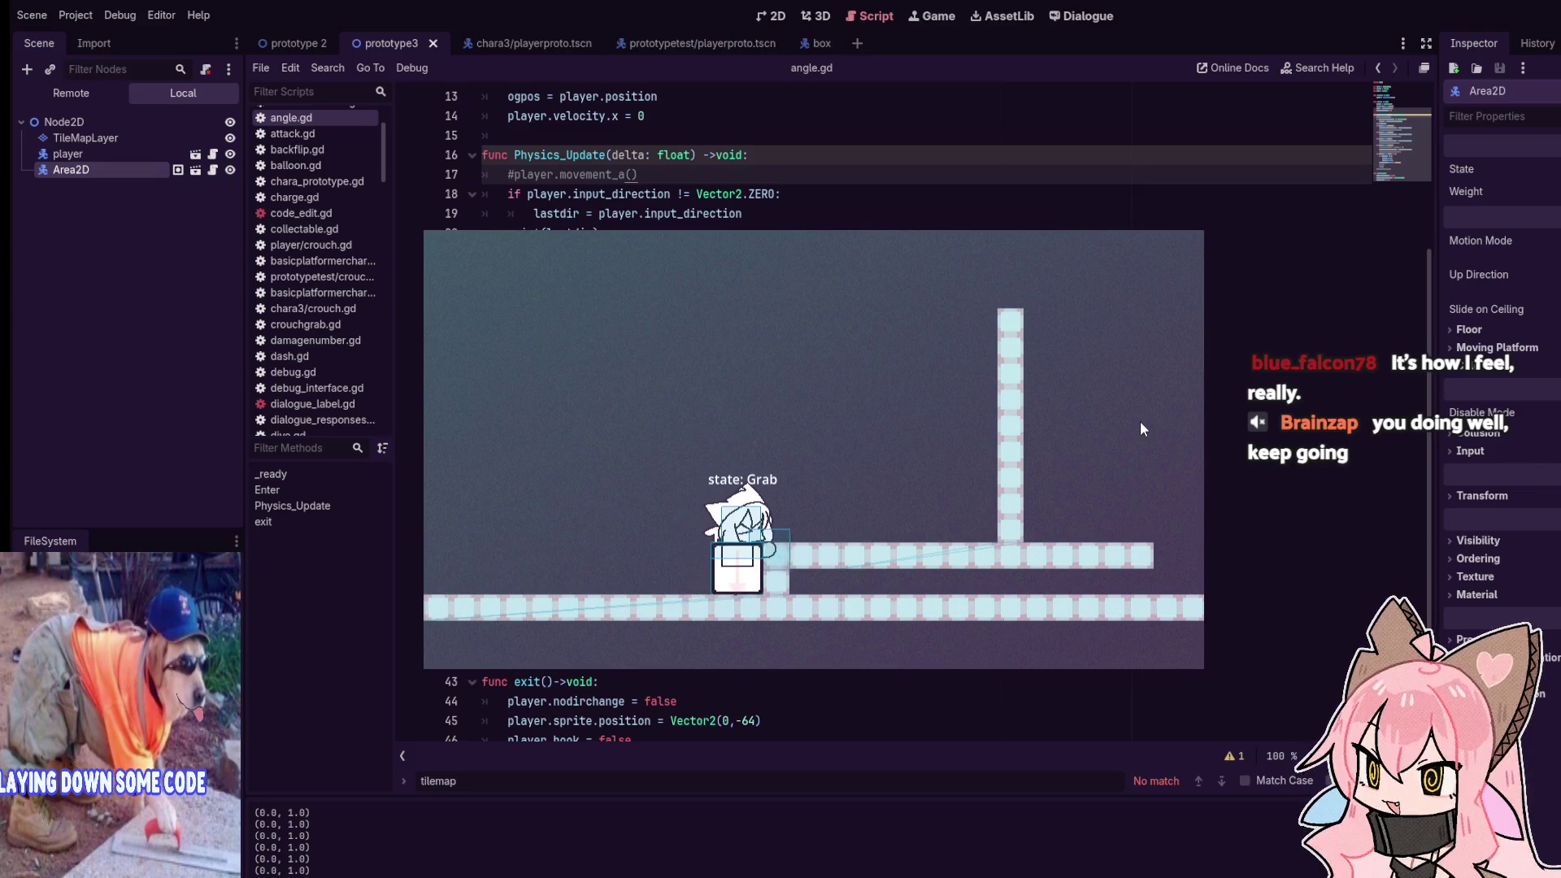
key("Left")
key("Right")
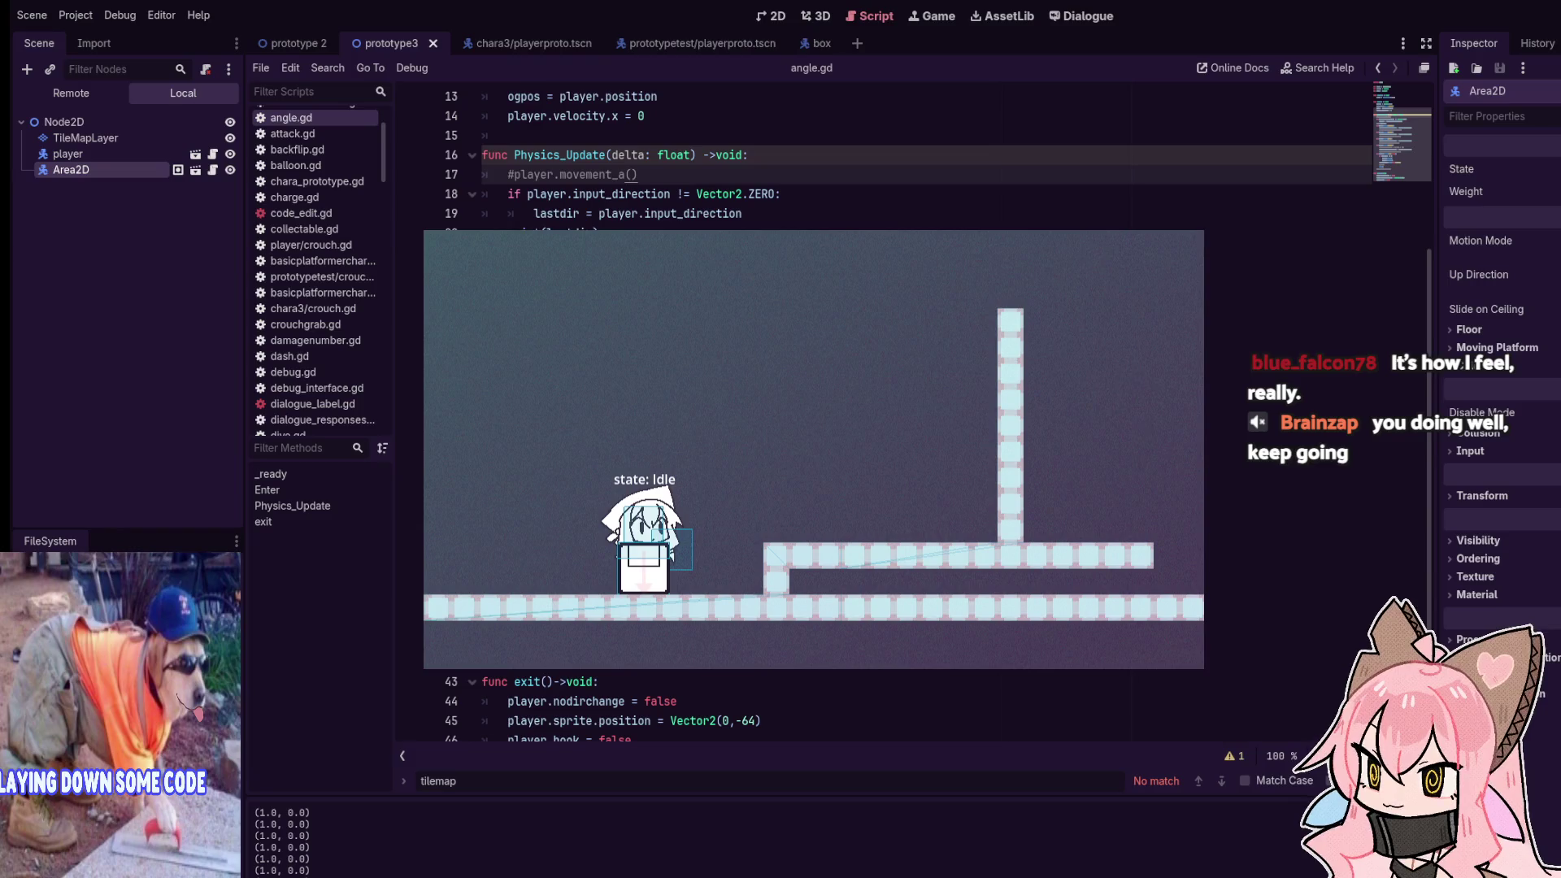
key("F8")
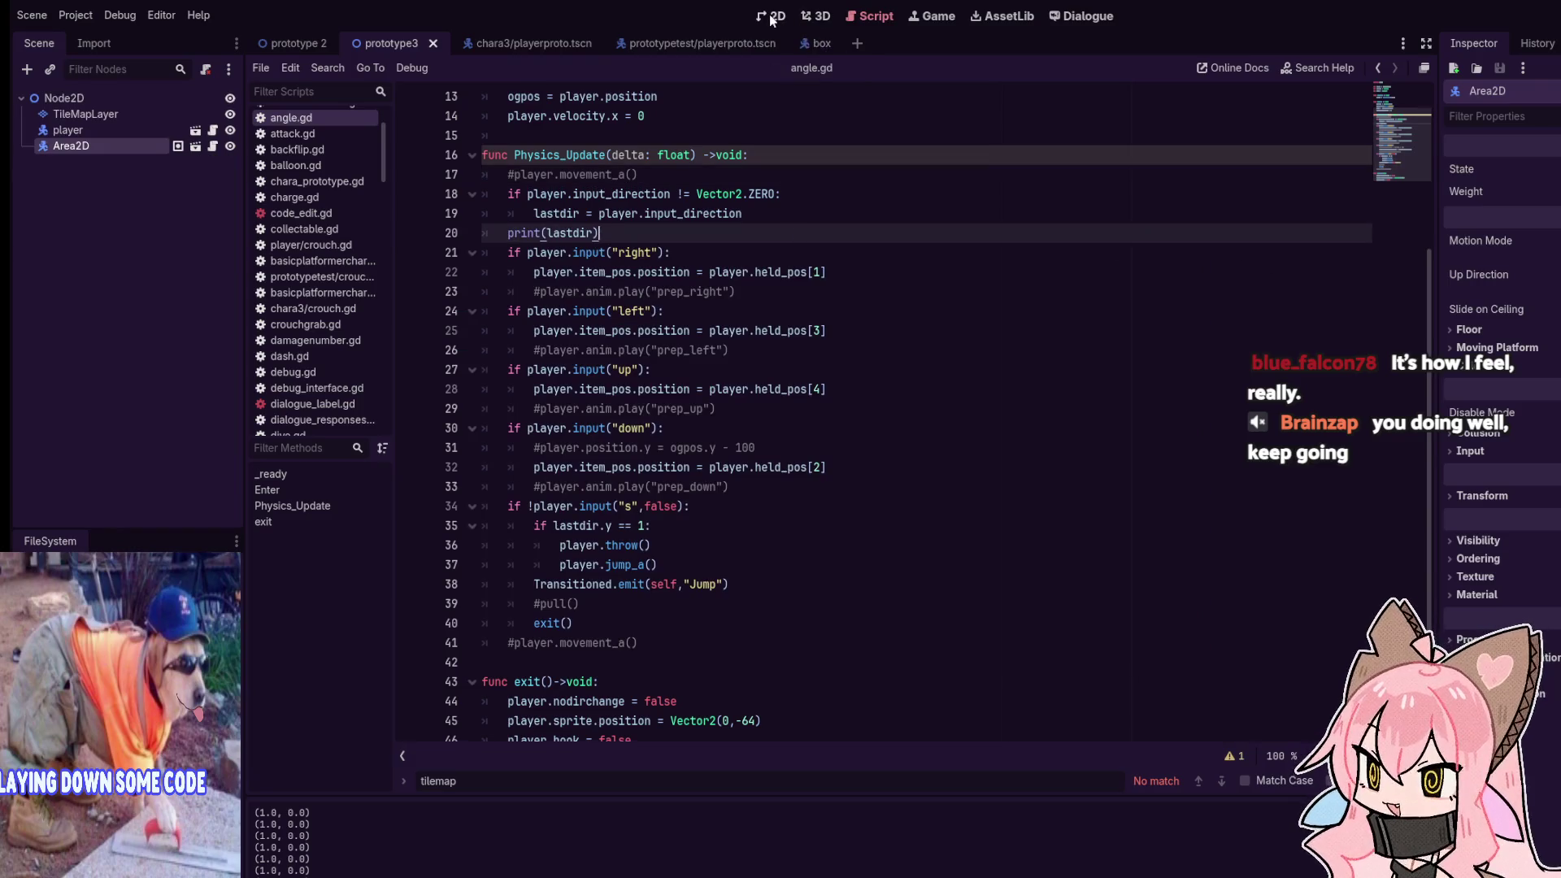
Step: Switch to 2D, open the chara3/playerproto.tscn tab and open grab.gd from the Grab node
left_click(771, 18)
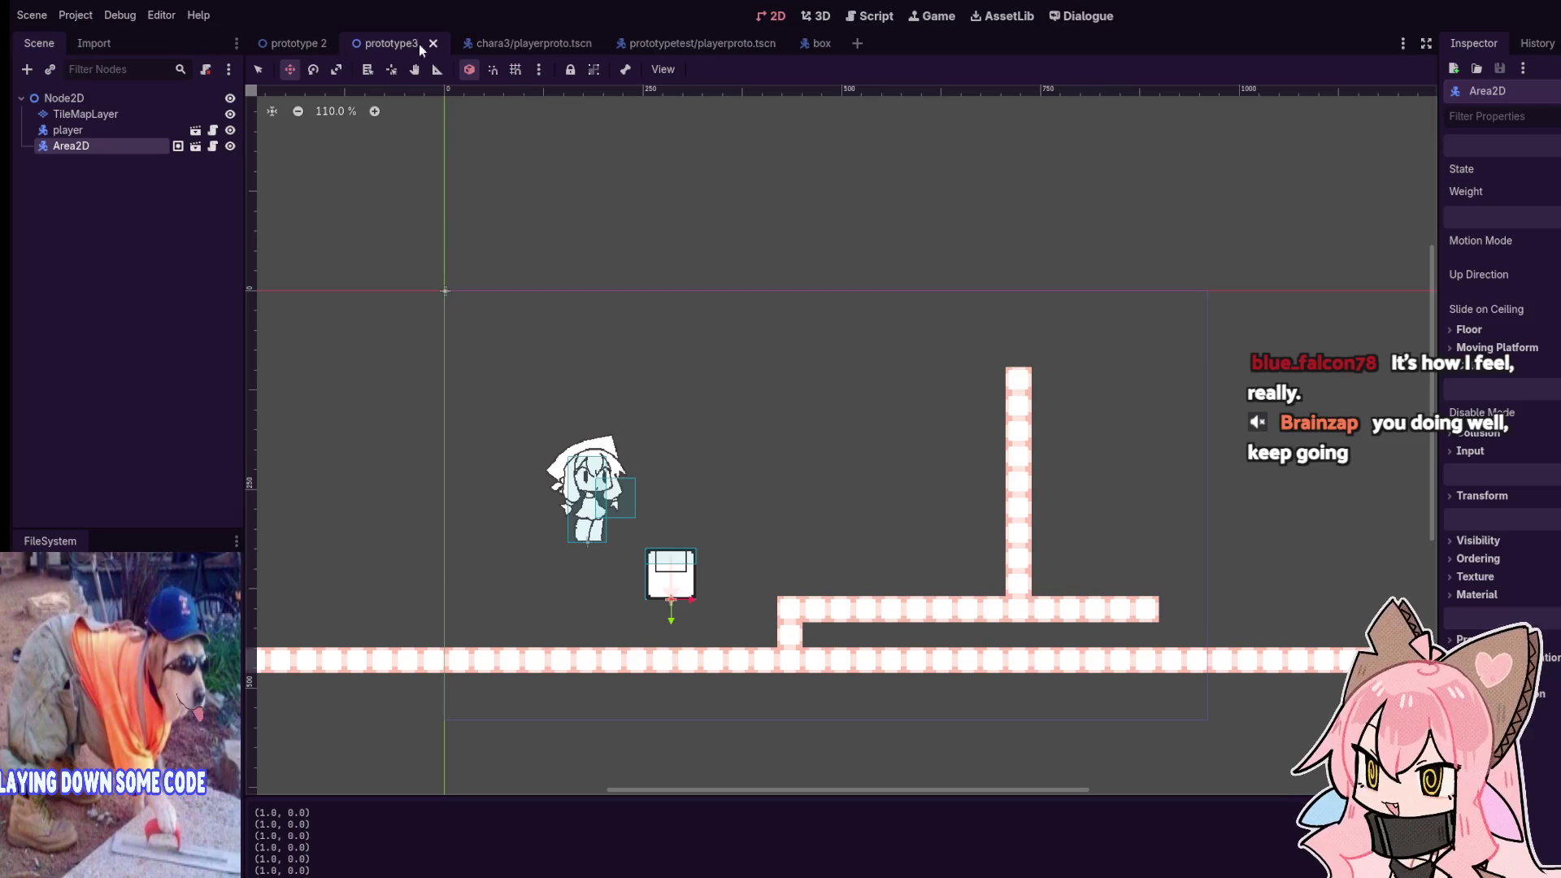
left_click(514, 43)
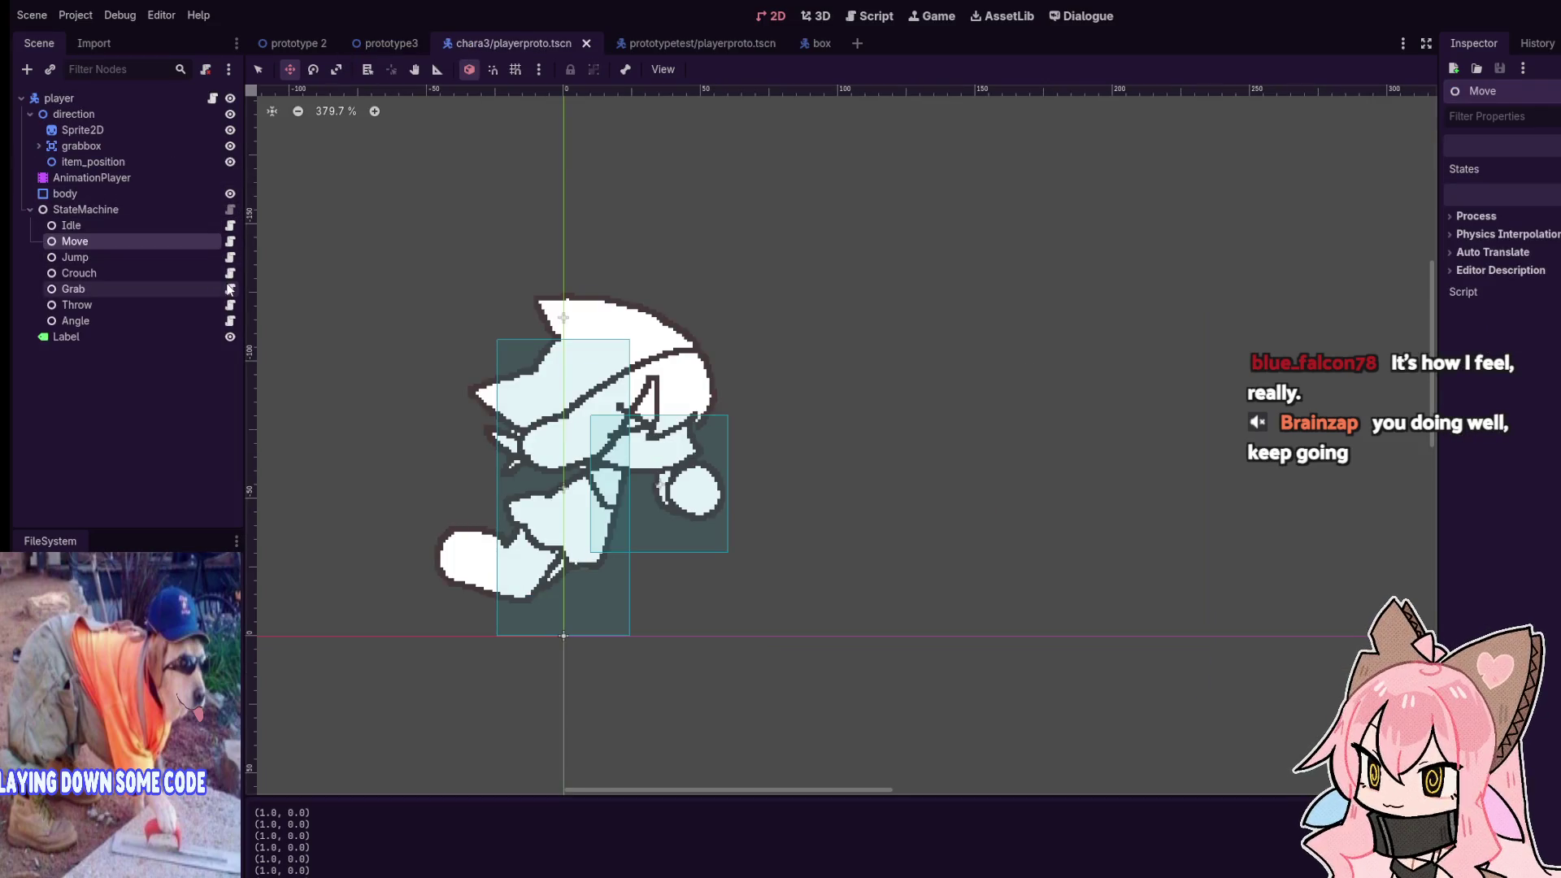
left_click(229, 288)
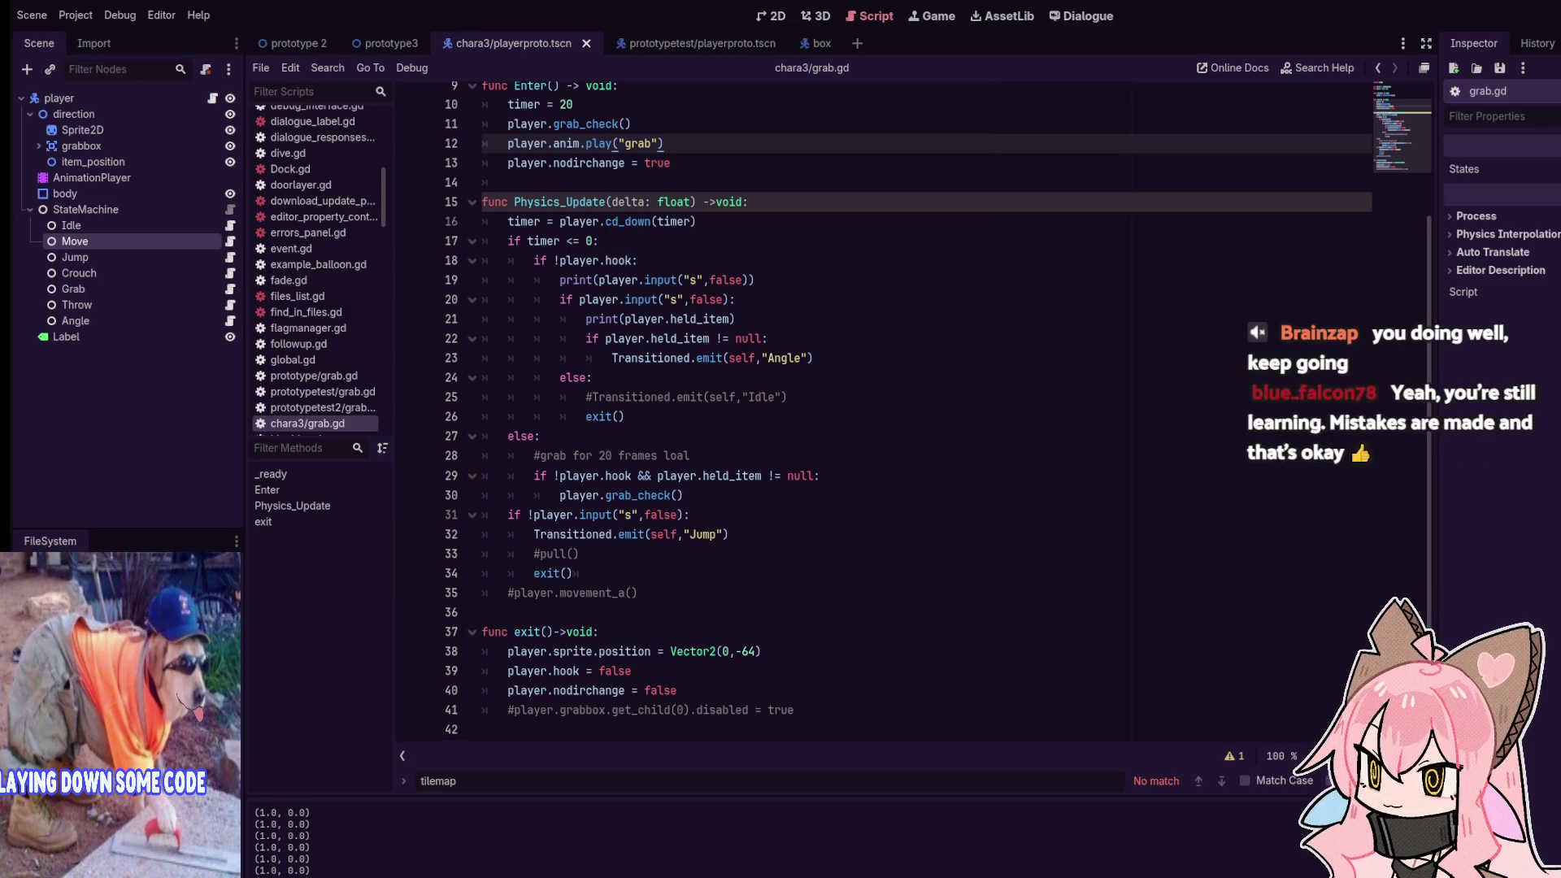
Step: Review the hook reset and Jump transition in grab.gd, then open angle.gd
left_click(916, 668)
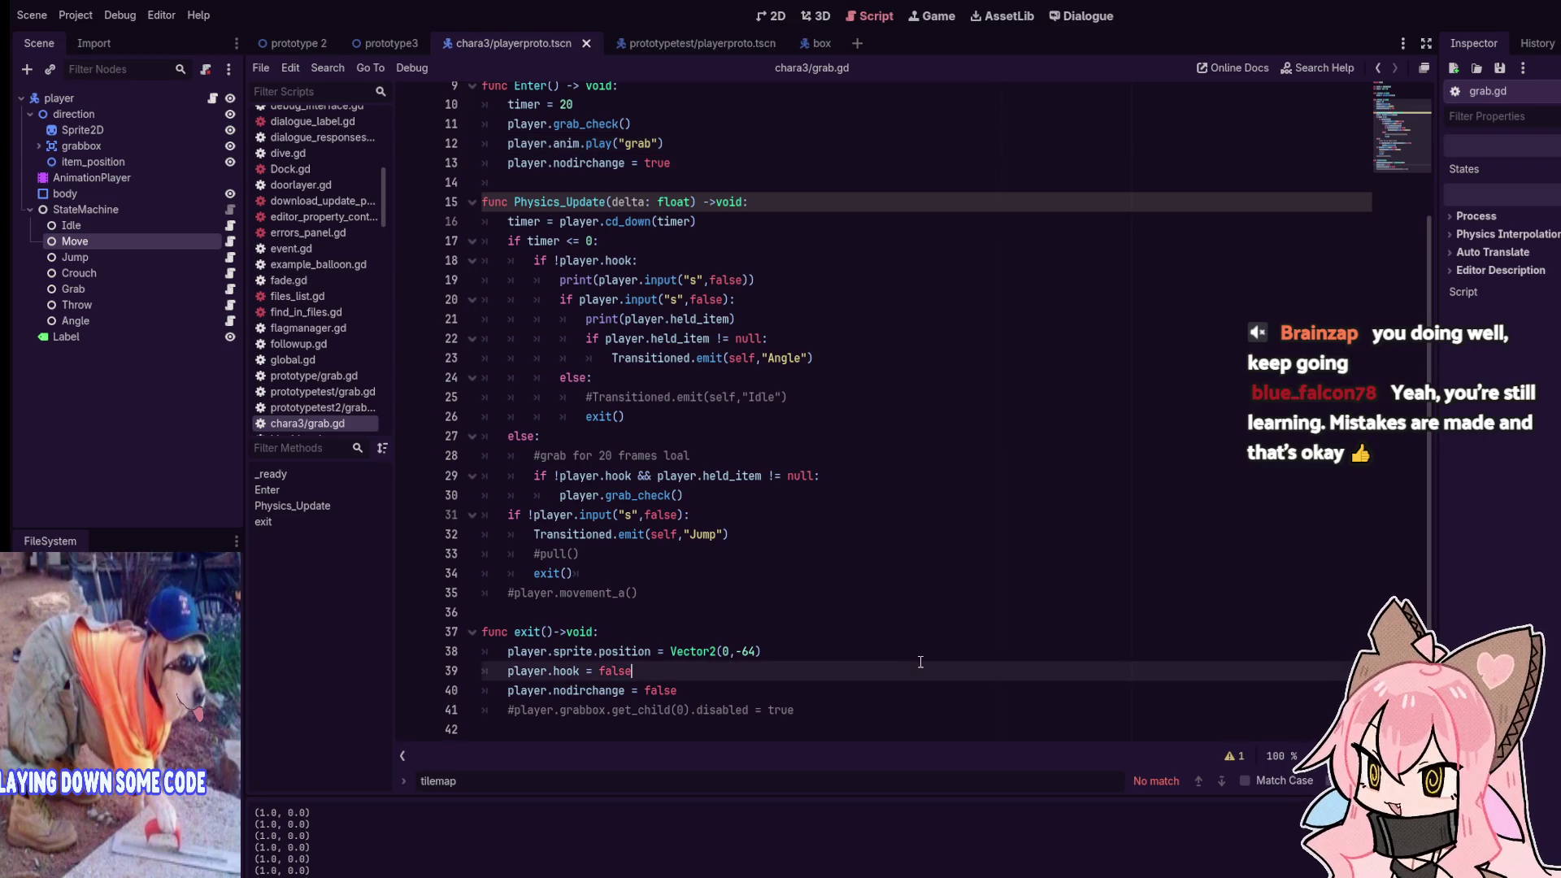
left_click(744, 601)
scroll(741, 597, "up", 1)
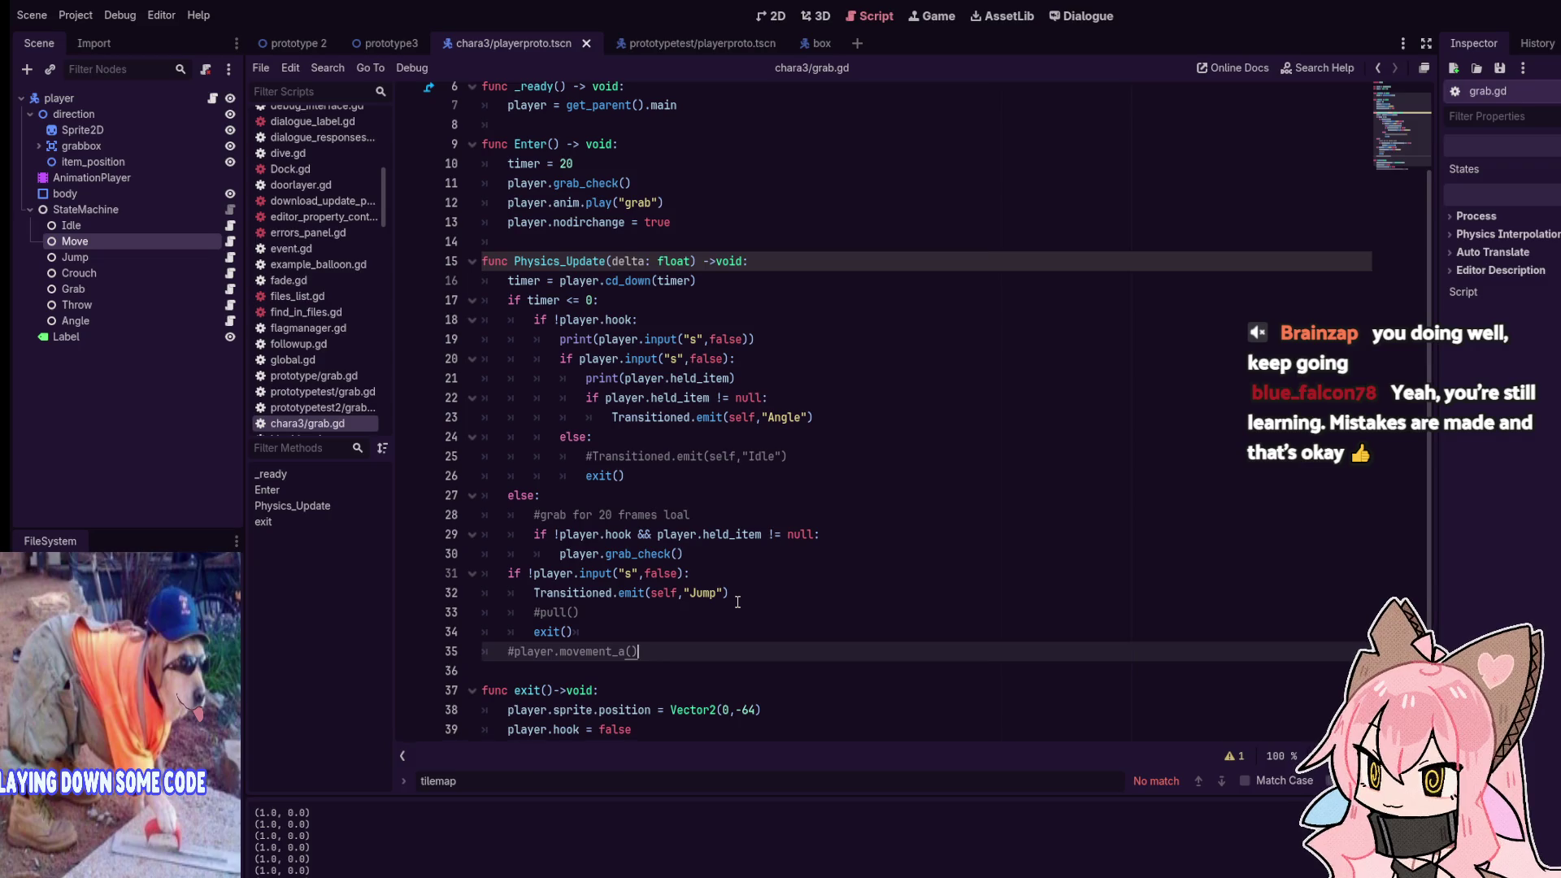
left_click(739, 594)
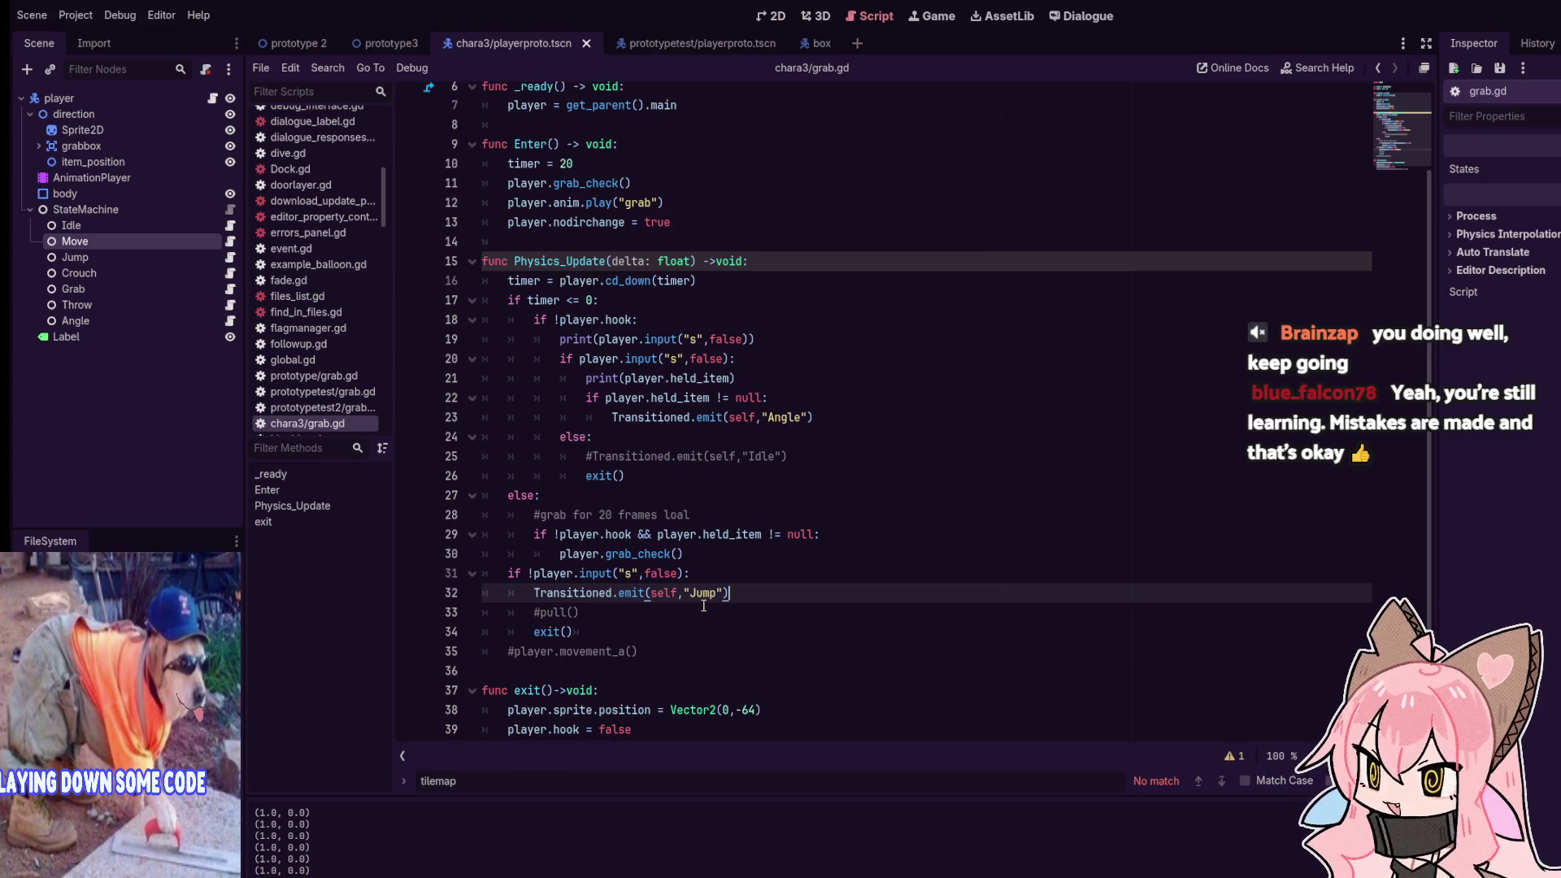
left_click(231, 320)
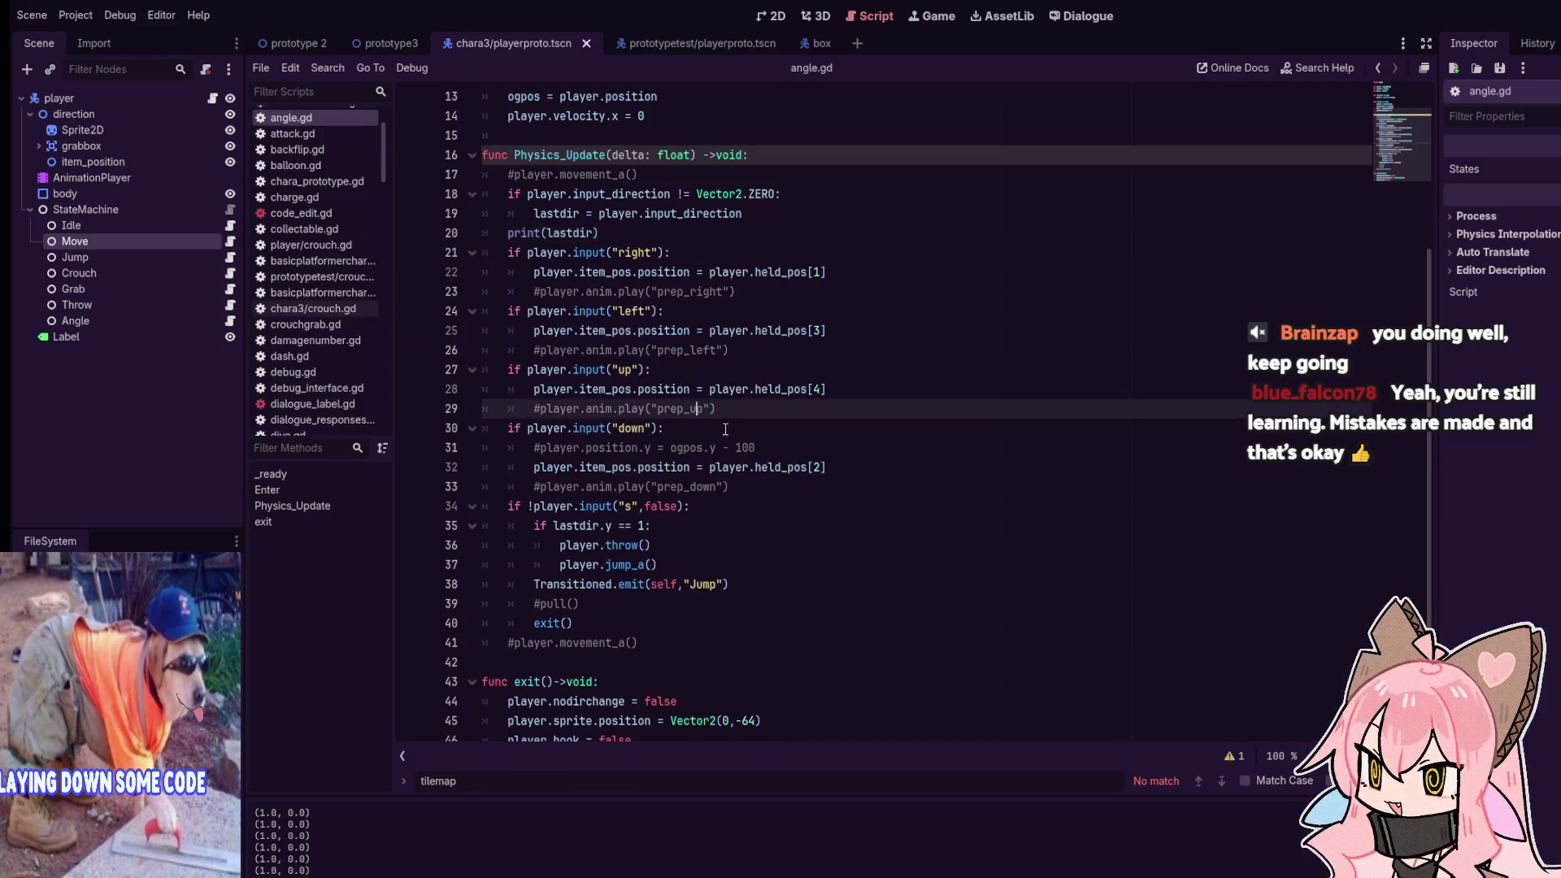
scroll(752, 526, "up", 2)
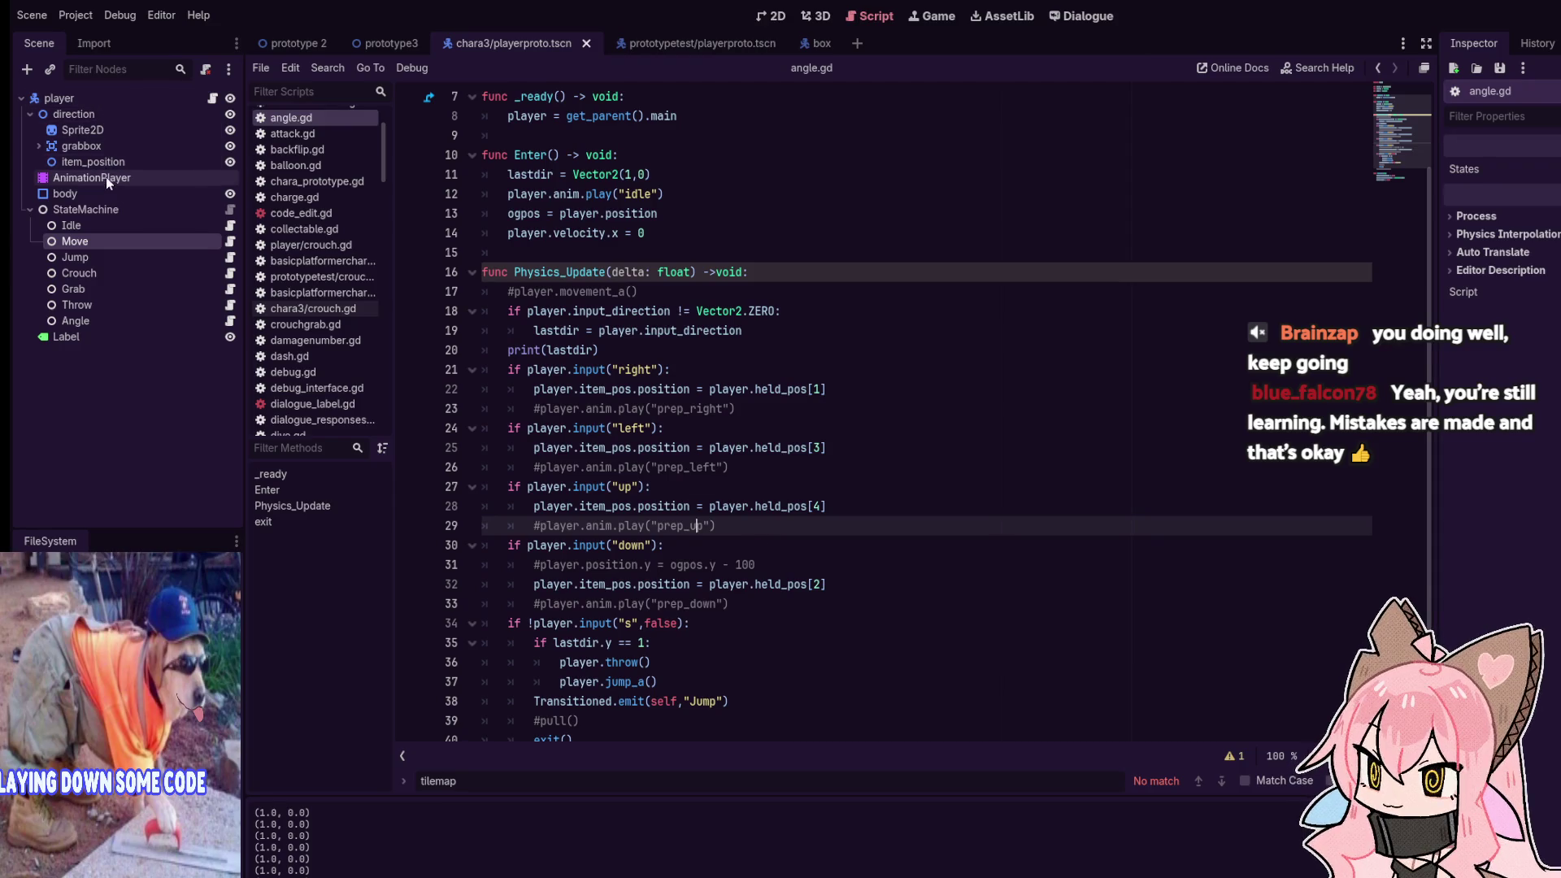
Step: In 2D, select the body collision shape, drag its bottom edge down, then undo it
left_click(771, 15)
left_click(143, 197)
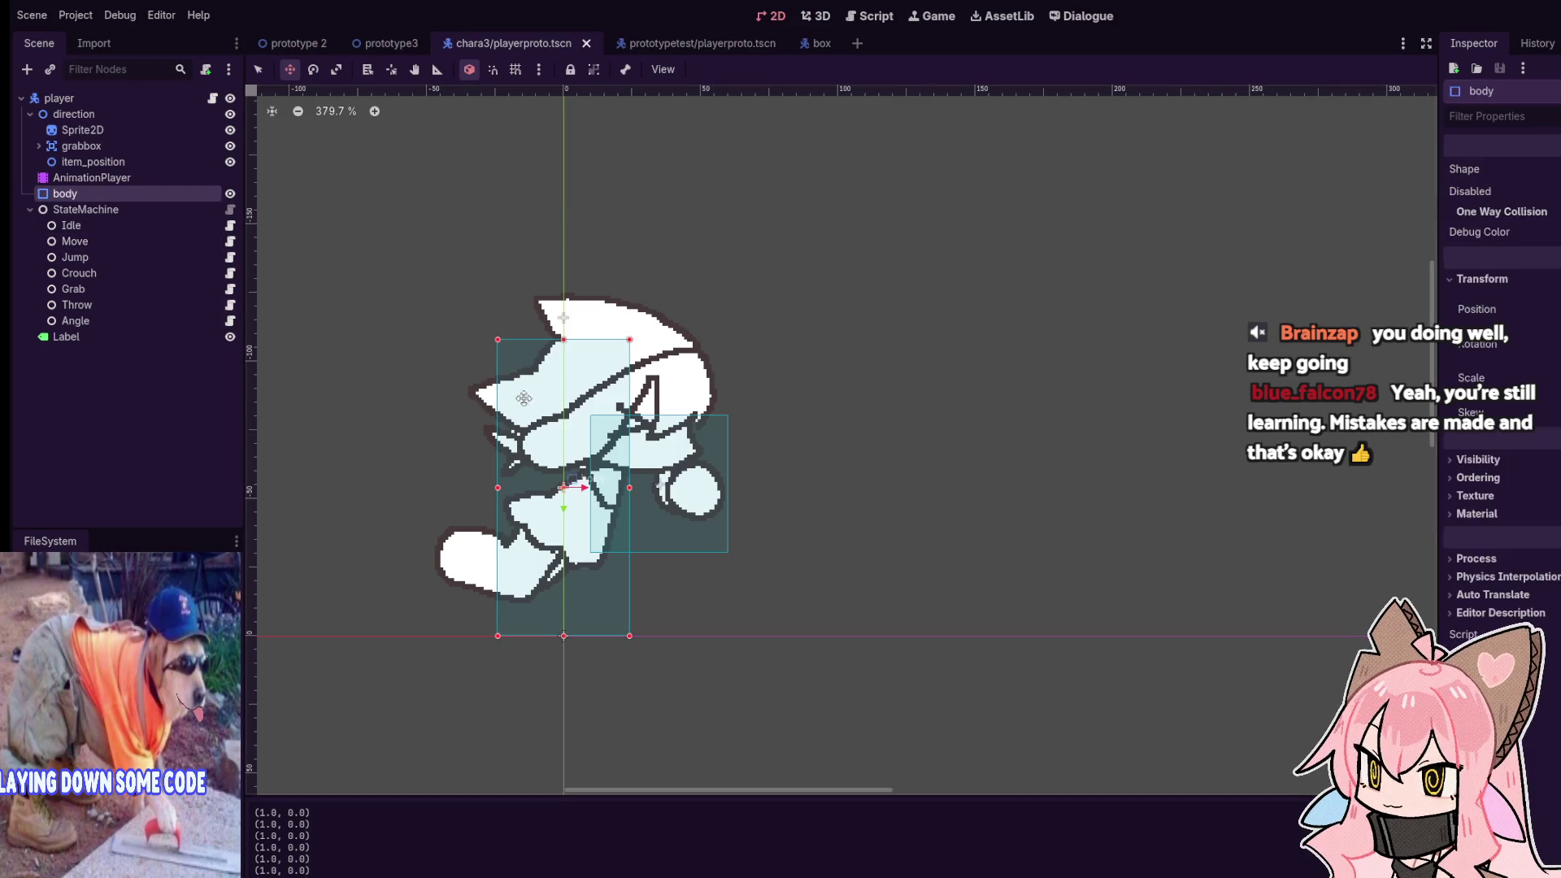
left_click(258, 69)
mouse_move(563, 636)
left_mouse_down()
mouse_move(568, 686)
mouse_move(563, 669)
left_mouse_up()
key("ctrl+z")
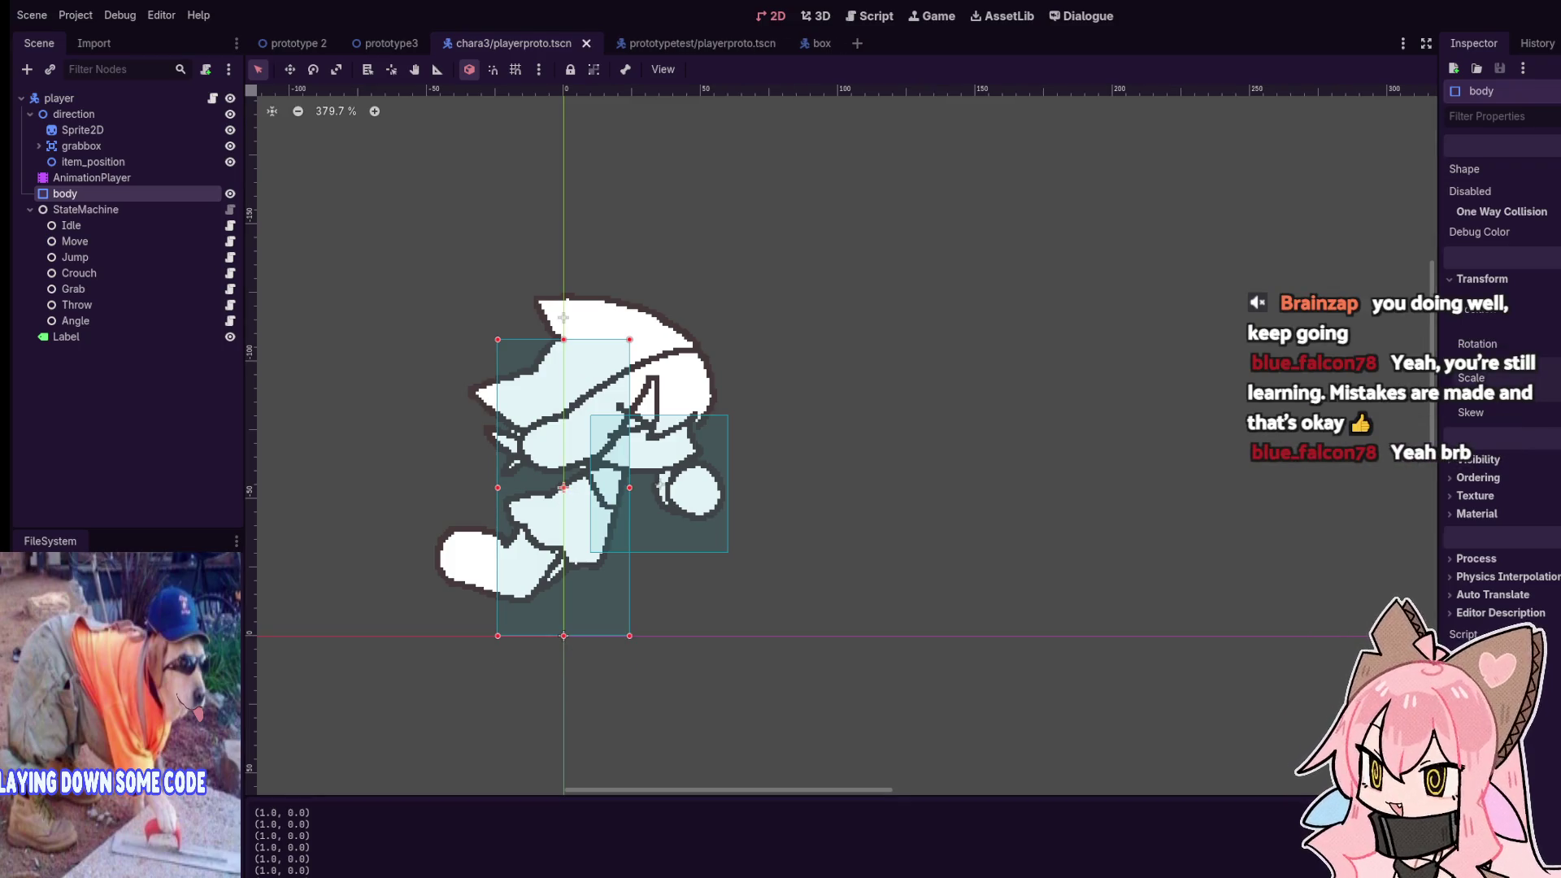
Step: Redo then undo the body hitbox resize, deselect it and reopen angle.gd from the Angle node
key("ctrl+shift+z")
key("ctrl+shift+z")
key("ctrl+z")
key("ctrl+z")
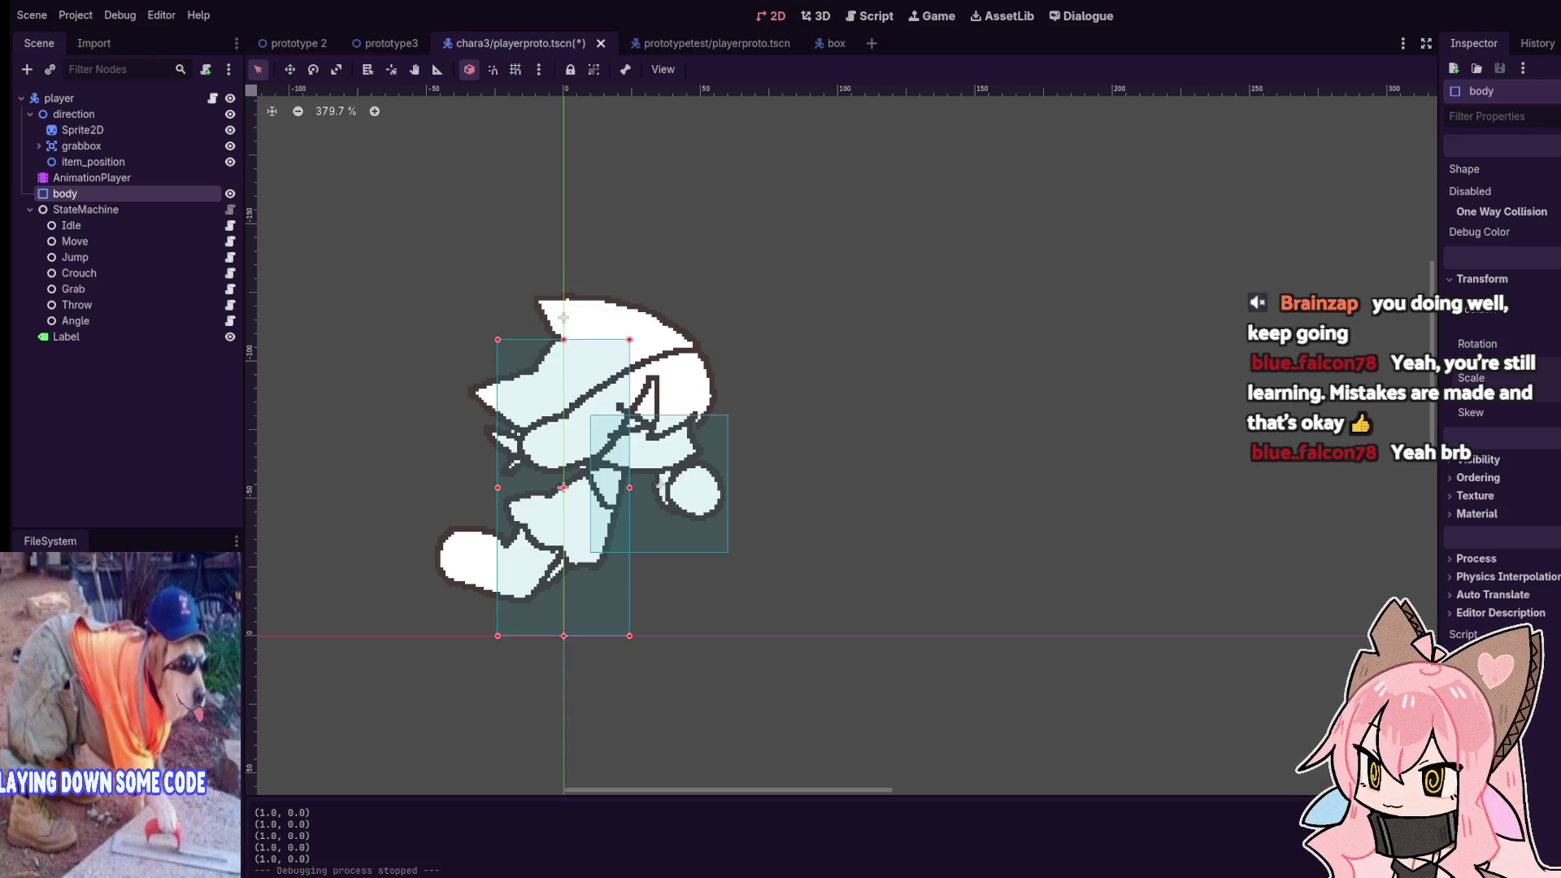
left_click(923, 358)
left_click(231, 321)
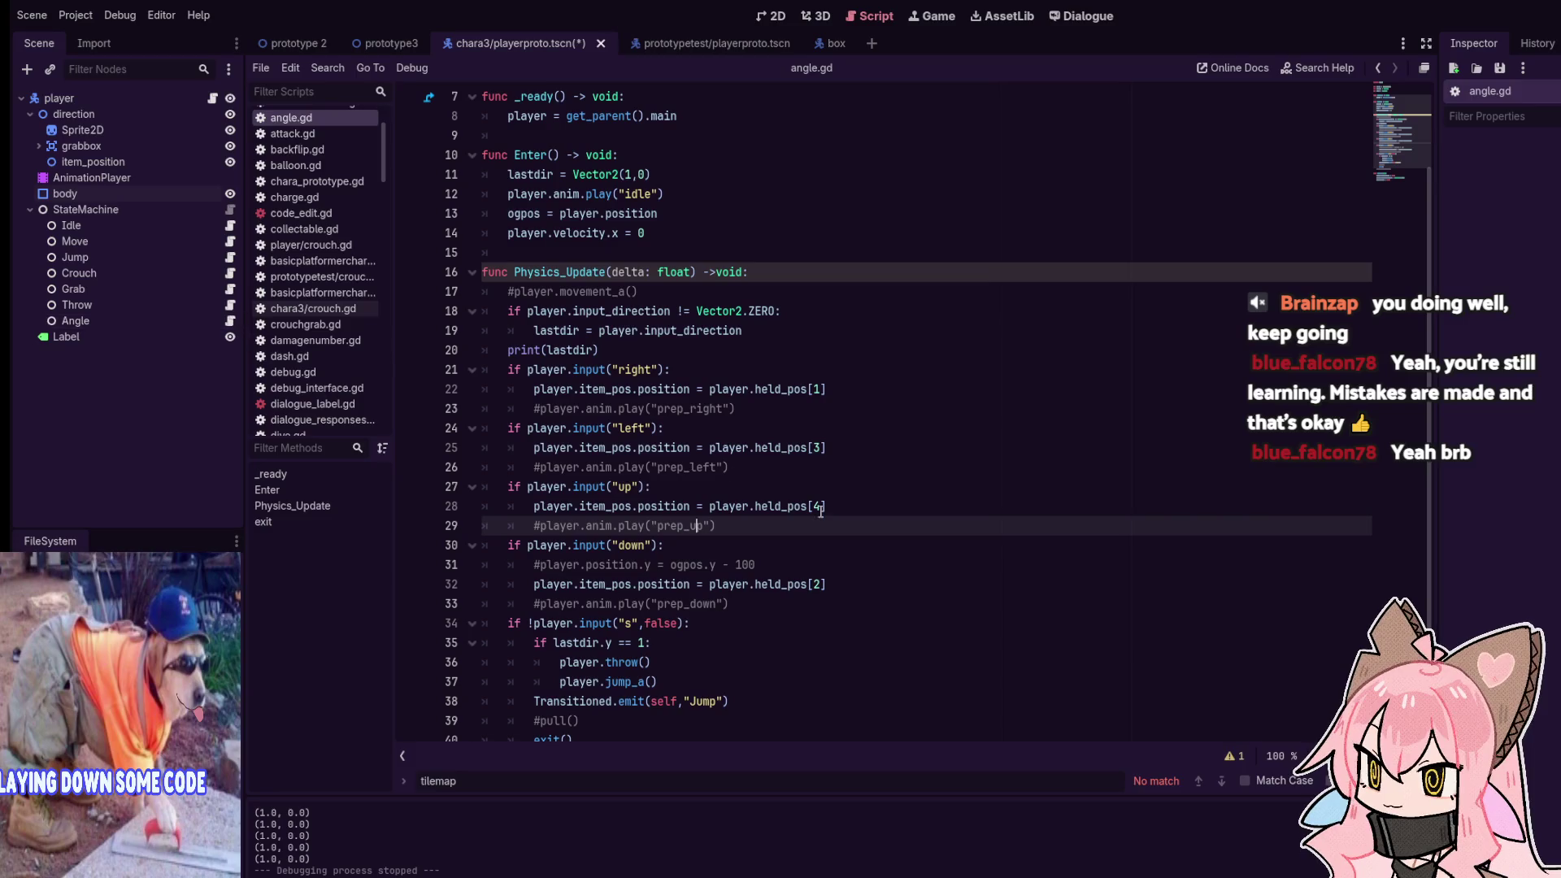
Step: Copy the crouch script's hitbox reset line into angle.gd after jump_a() as 'player.hitbox.scale.y = 1.5'
left_click(231, 274)
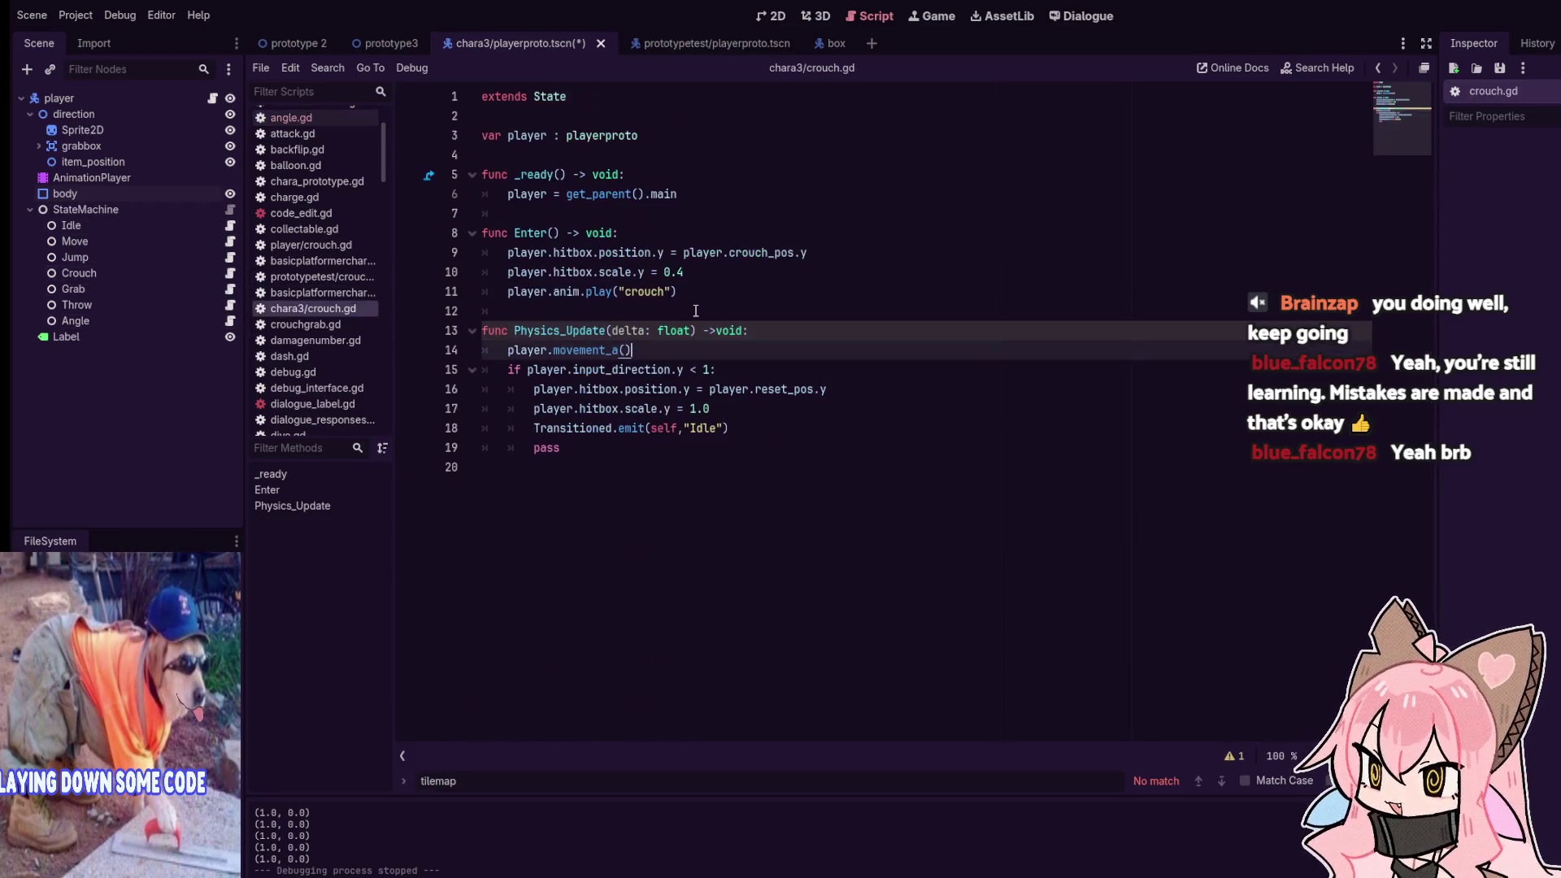
left_click_drag(710, 409, 524, 412)
key("ctrl+c")
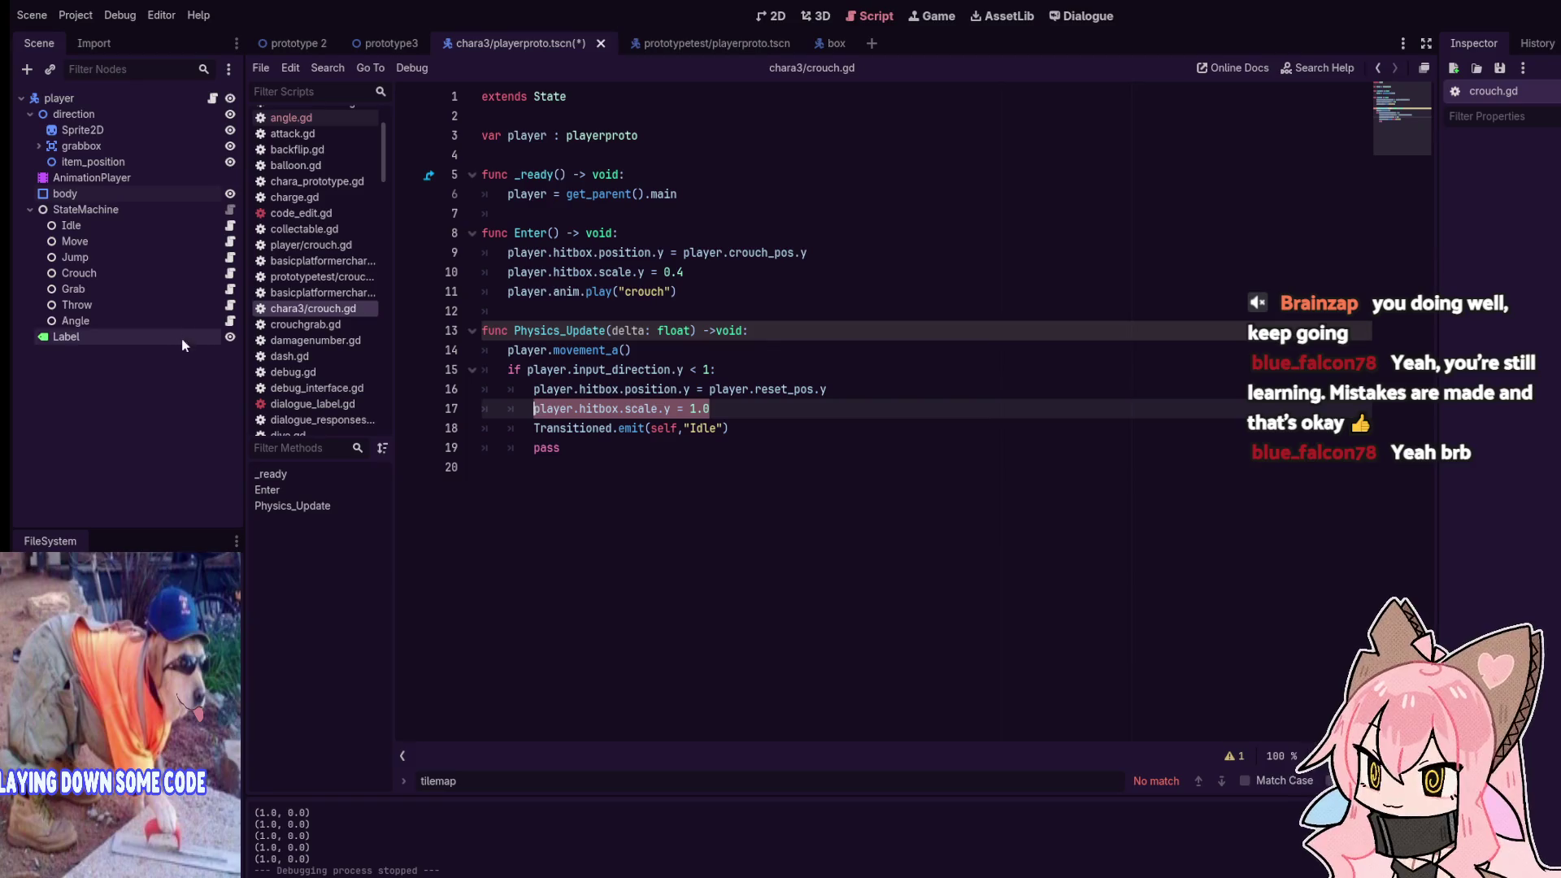
left_click(231, 320)
left_click(700, 558)
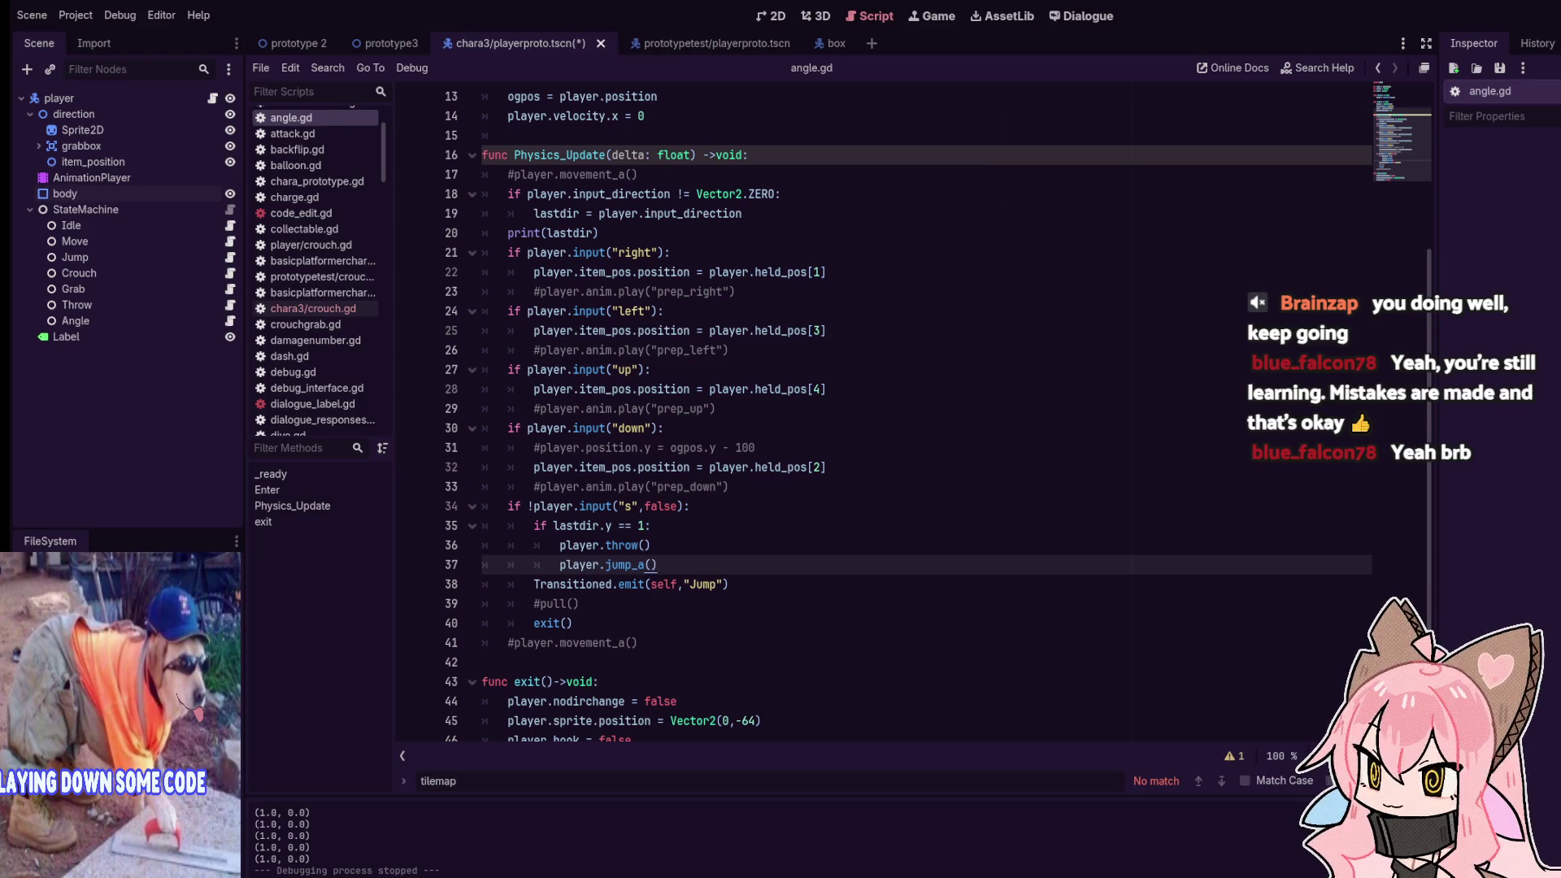
key("Return")
key("BackSpace")
key("ctrl+v")
double_click(707, 585)
type("5")
left_click(668, 591)
Step: Add 'player.hitbox.scale.y = 1.0' inside exit(), save angle.gd, and return to prototype3
scroll(651, 622, "down", 1)
left_click(652, 651)
key("Return")
type("player.hitbox.scale.y = 1.0")
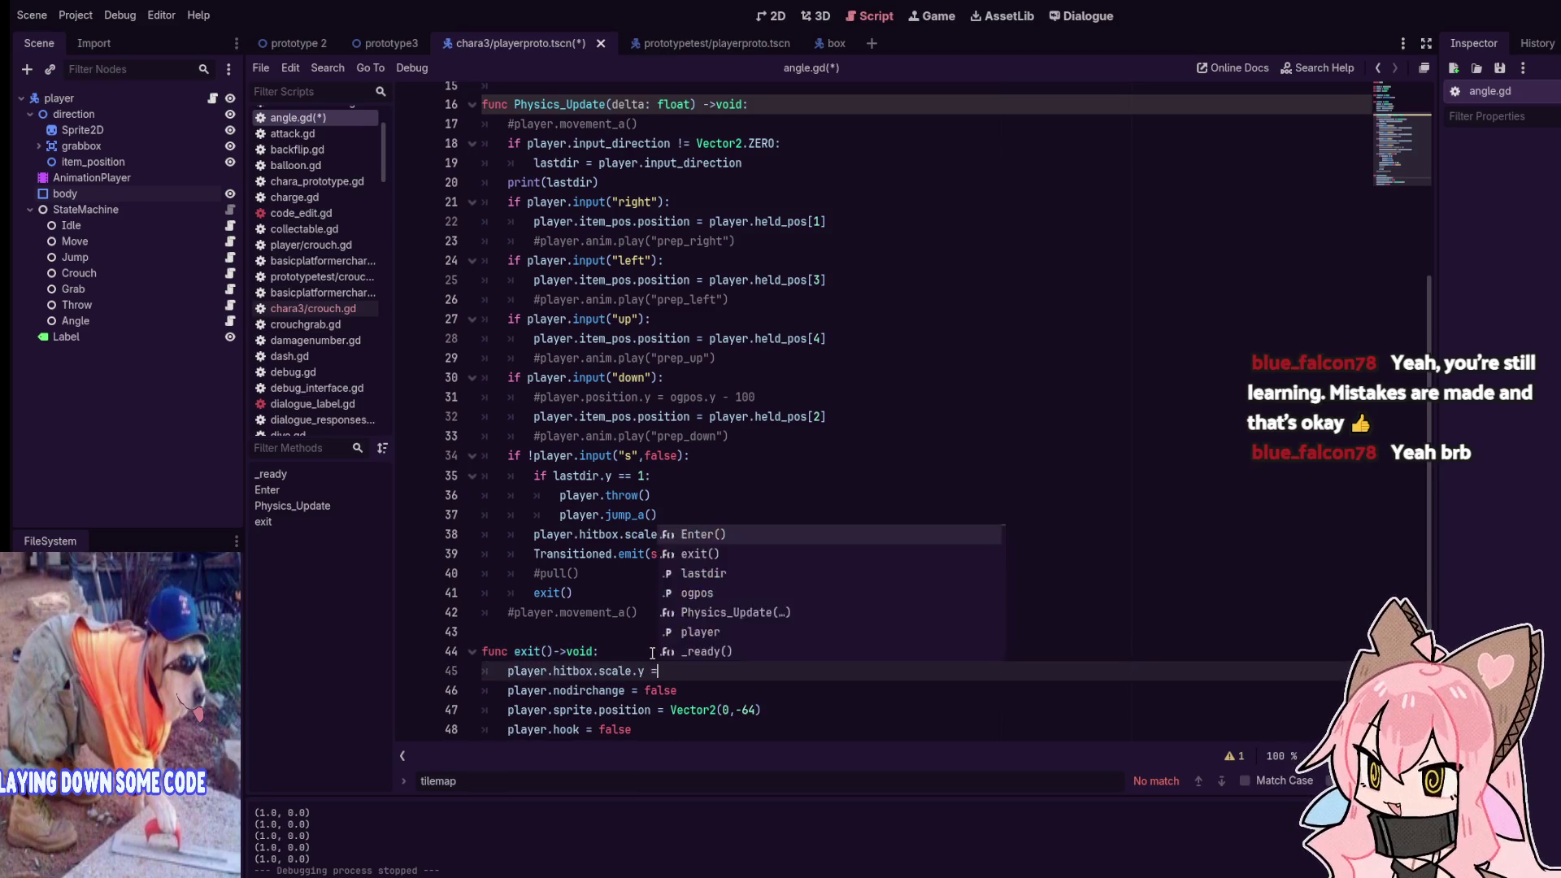
key("ctrl+s")
left_click(371, 40)
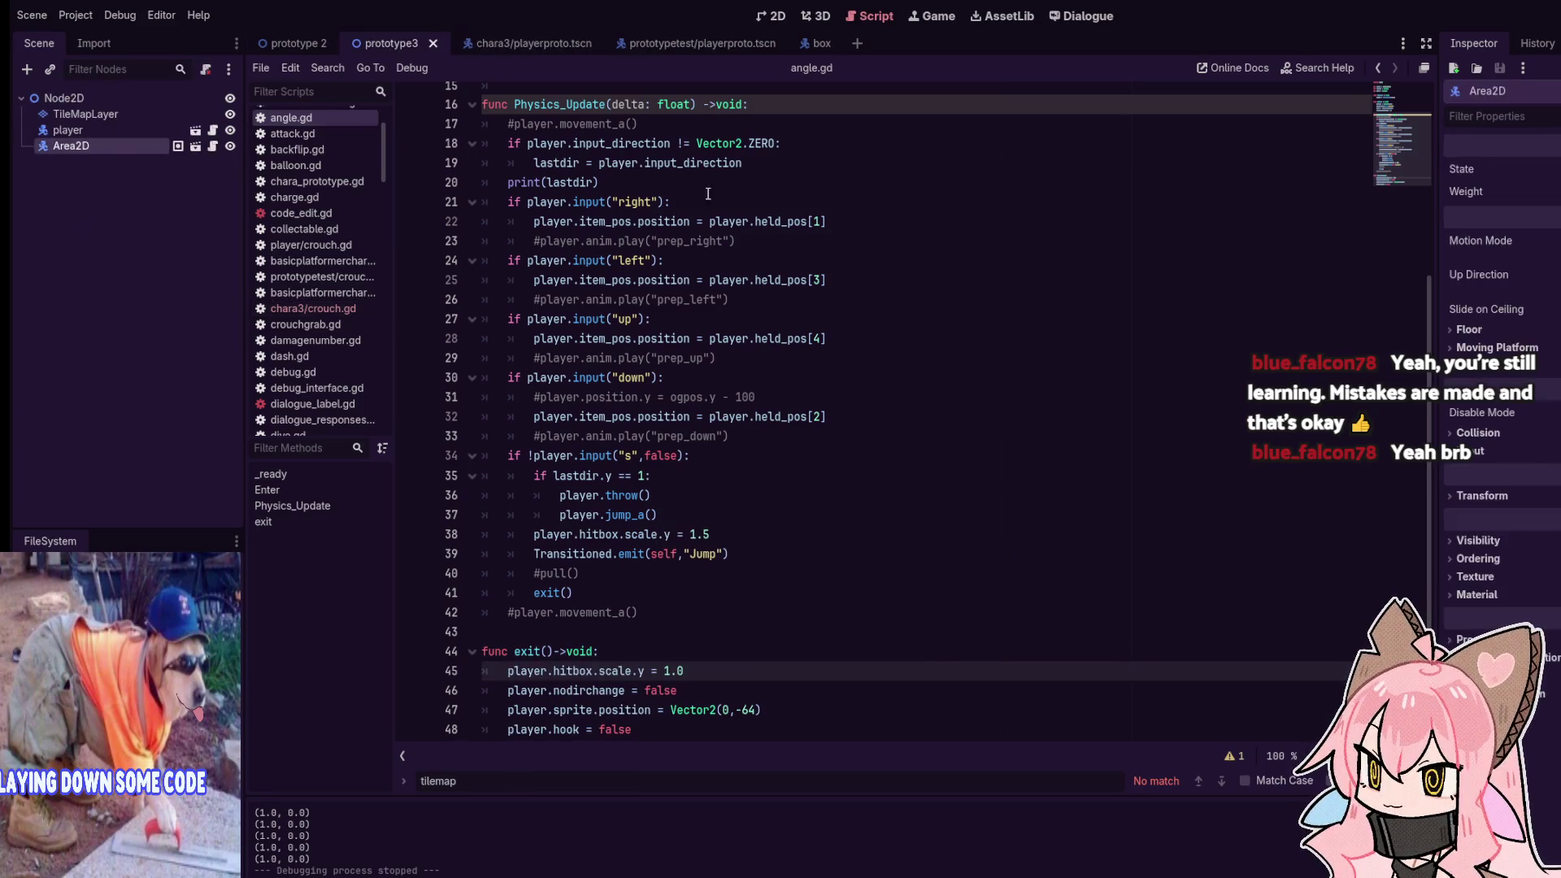
Step: Run the prototype3 scene with F6, pick up the box, aim it down, and throw it with a jump
key("F6")
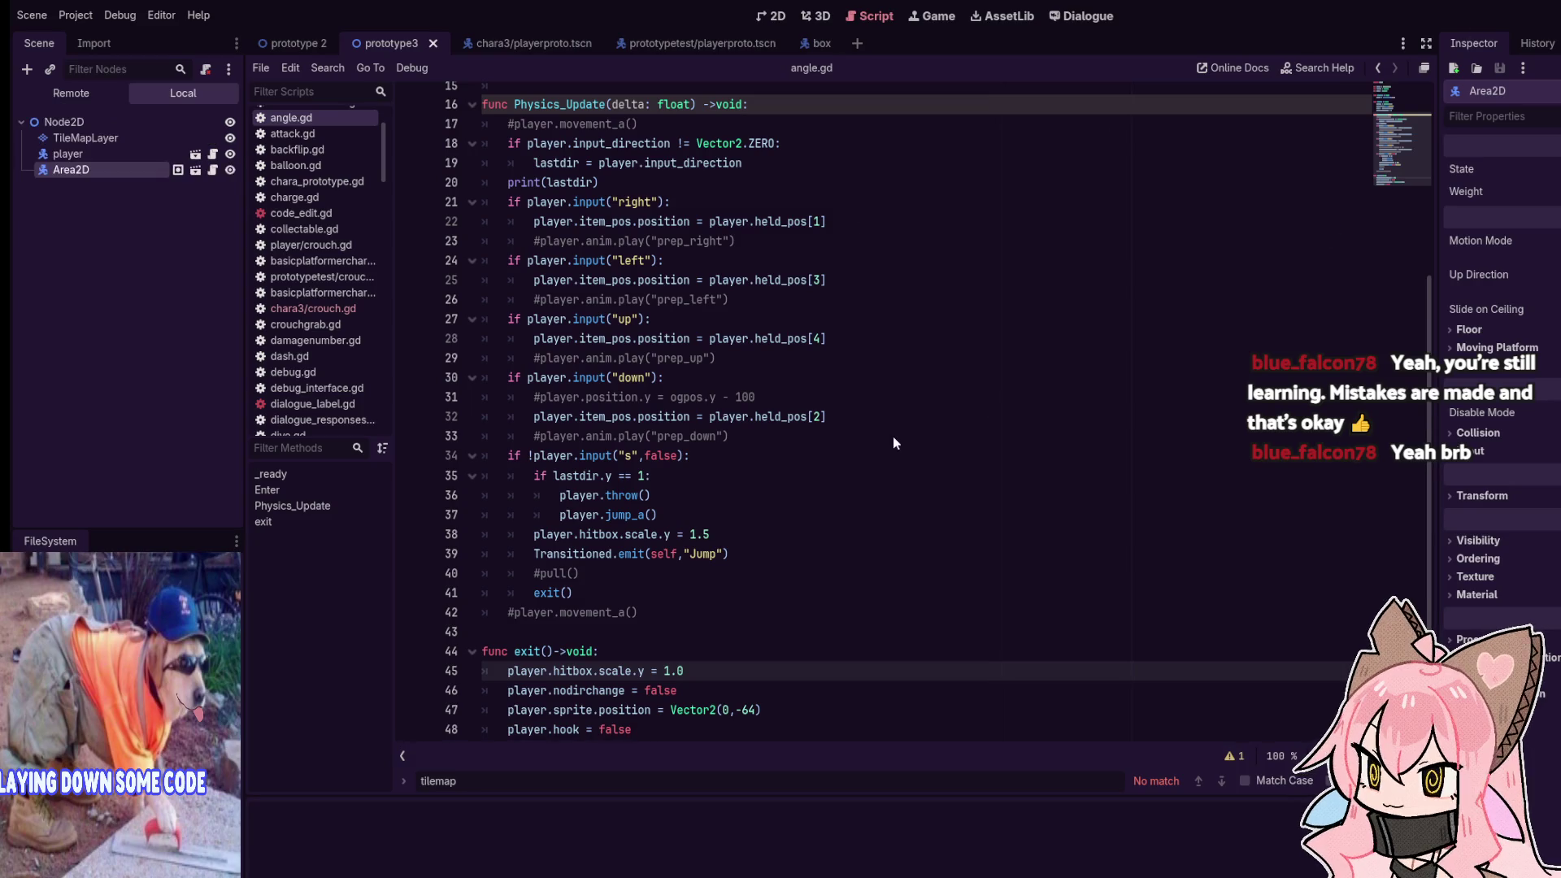
key("Right")
key("Down")
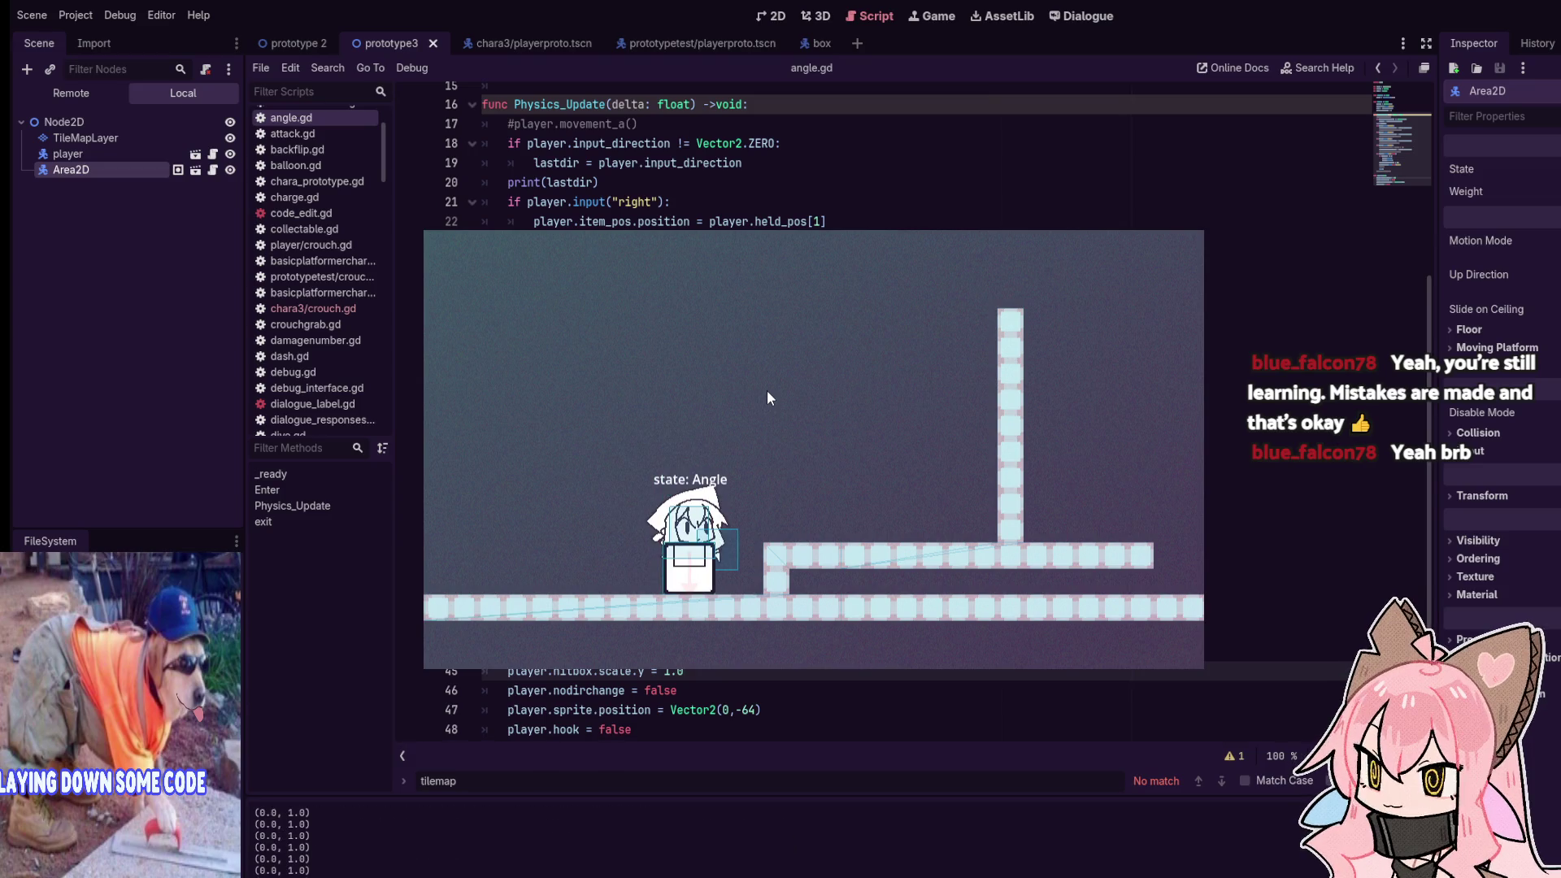
key("x")
key("space")
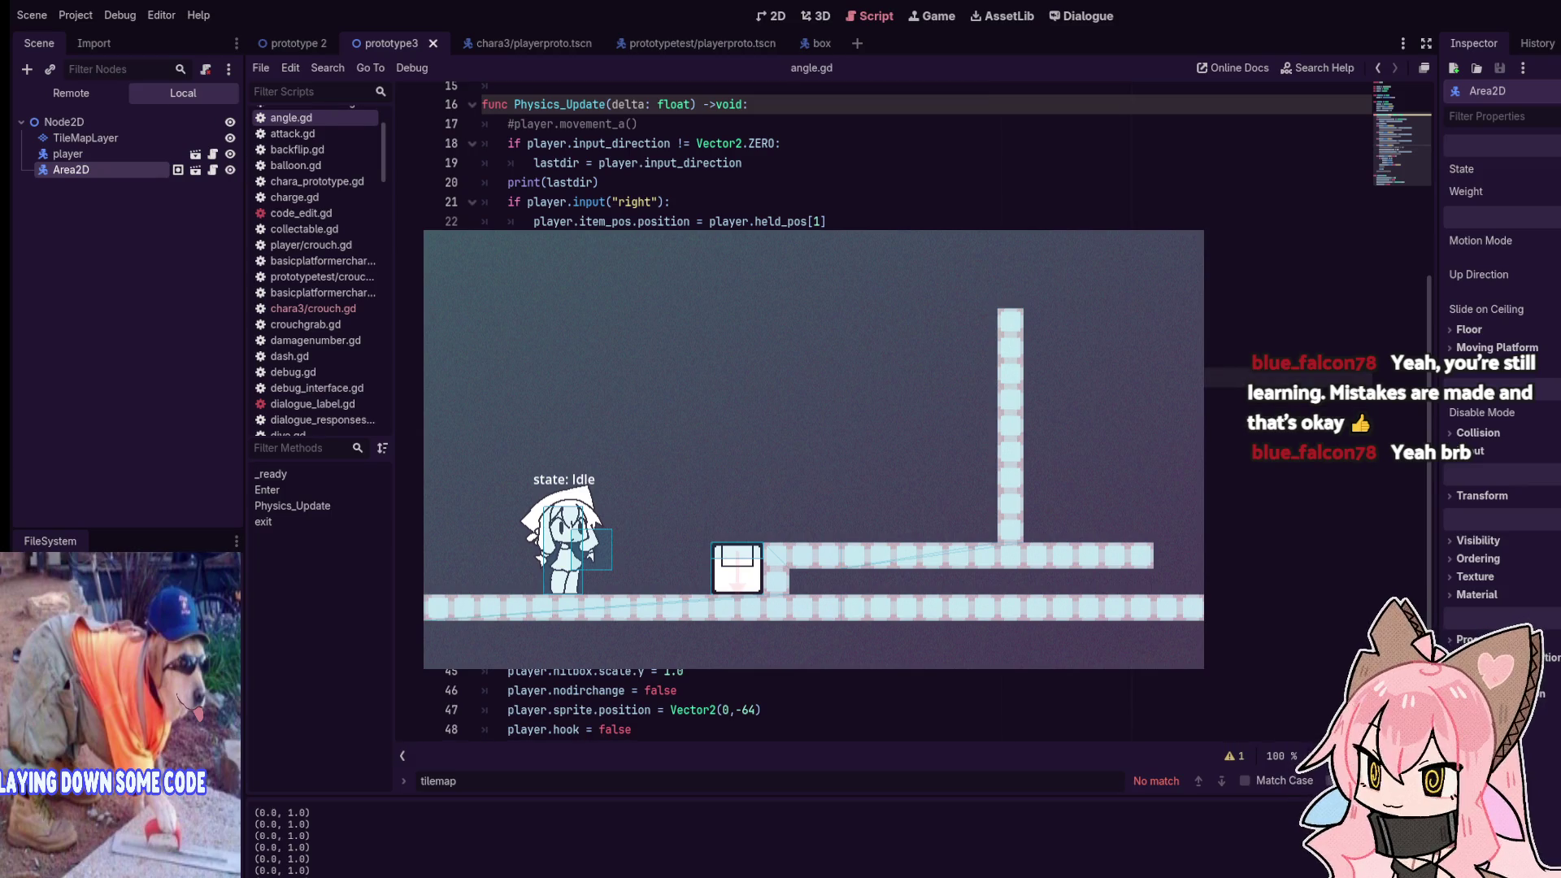
left_click_drag(507, 675, 683, 675)
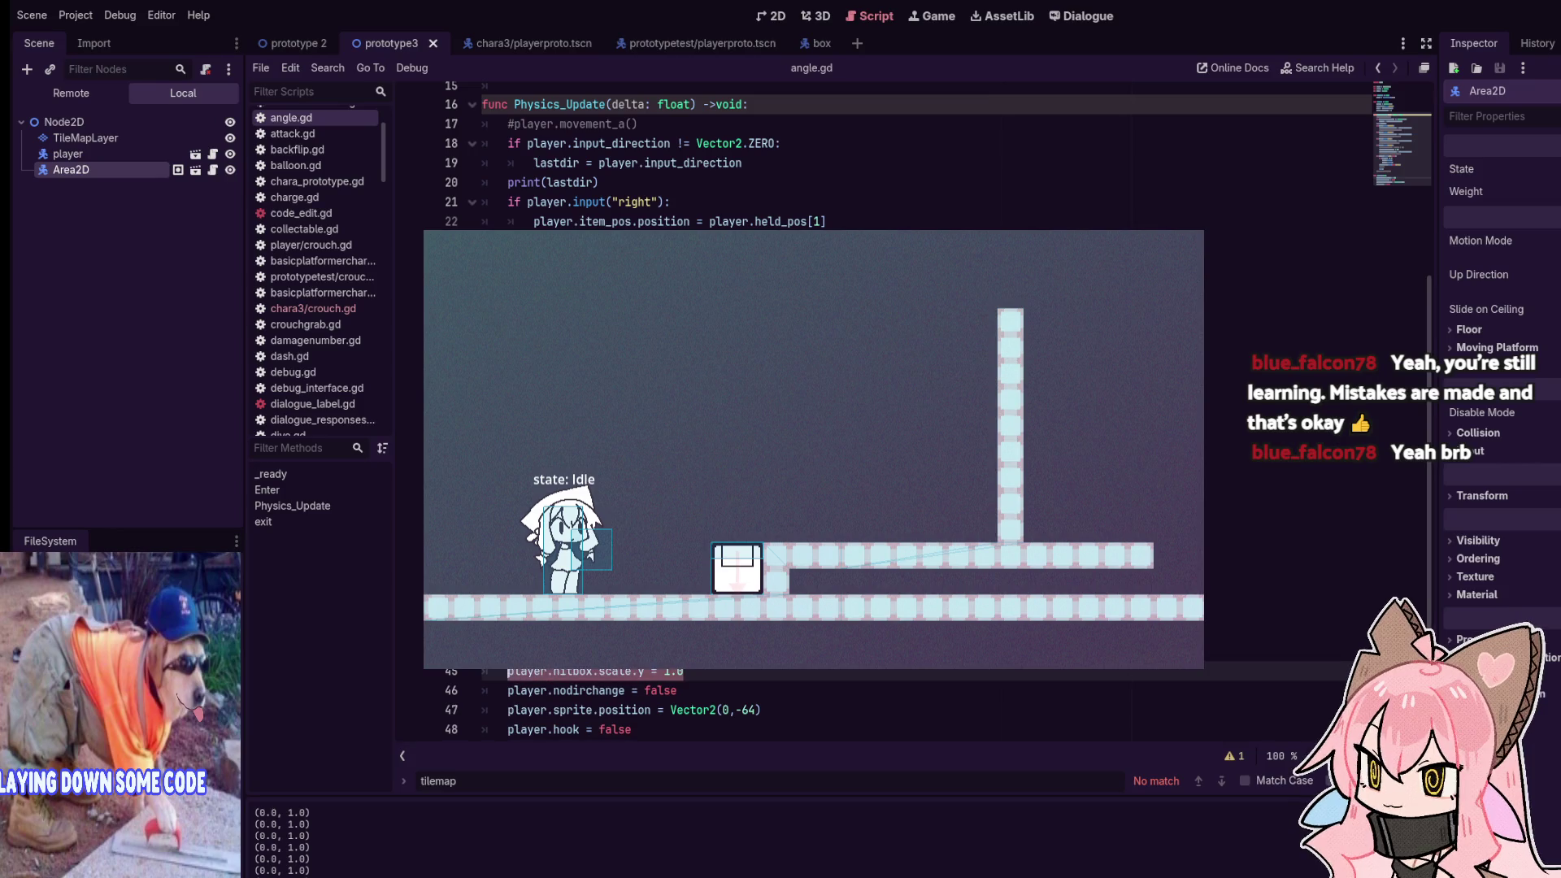
key("F5")
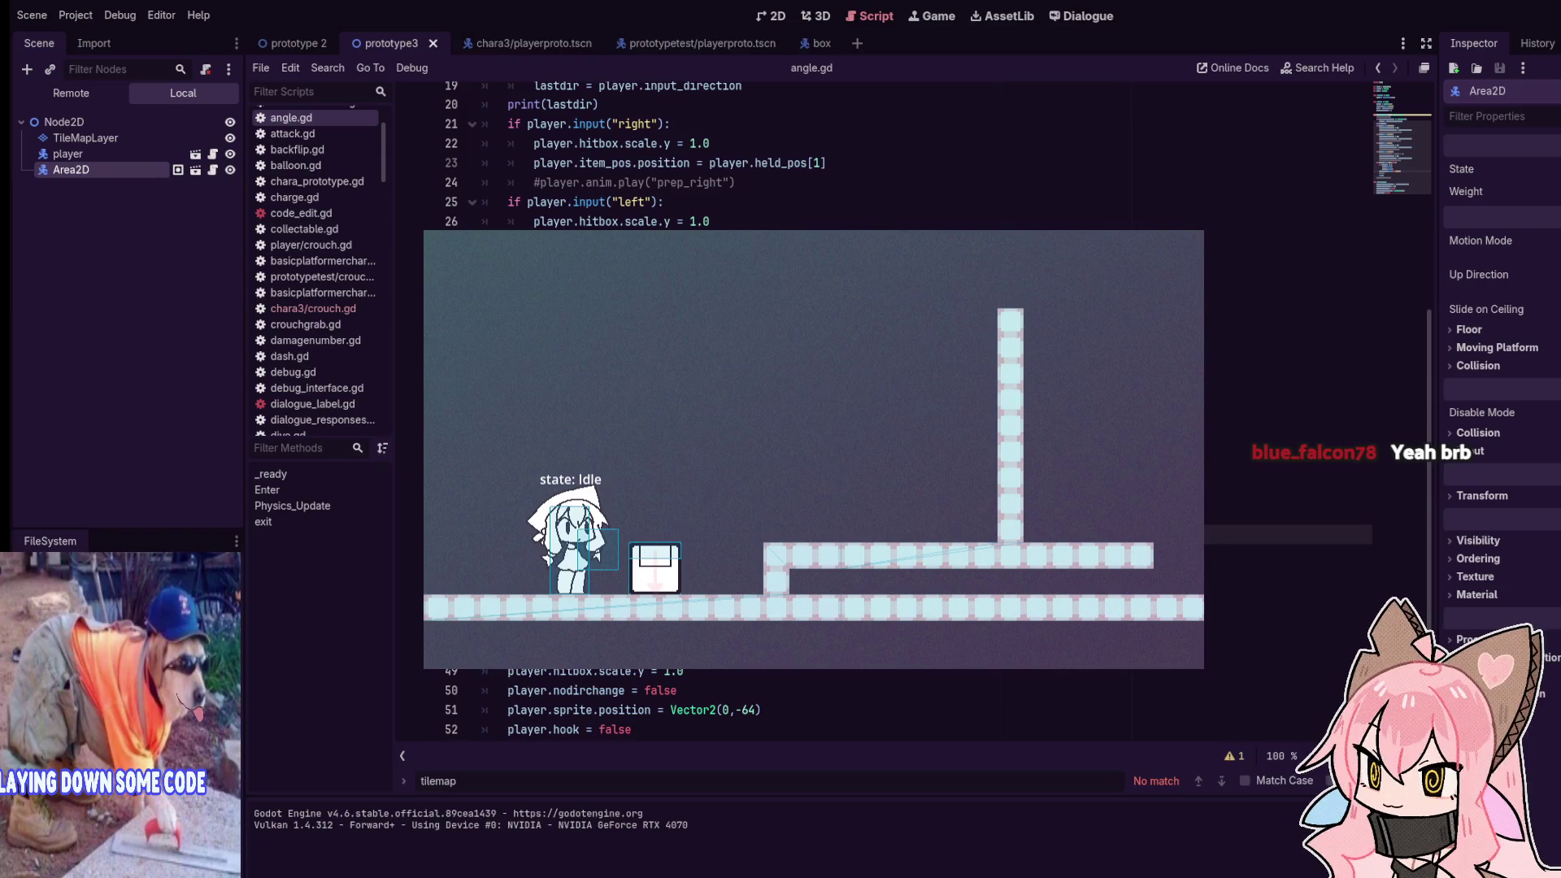
Step: Retest by picking up the box, aiming it left and down, then dropping it and walking away
key("Right")
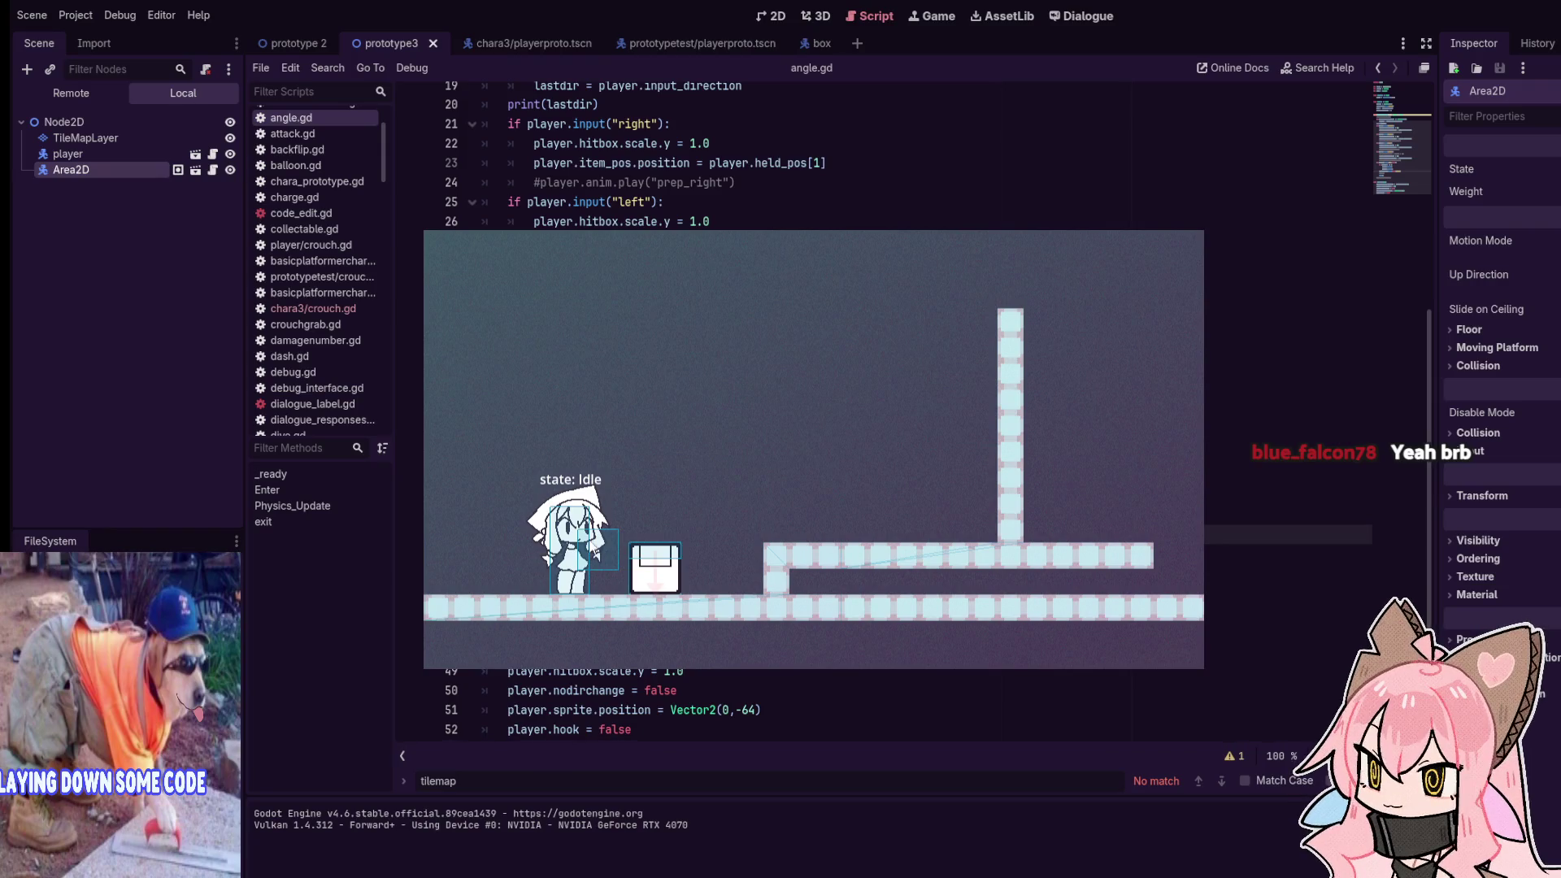
key("Down")
key("Left")
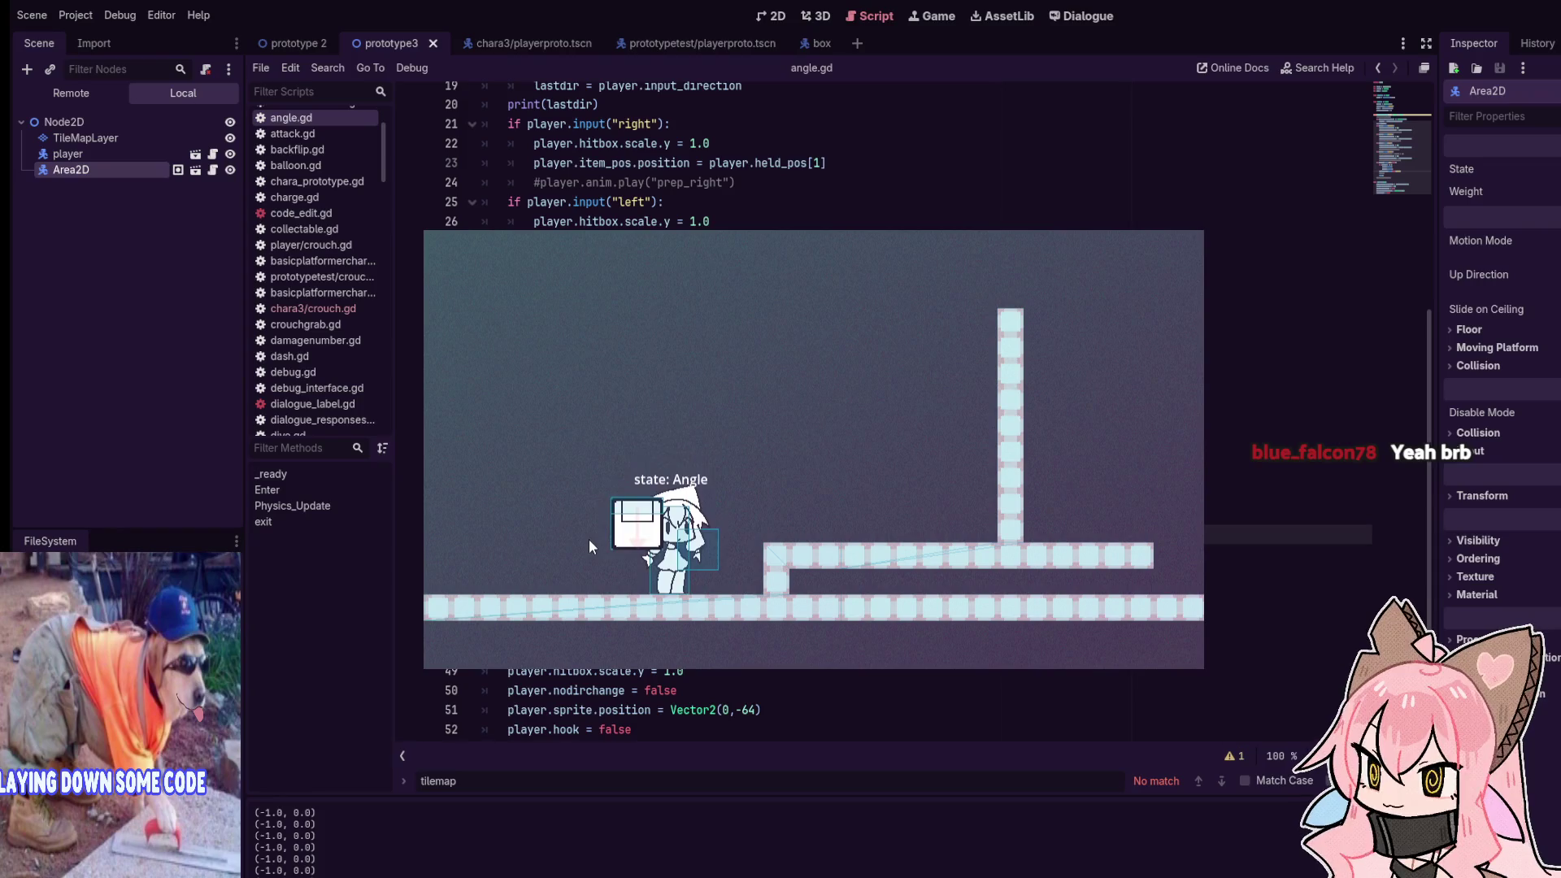
key("Down")
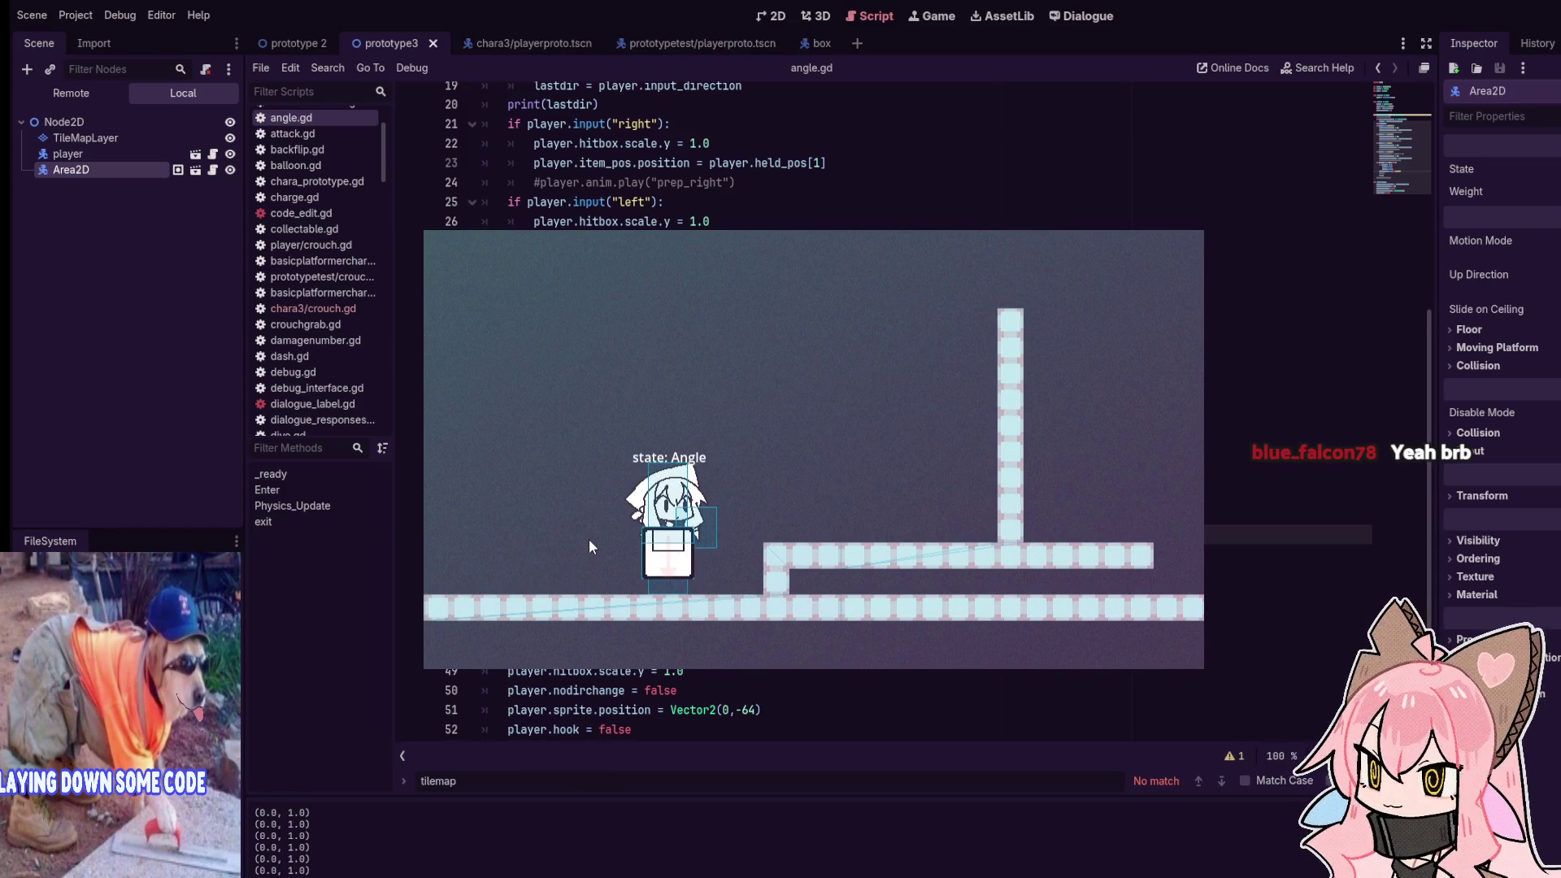
key("x")
key("Left")
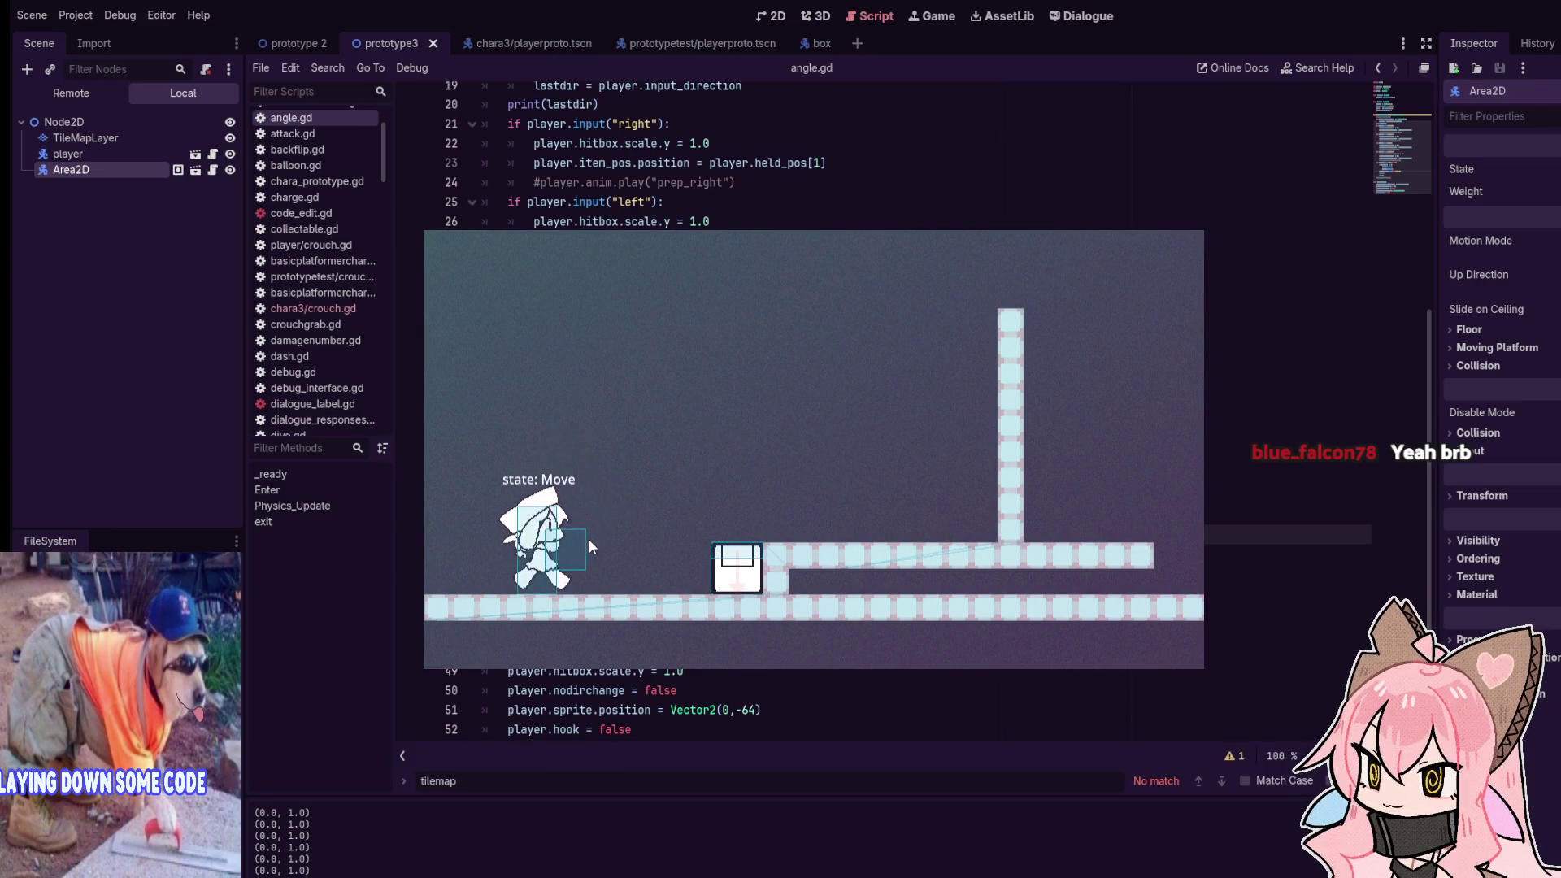
key("Right")
key("x")
key("x")
key("Left")
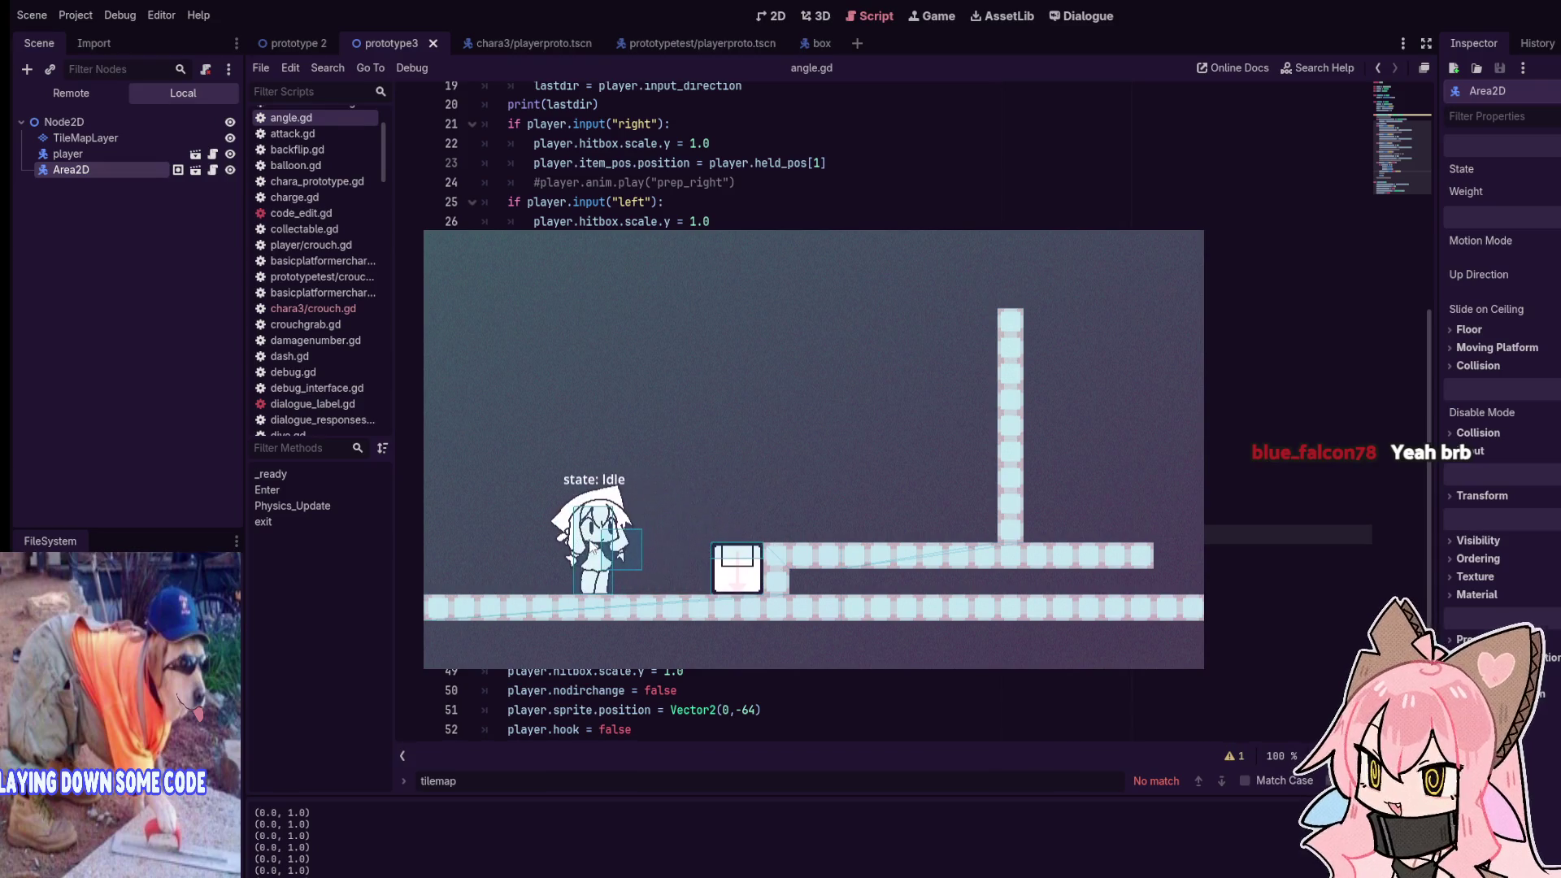
left_click(901, 186)
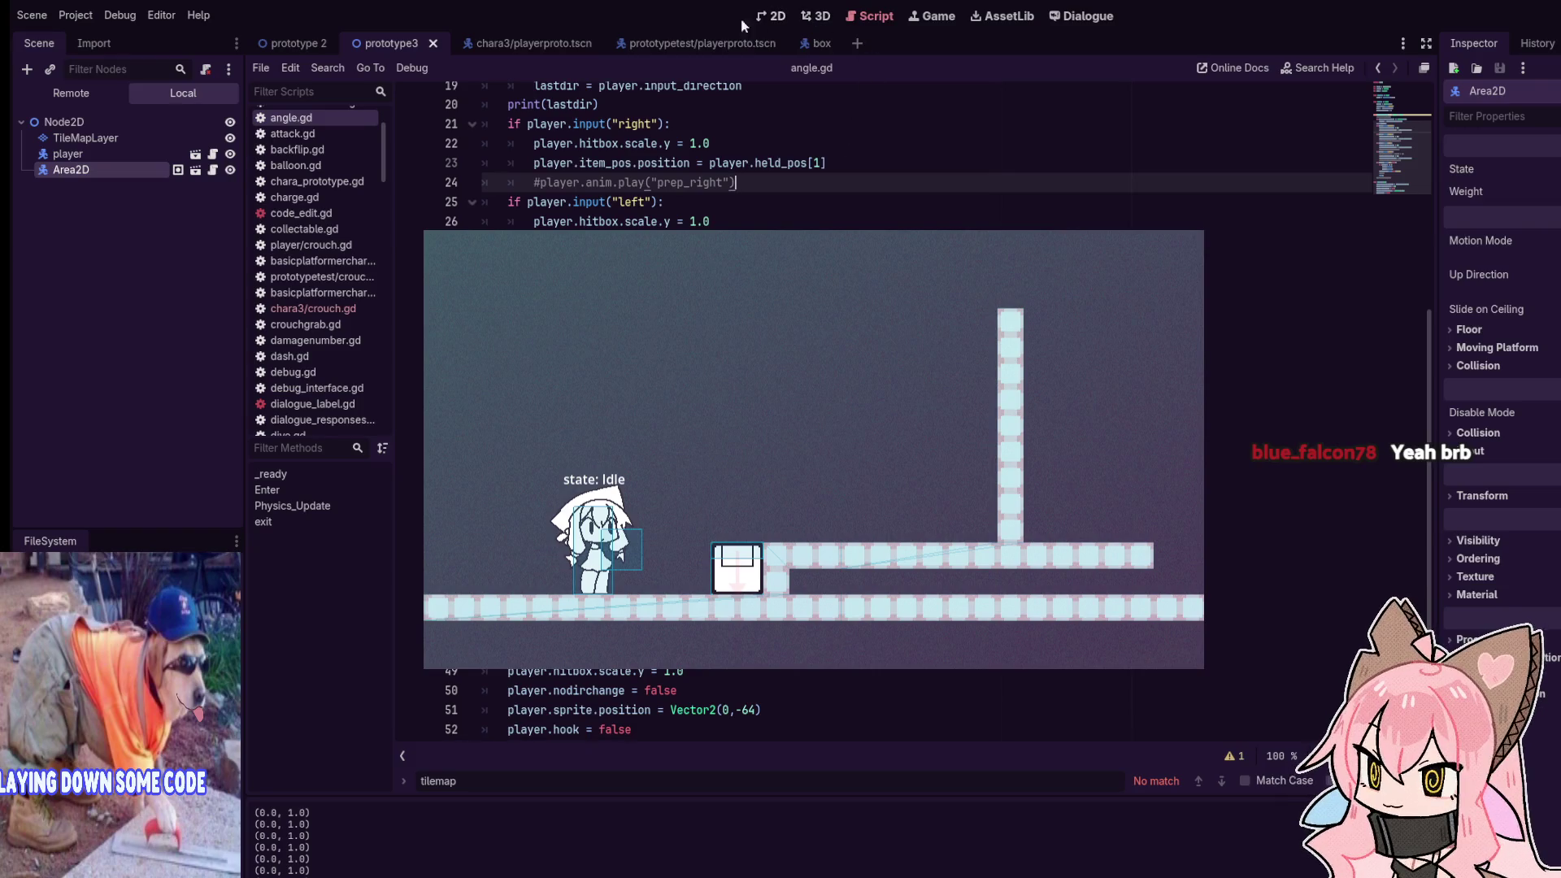
left_click(520, 43)
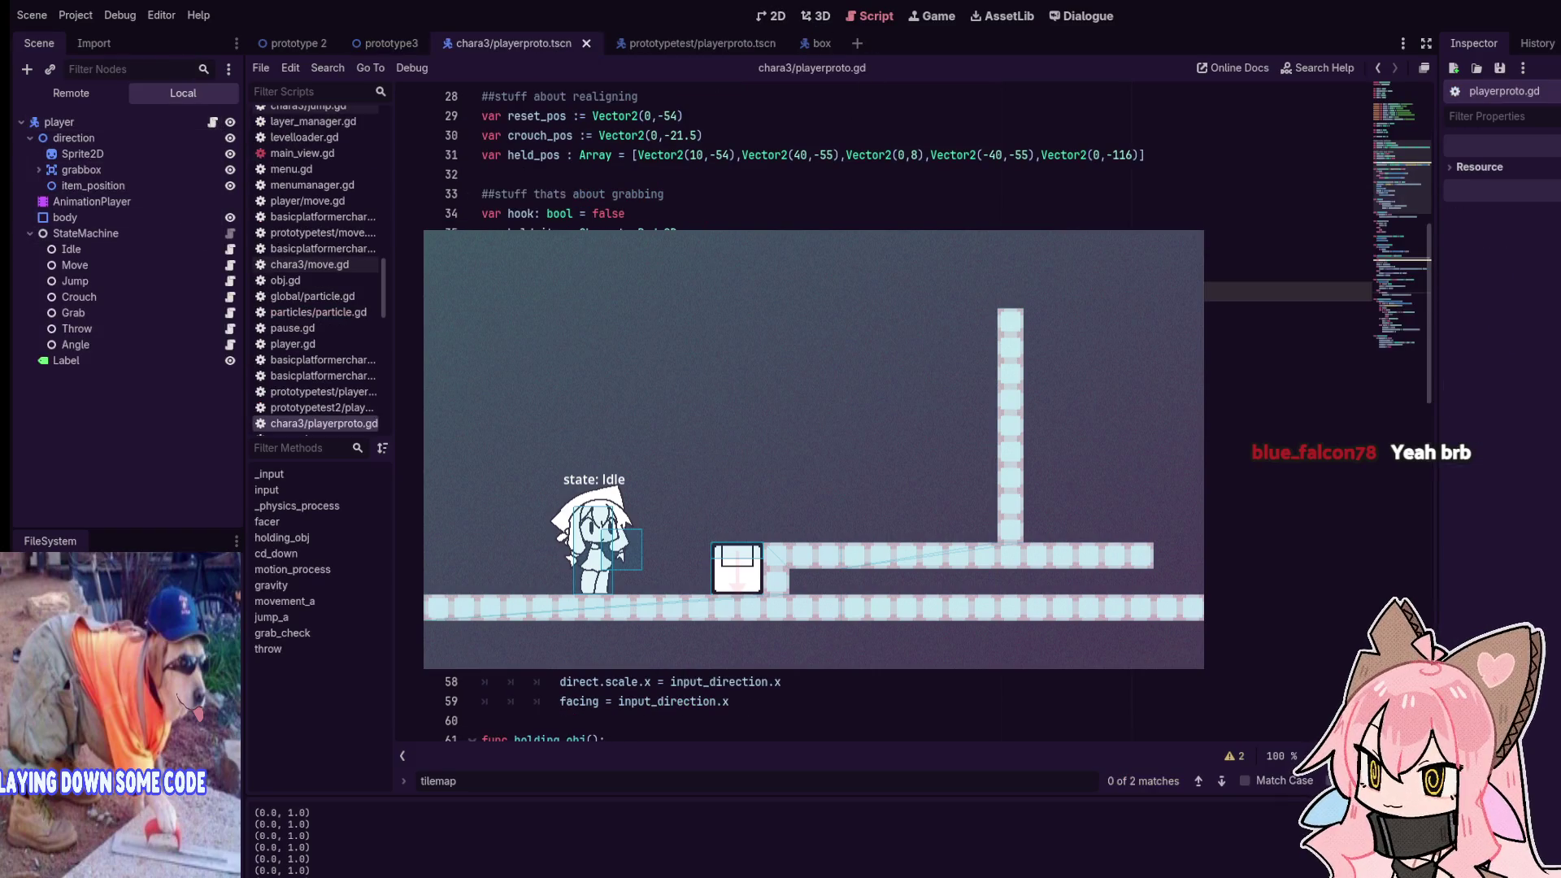
Step: In grab_check, insert a line above 'held_item = result', indent lines 115–117 one level, and save
scroll(1289, 469, "down", 20)
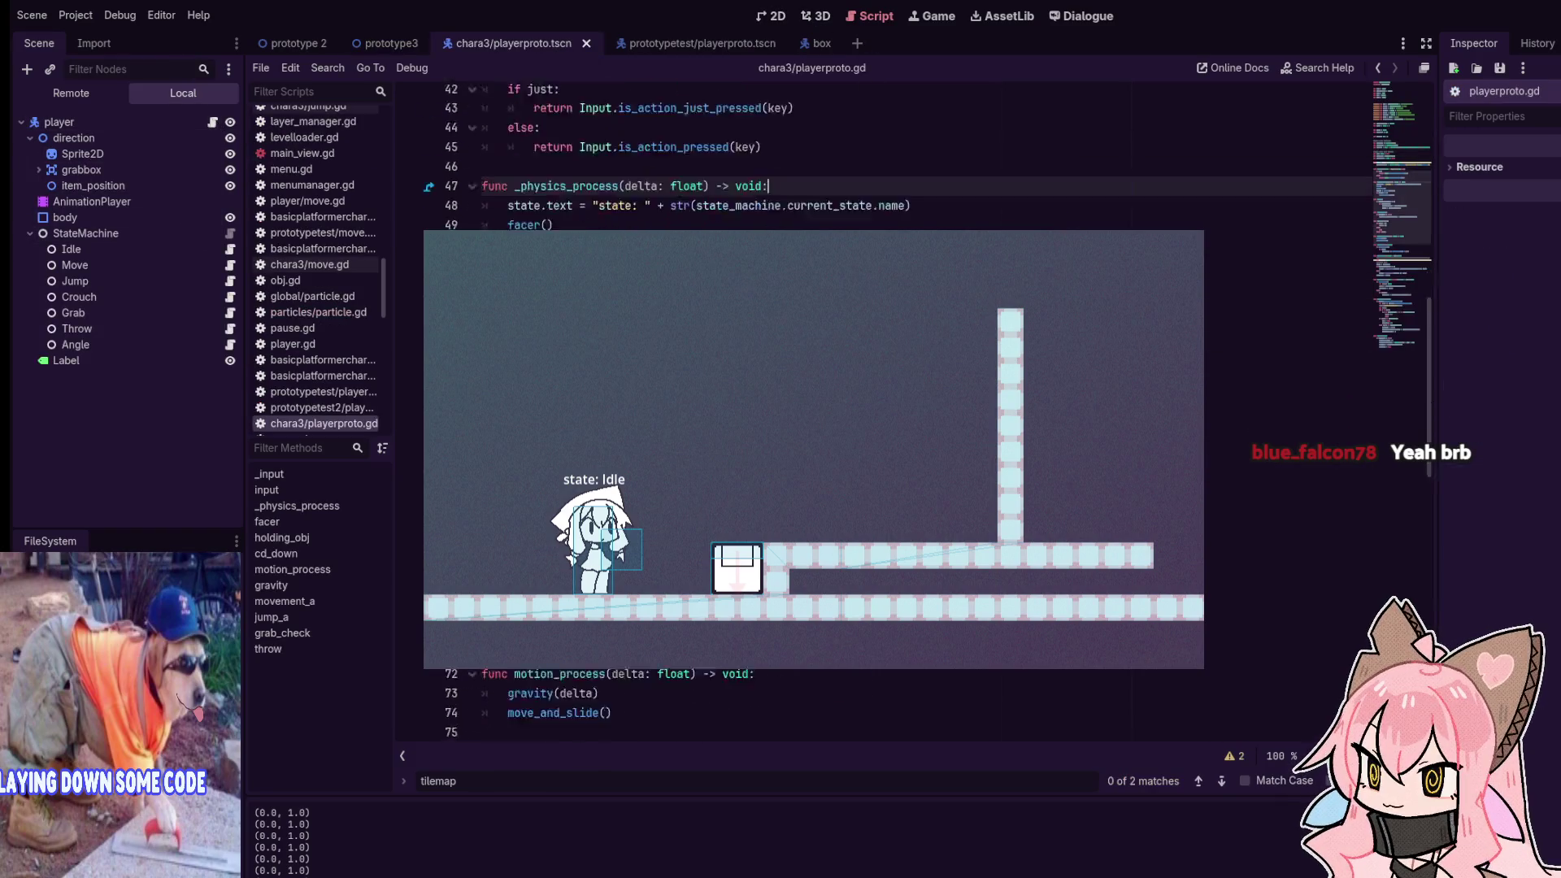
left_click(282, 632)
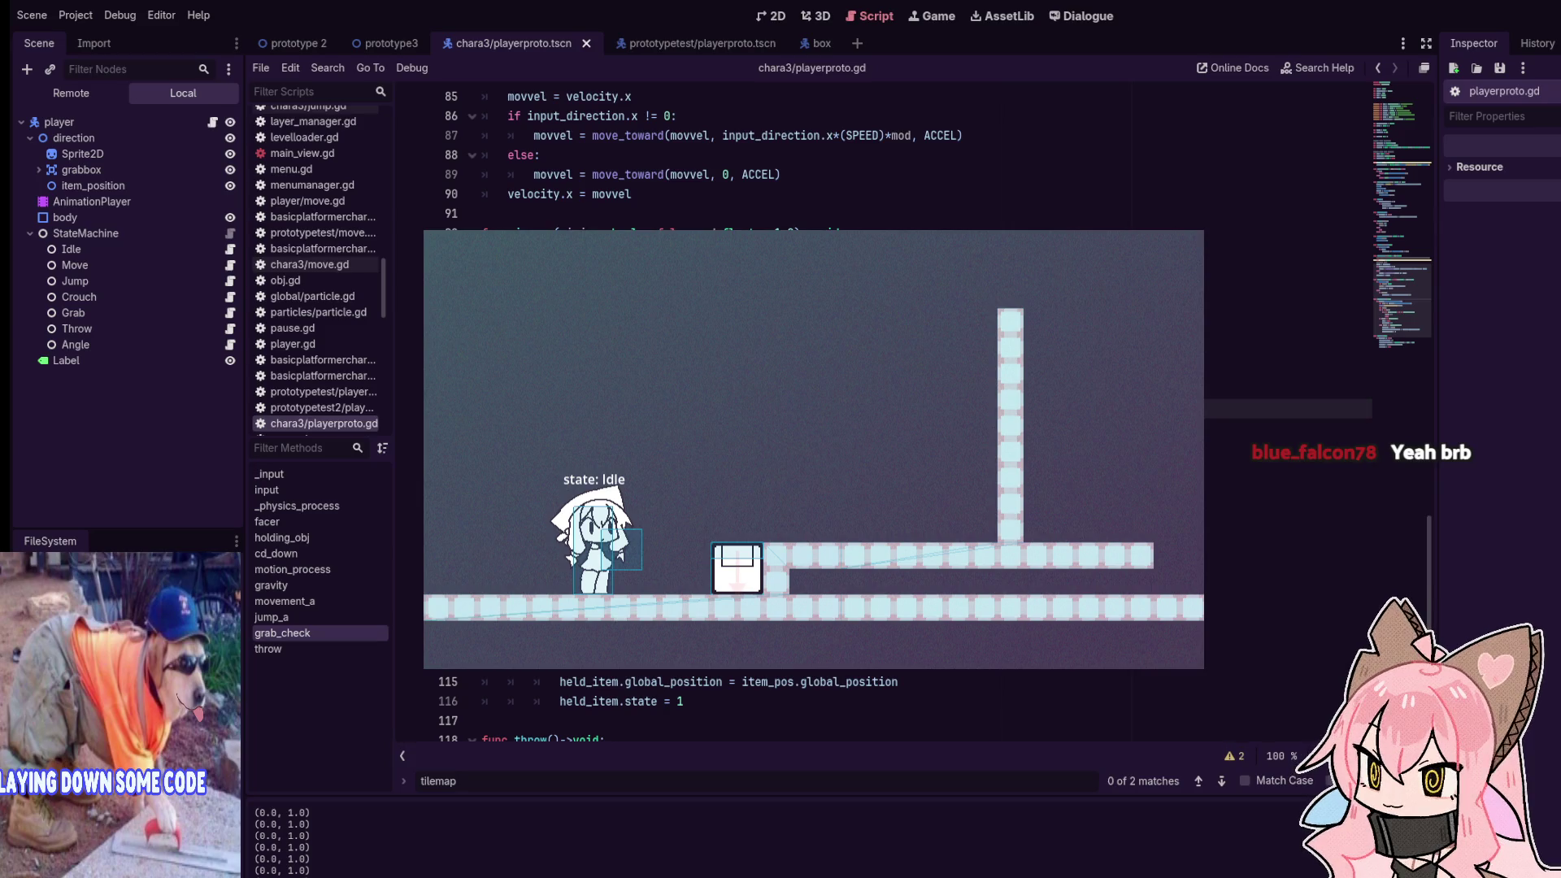
left_click(1289, 488)
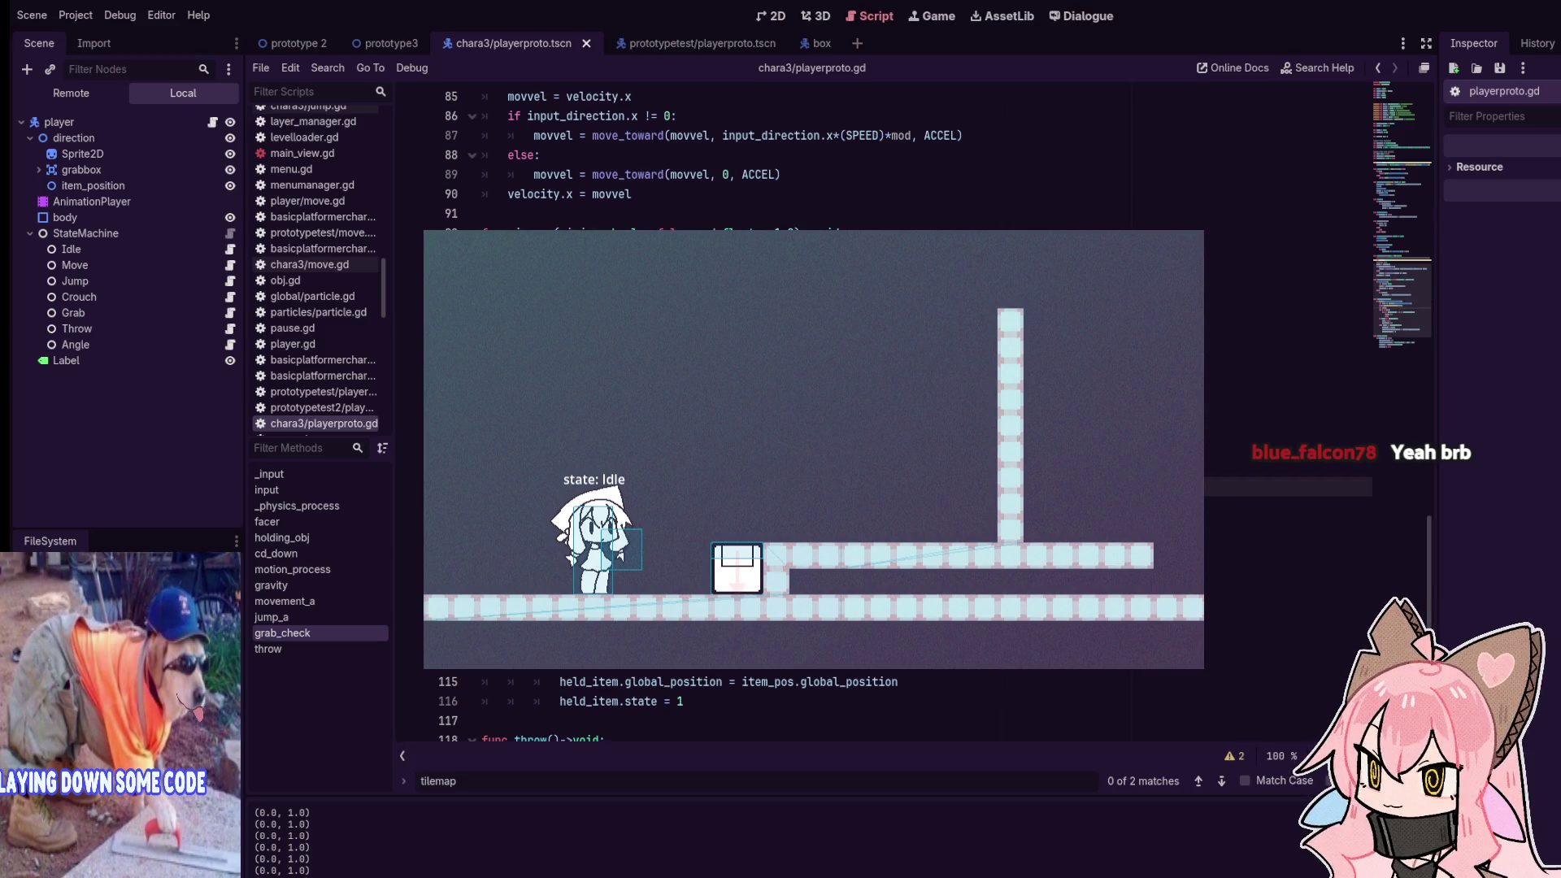
key("Return")
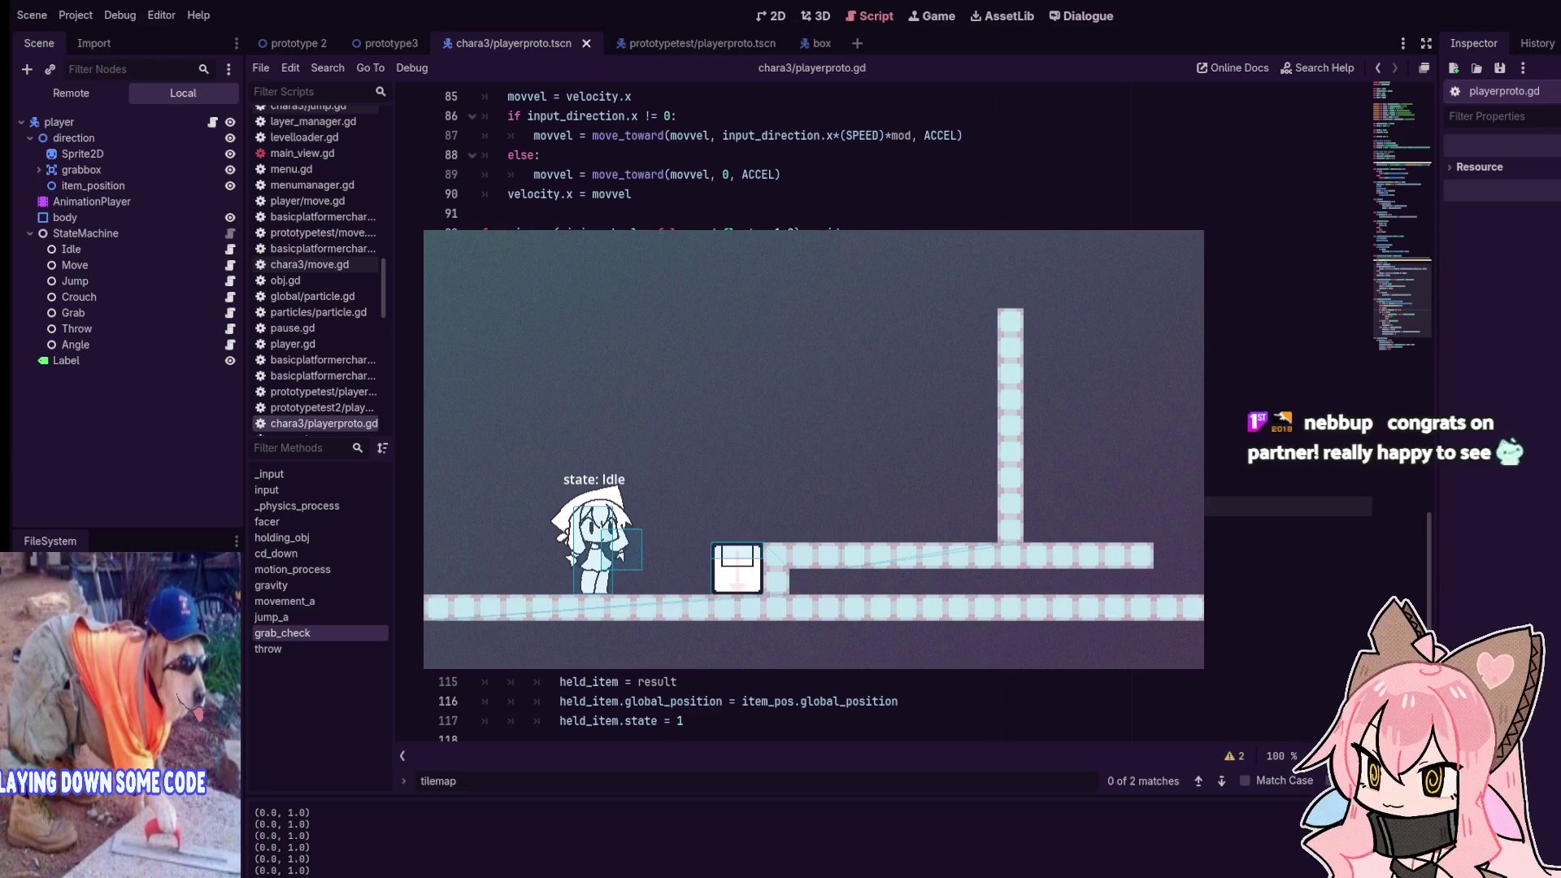
left_click_drag(699, 735, 488, 681)
key("Tab")
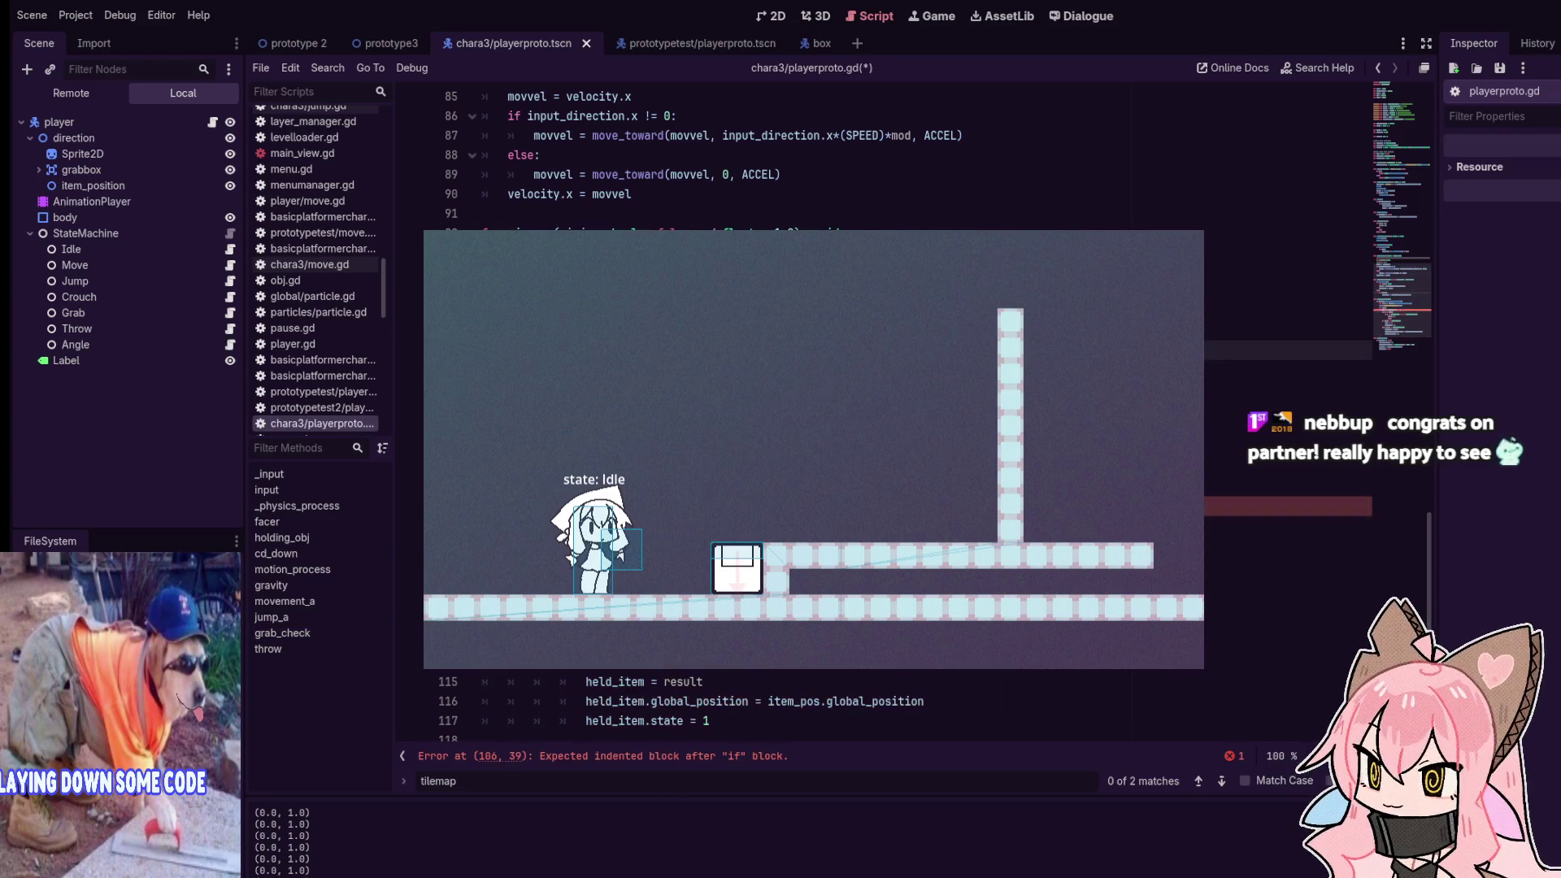
left_click(1289, 506)
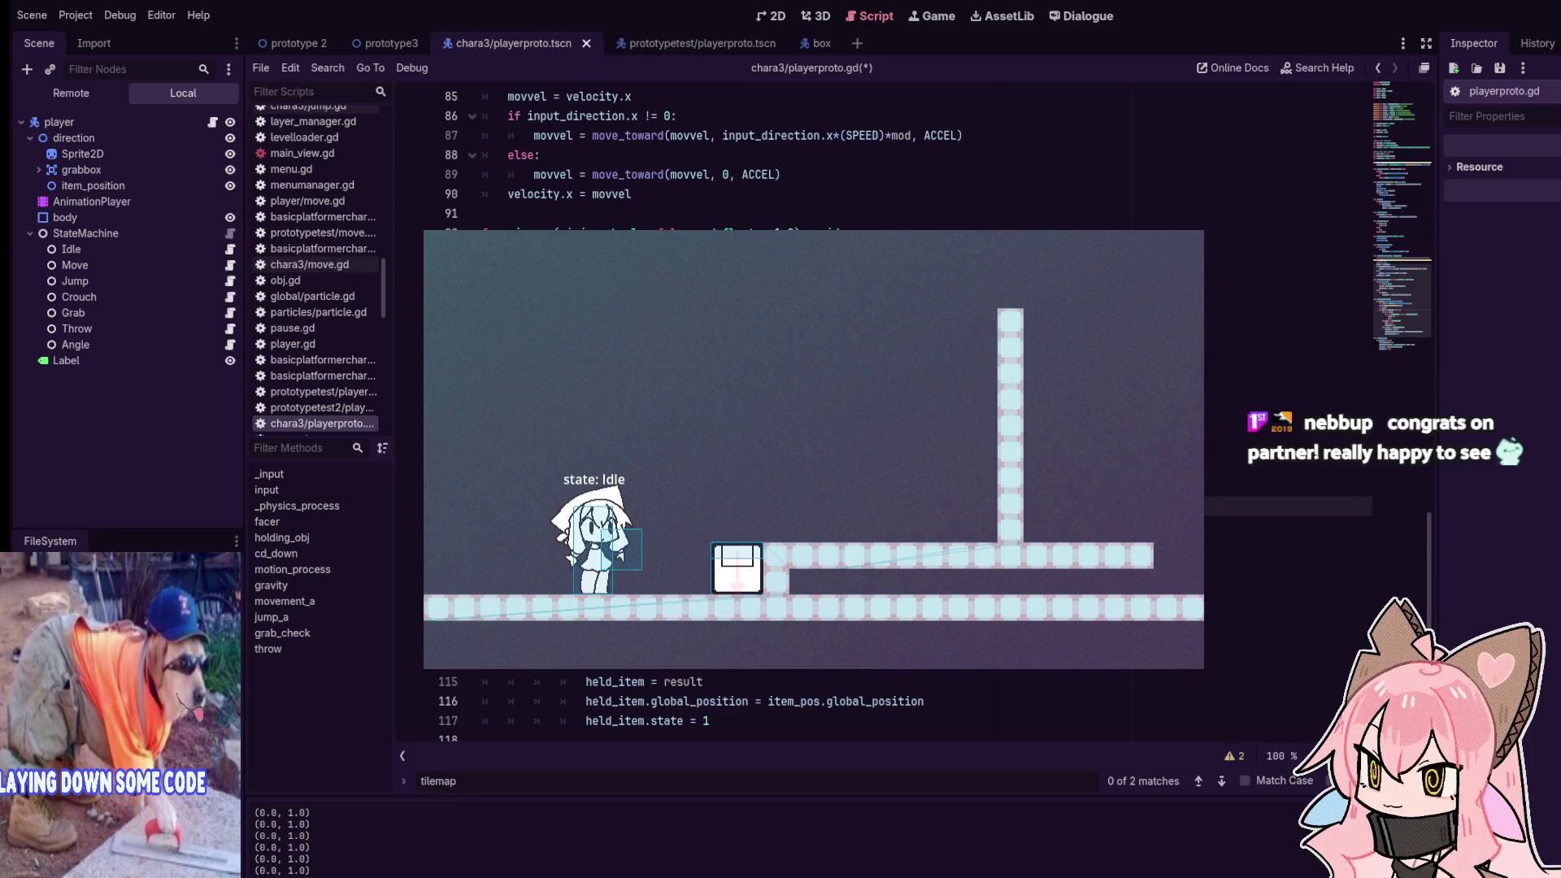
left_click(1289, 428)
key("ctrl+s")
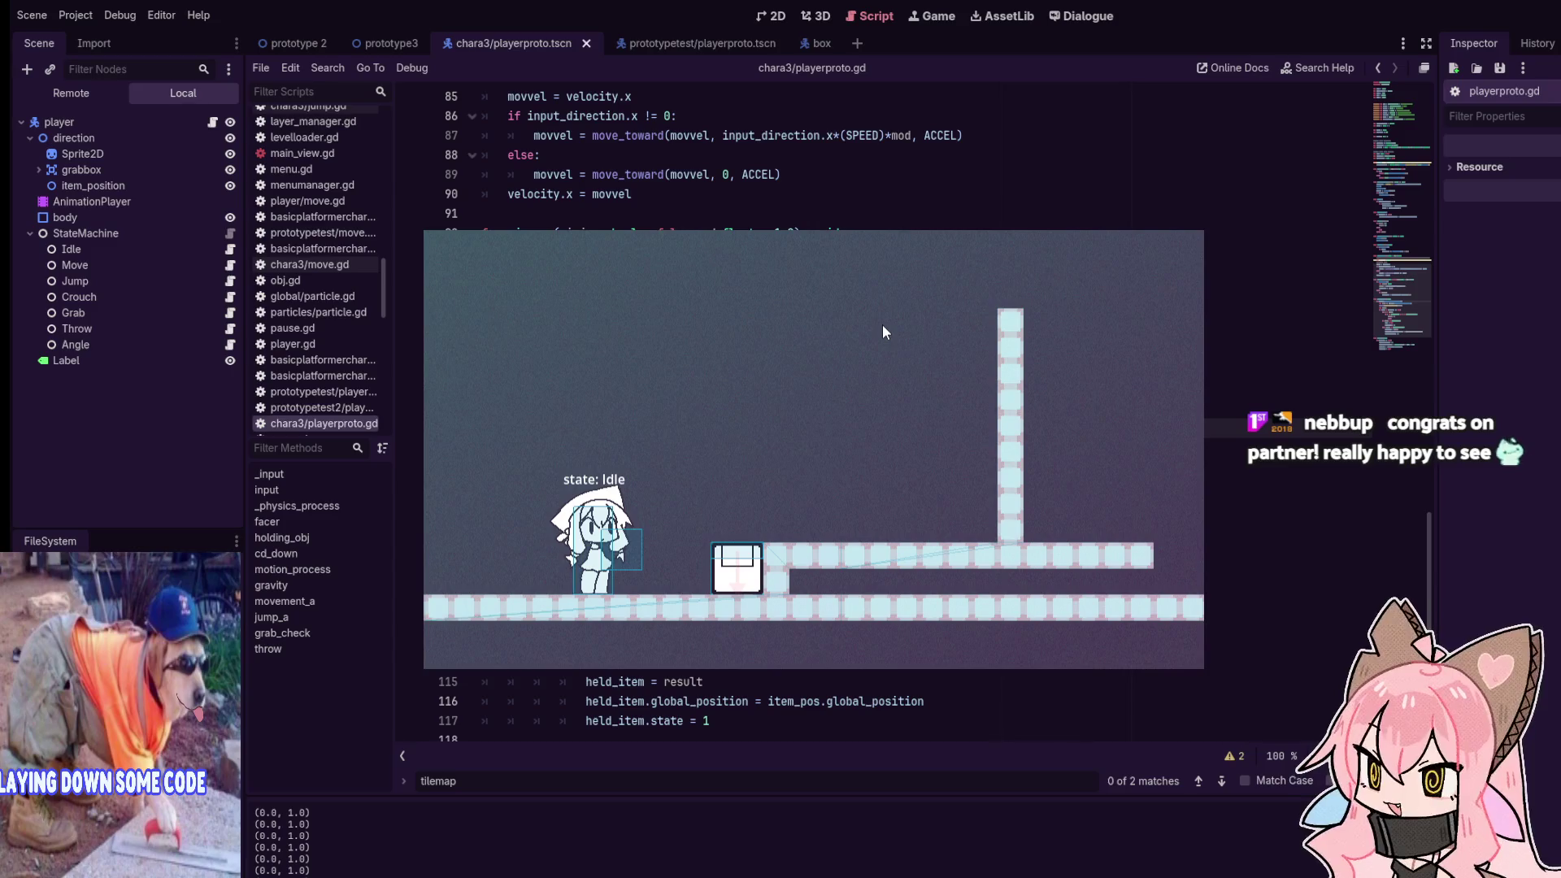
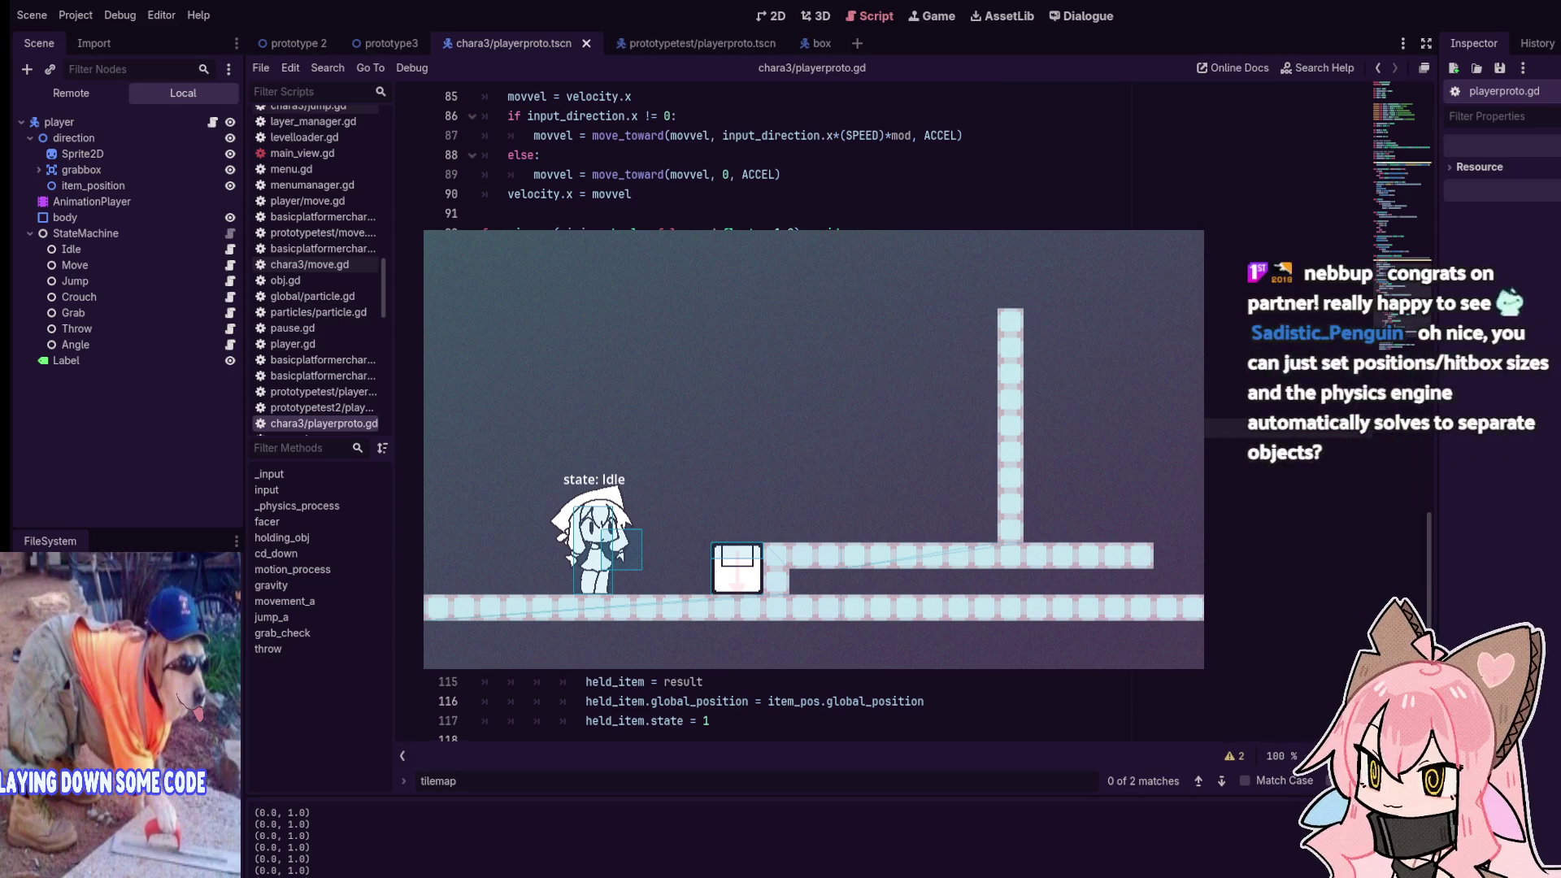
Step: Walk right to the box, grab and throw it, then lift it again
key("Right")
key("x")
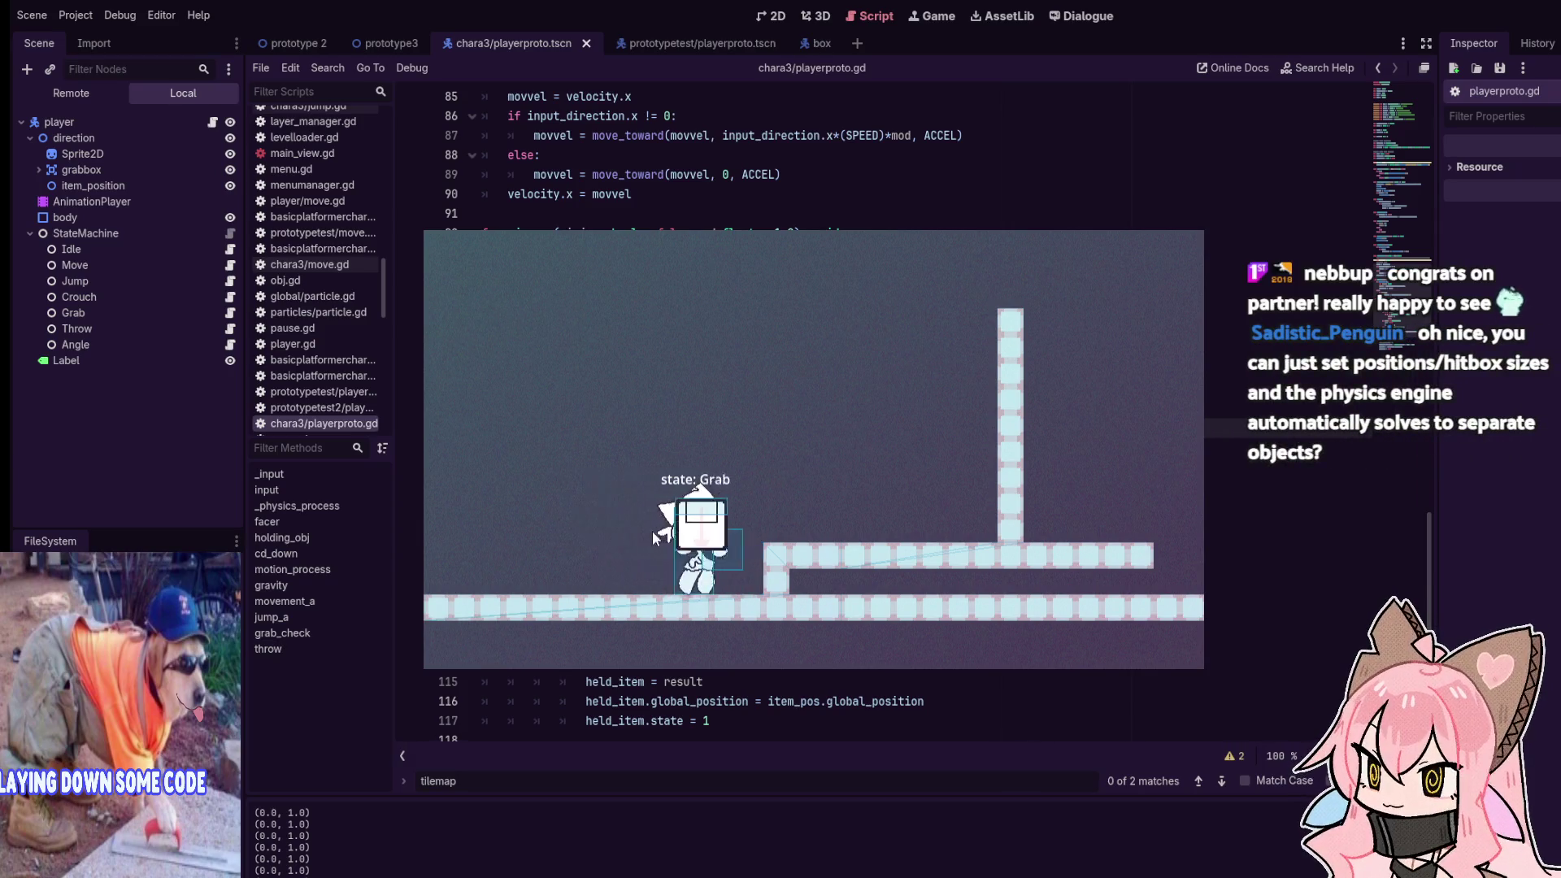
key("x")
key("Right")
key("x")
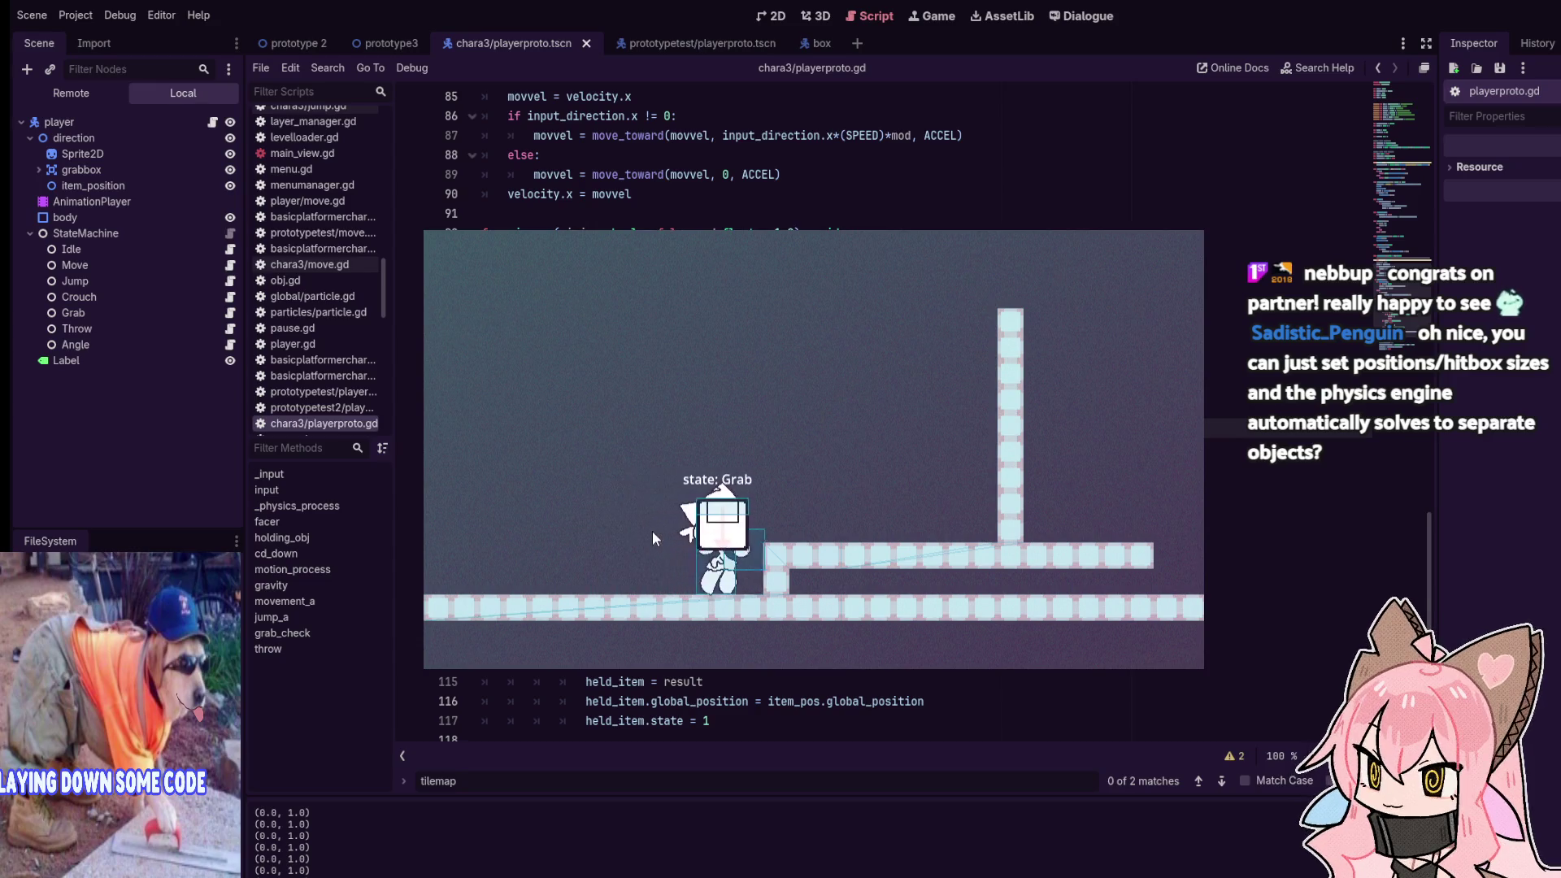
Step: Carry the box left, set it down, pick it back up and aim it upward
key("Left")
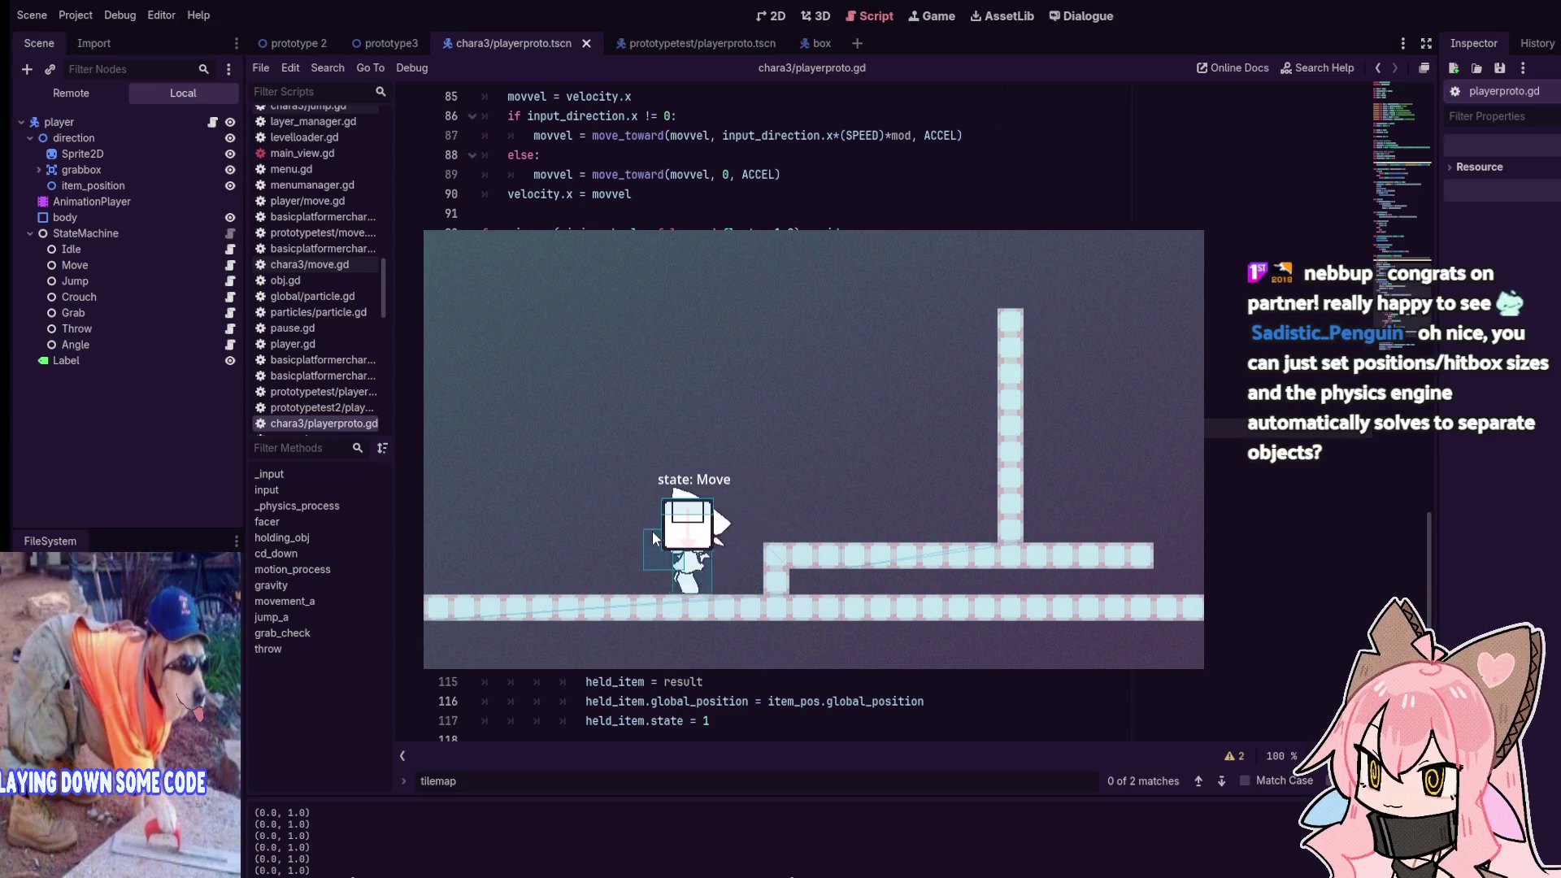
key("x")
key("Right")
key("x")
key("Right")
key("Up")
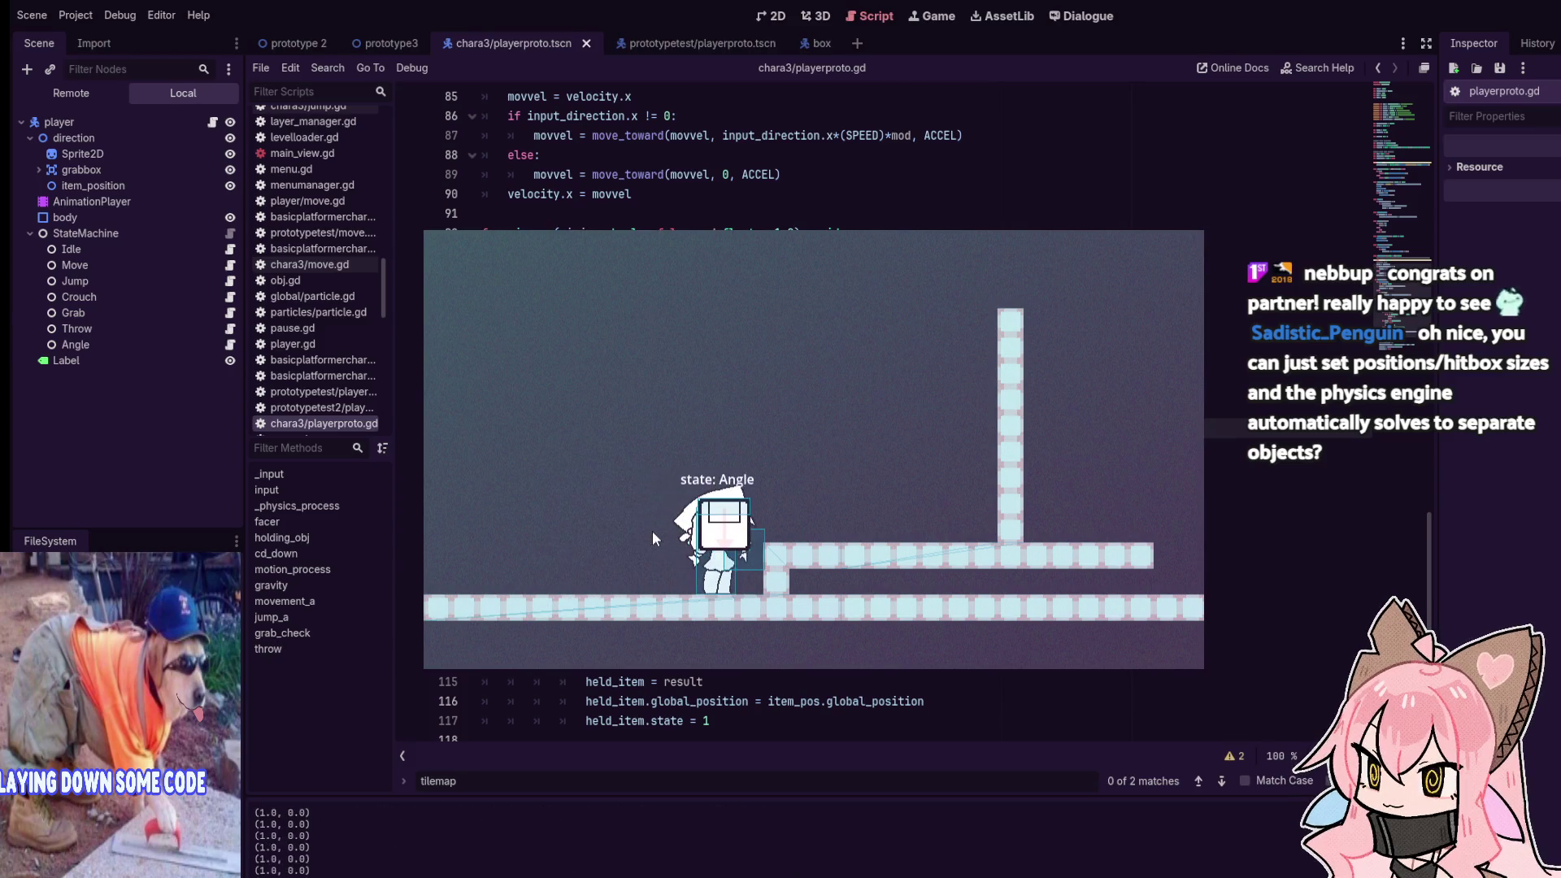
Step: Set the box down and jump, lift it overhead again, then drop it and jump away
key("x")
key("z")
key("Left")
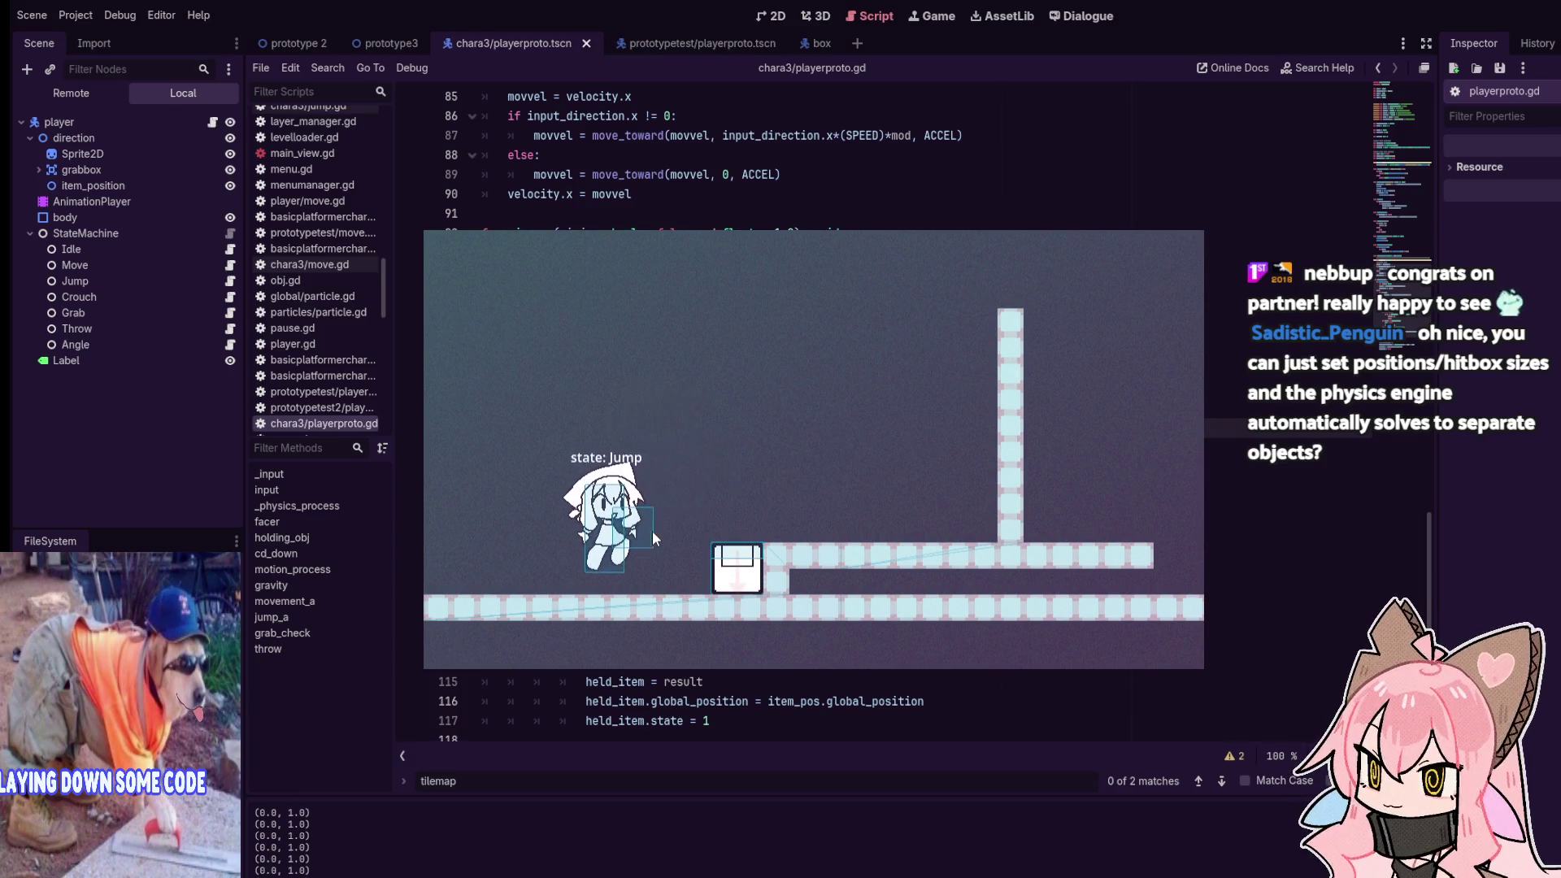
key("Right")
key("x")
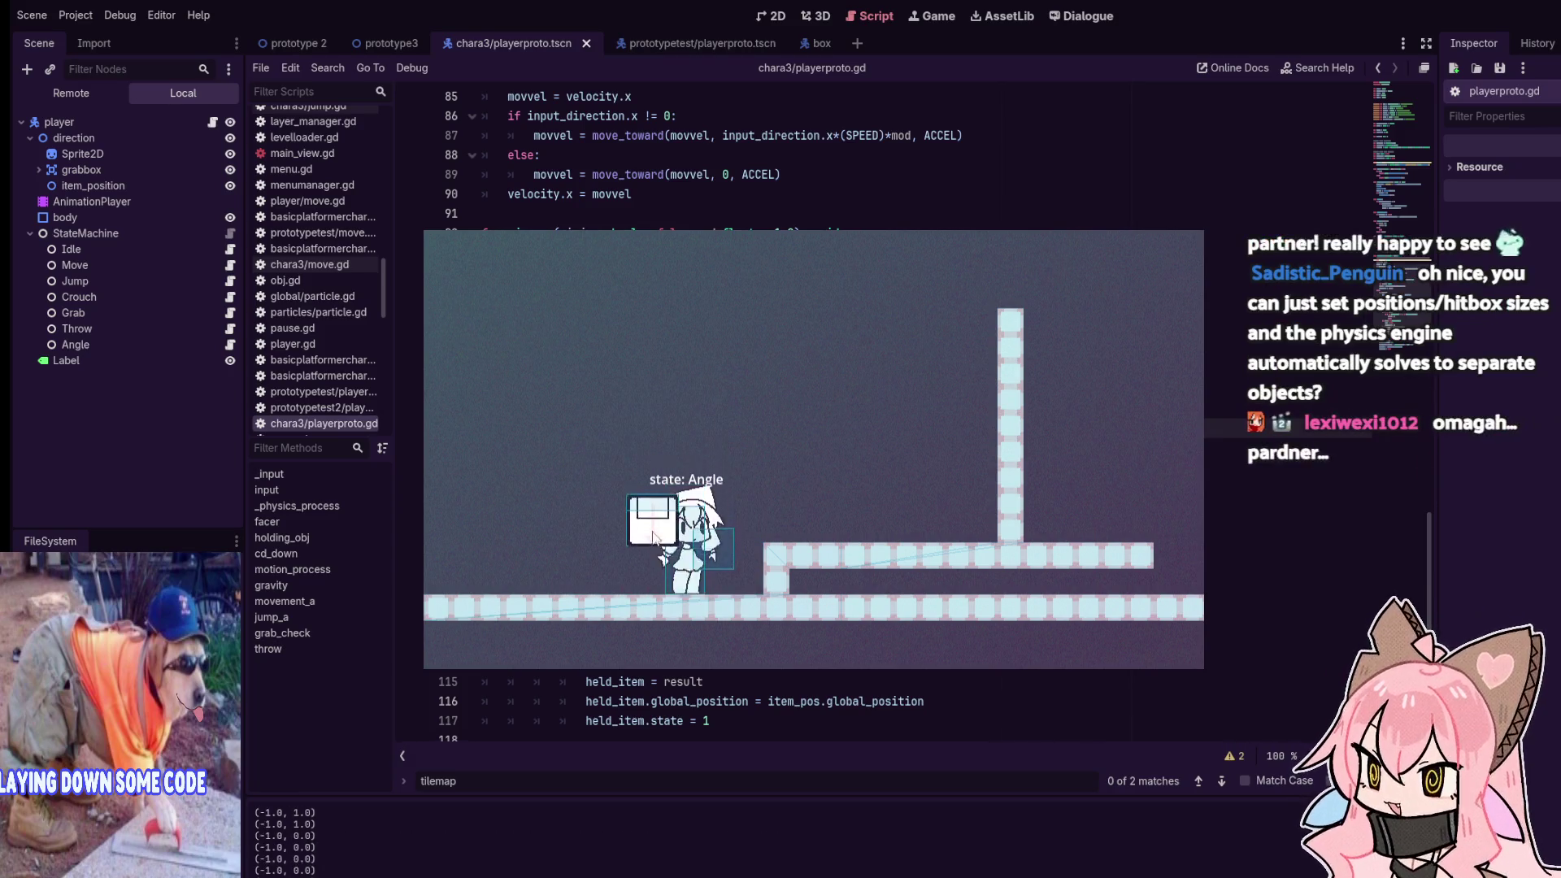
key("x")
key("z")
key("Left")
Step: Walk right, pick up the box, set it down and lift it again
key("Right")
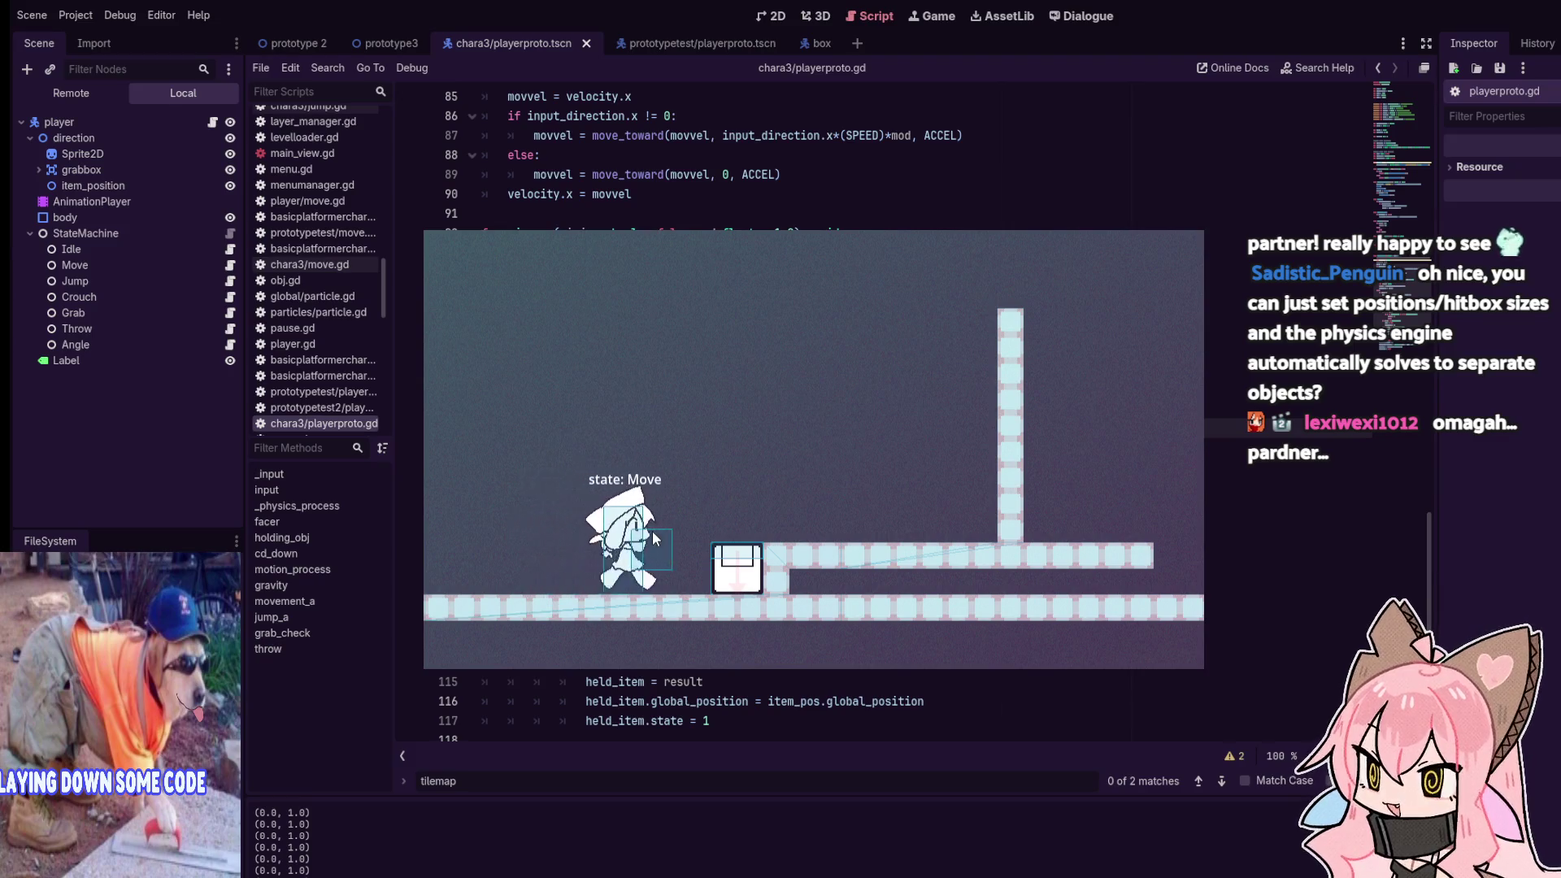
key("x")
key("Left")
key("x")
key("Right")
key("x")
Step: Set the box by the wall, throw it, regrab it, crouch and walk away, then stop the game with F8
key("x")
key("Left")
key("Right")
key("x")
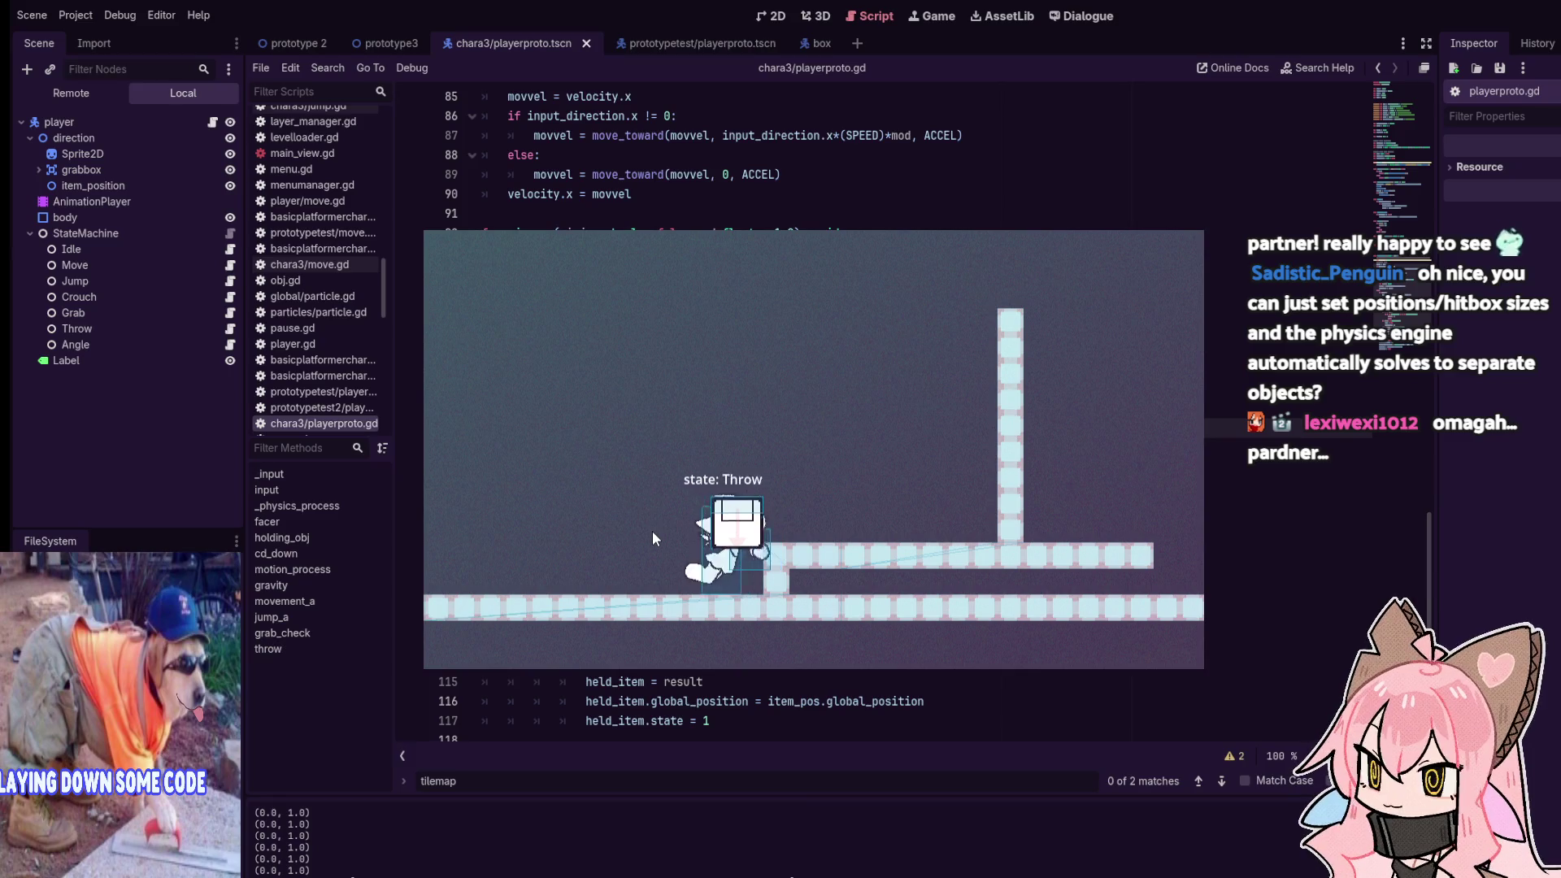
key("Right")
key("x")
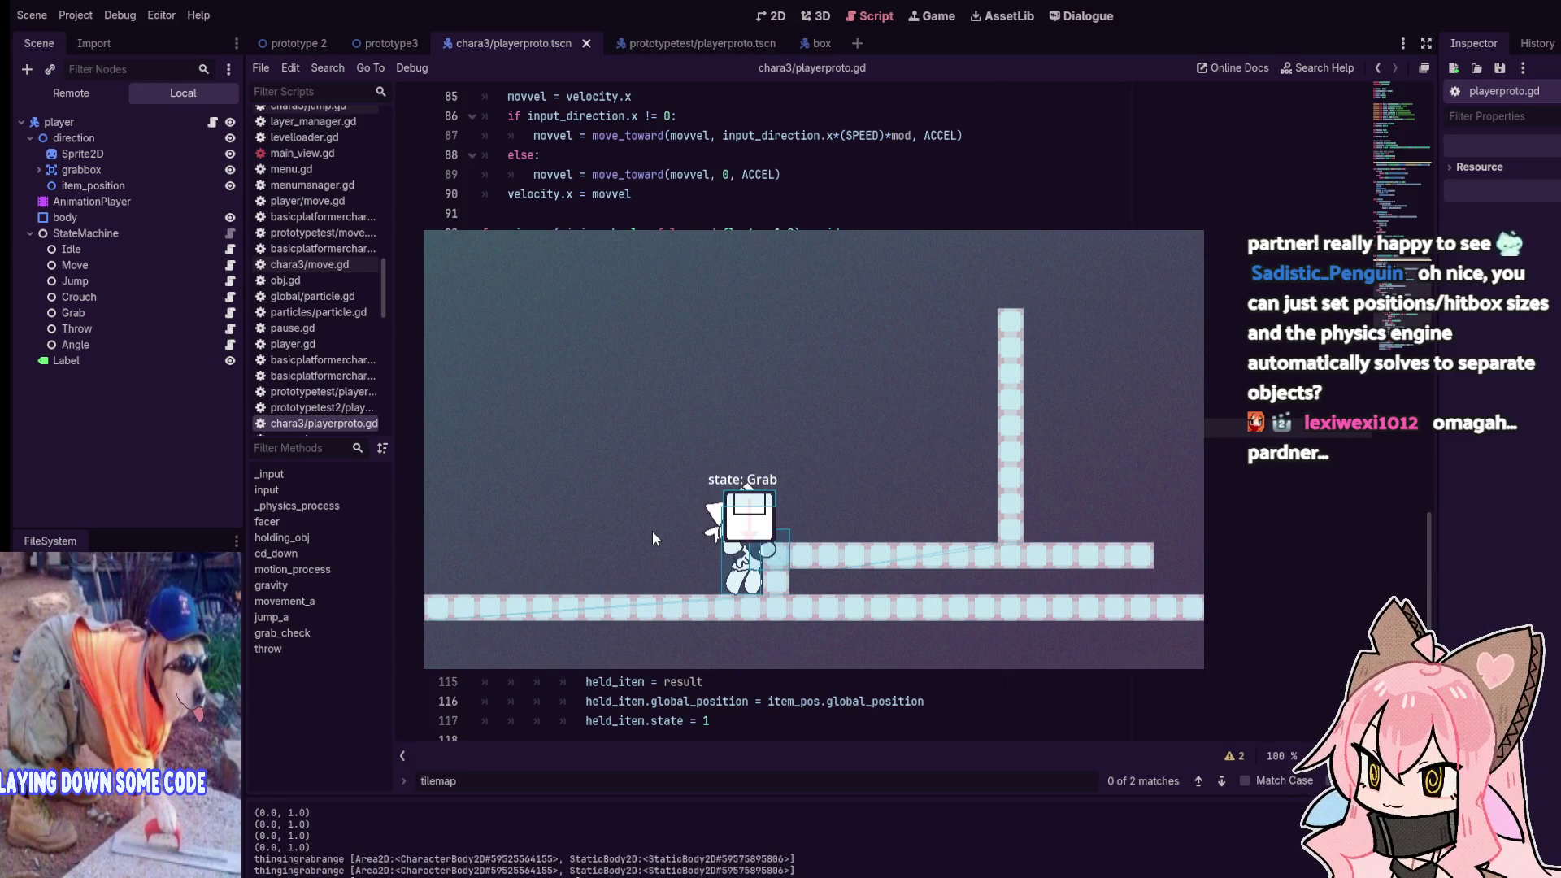
key("Down")
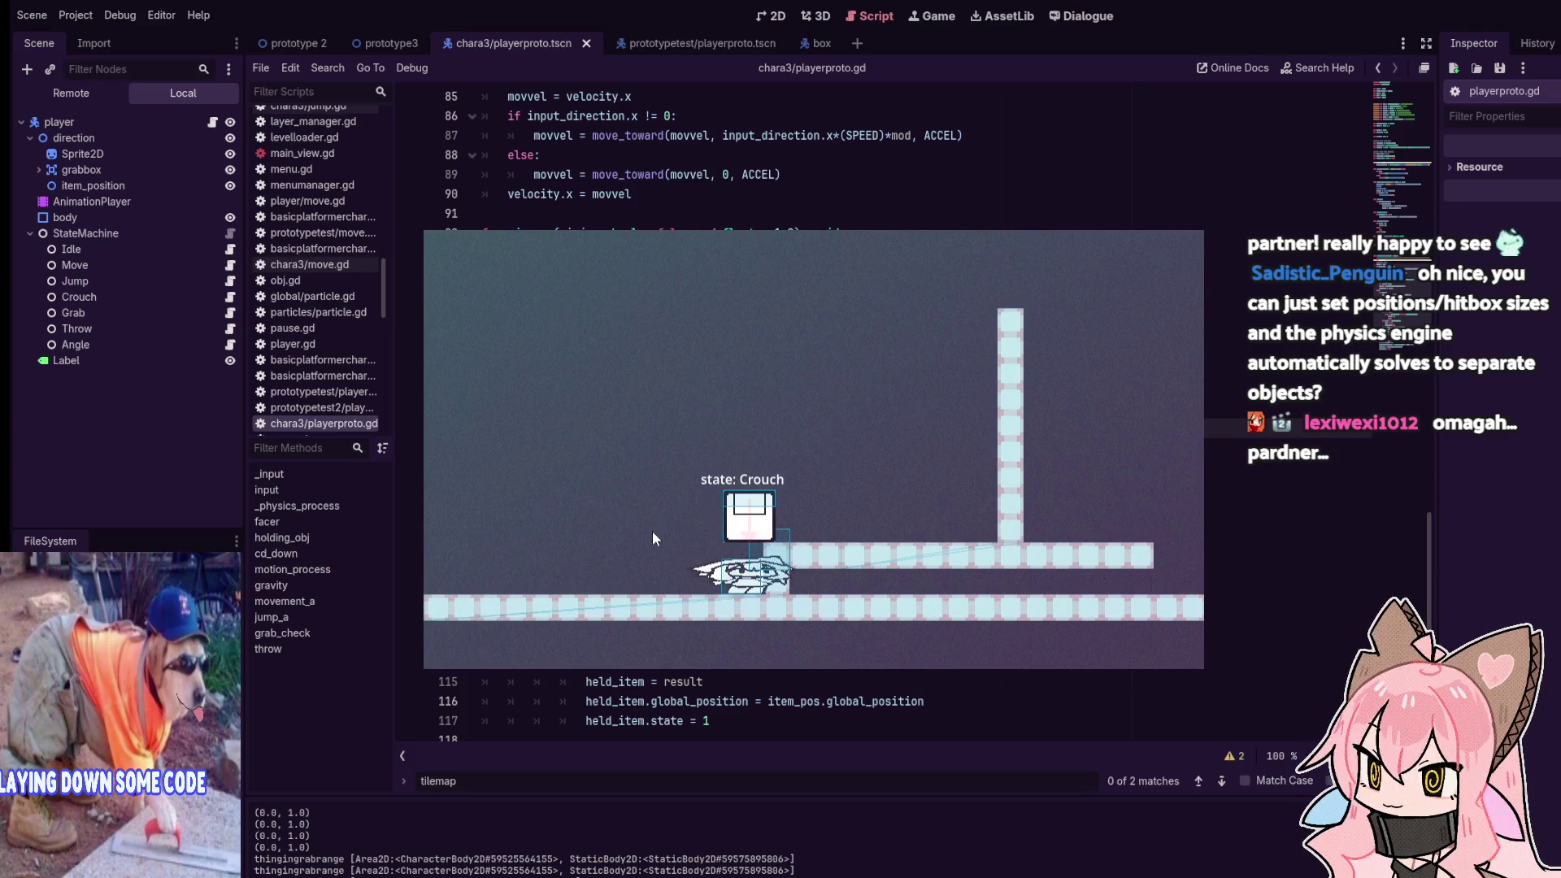
key("Left")
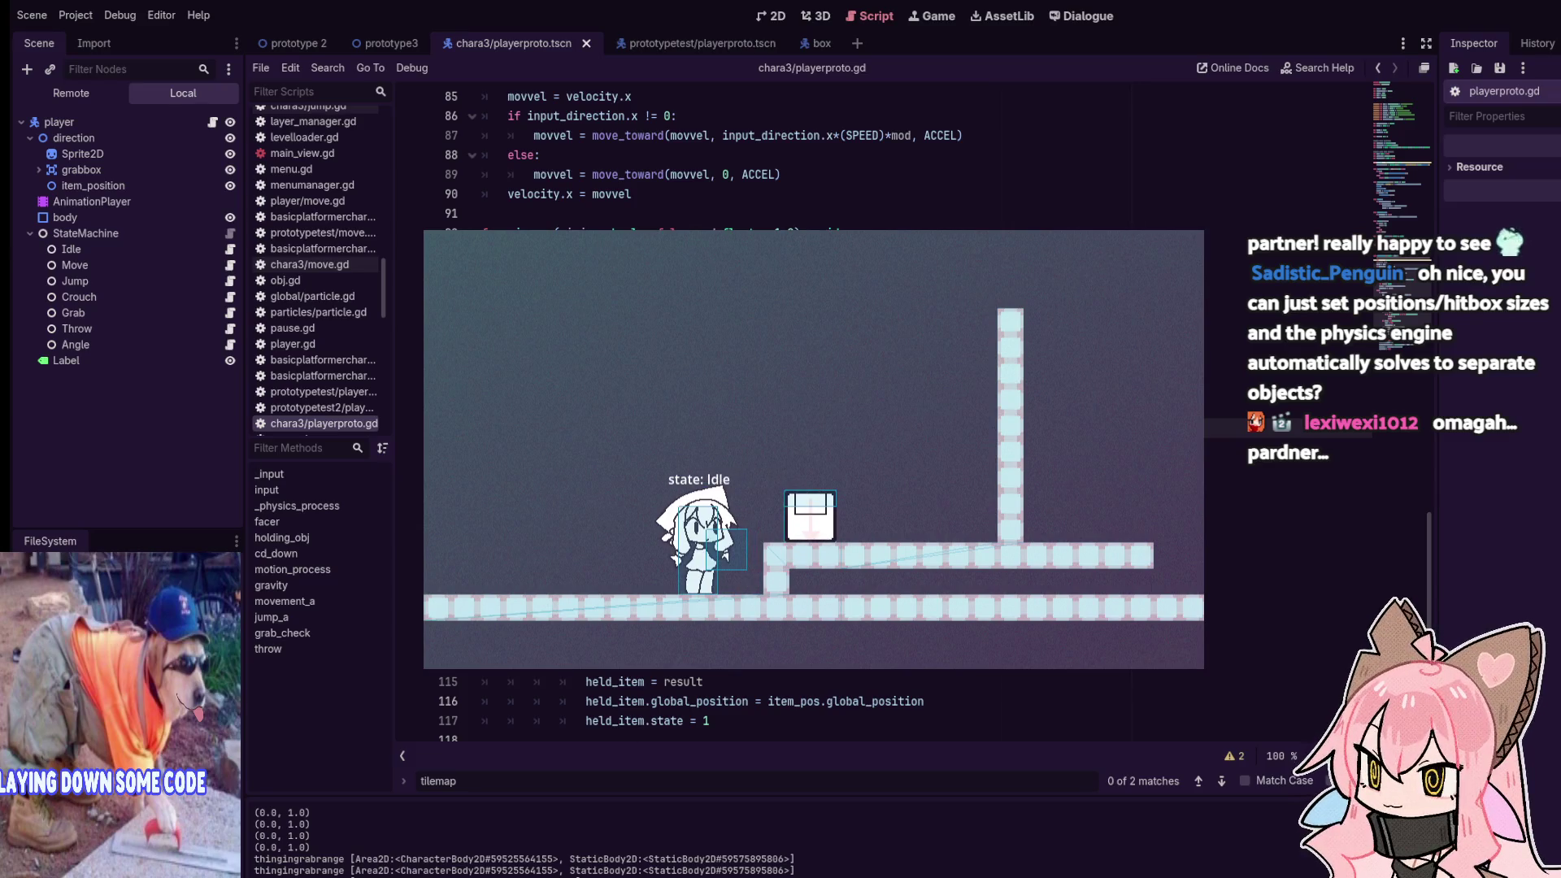
key("F8")
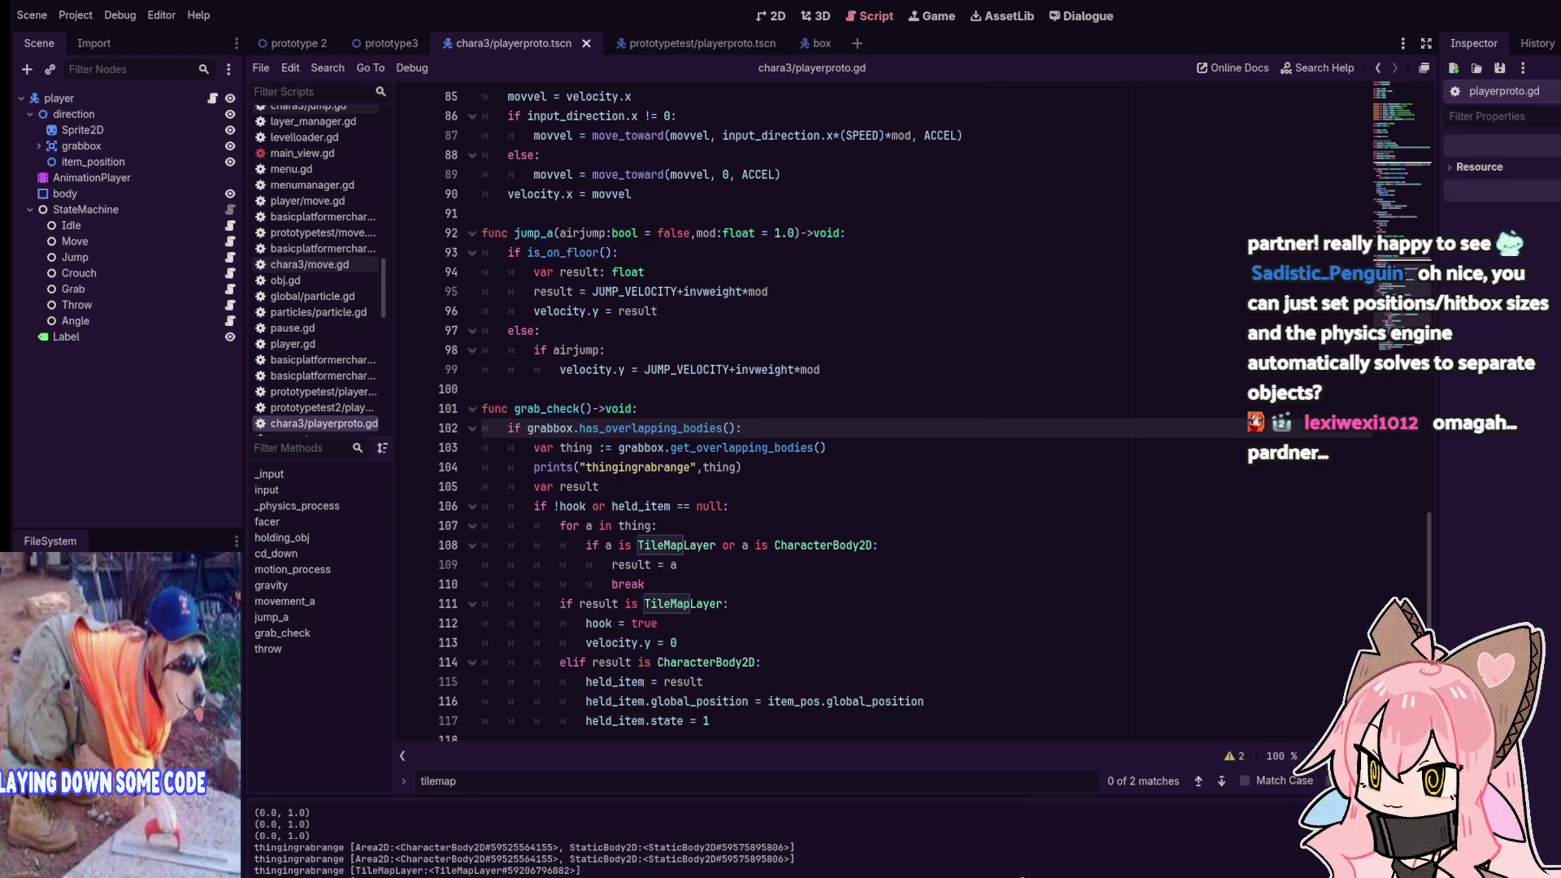
Step: Change held_item != null to held_item == null on line 106 and save the script
left_click(683, 506)
left_click(688, 483)
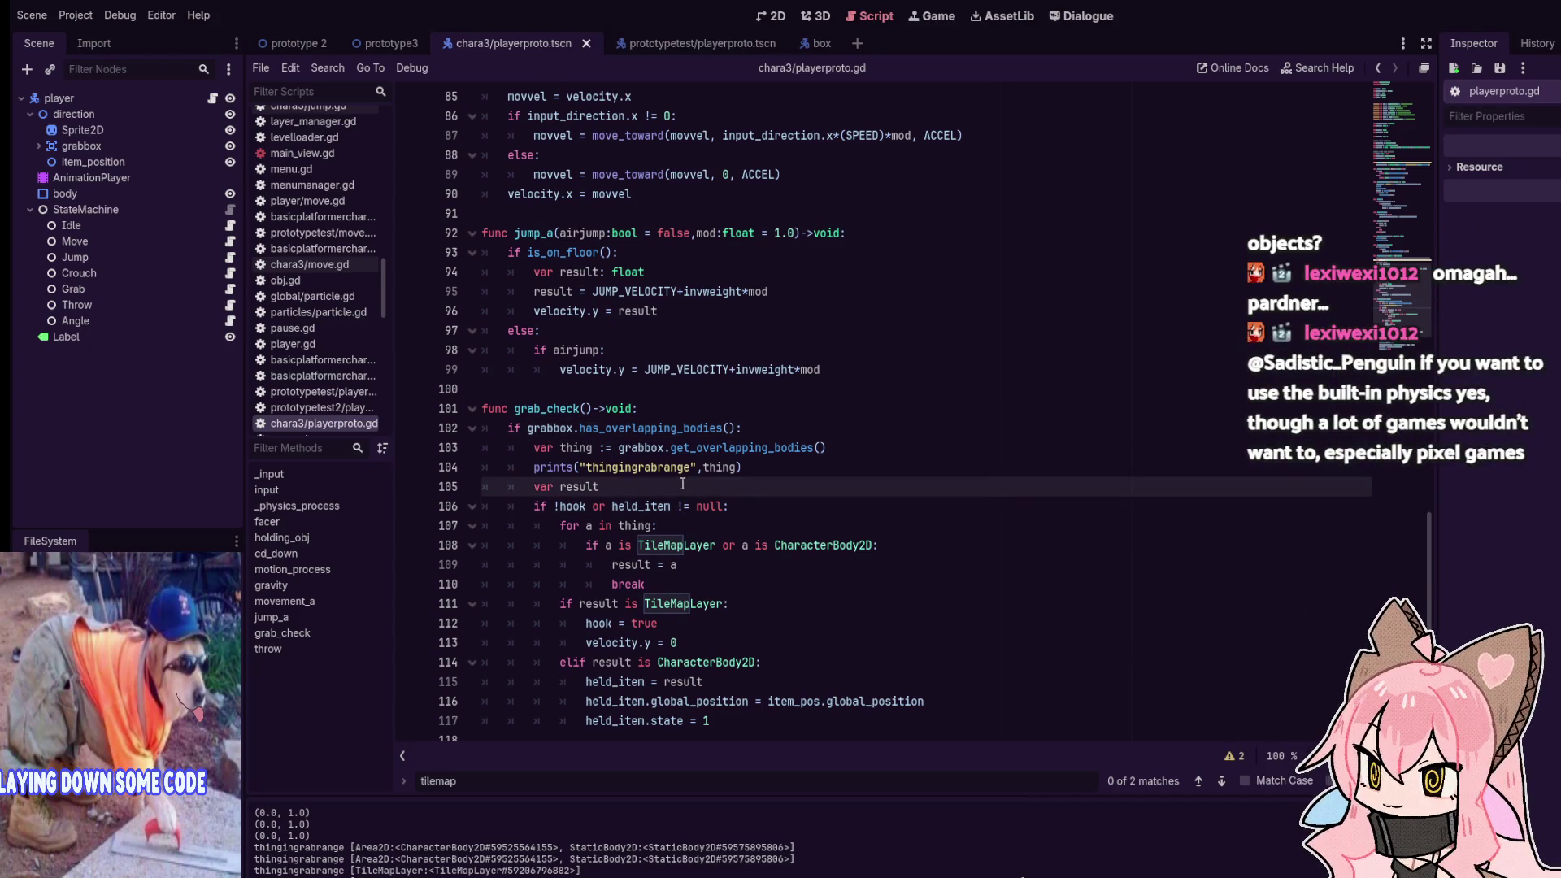
left_click(673, 506)
key("Right")
key("Delete")
type("=")
key("ctrl+s")
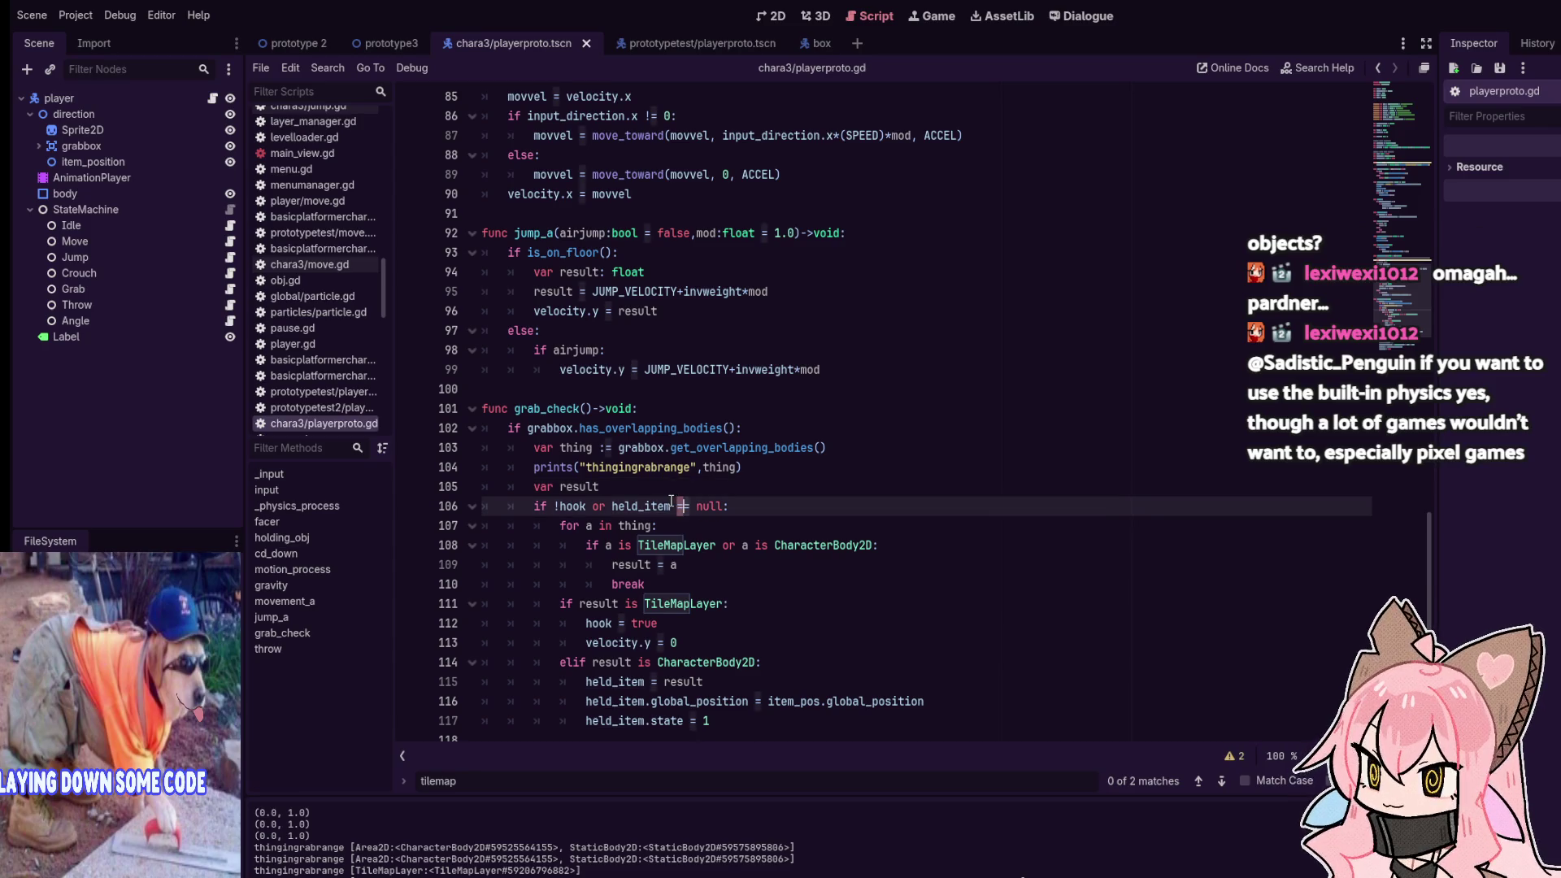
Step: Undo and redo the == comparison change, then save again
key("ctrl+z")
left_click(572, 505)
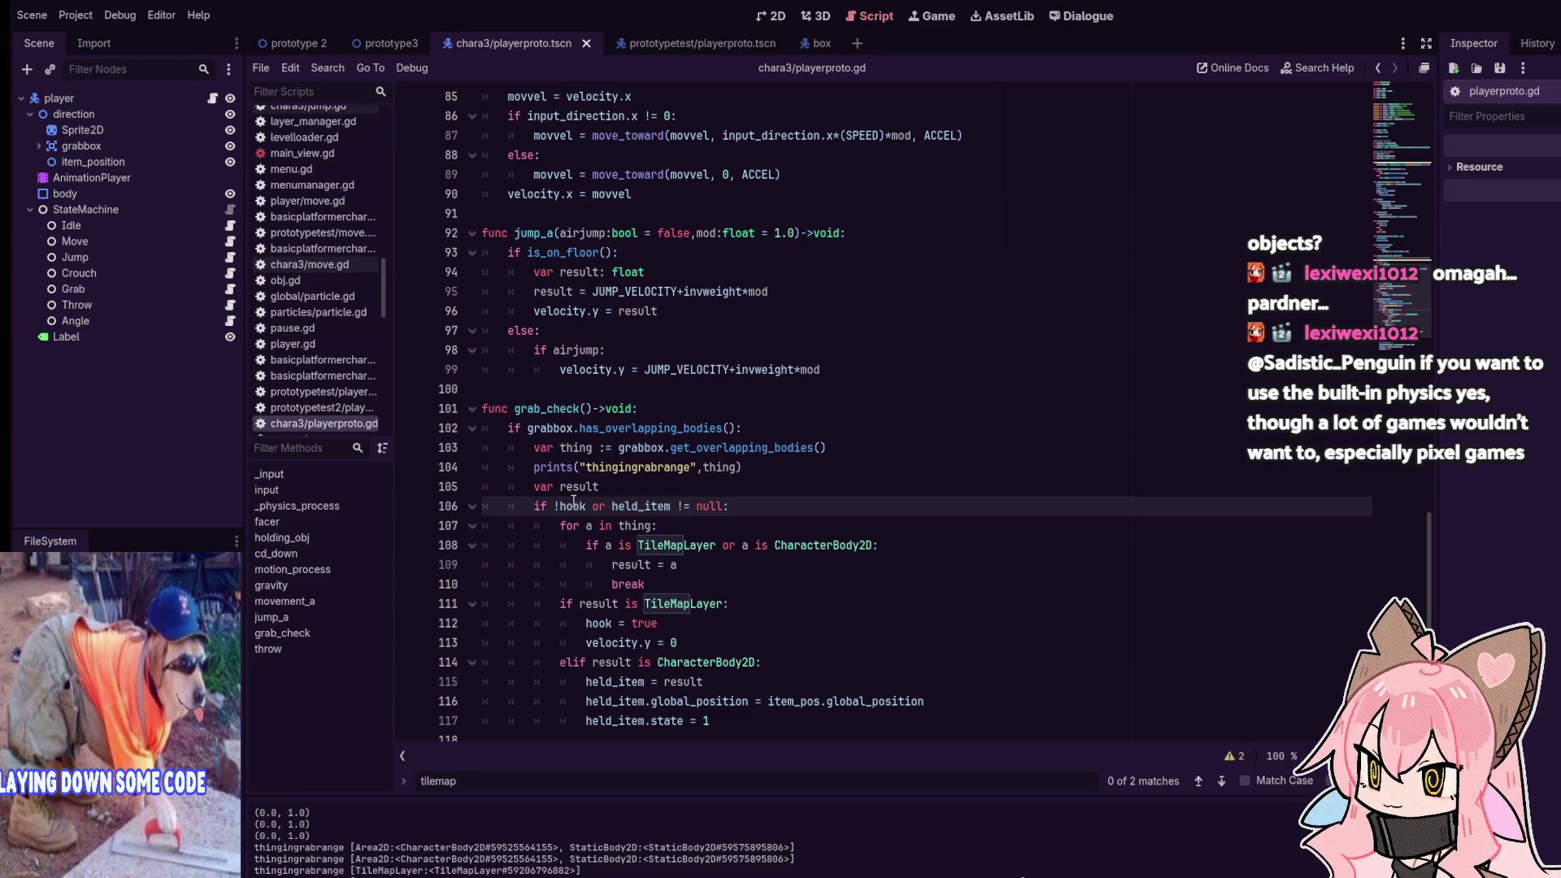
key("ctrl+shift+z")
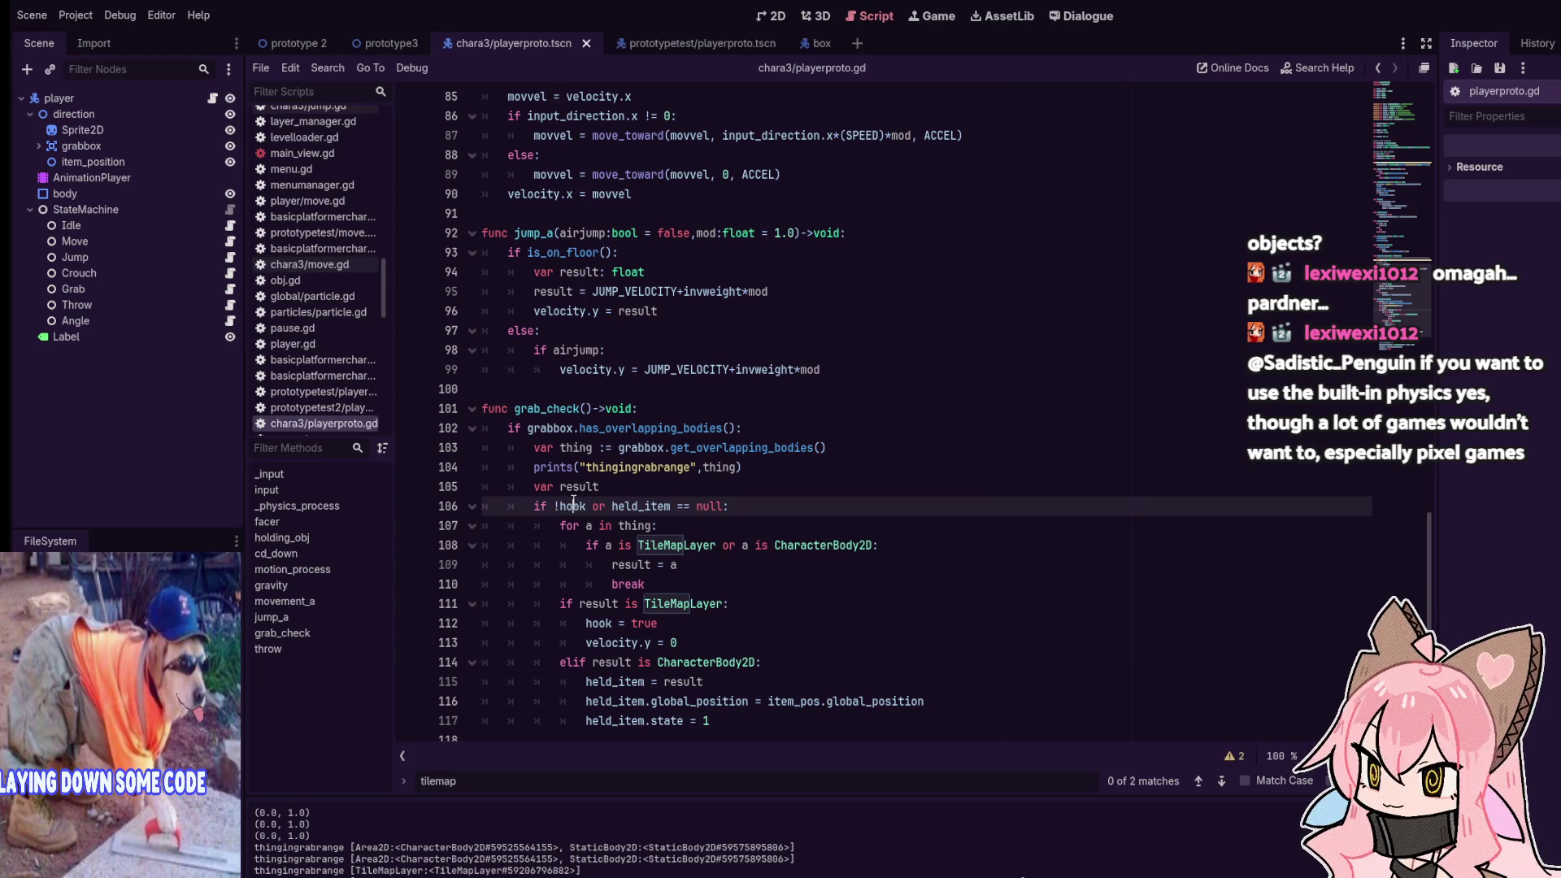
key("ctrl+s")
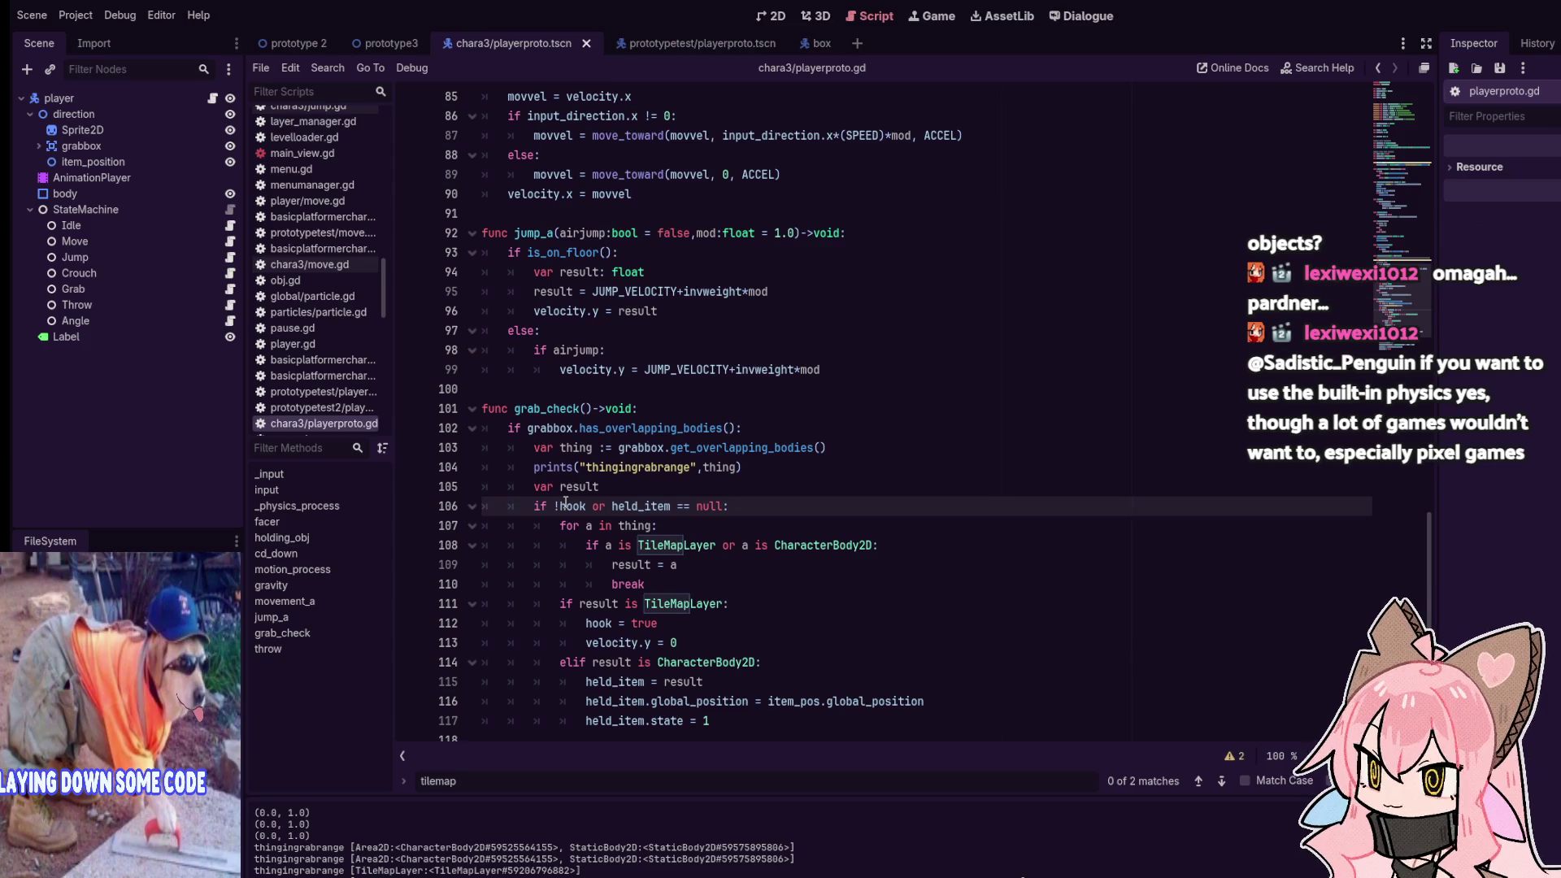
Step: Delete '!hook or ' from the line 106 condition and run the prototype3 scene
left_click_drag(554, 506, 612, 508)
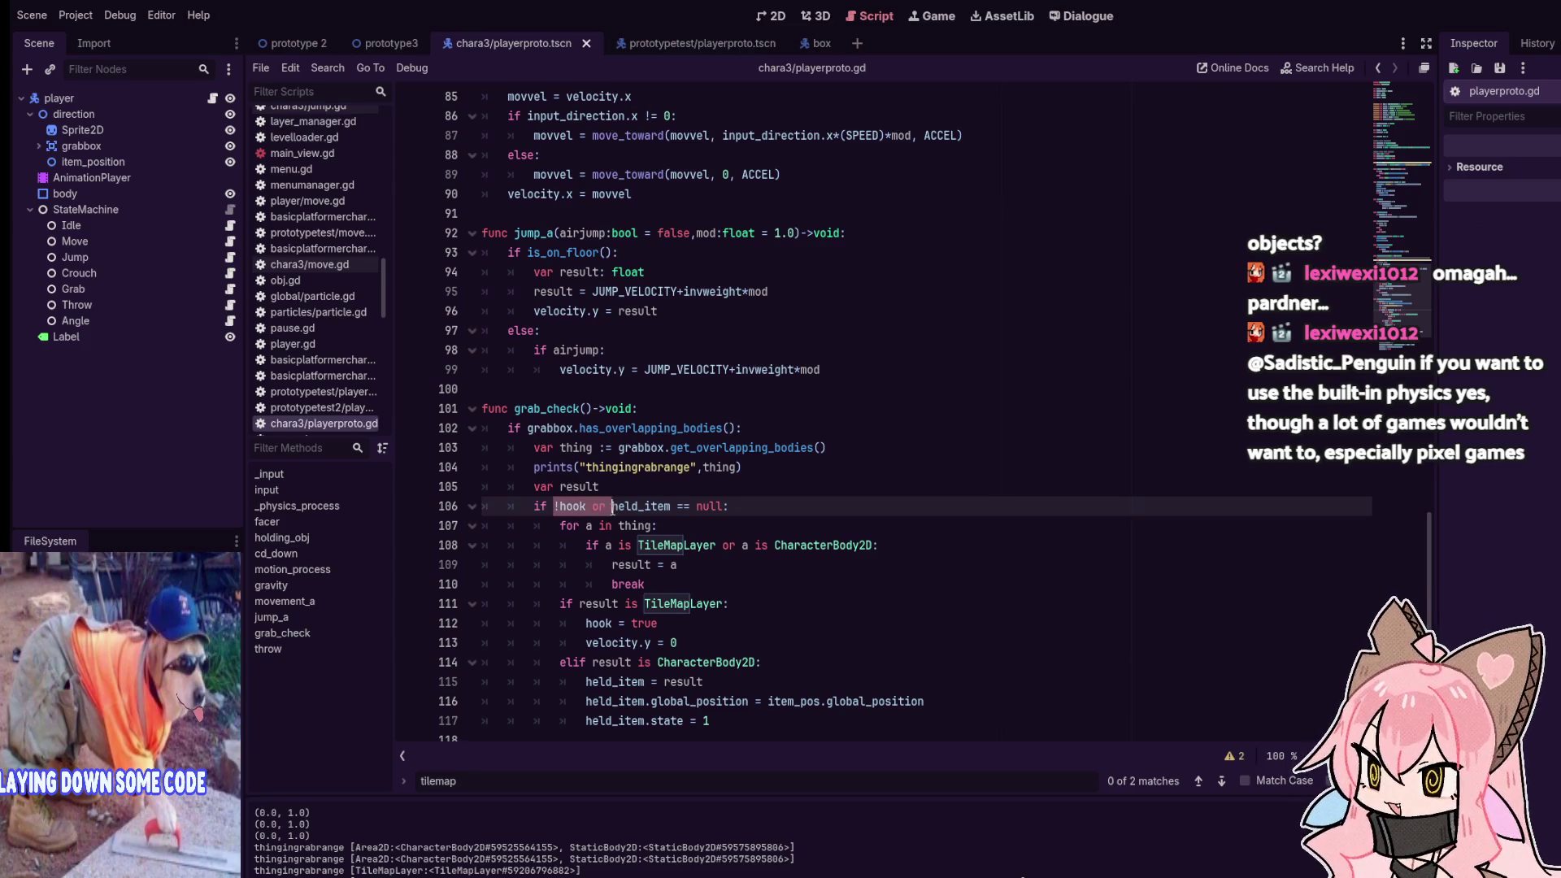
key("BackSpace")
left_click(618, 467)
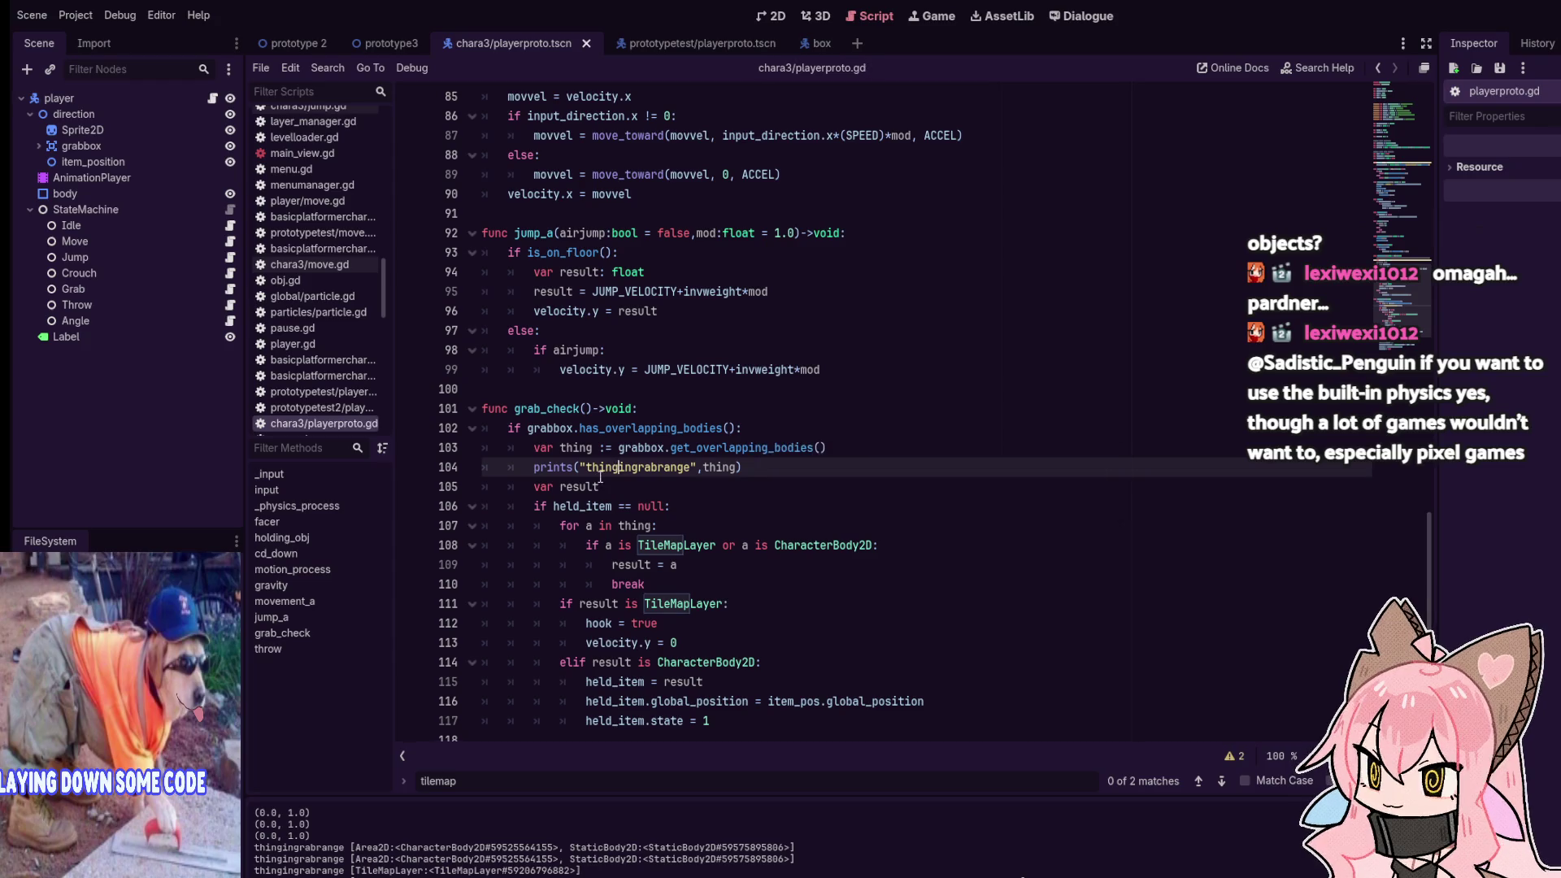
left_click(437, 49)
key("F6")
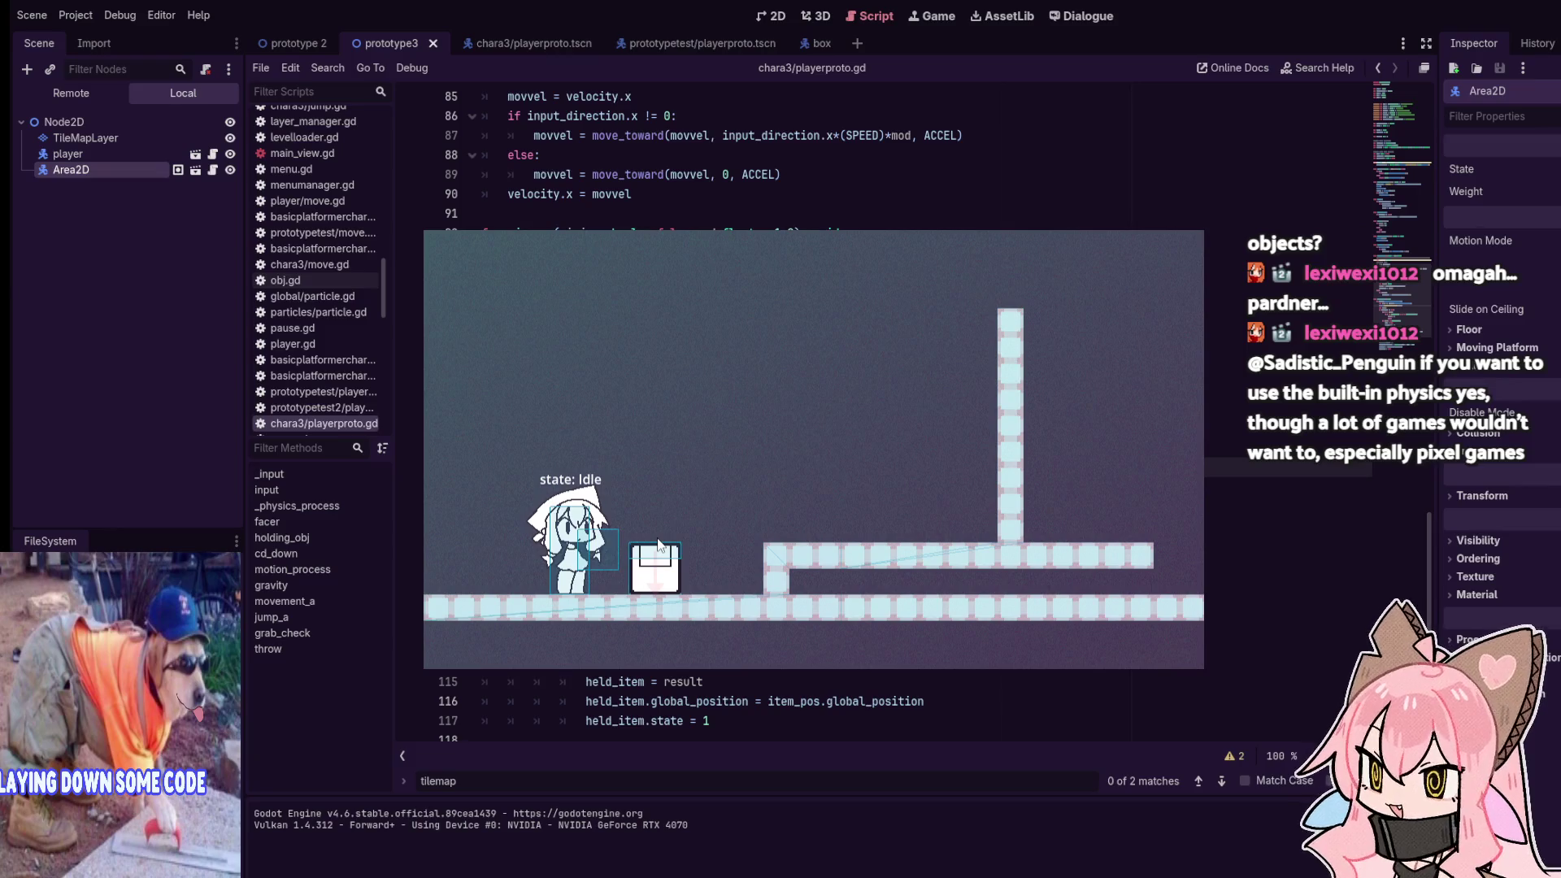
Step: Pick up the box, aim it left then down, and drop and regrab it
key("Right")
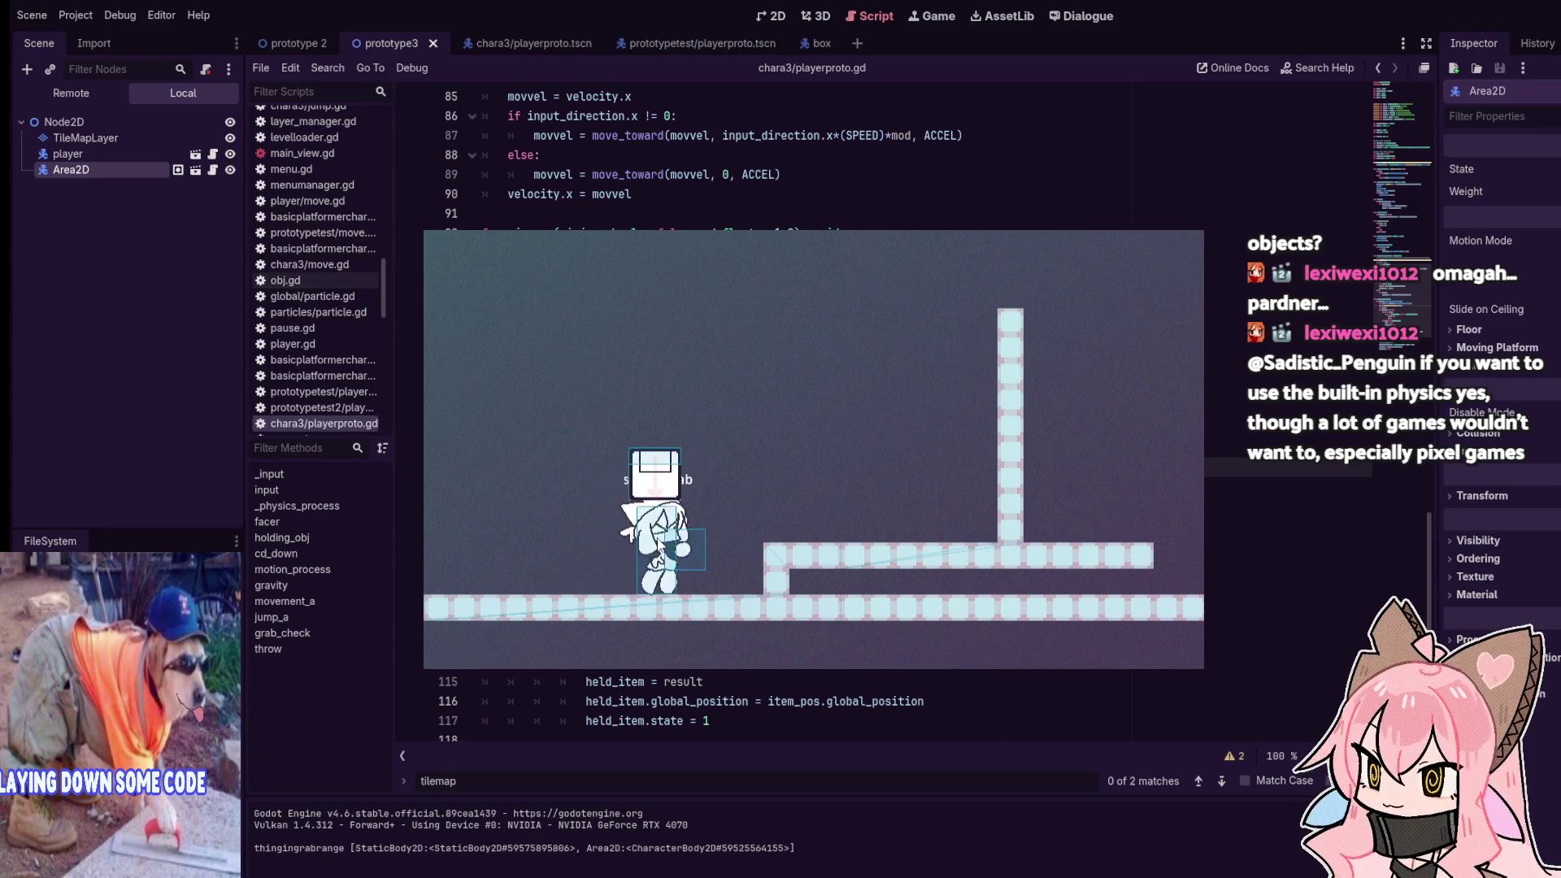
key("Left")
key("Down")
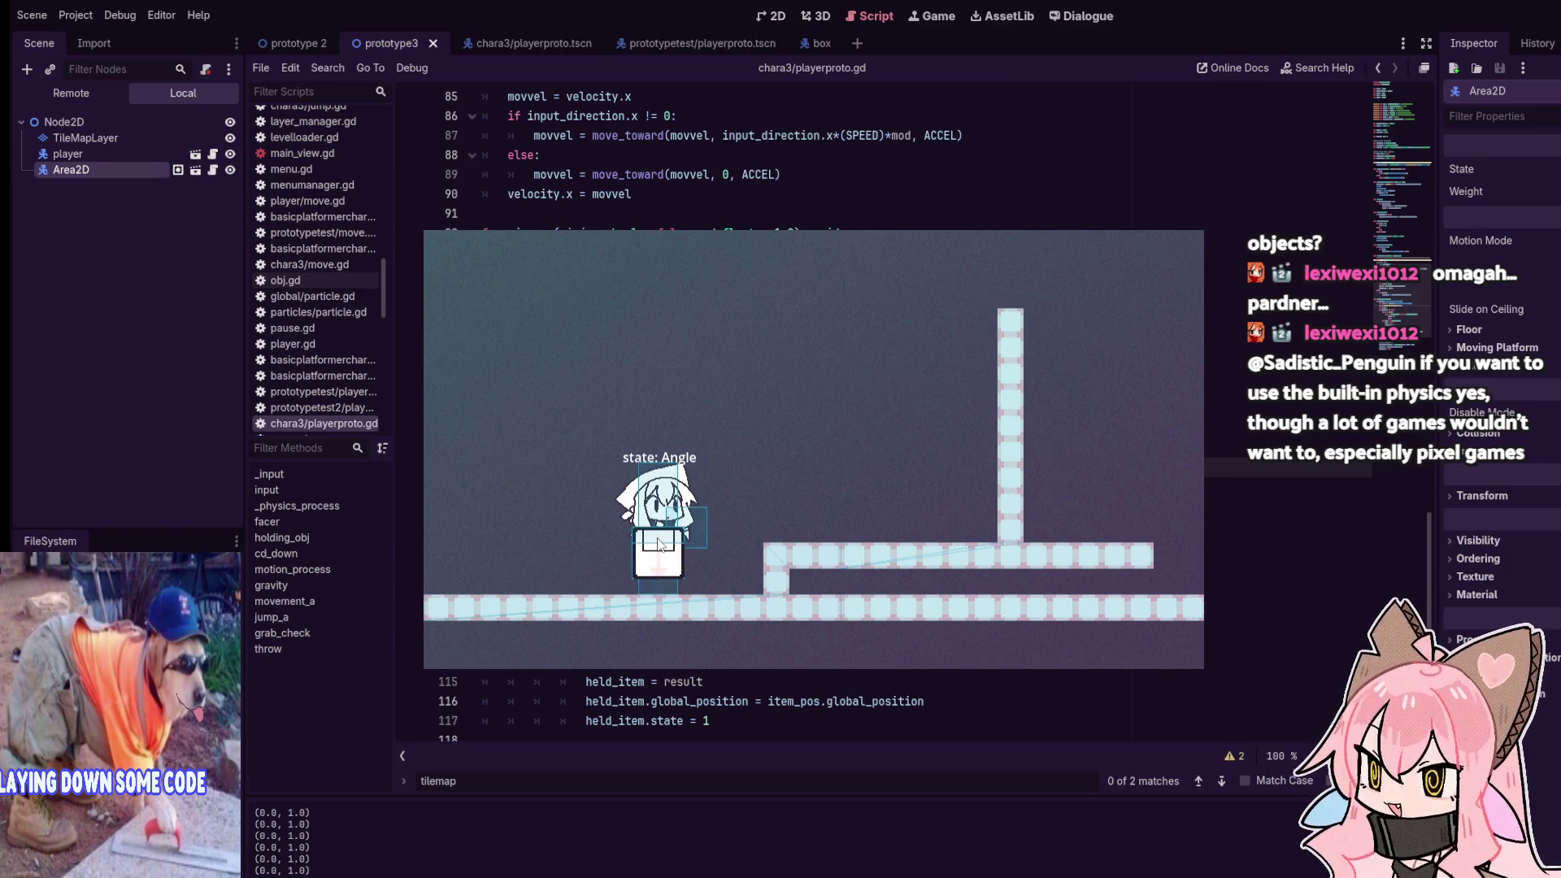
key("x")
key("Left")
key("Right")
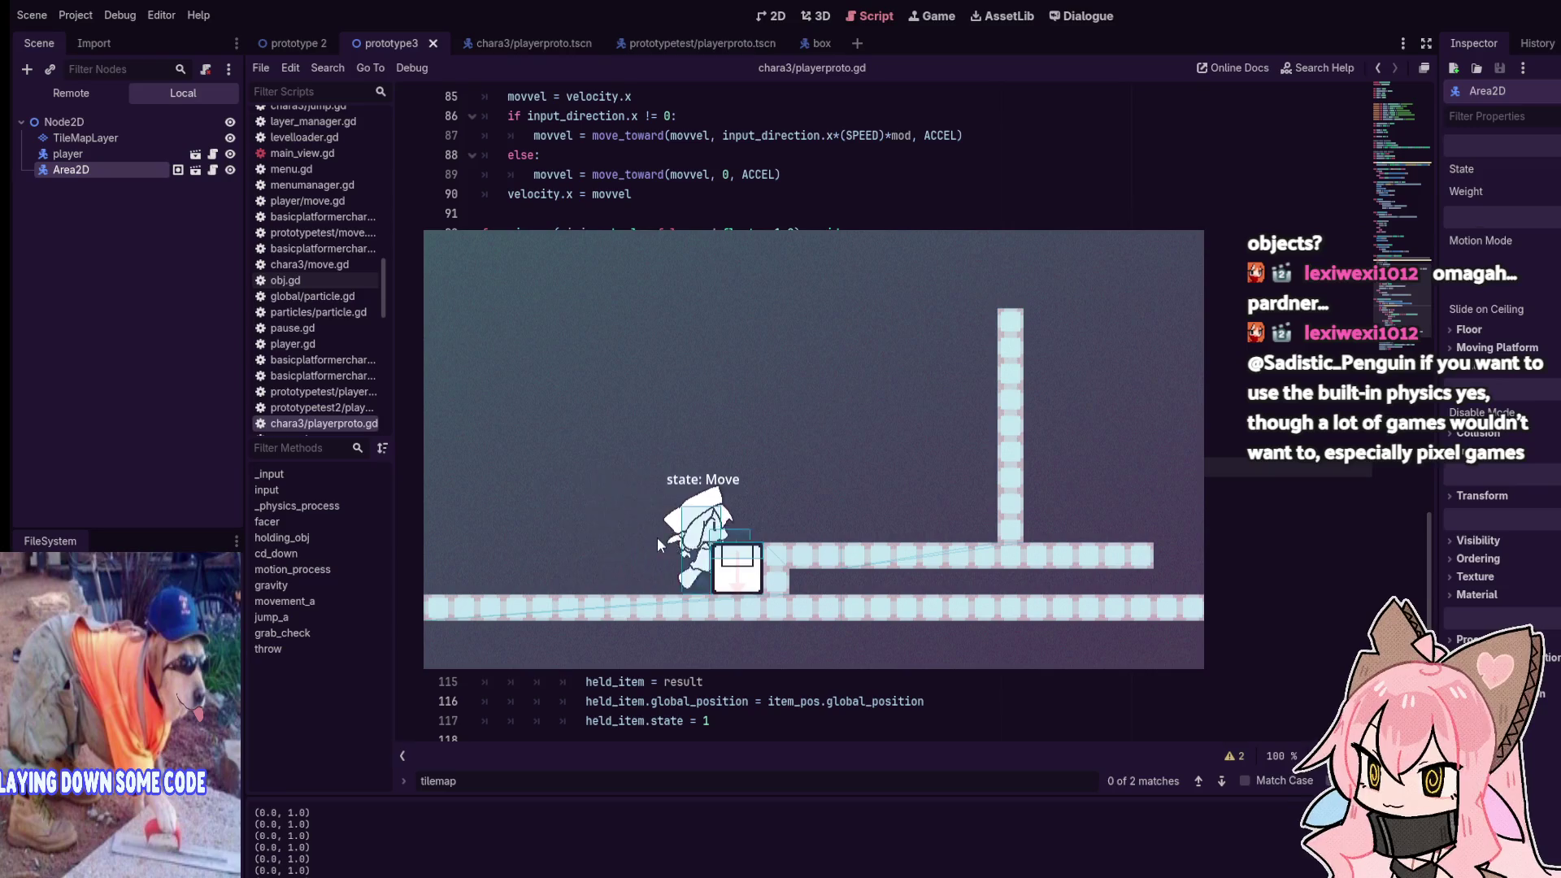
key("x")
key("Left")
Step: Throw the box left, lift it again, aim upward and throw it while jumping onto the platform
key("Right")
key("x")
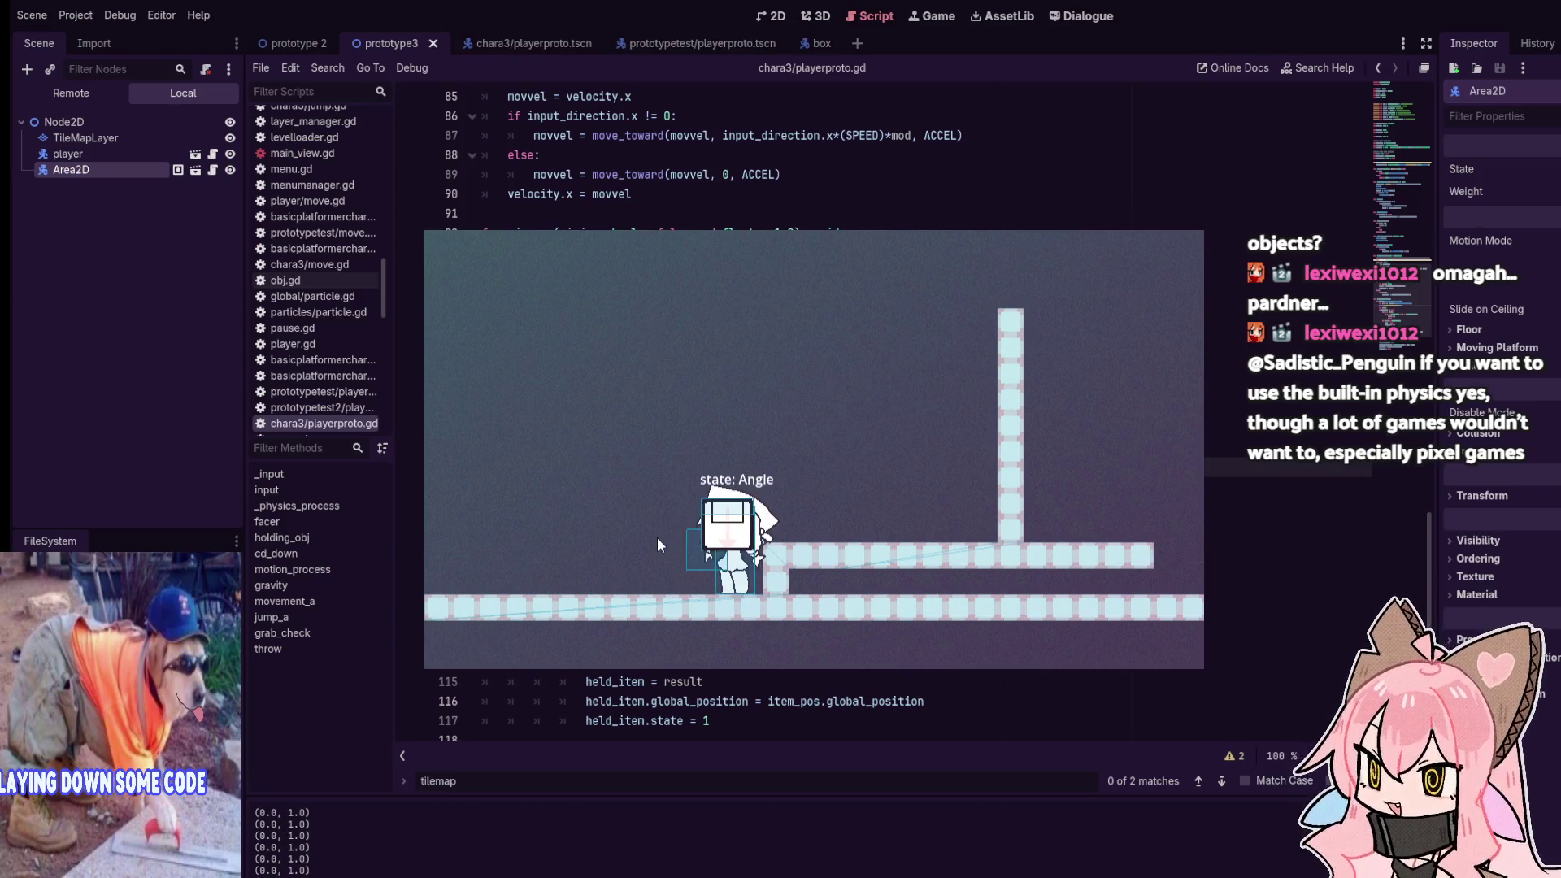
key("x")
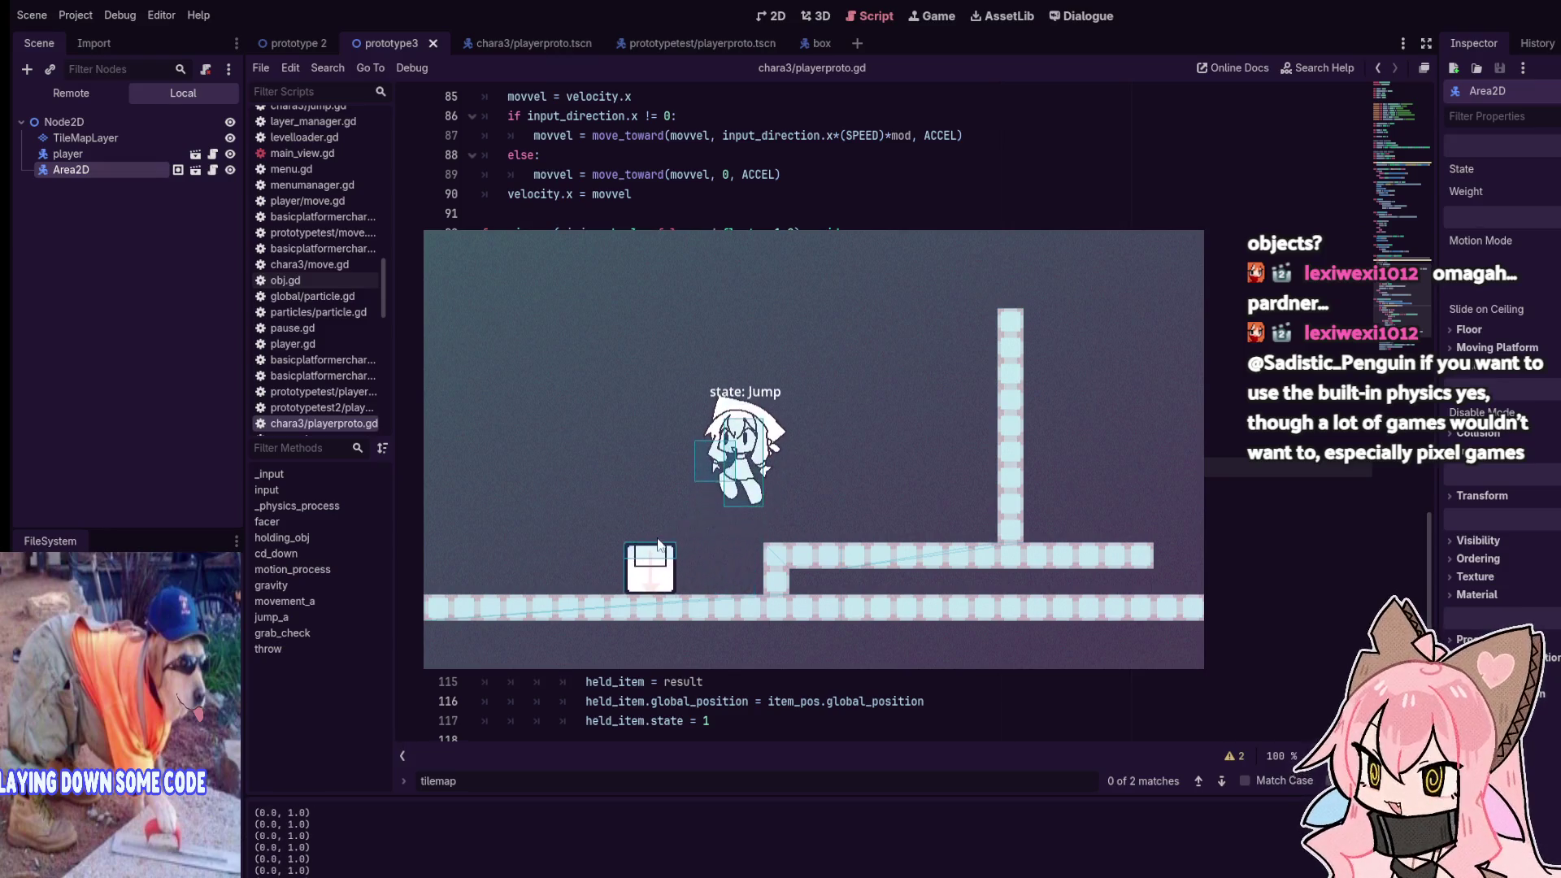
key("Left")
key("x")
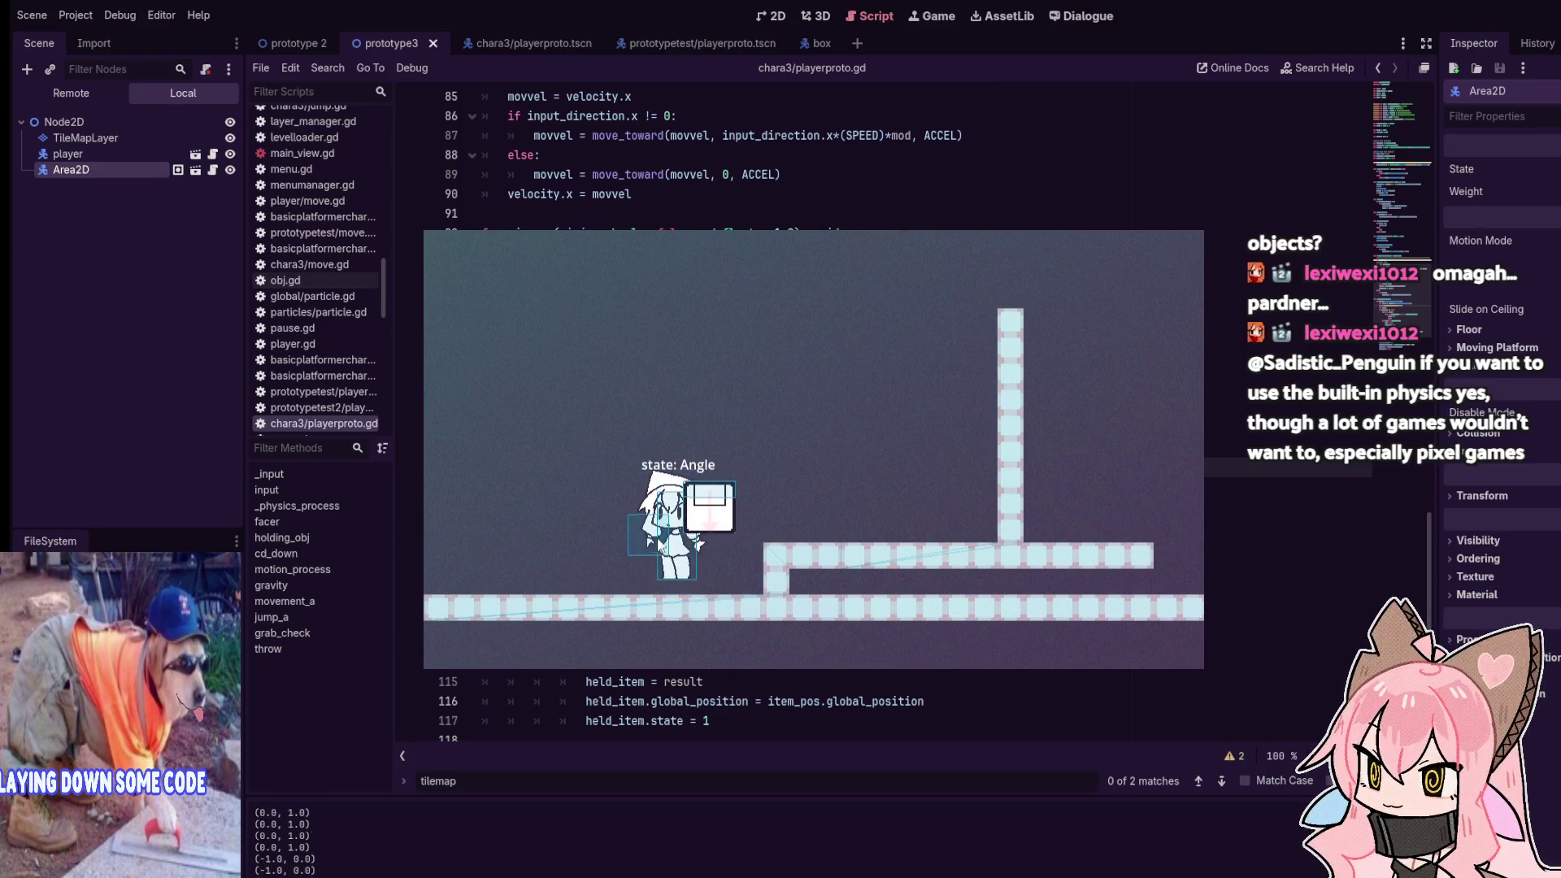
key("Right")
key("Up")
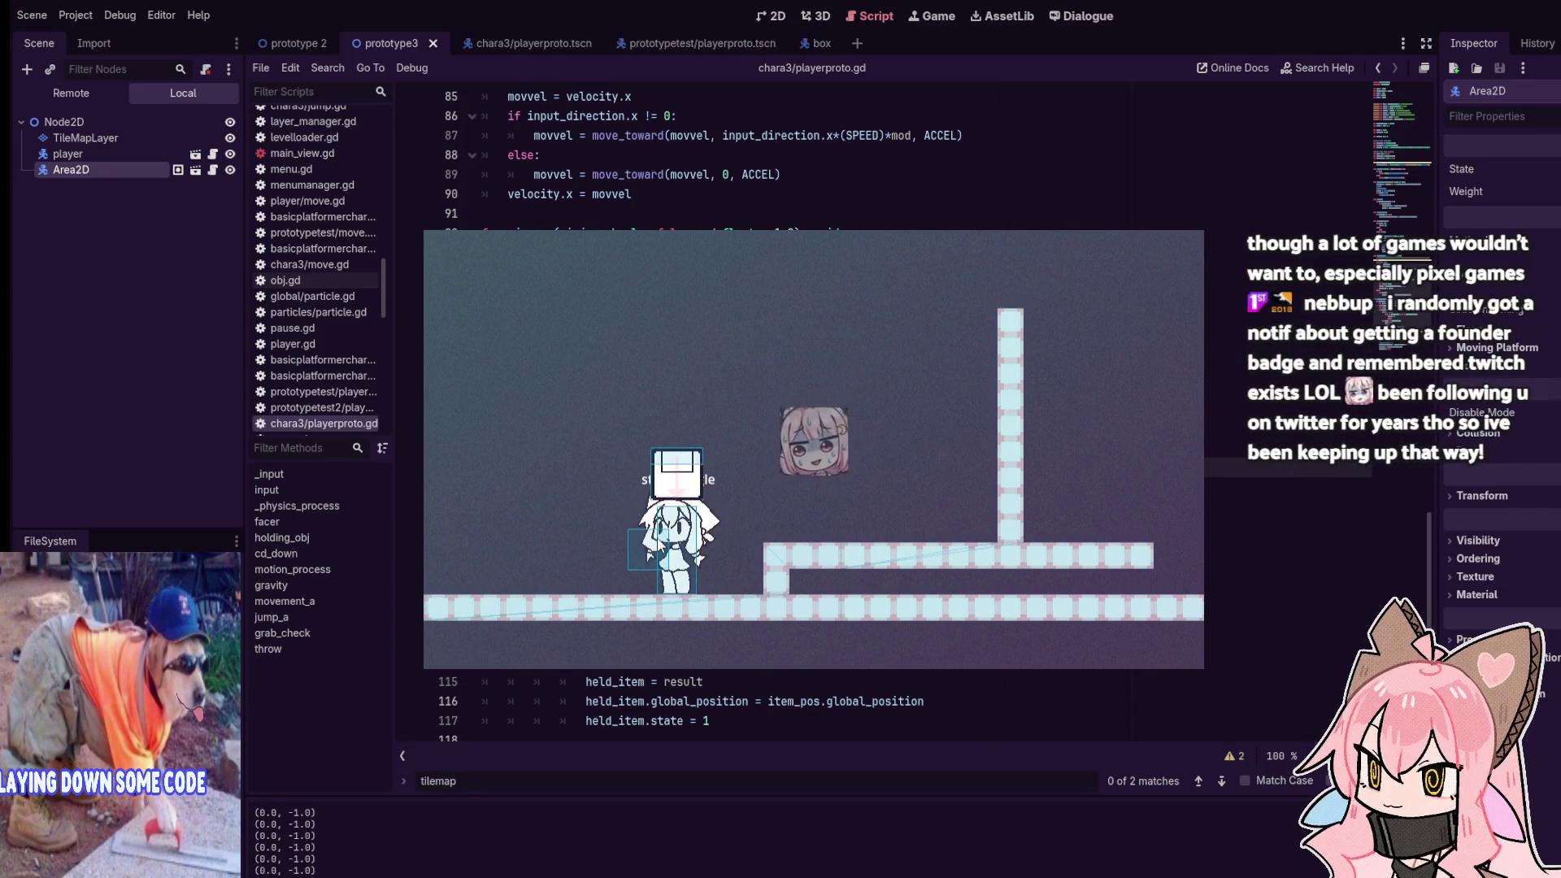
key("Down")
key("x")
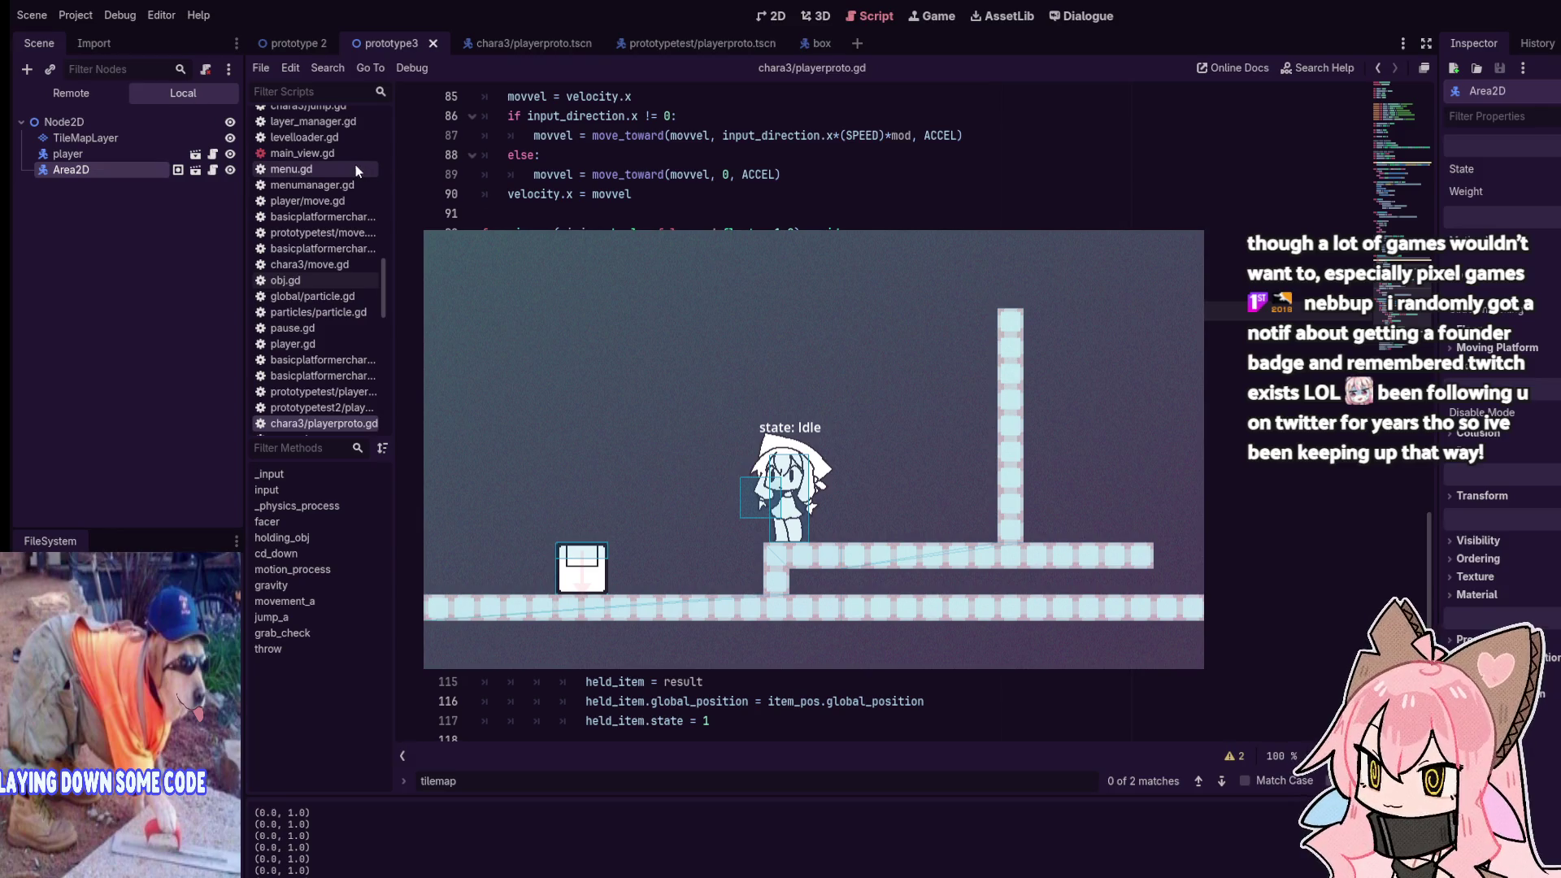
left_click(558, 41)
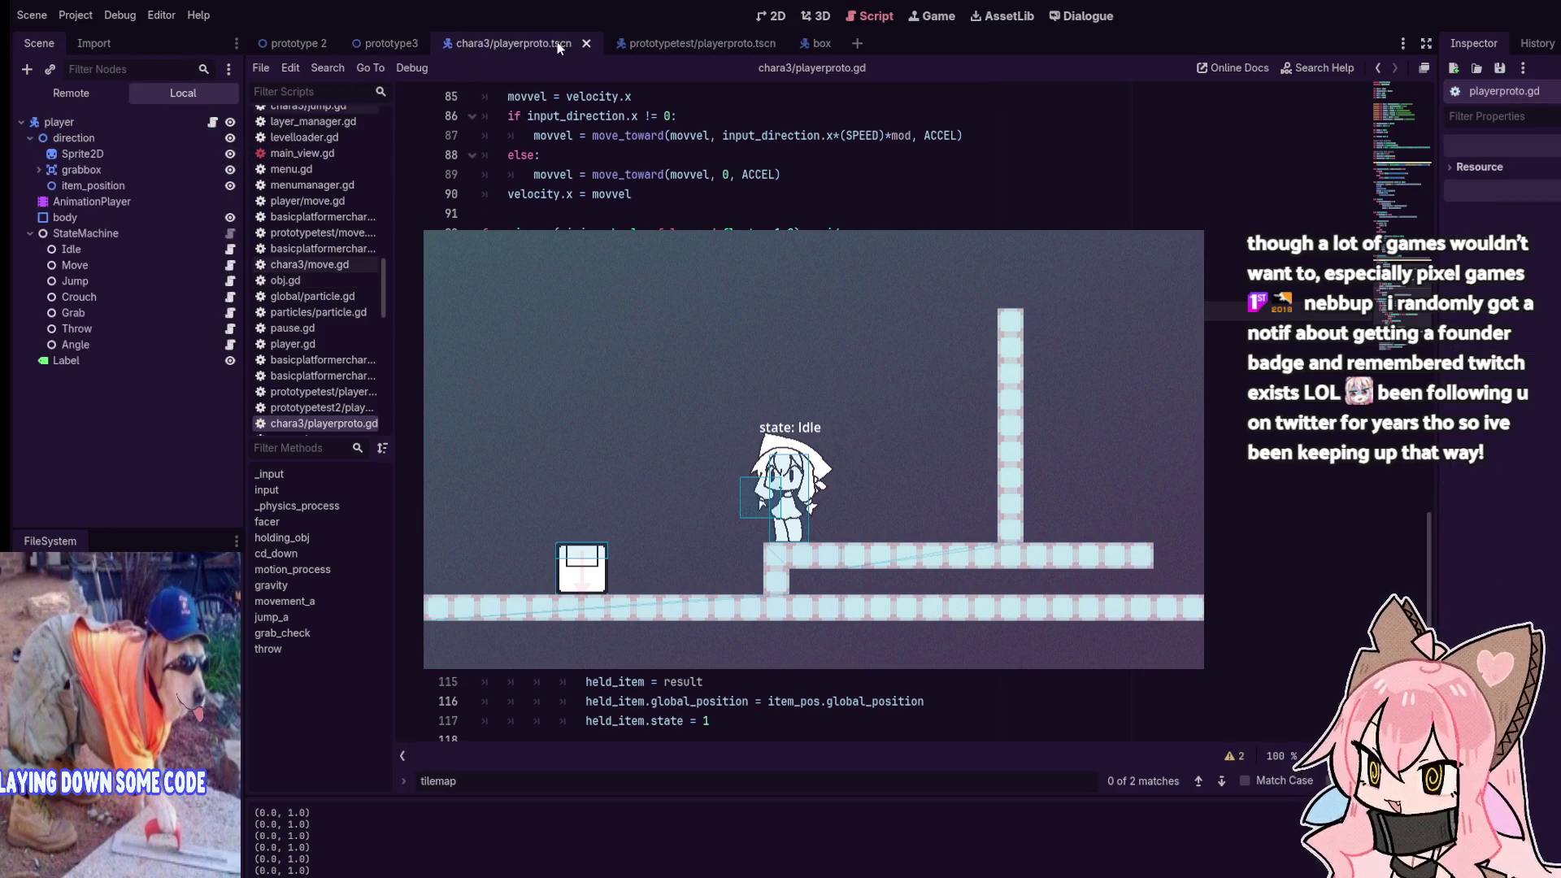
Step: Open the Angle state's script and review its Physics_Update code
left_click(230, 344)
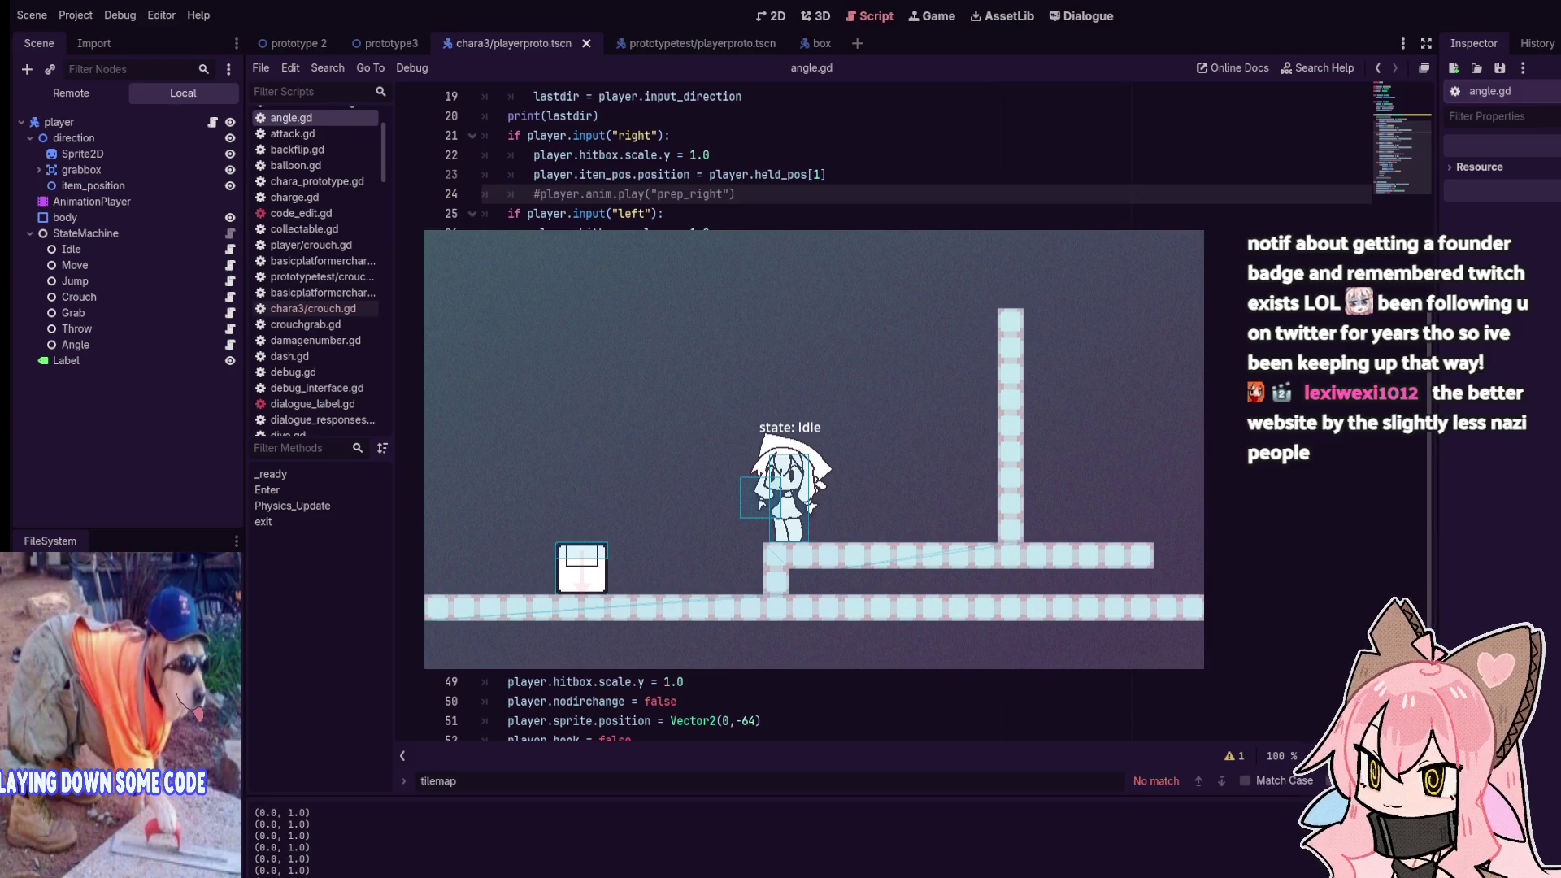
scroll(813, 163, "up", 1)
left_click(569, 96)
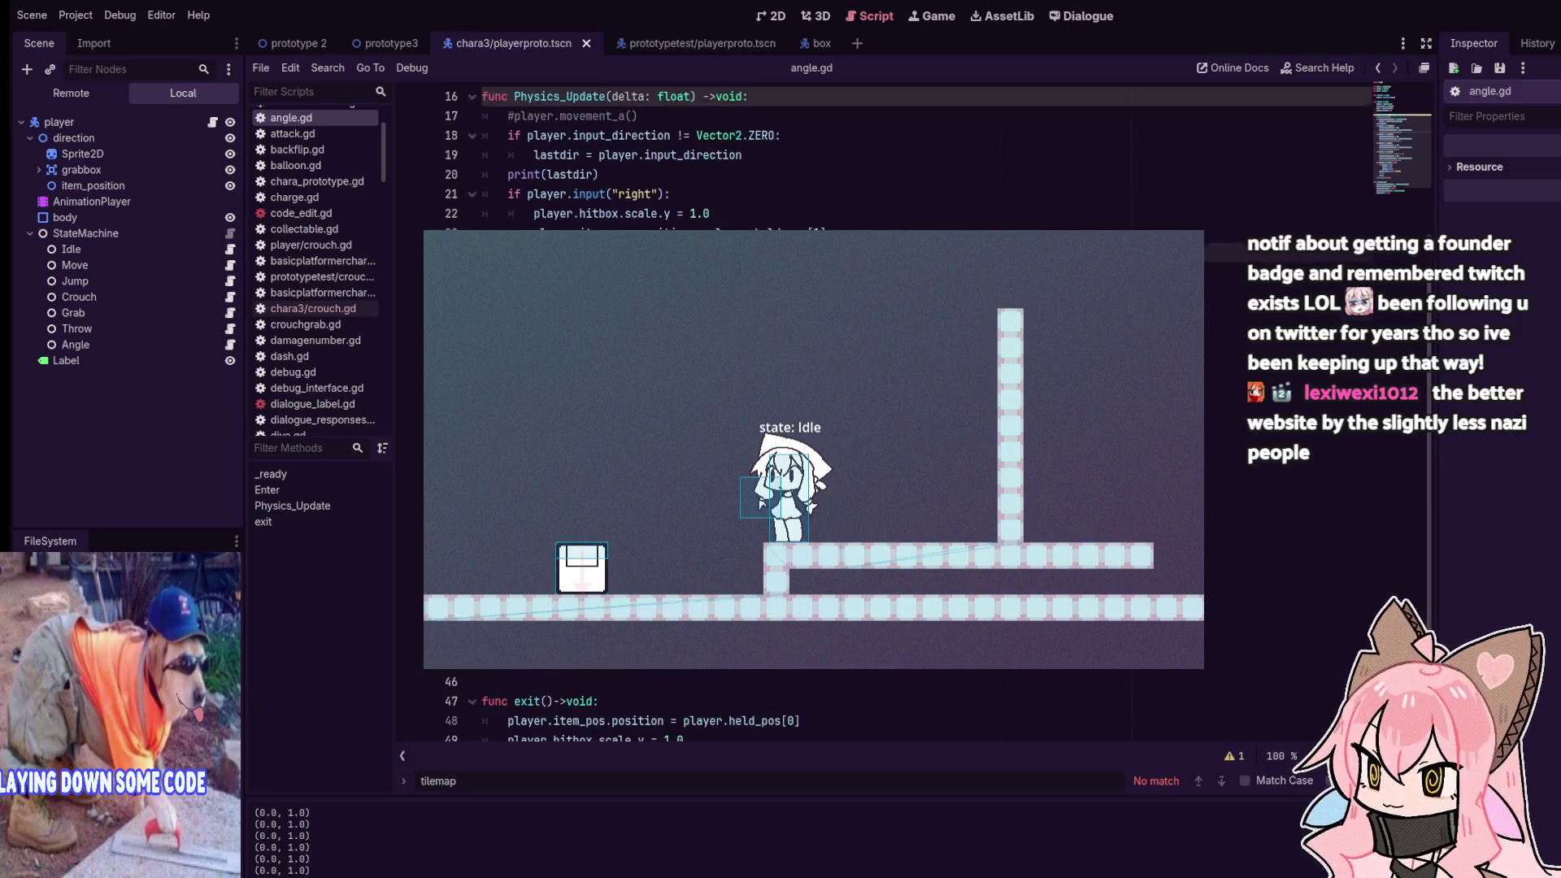
scroll(813, 163, "up", 2)
left_click(1301, 605)
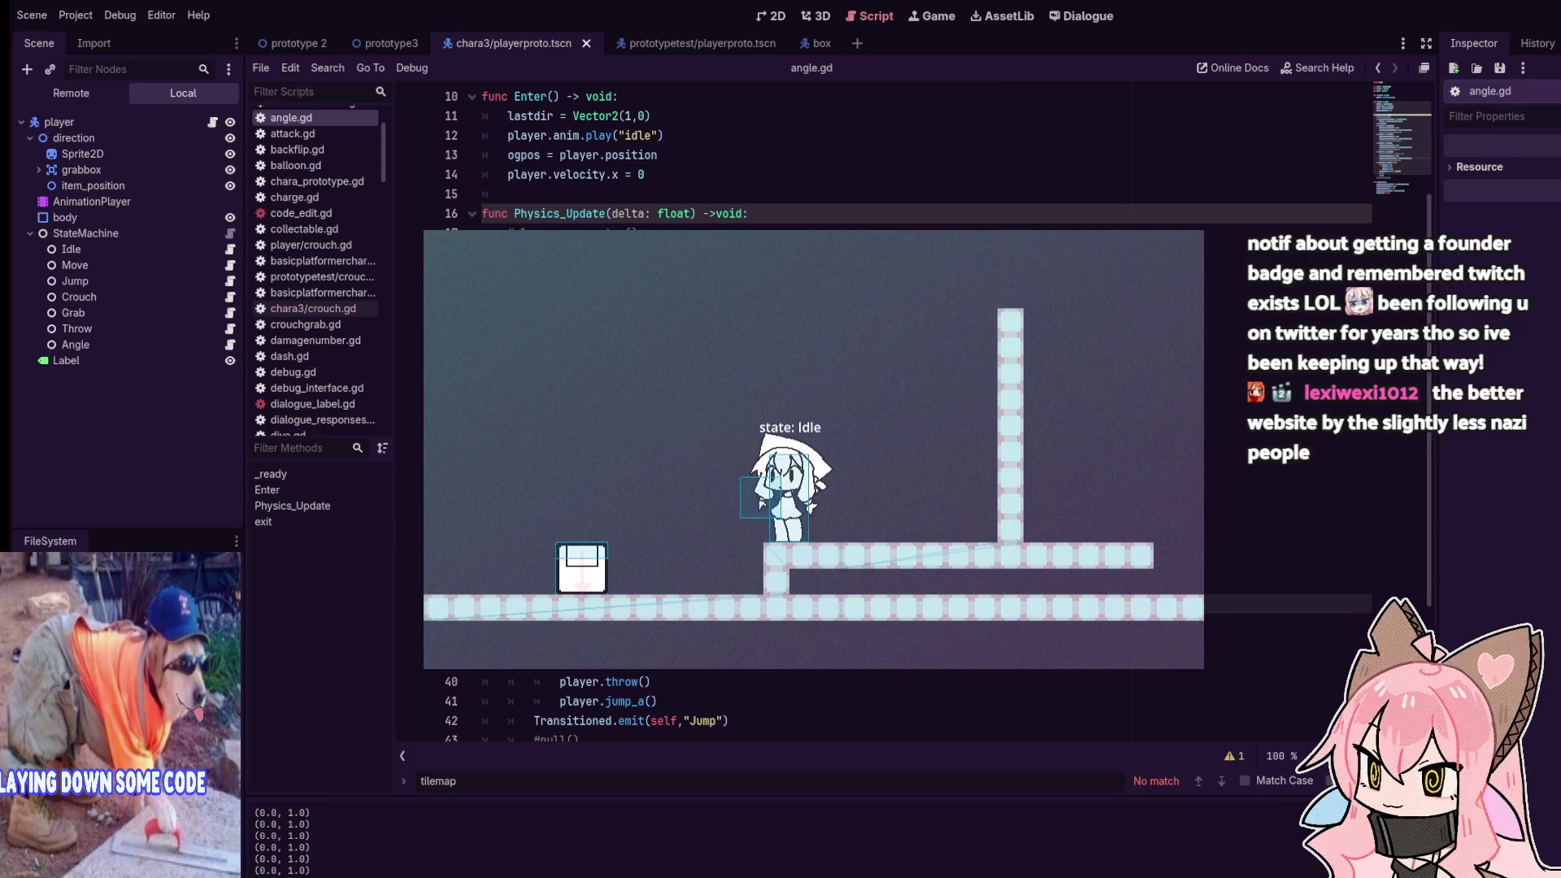
Step: Review jump.gd in the prototypetest player scene, then open chara3's grab.gd
left_click(710, 47)
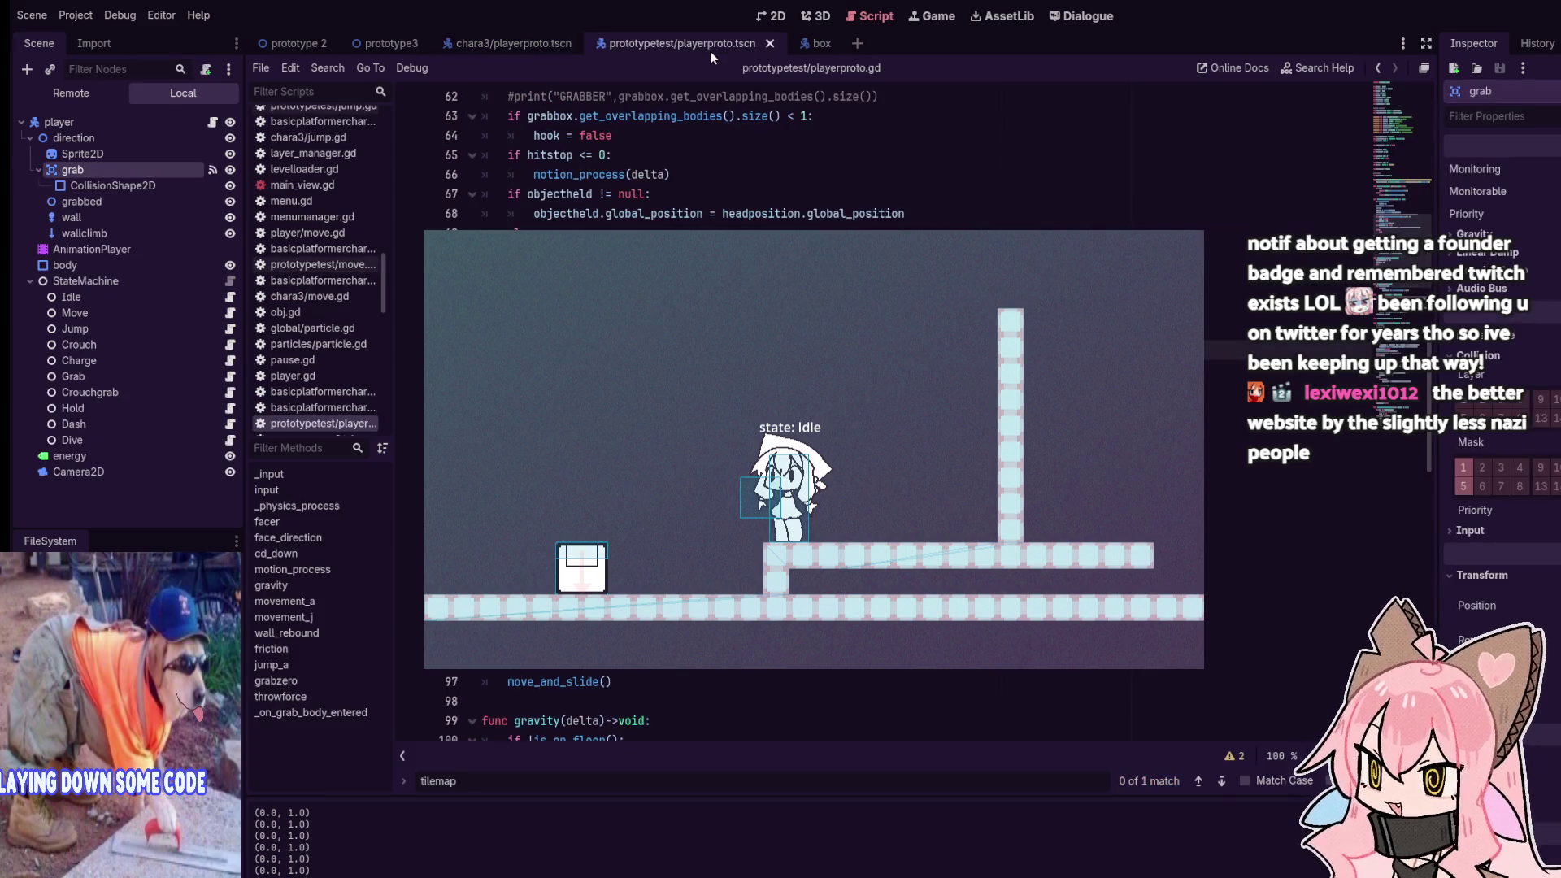
left_click(232, 328)
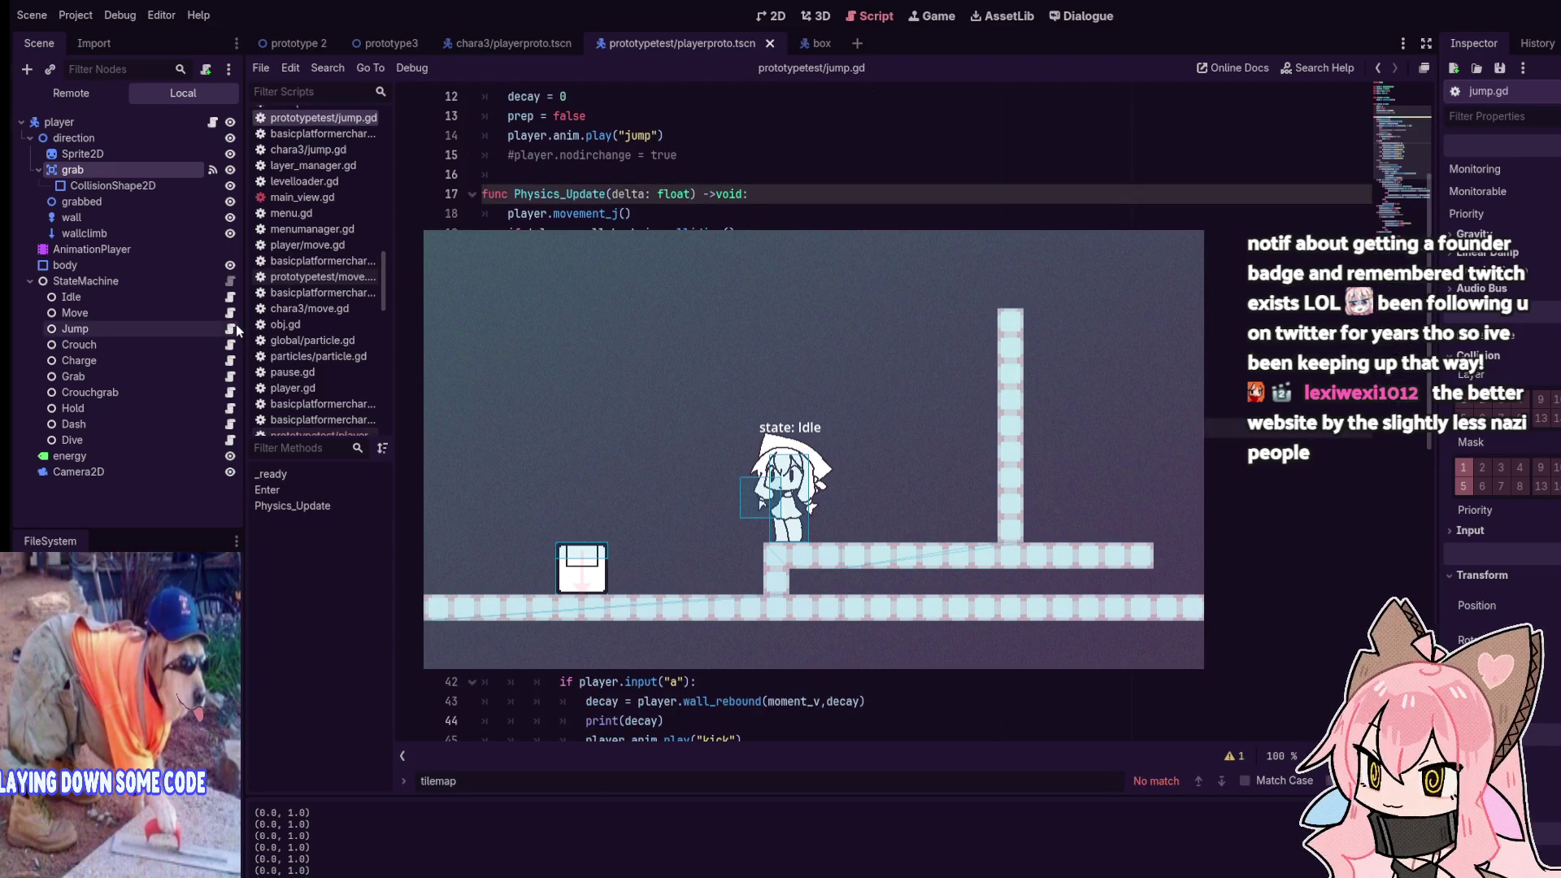
left_click(508, 43)
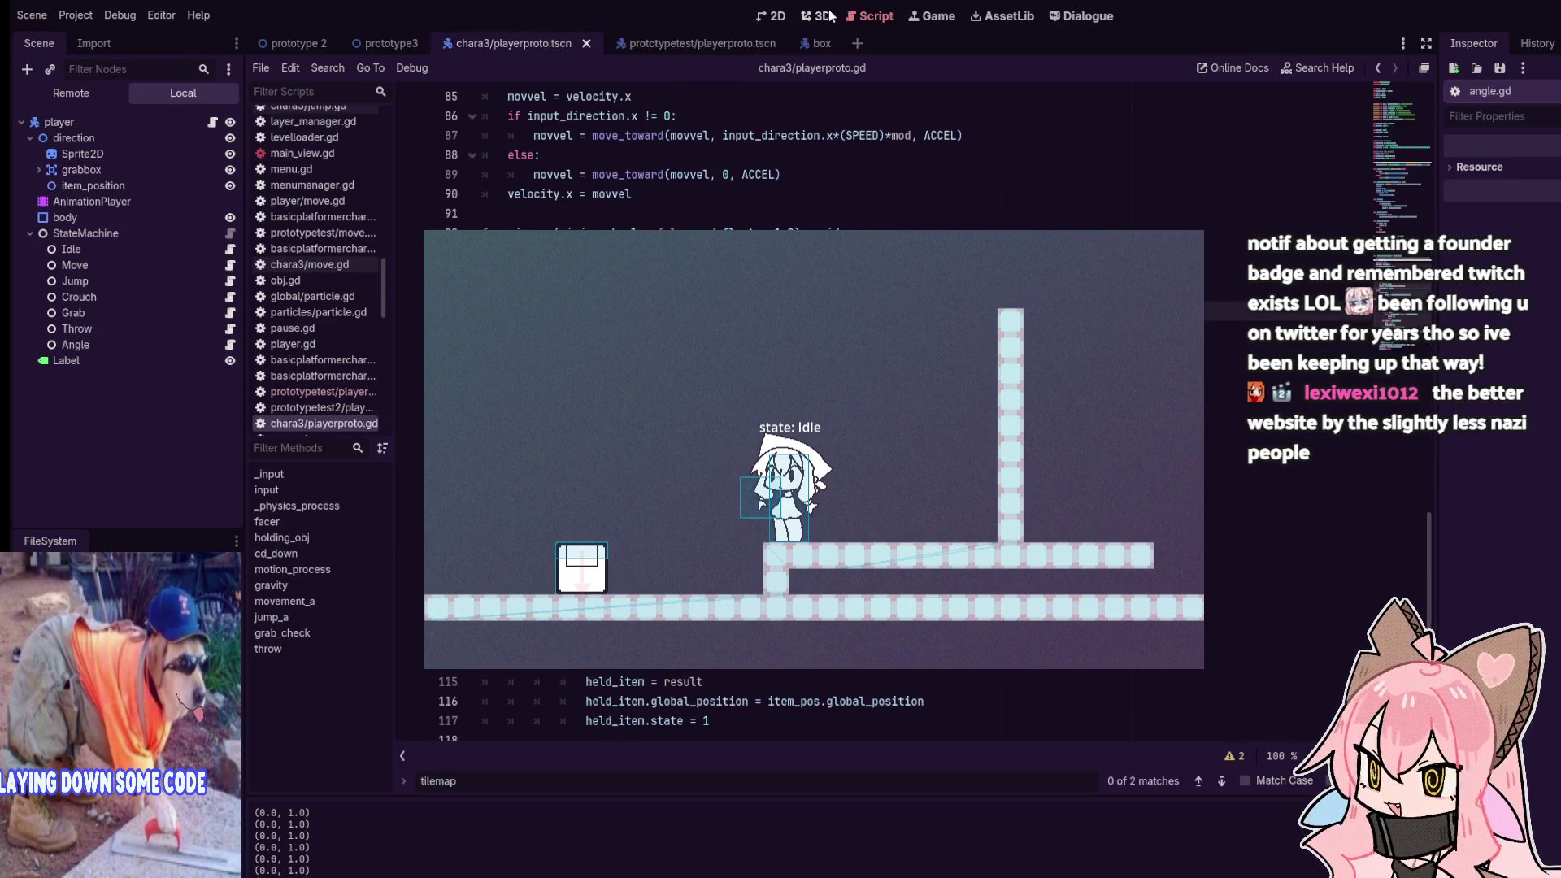
left_click(230, 313)
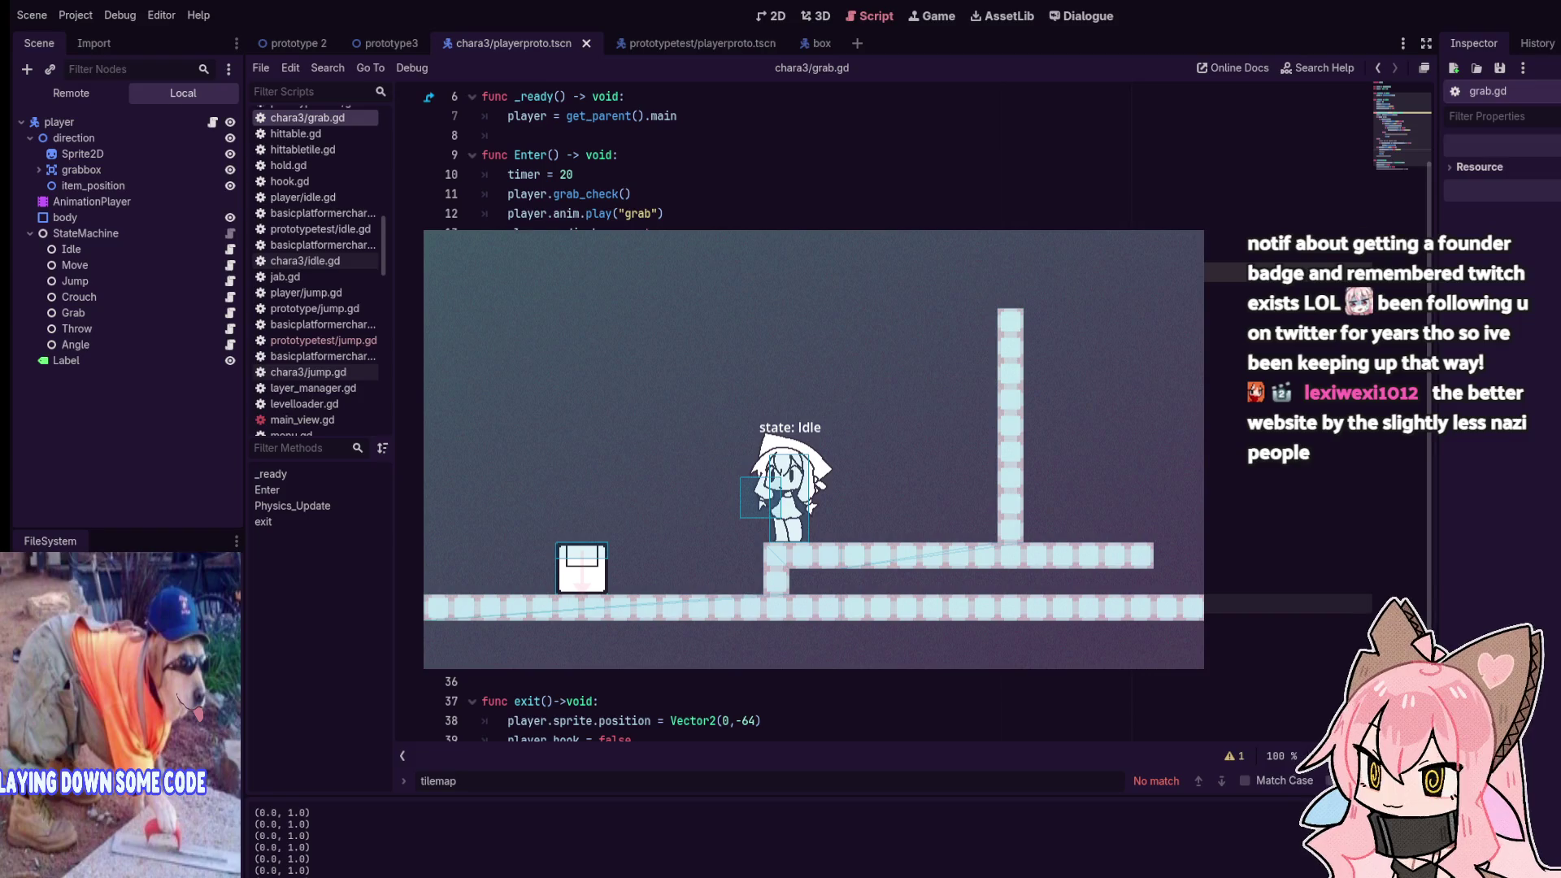
Step: In angle.gd, paste the if !player.input("s",false): and if lastdir.y == 1: checks above player.throw()
key("Down")
key("Down")
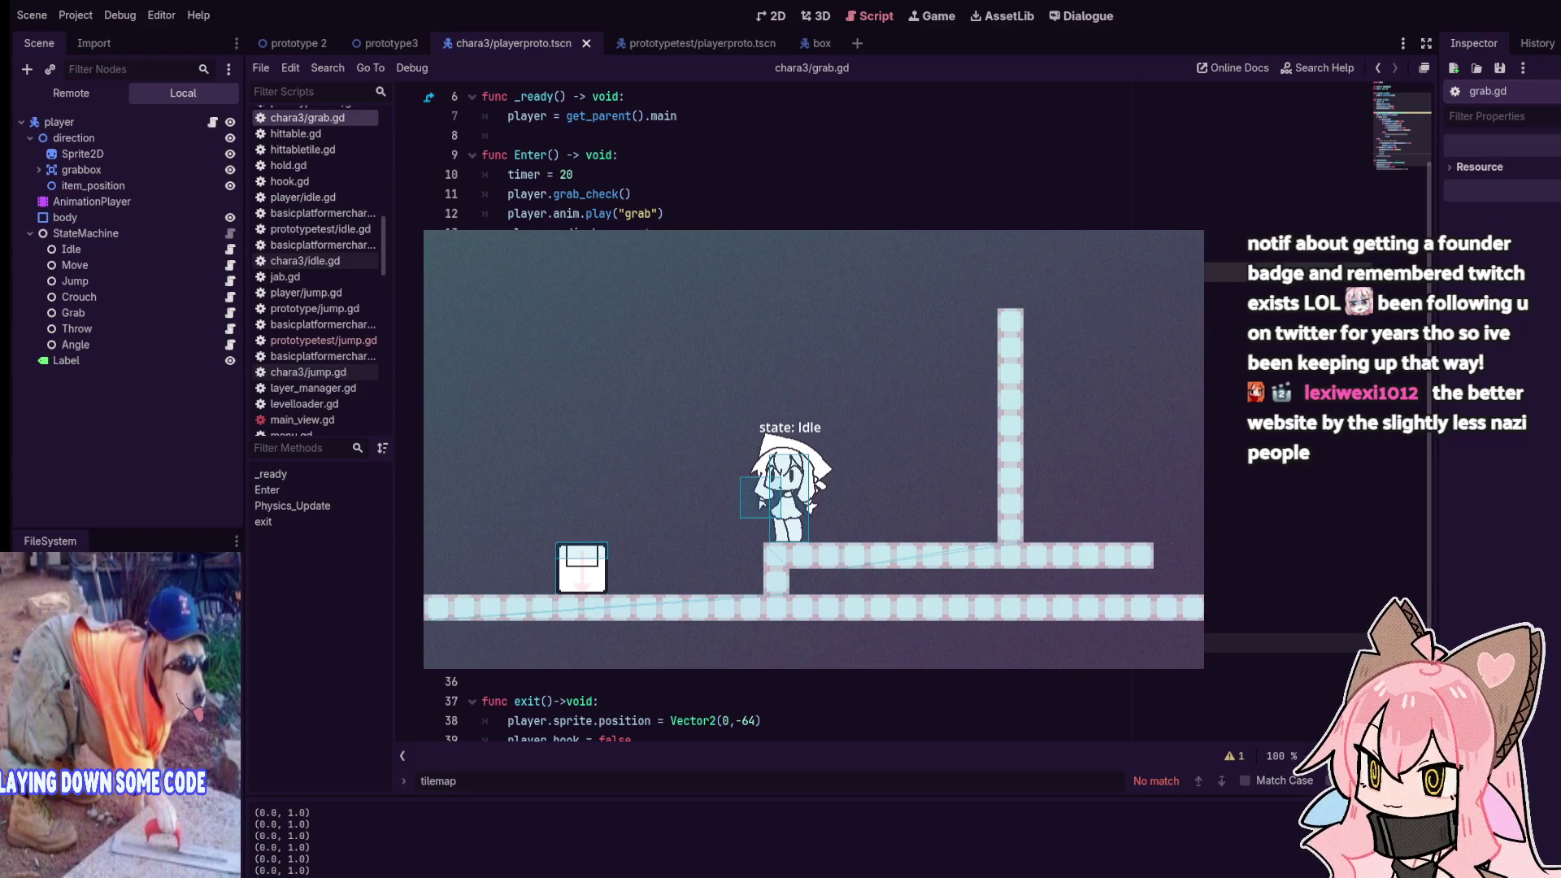
left_click(230, 328)
left_click(230, 344)
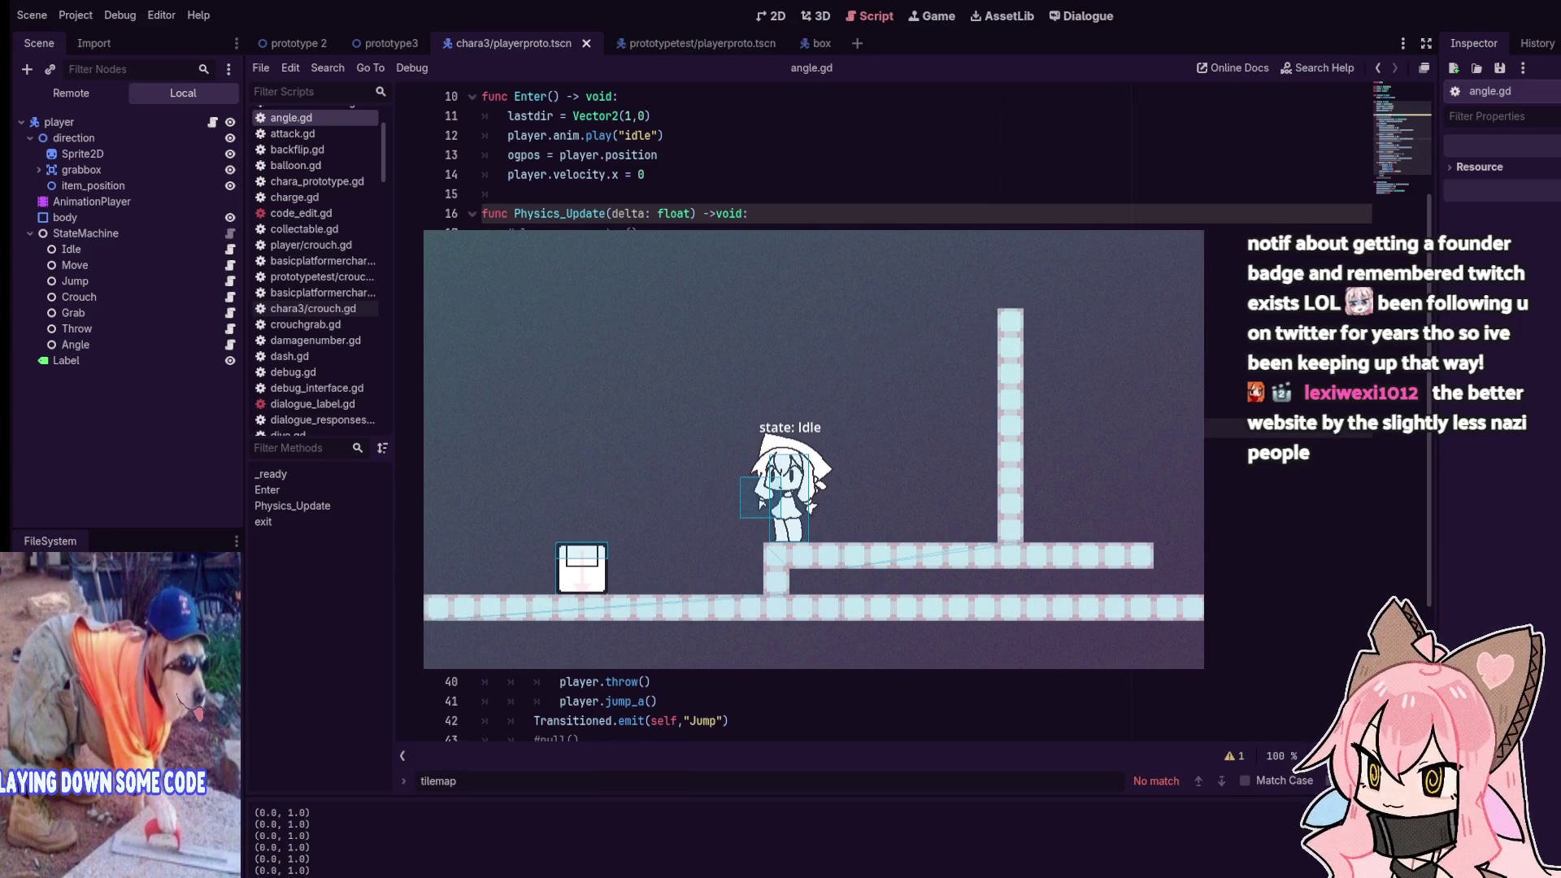
key("ctrl+v")
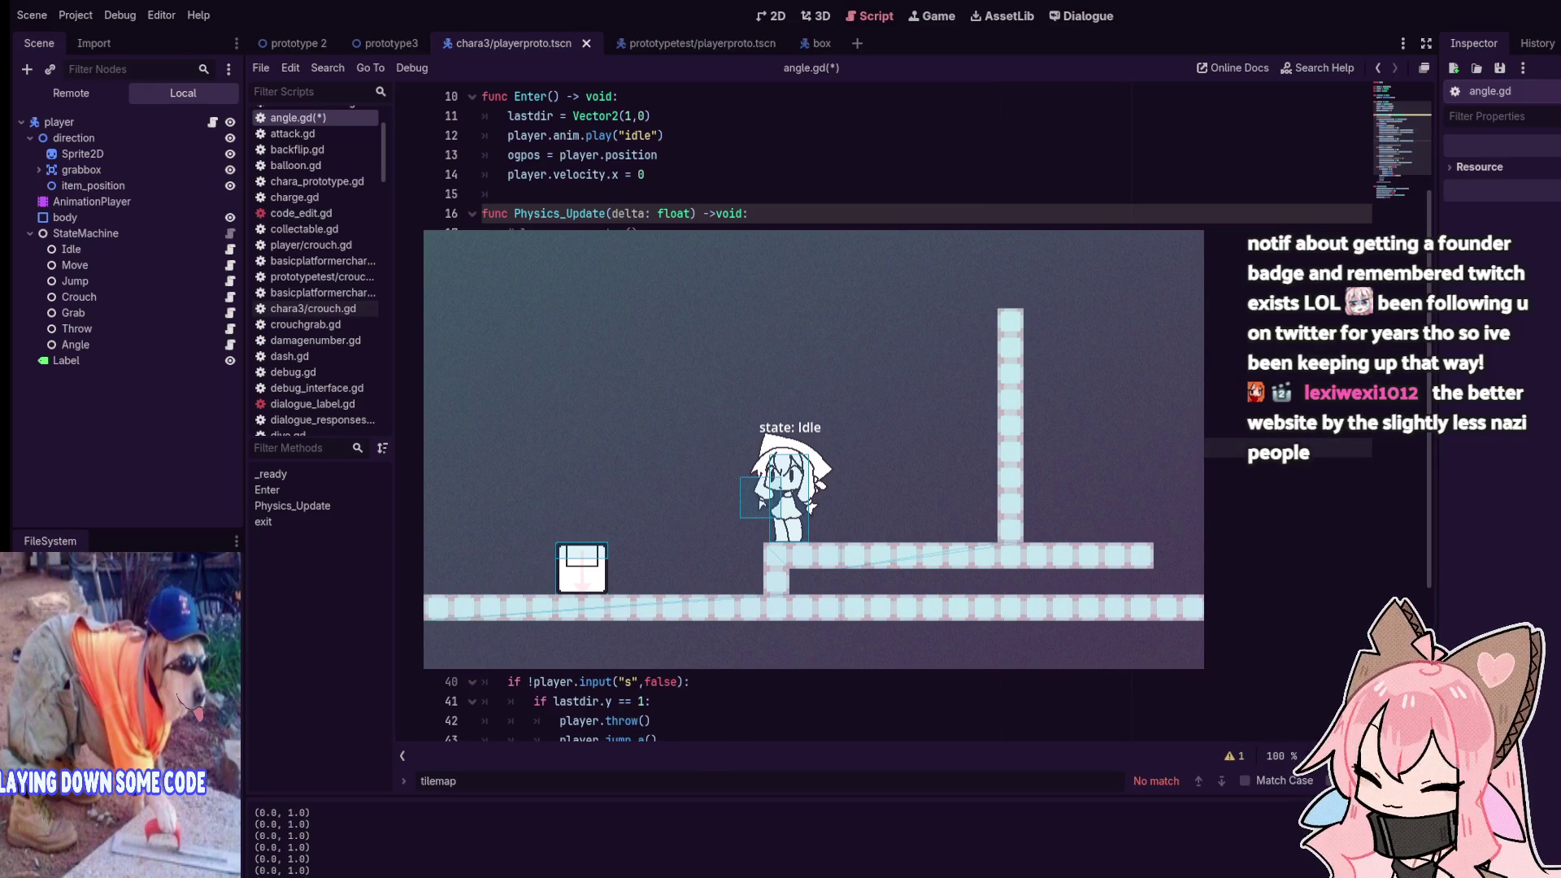
Step: Indent the throw and jump lines under the new conditions
key("Down")
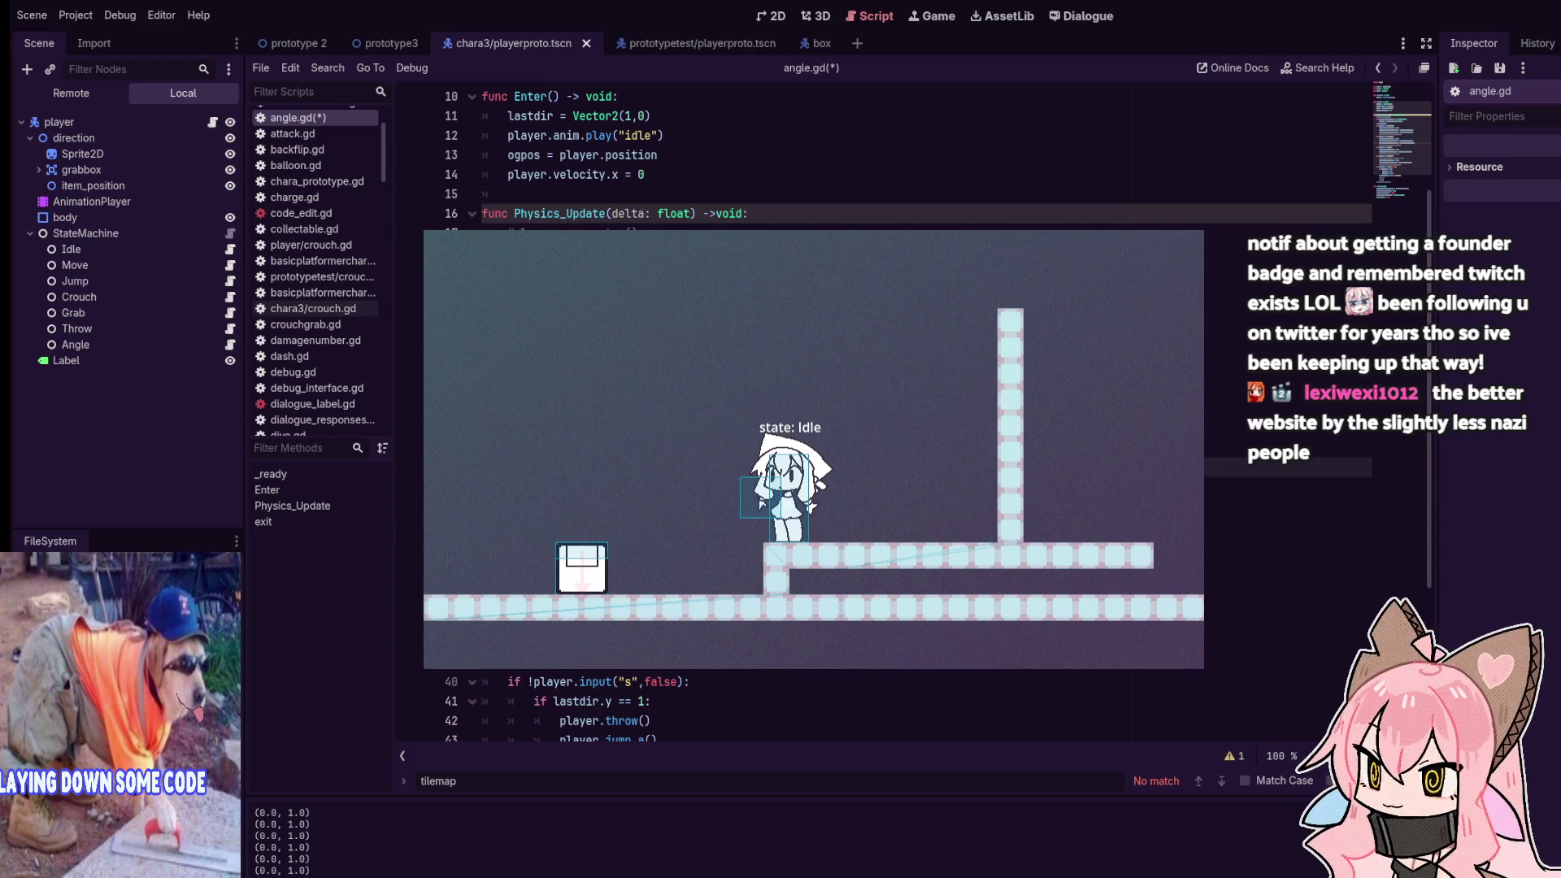
left_click(1301, 370)
left_click(1300, 468)
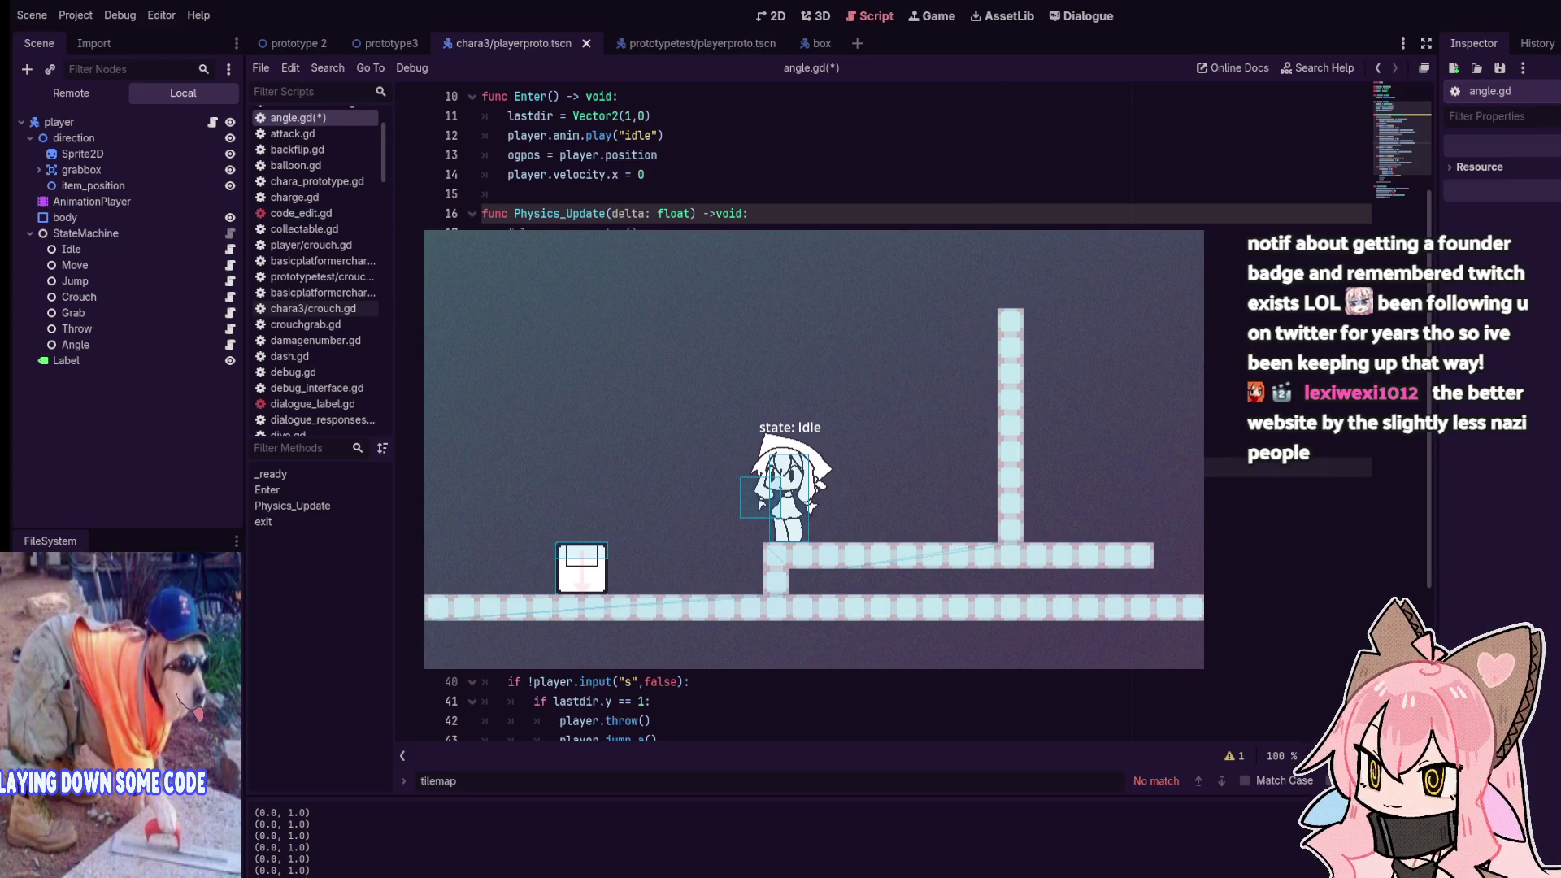
left_click(1301, 370)
left_click(1301, 449)
left_click(1301, 350)
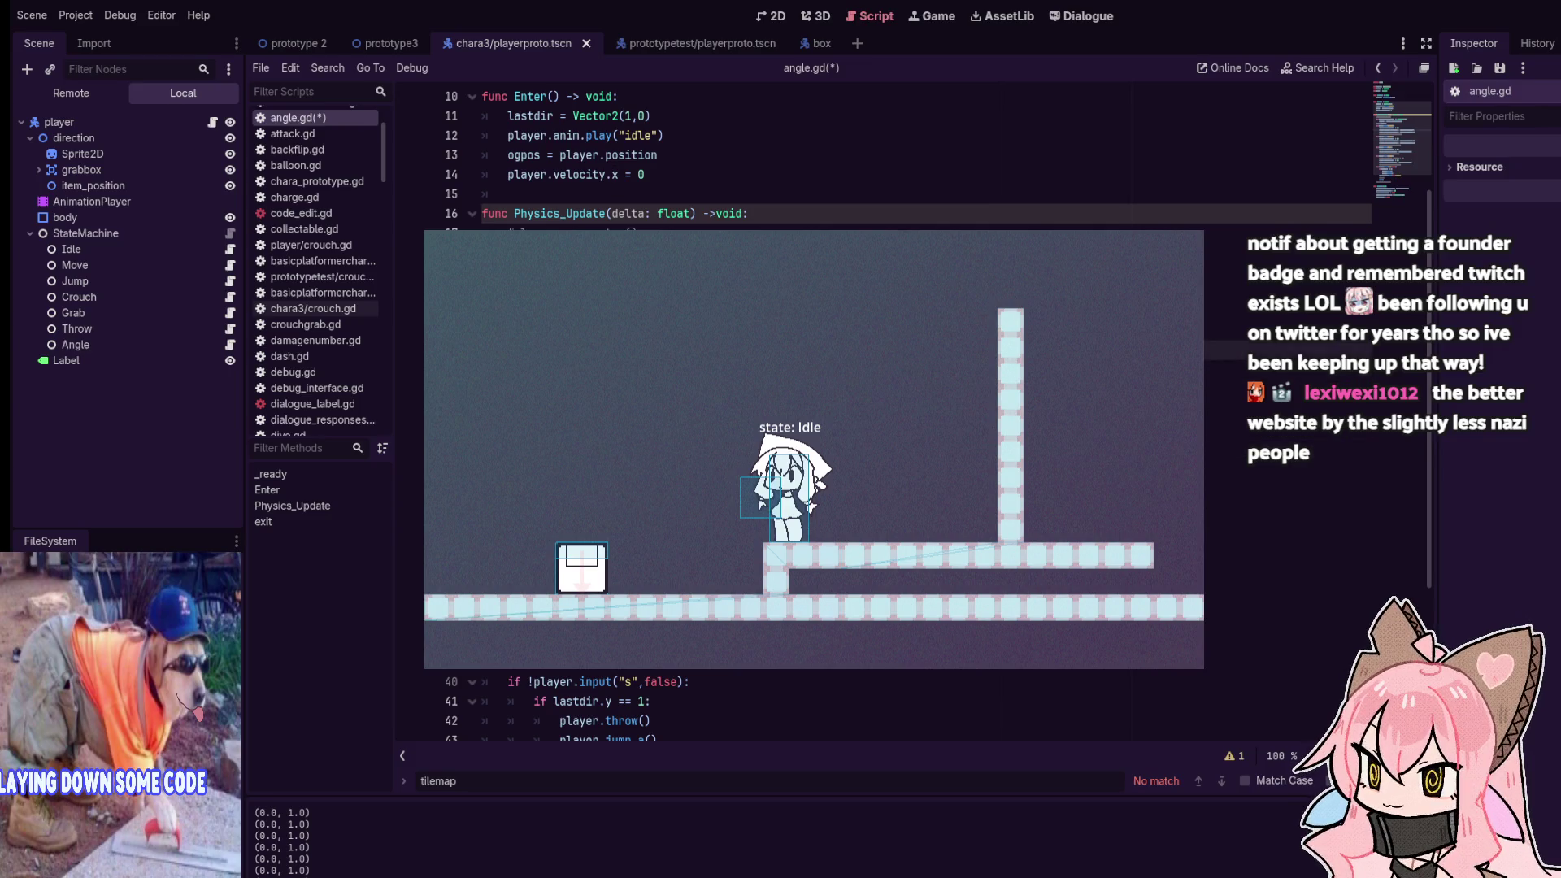
left_click(1301, 448)
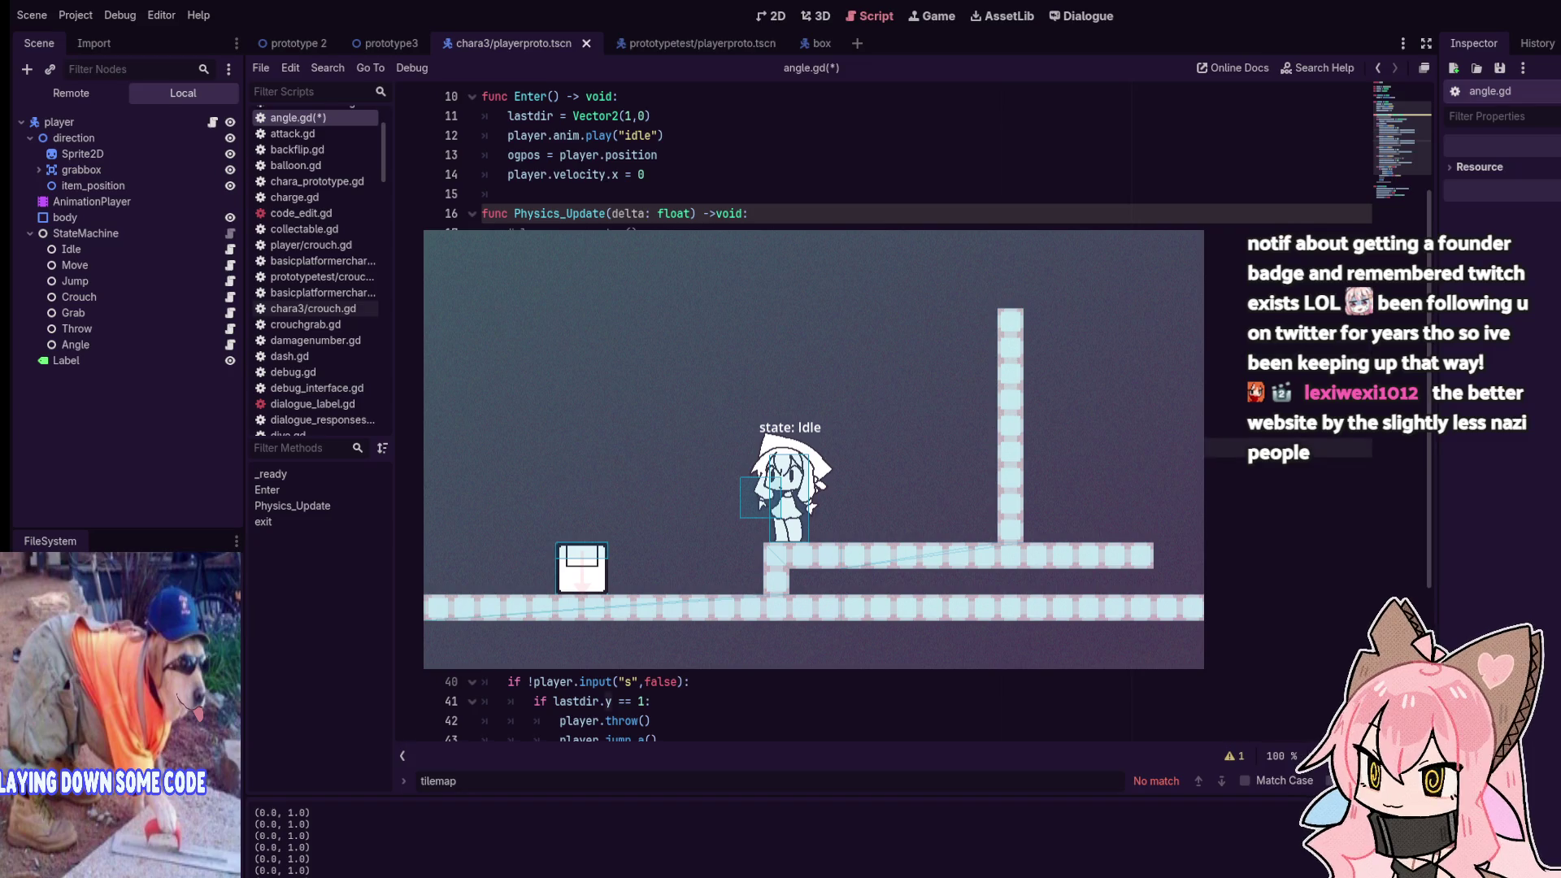
left_click(1250, 474)
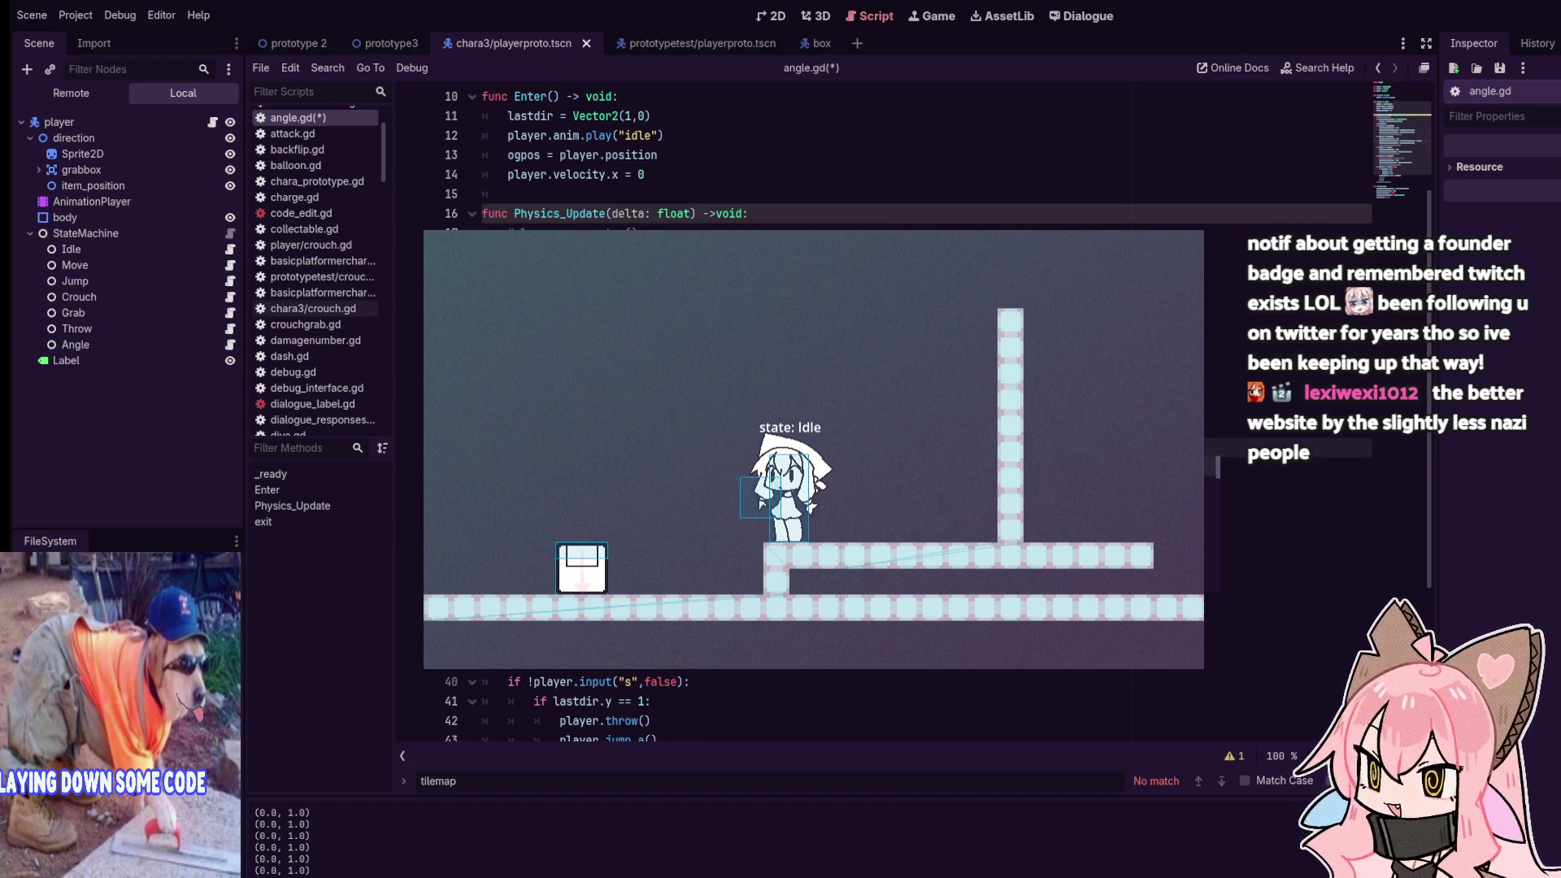
Step: Save angle.gd and restart the prototype3 playtest
left_click(1301, 448)
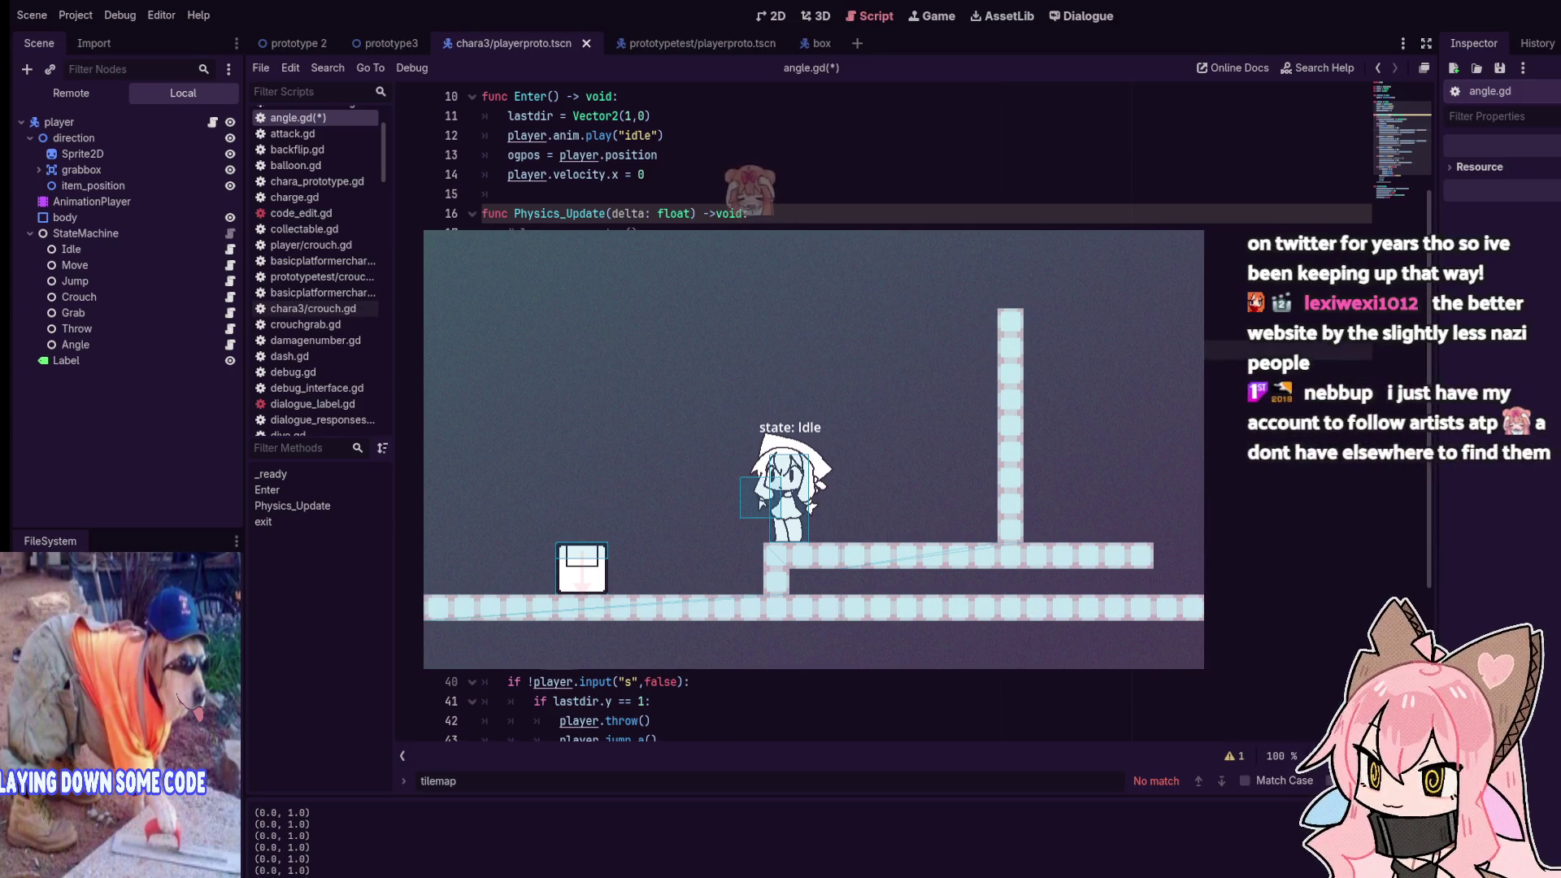
key("ctrl+s")
left_click(376, 47)
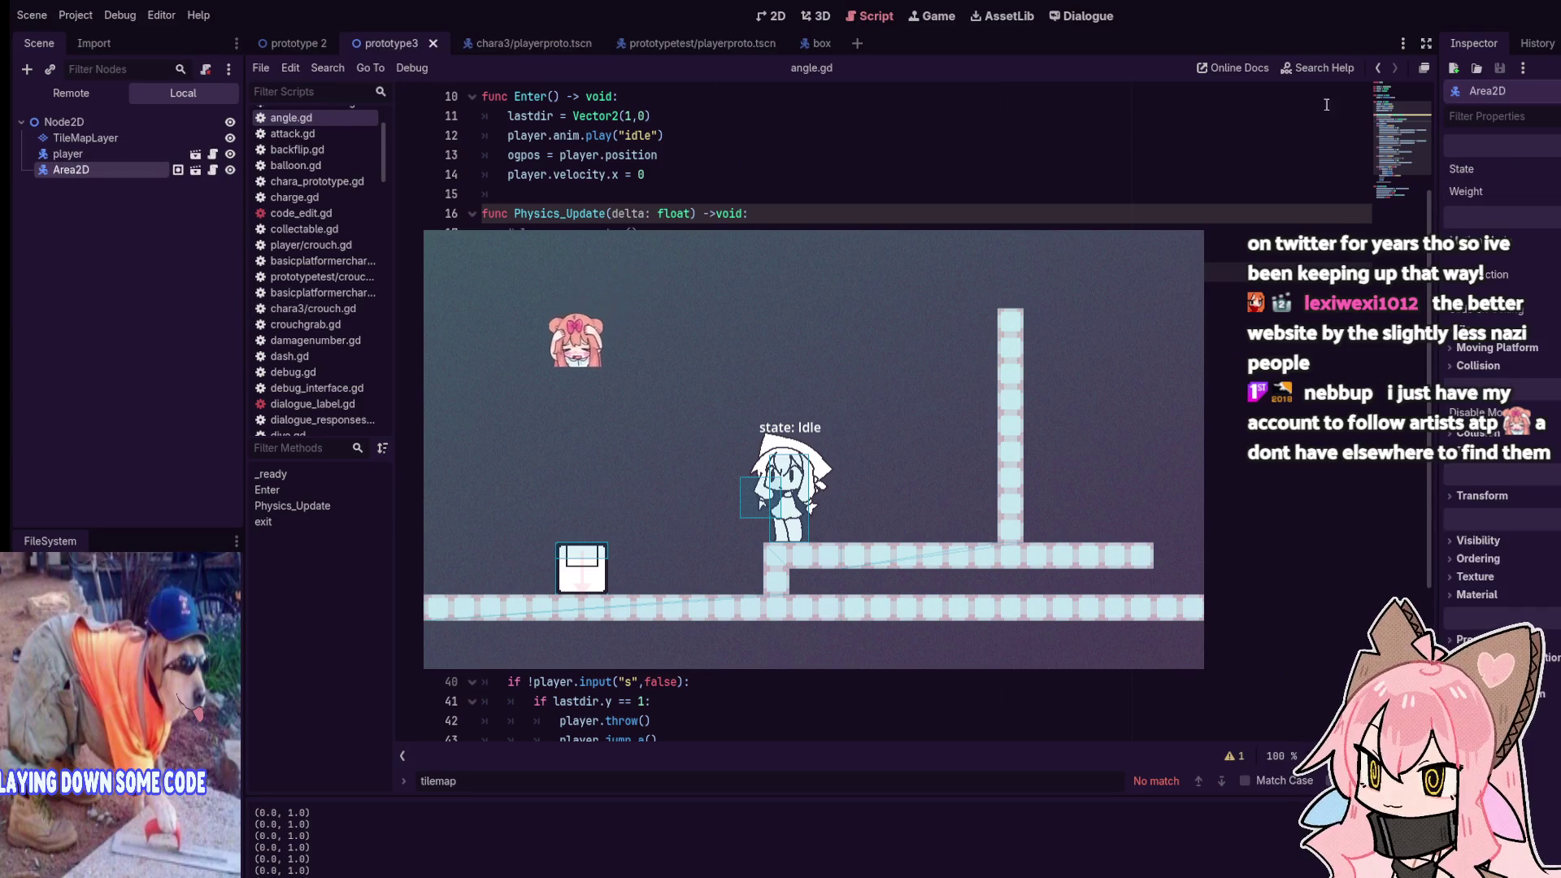
key("F8")
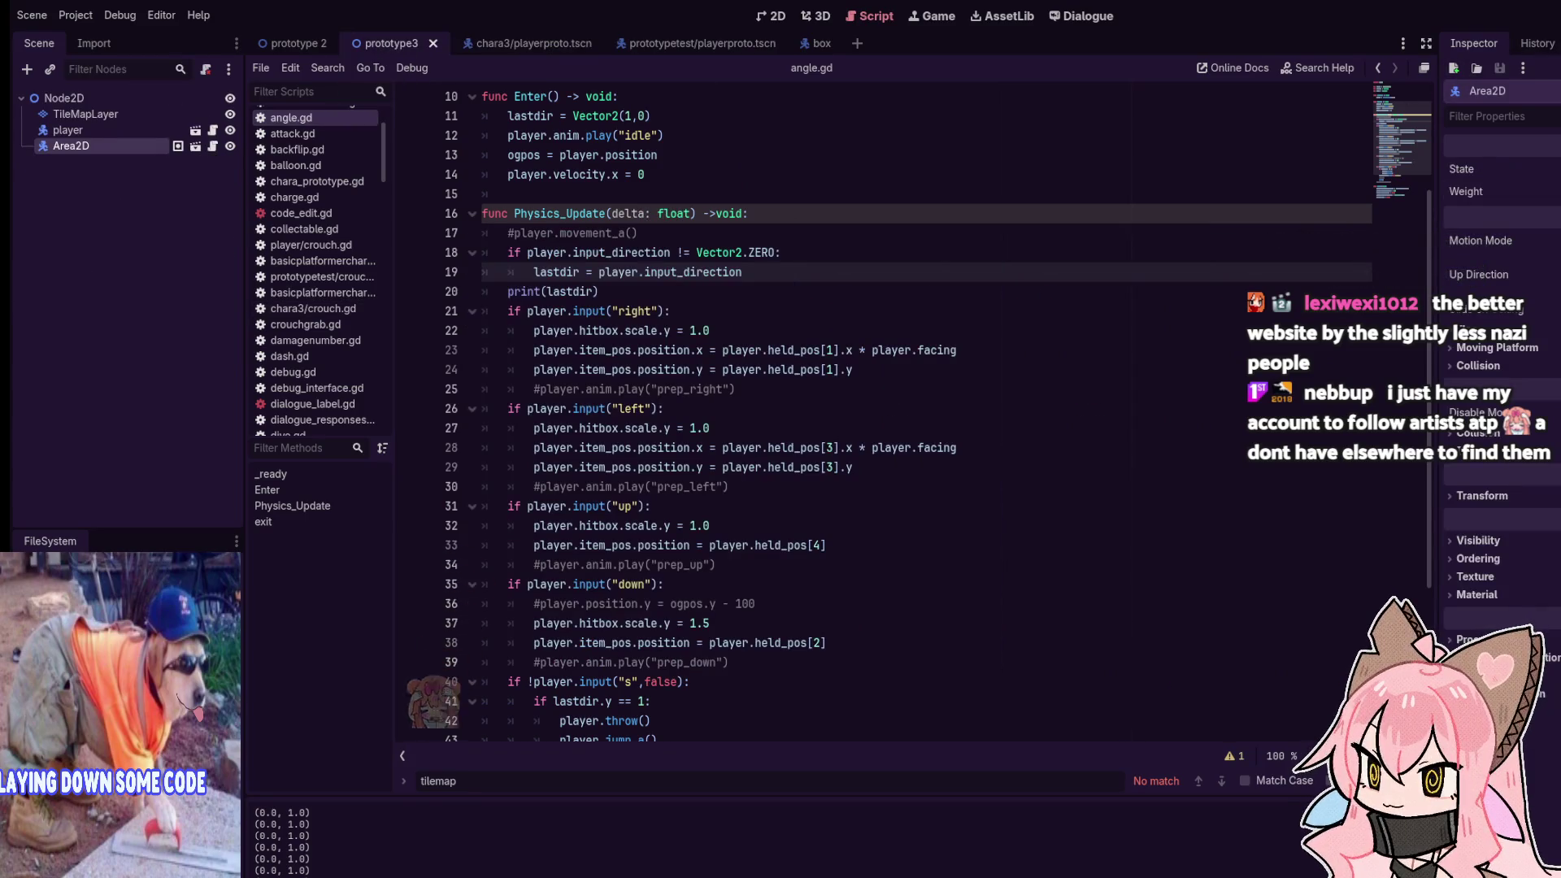
key("F5")
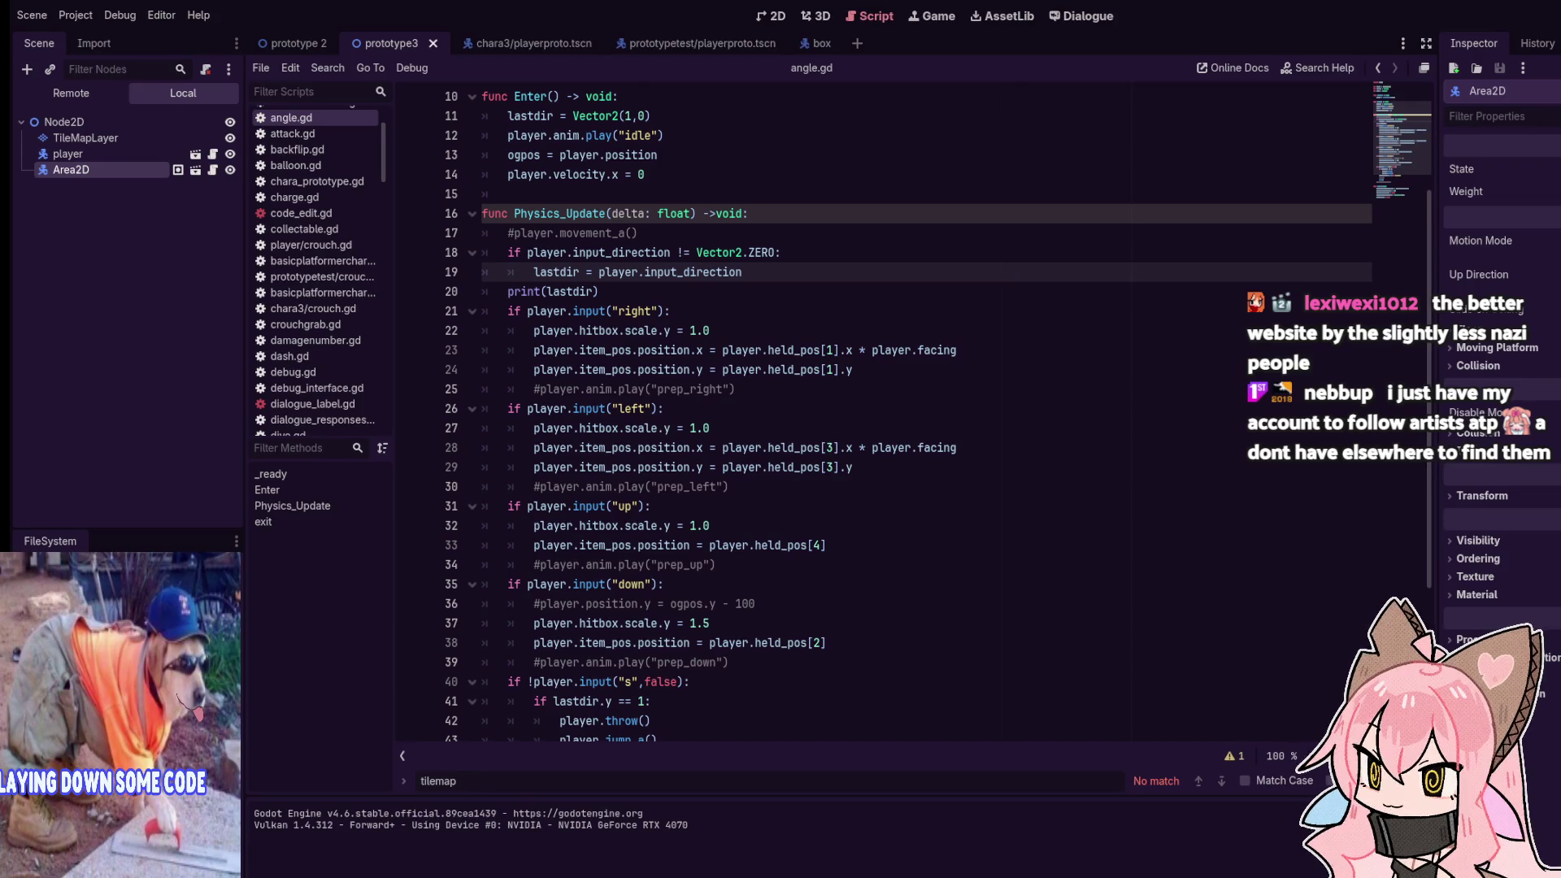
Step: Enter the aiming state, jump, land and throw the box right, then close the game
key("Down")
key("Left")
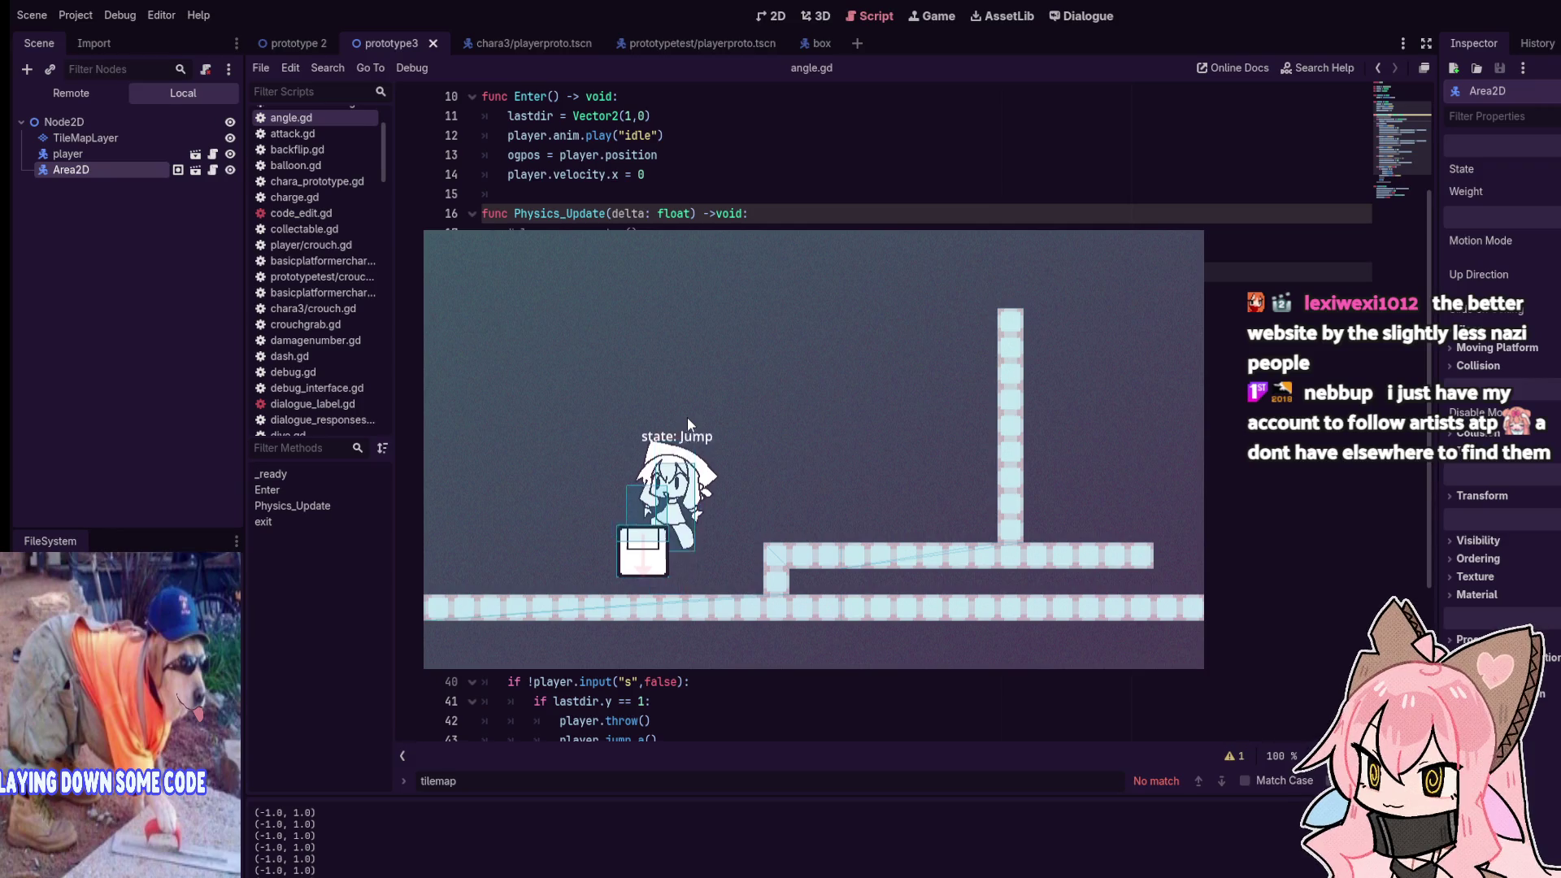
key("Left")
key("Down")
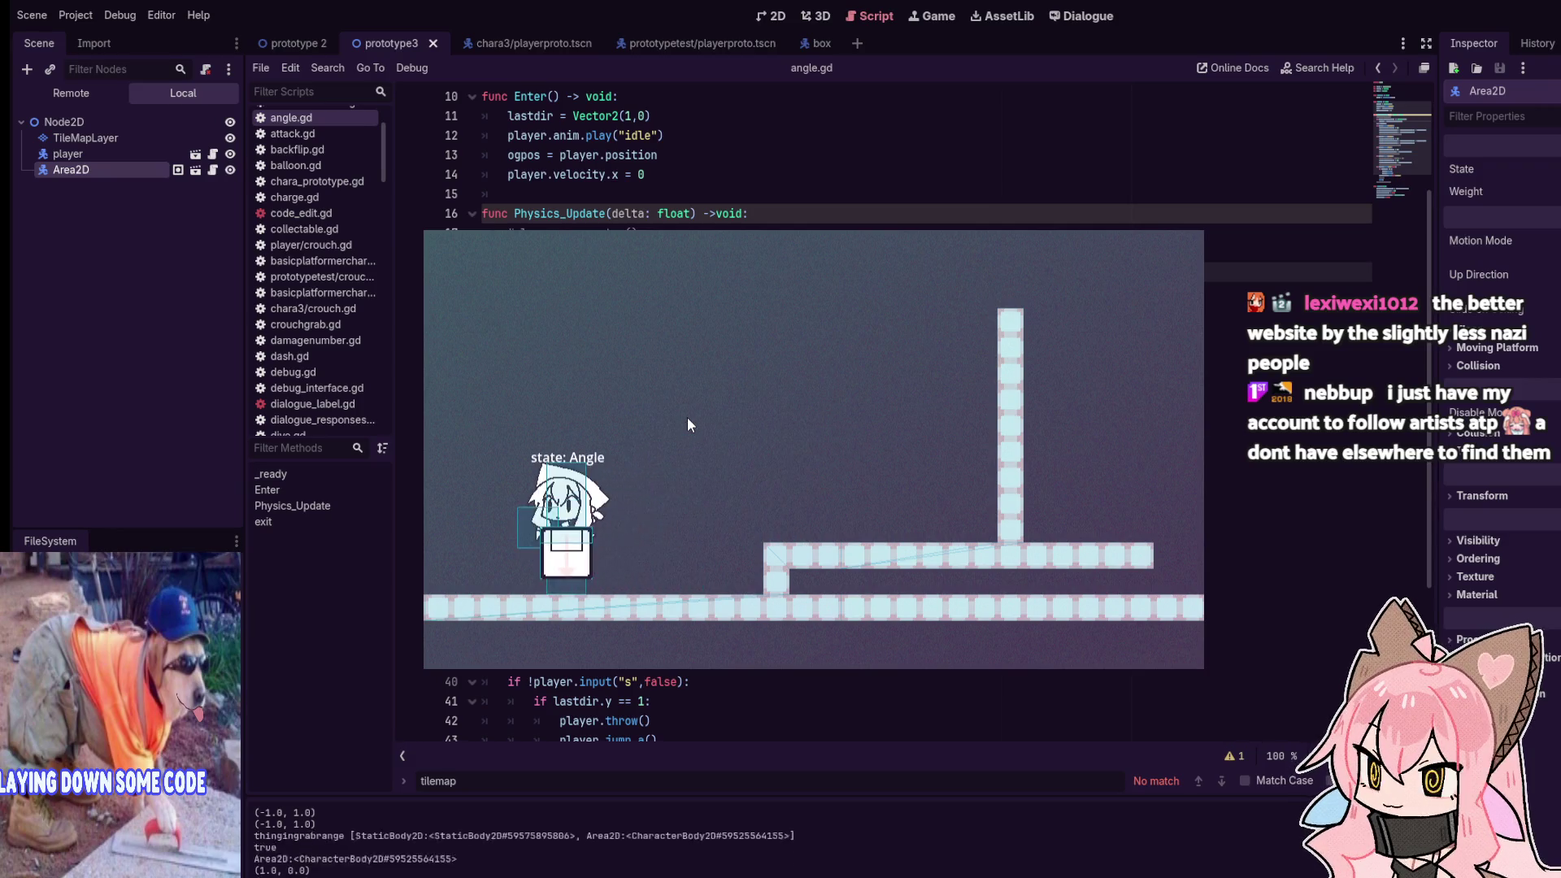
key("Right")
key("Right")
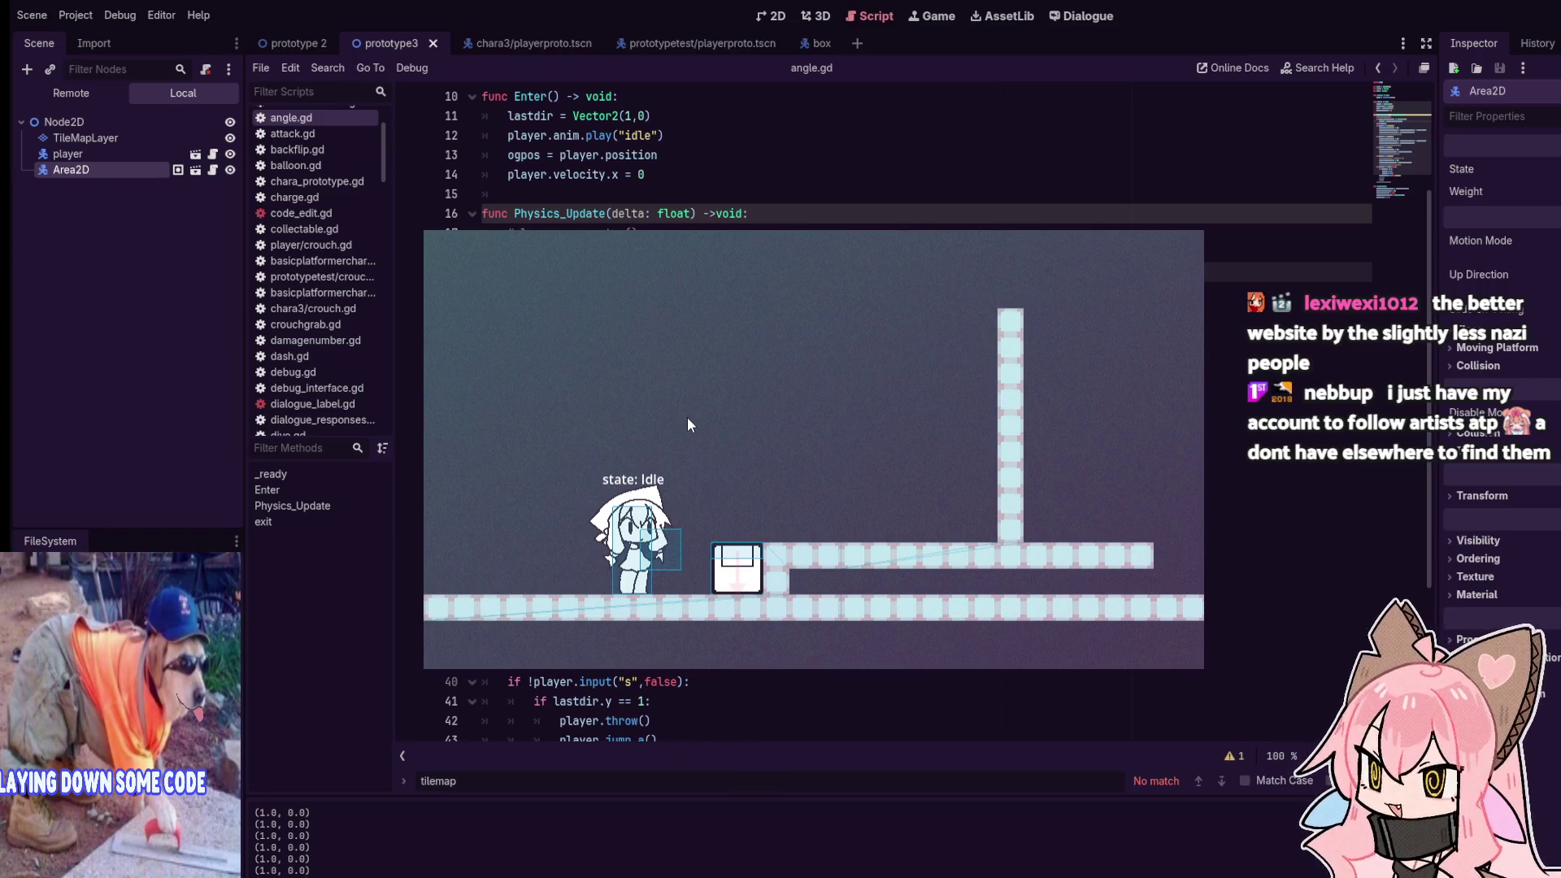
key("F8")
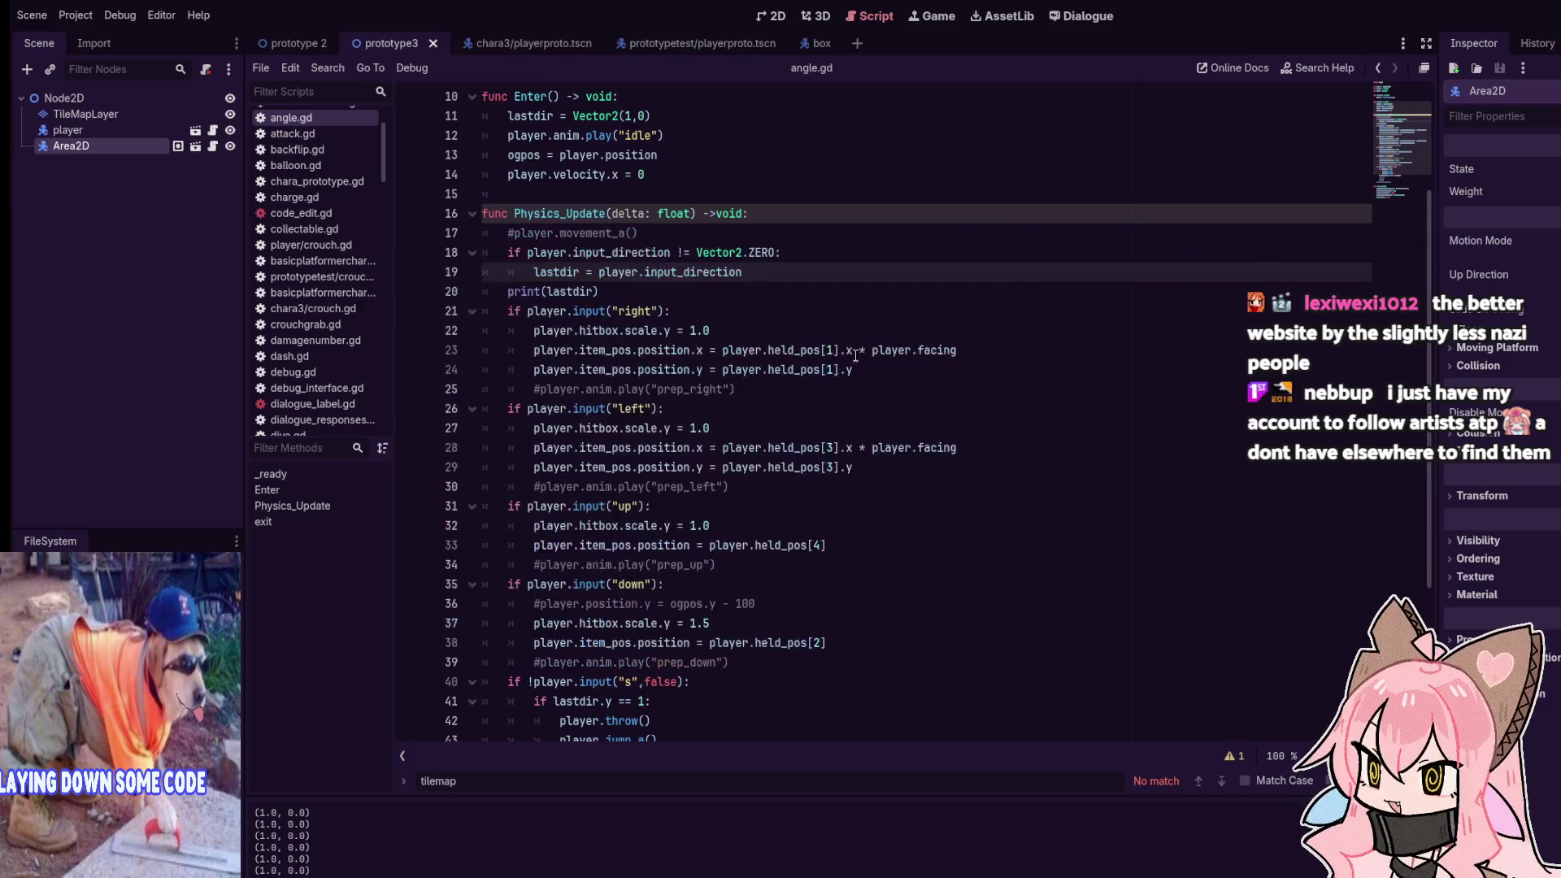
Step: Delete the player.hitbox.scale.y lines from the down and up direction blocks
scroll(831, 388, "down", 4)
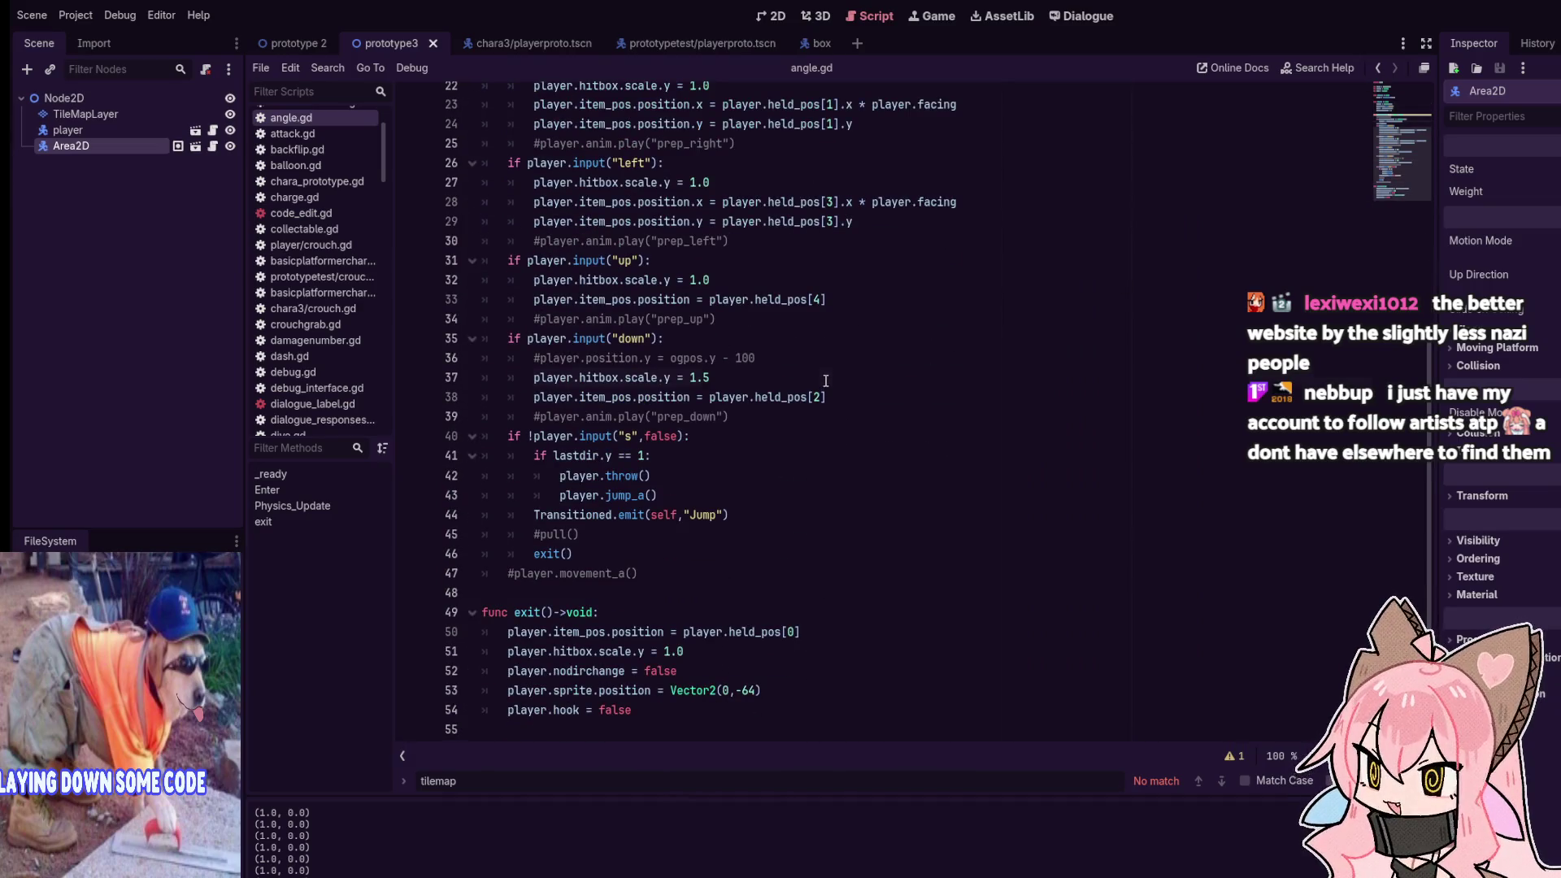
triple_click(830, 382)
key("BackSpace")
left_click(798, 279)
key("shift+Up")
key("BackSpace")
Step: Delete the player.hitbox.scale.y lines from the left and right direction blocks
scroll(798, 279, "up", 4)
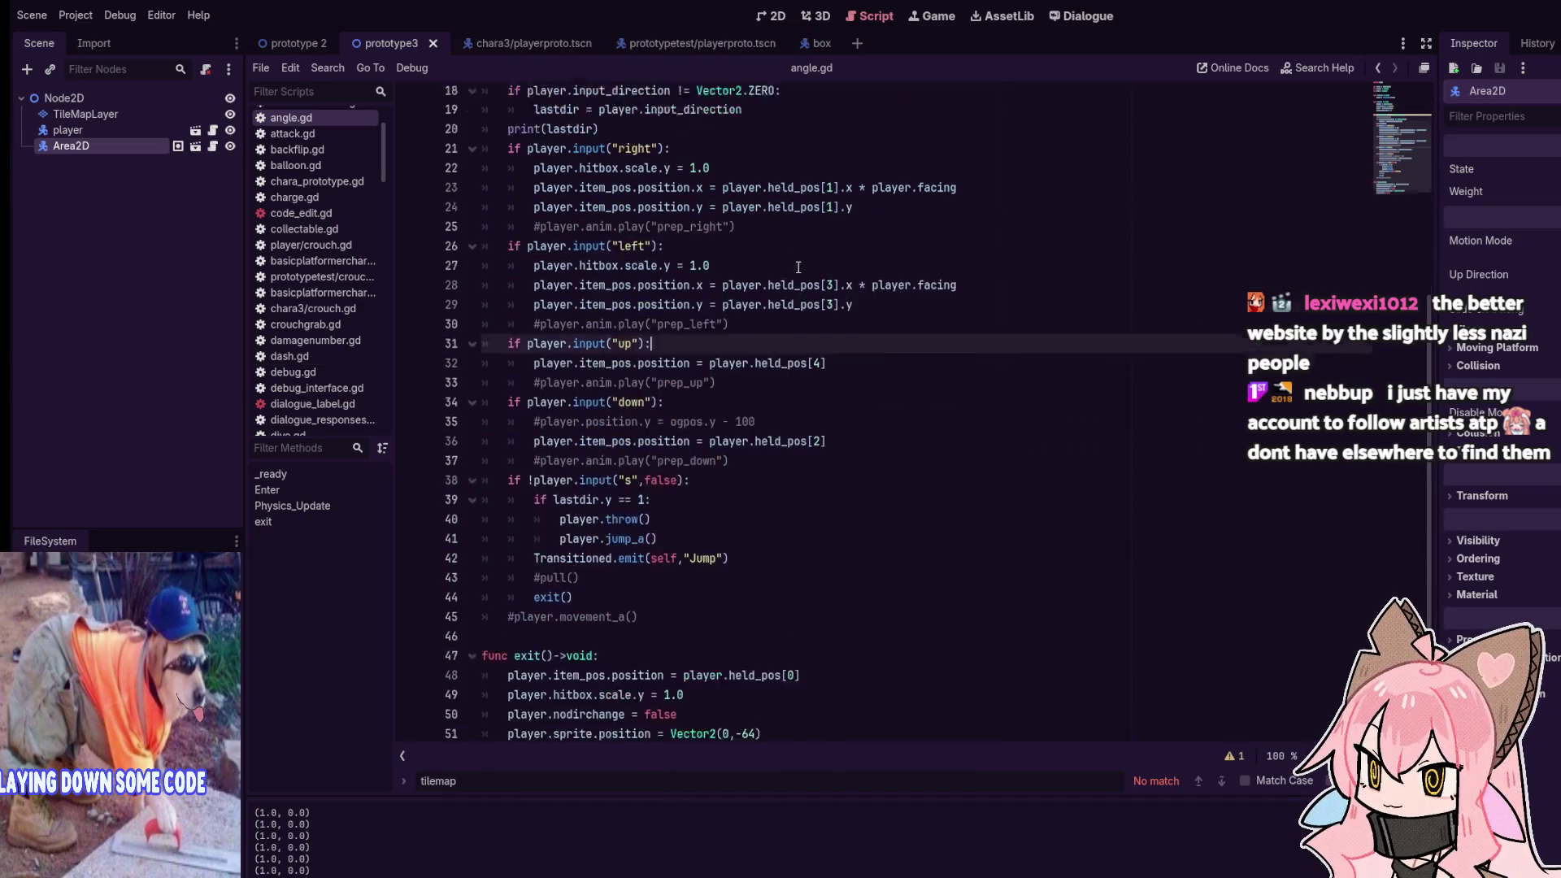
key("Up")
key("Up")
key("Up")
key("End")
key("shift+Up")
key("BackSpace")
key("Up")
key("Up")
key("Up")
key("End")
key("shift+Up")
key("BackSpace")
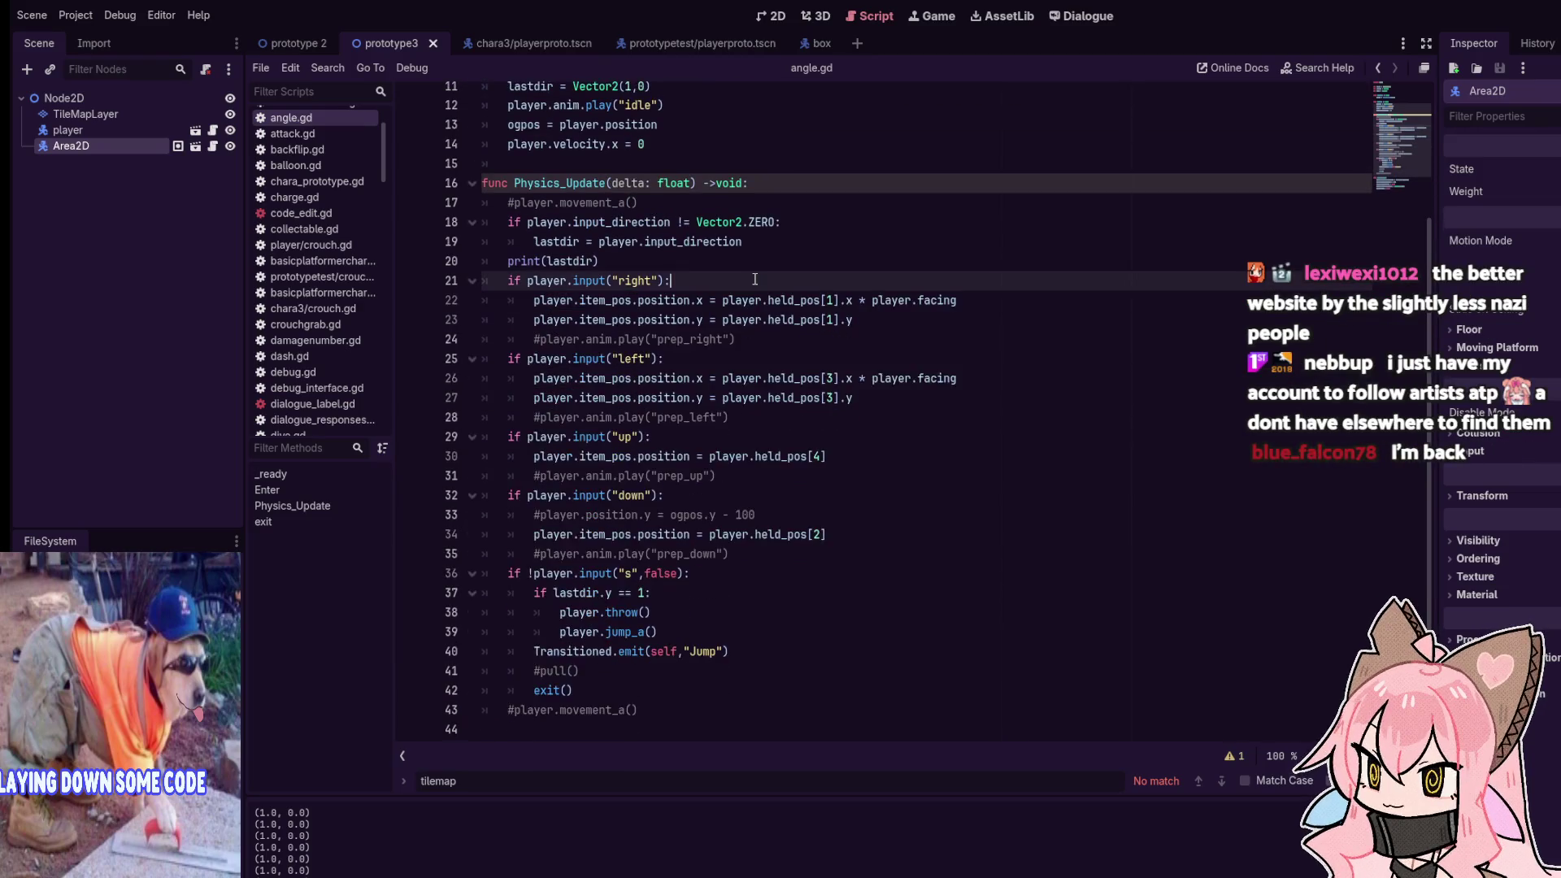
Step: Delete the exit function's hitbox.scale.y line and return to the 2D scene view
scroll(727, 647, "down", 3)
left_click(727, 647)
key("shift+Up")
key("BackSpace")
key("Up")
key("Up")
key("Up")
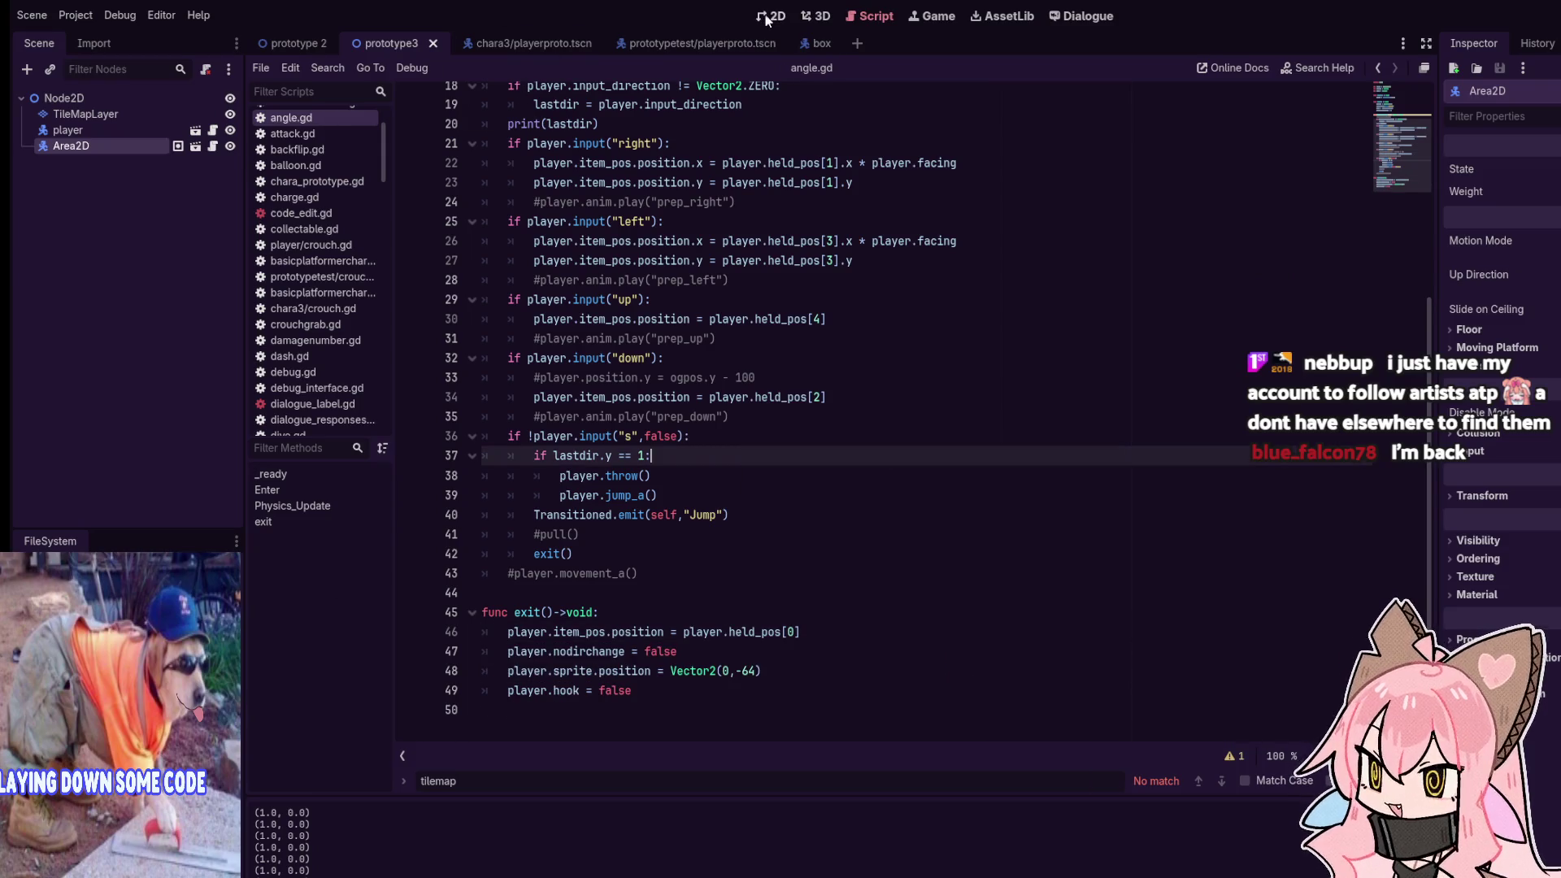
left_click(771, 17)
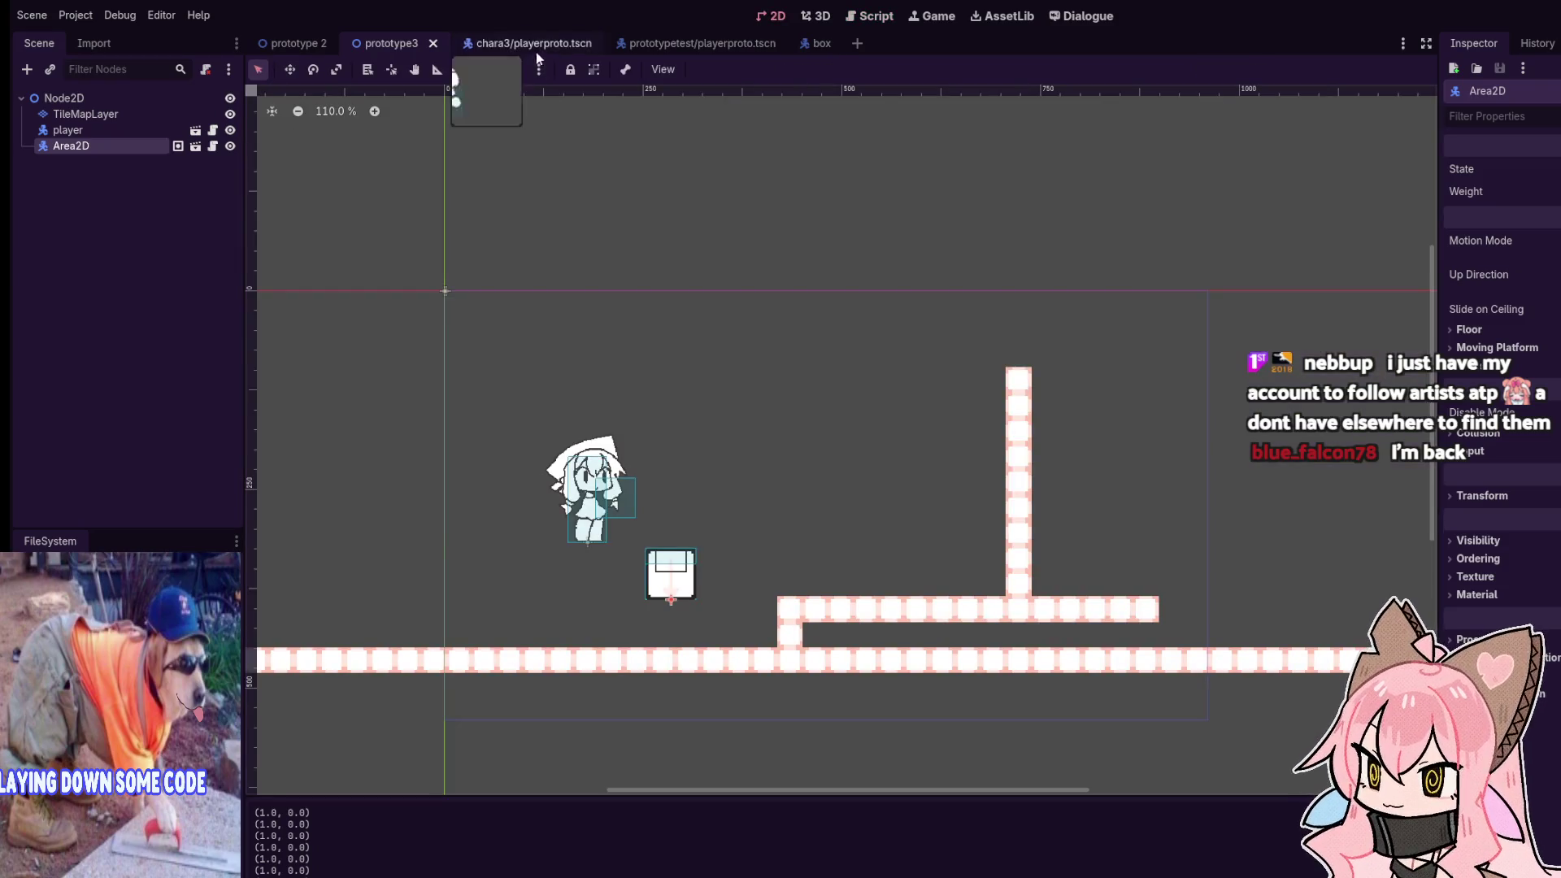
Step: In the chara3 player scene, add a CollisionShape2D child to the player root node
left_click(529, 44)
left_click(67, 116)
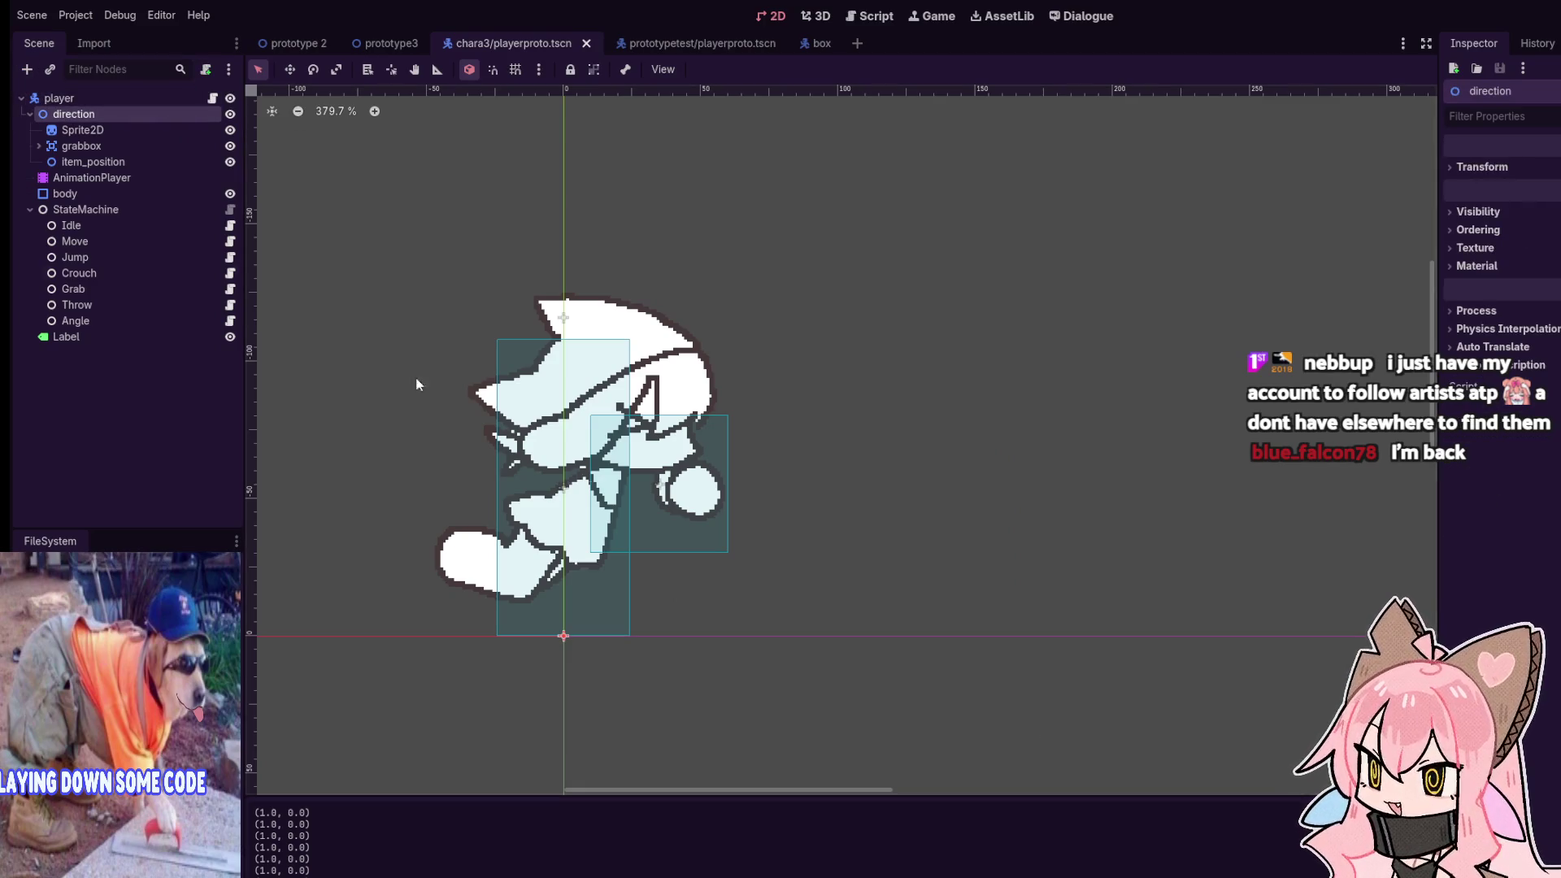
left_click(30, 114)
left_click(42, 99)
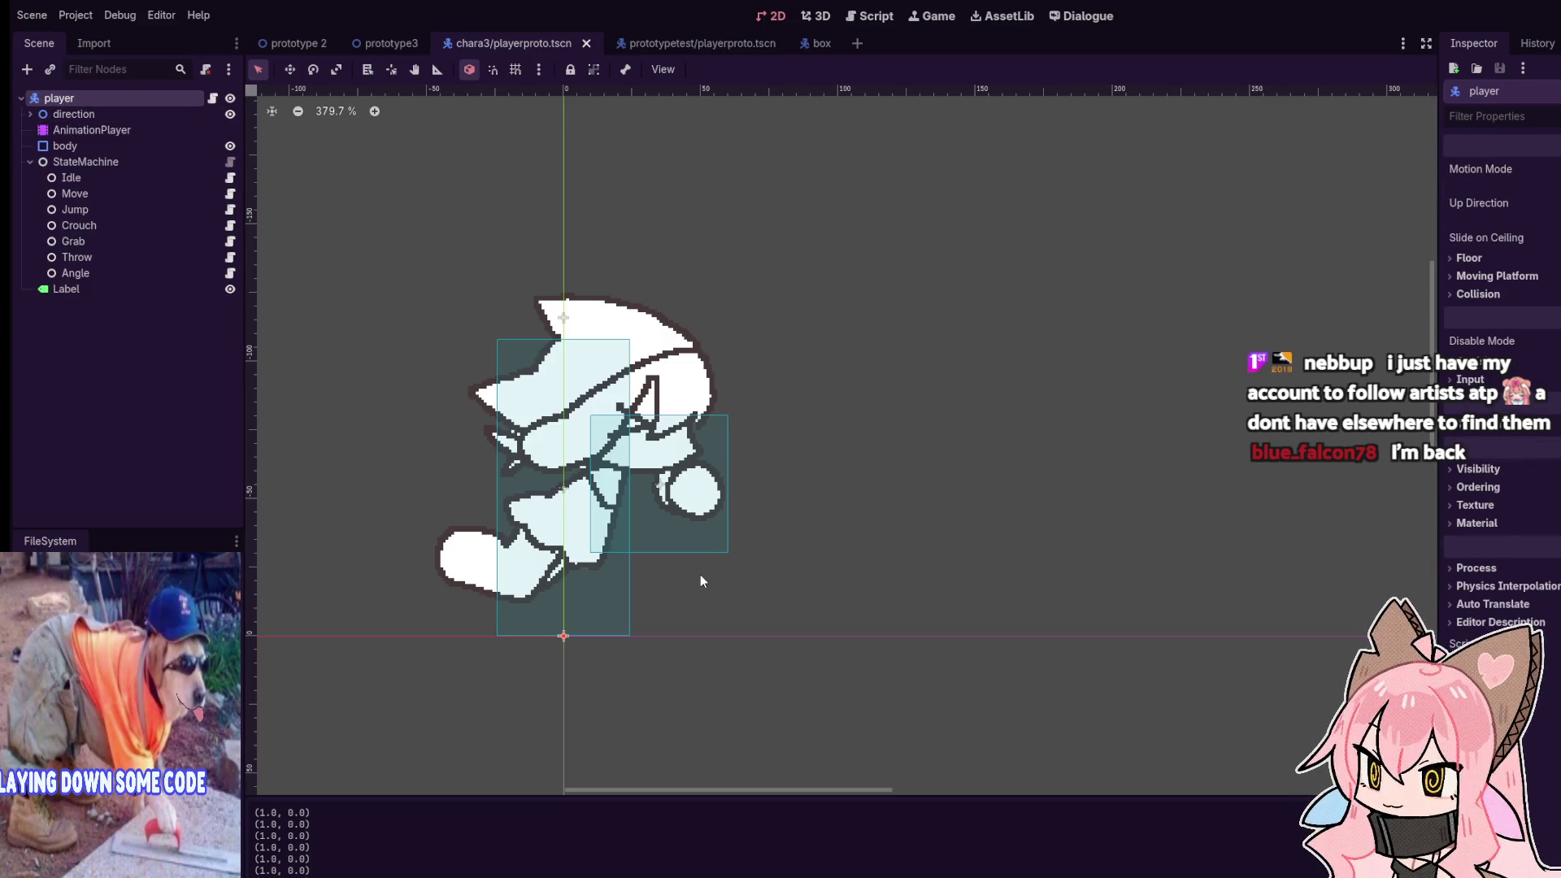
key("ctrl+v")
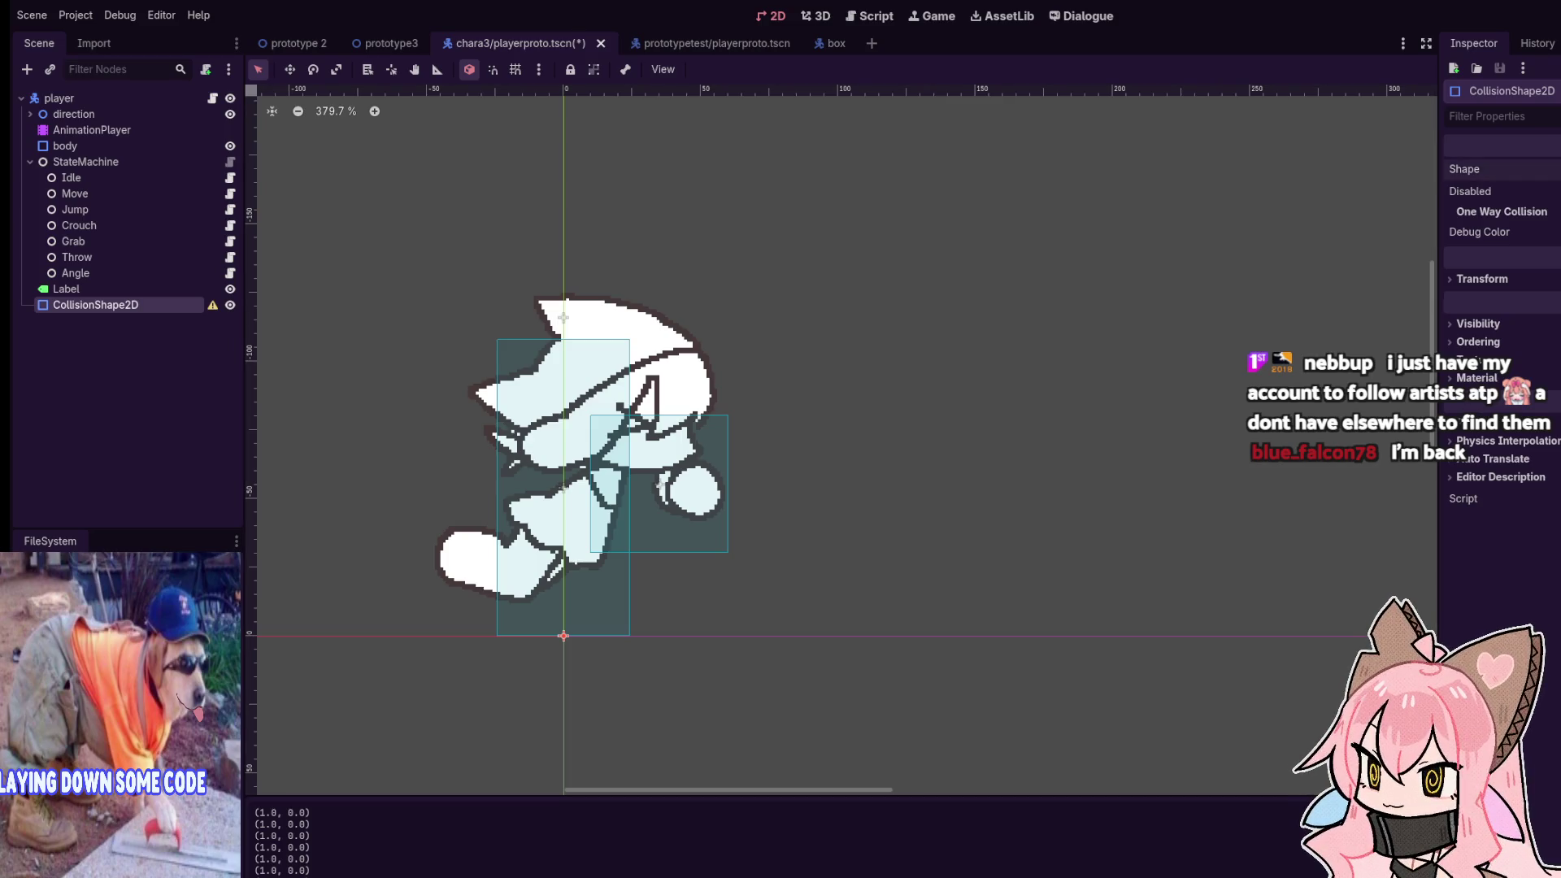
Step: Enlarge the rectangle shape, move it under the player's feet, and save the scene
mouse_move(595, 608)
left_mouse_down()
mouse_move(710, 570)
mouse_move(618, 598)
mouse_move(596, 622)
mouse_move(661, 559)
left_mouse_up()
left_click(1463, 168)
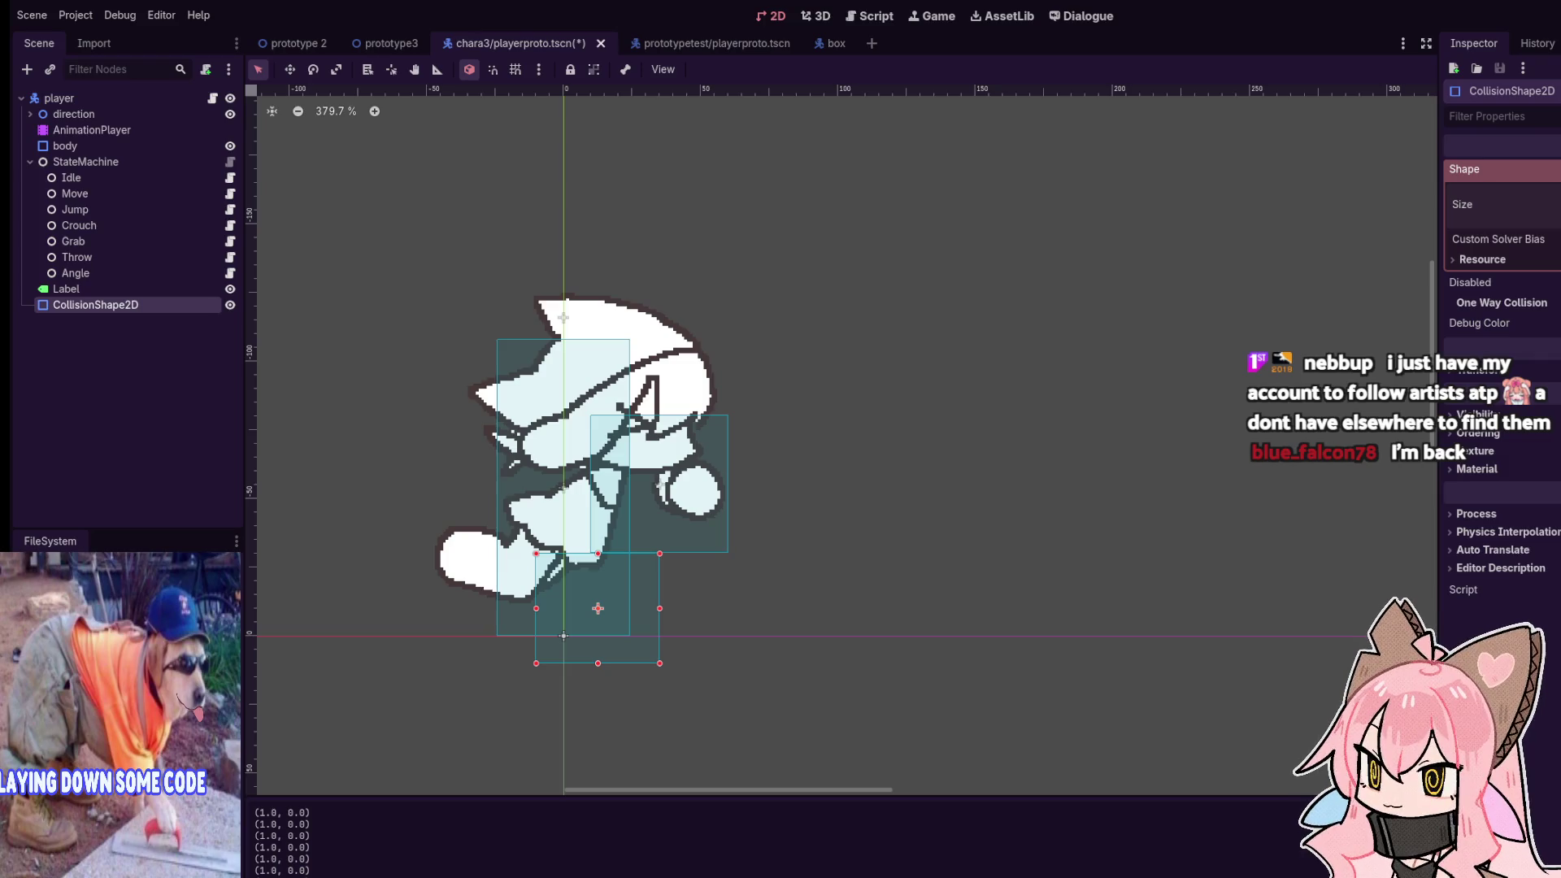
left_click_drag(1545, 196, 1553, 196)
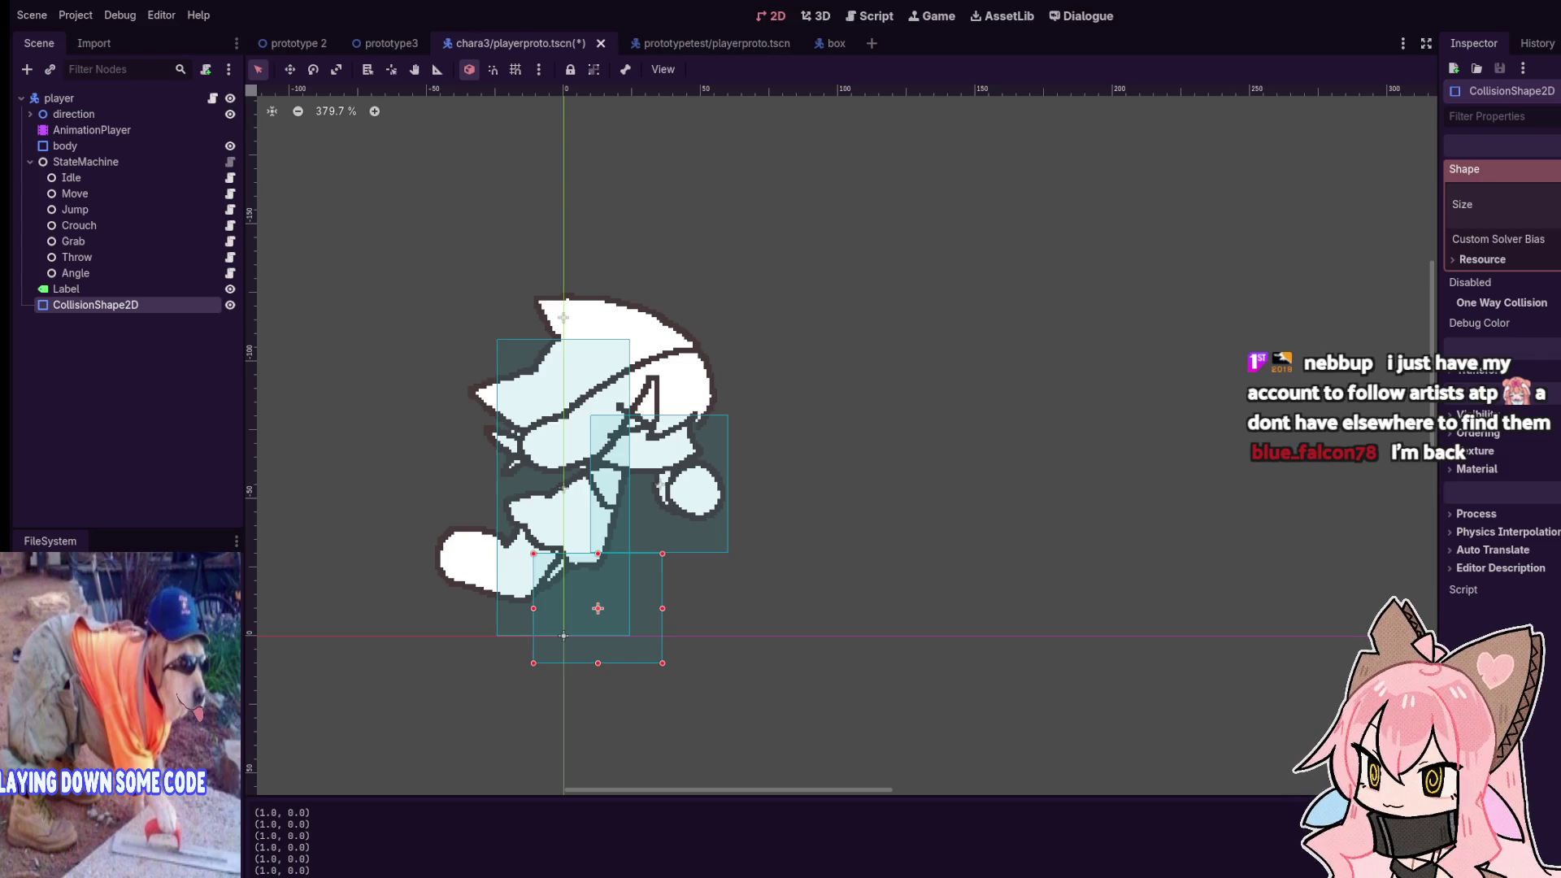
left_click_drag(1545, 214, 1553, 213)
key("w")
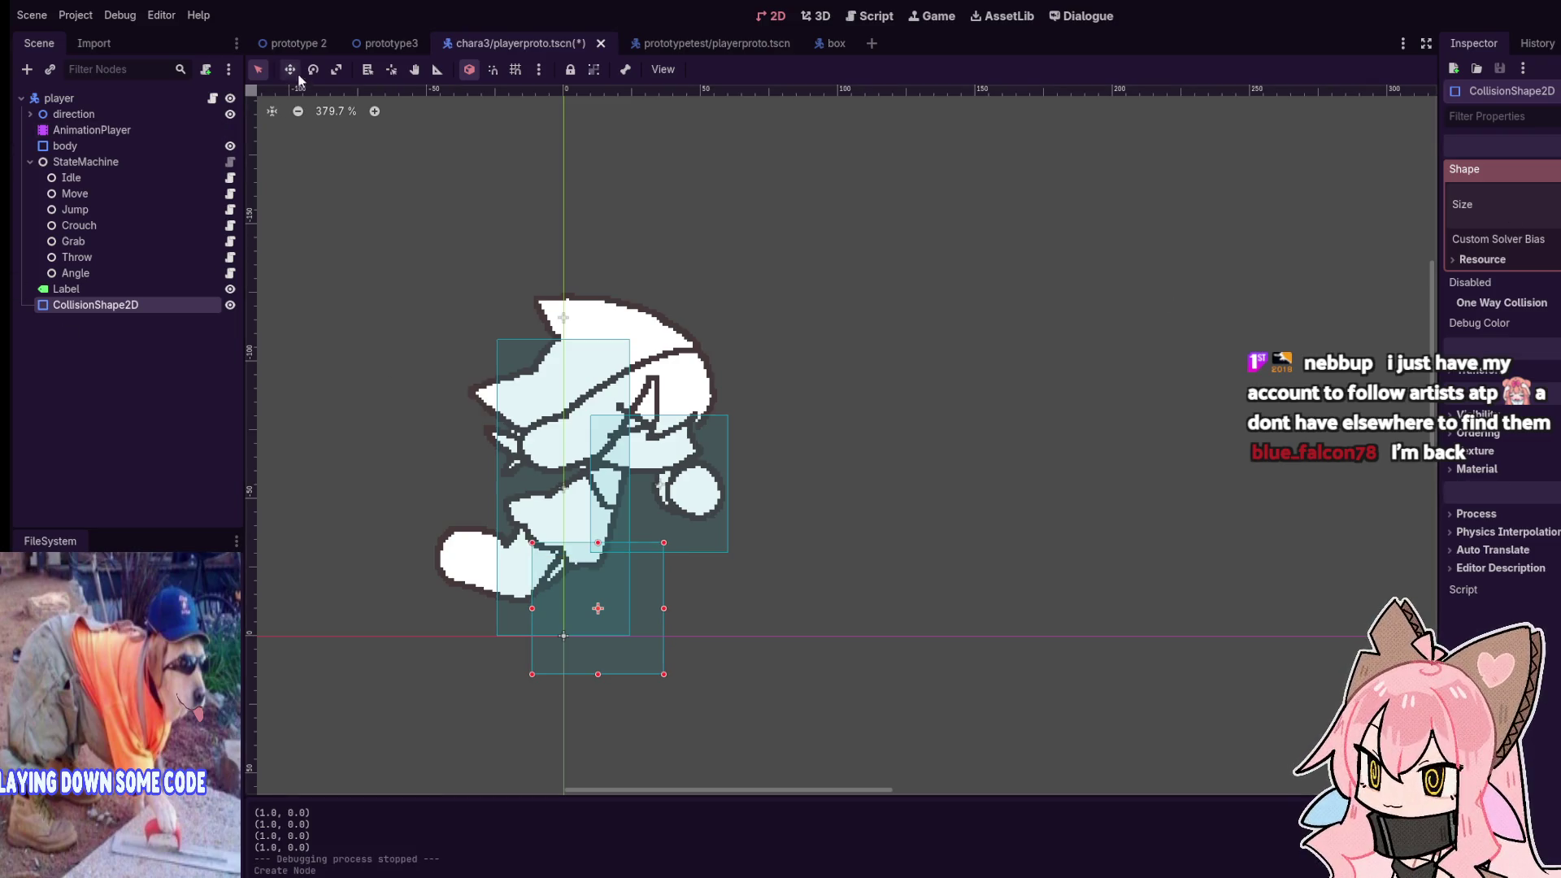
left_click_drag(707, 482, 669, 564)
left_click(261, 70)
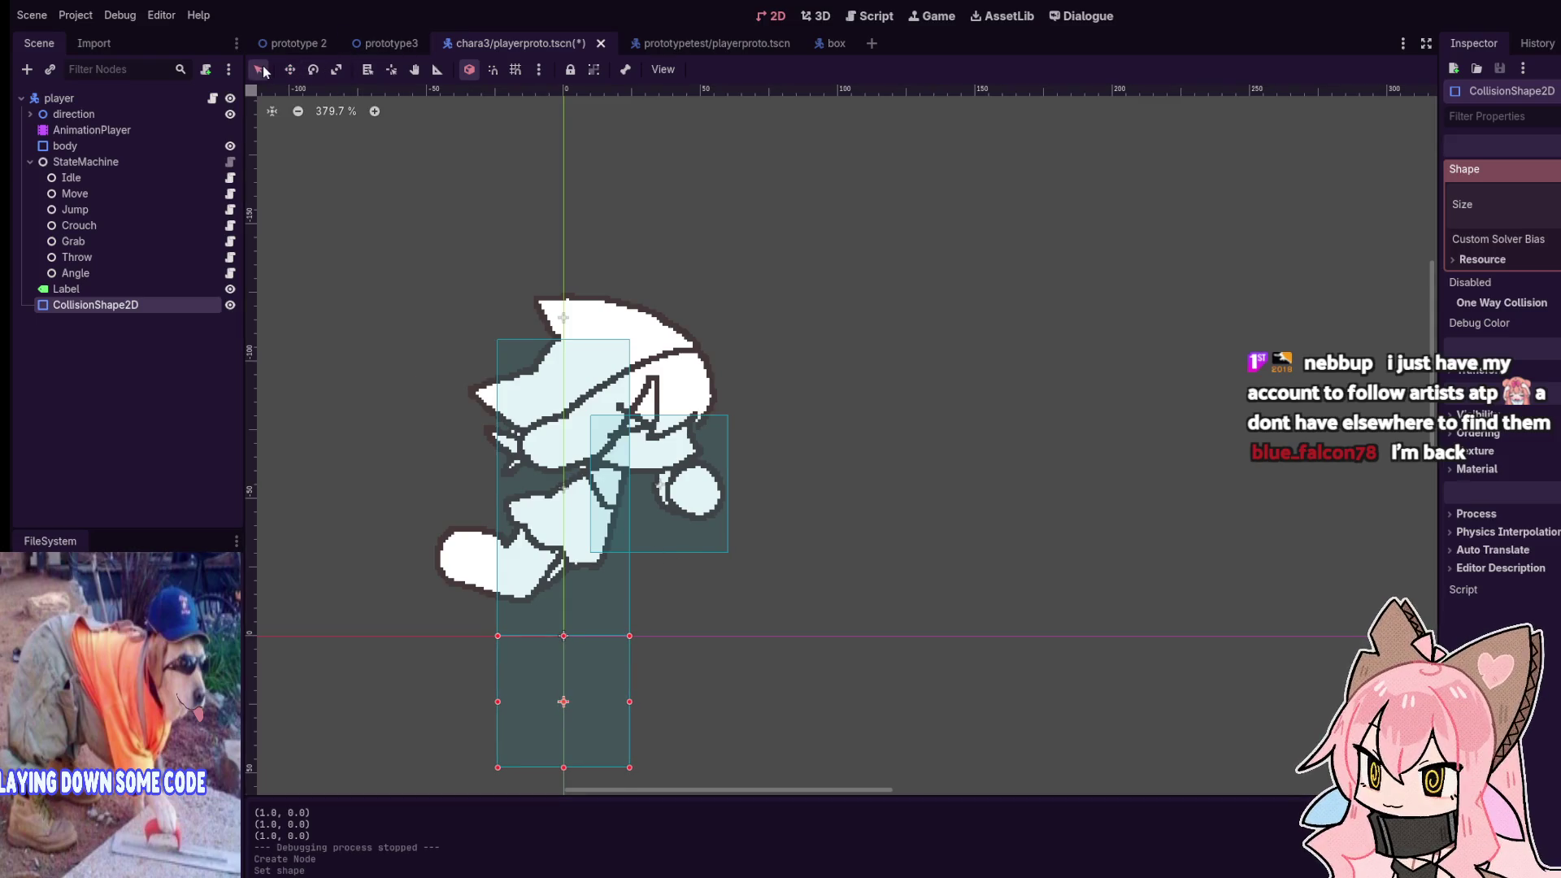
key("ctrl+s")
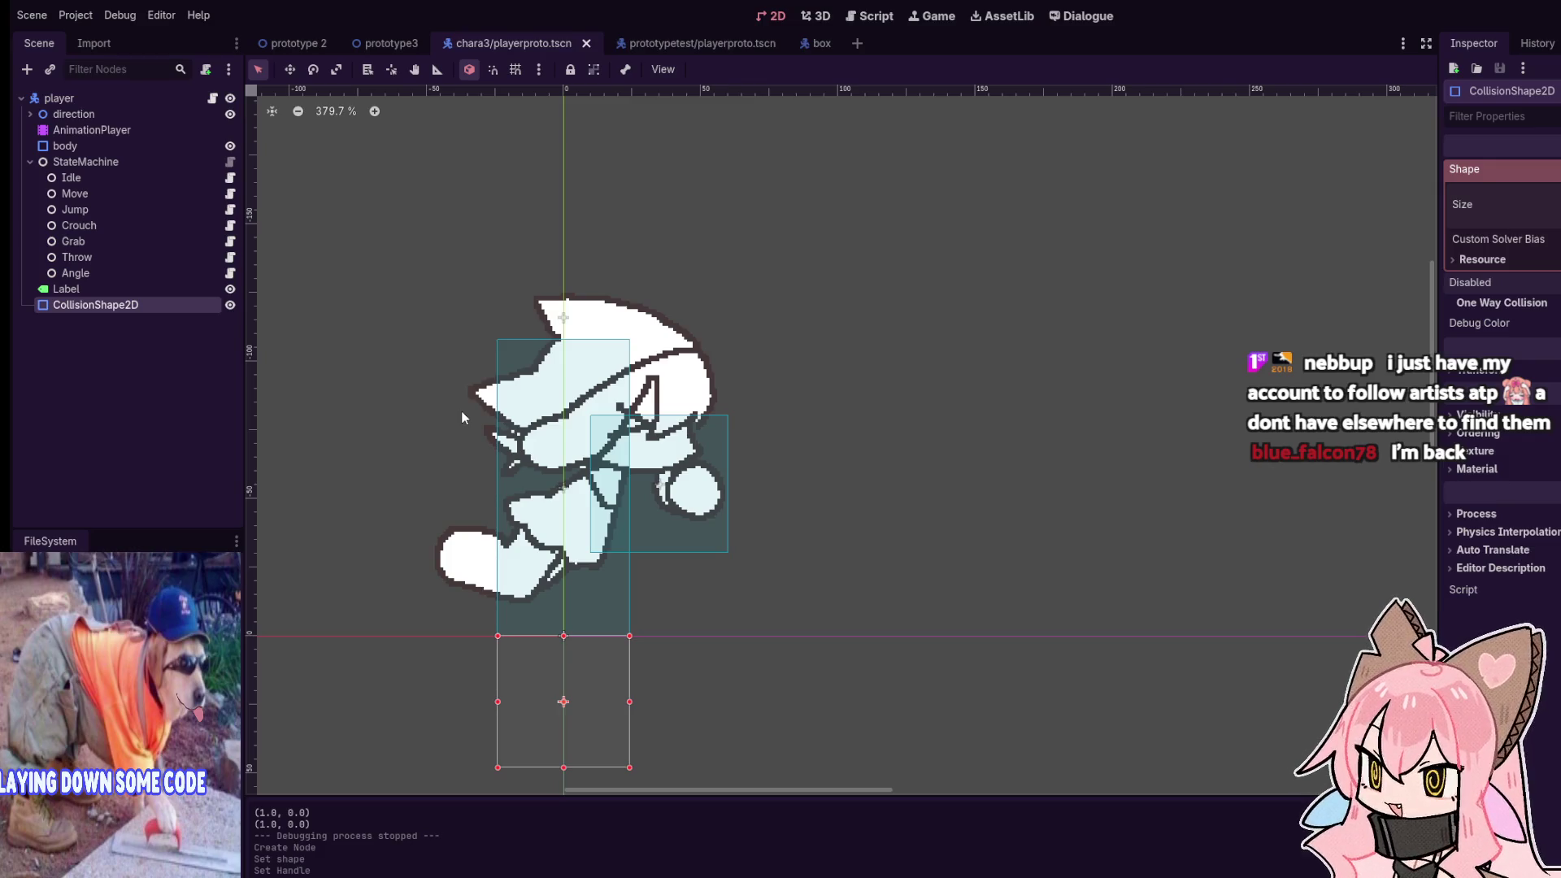
Step: Move the new shape right after body, rename it 'extension', and save
mouse_move(187, 305)
left_mouse_down()
mouse_move(166, 208)
mouse_move(179, 158)
left_mouse_up()
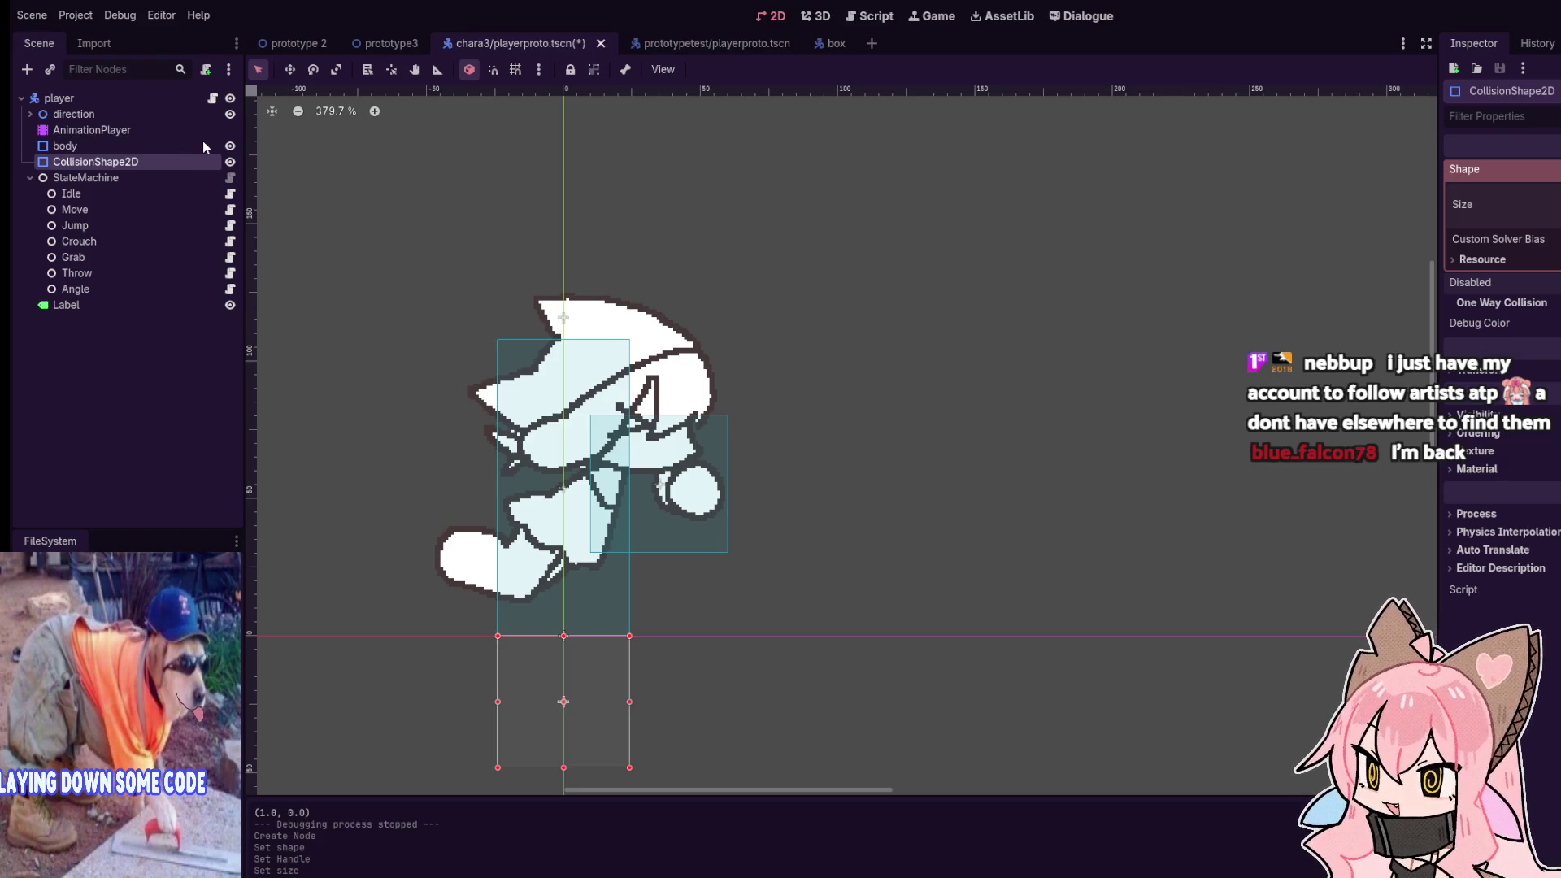
key("F2")
type("extension")
key("Return")
key("ctrl+s")
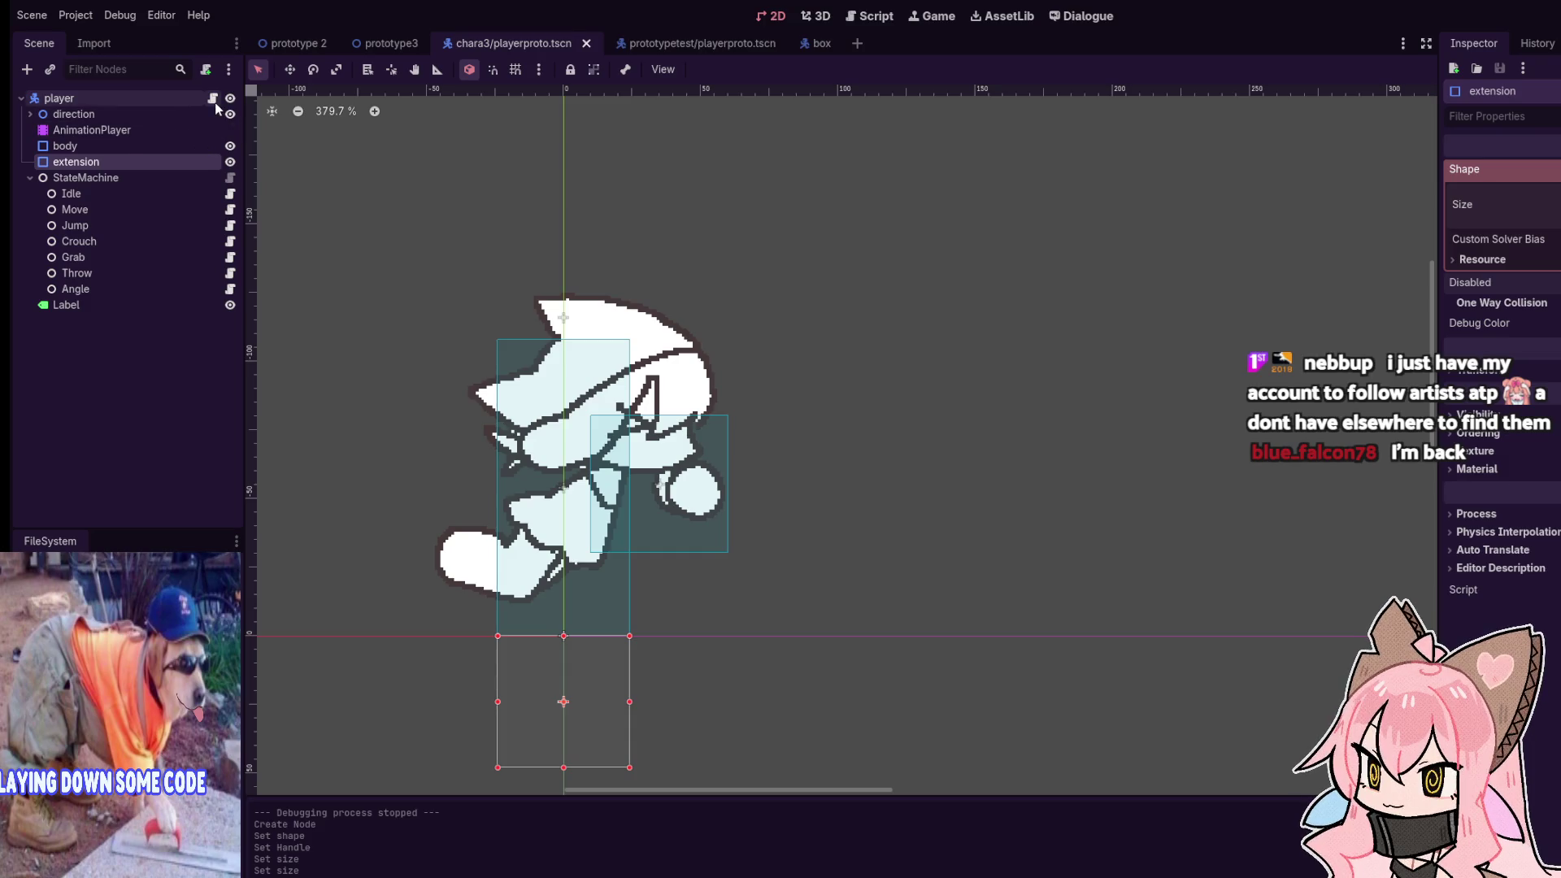
left_click(216, 106)
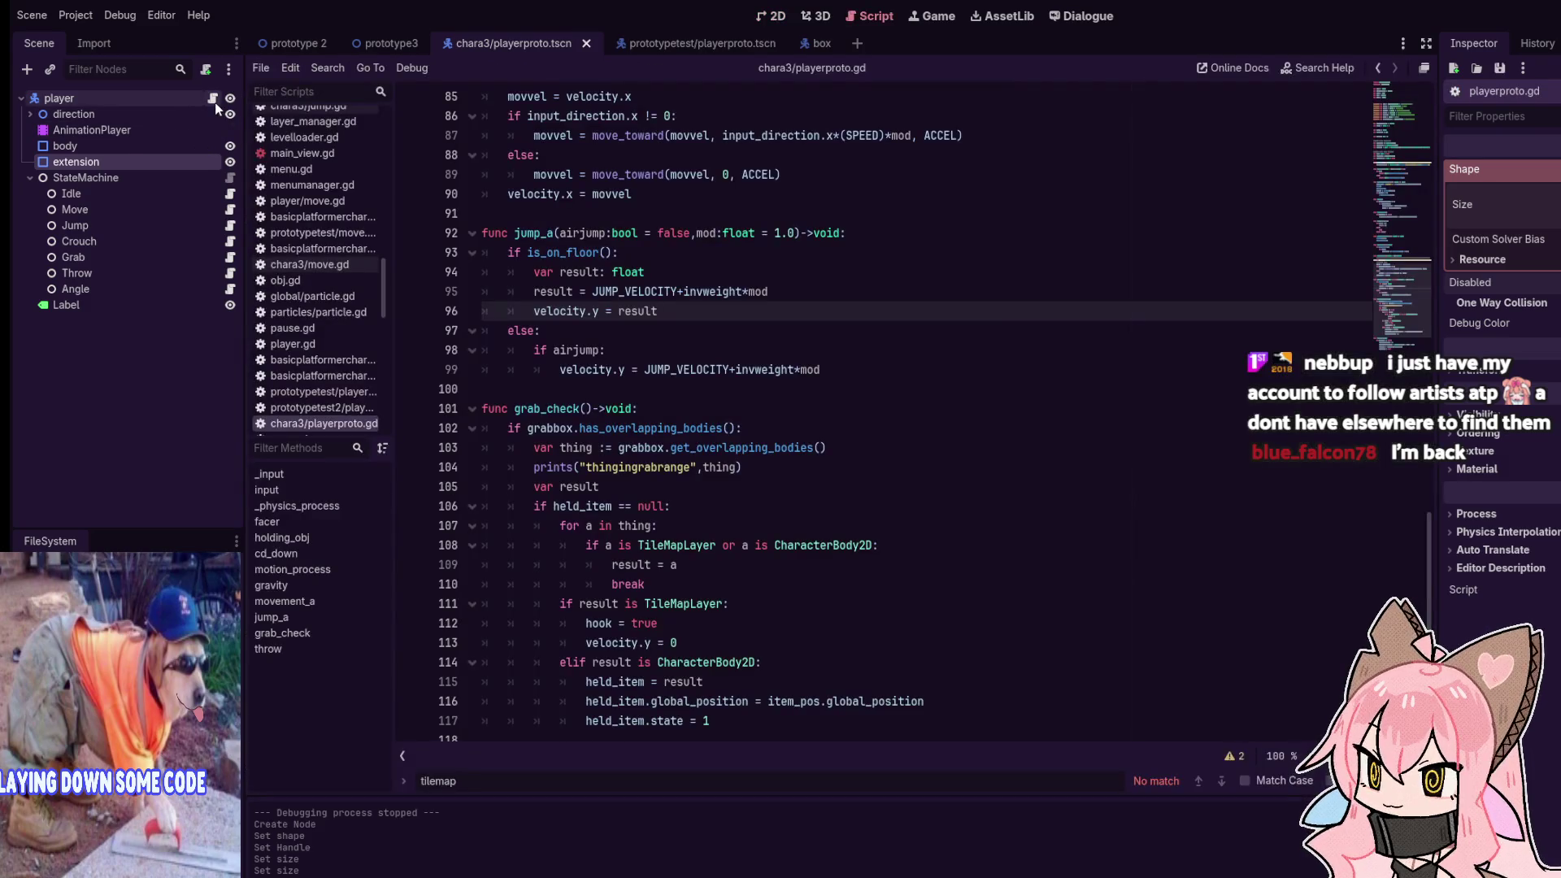
scroll(788, 406, "up", 20)
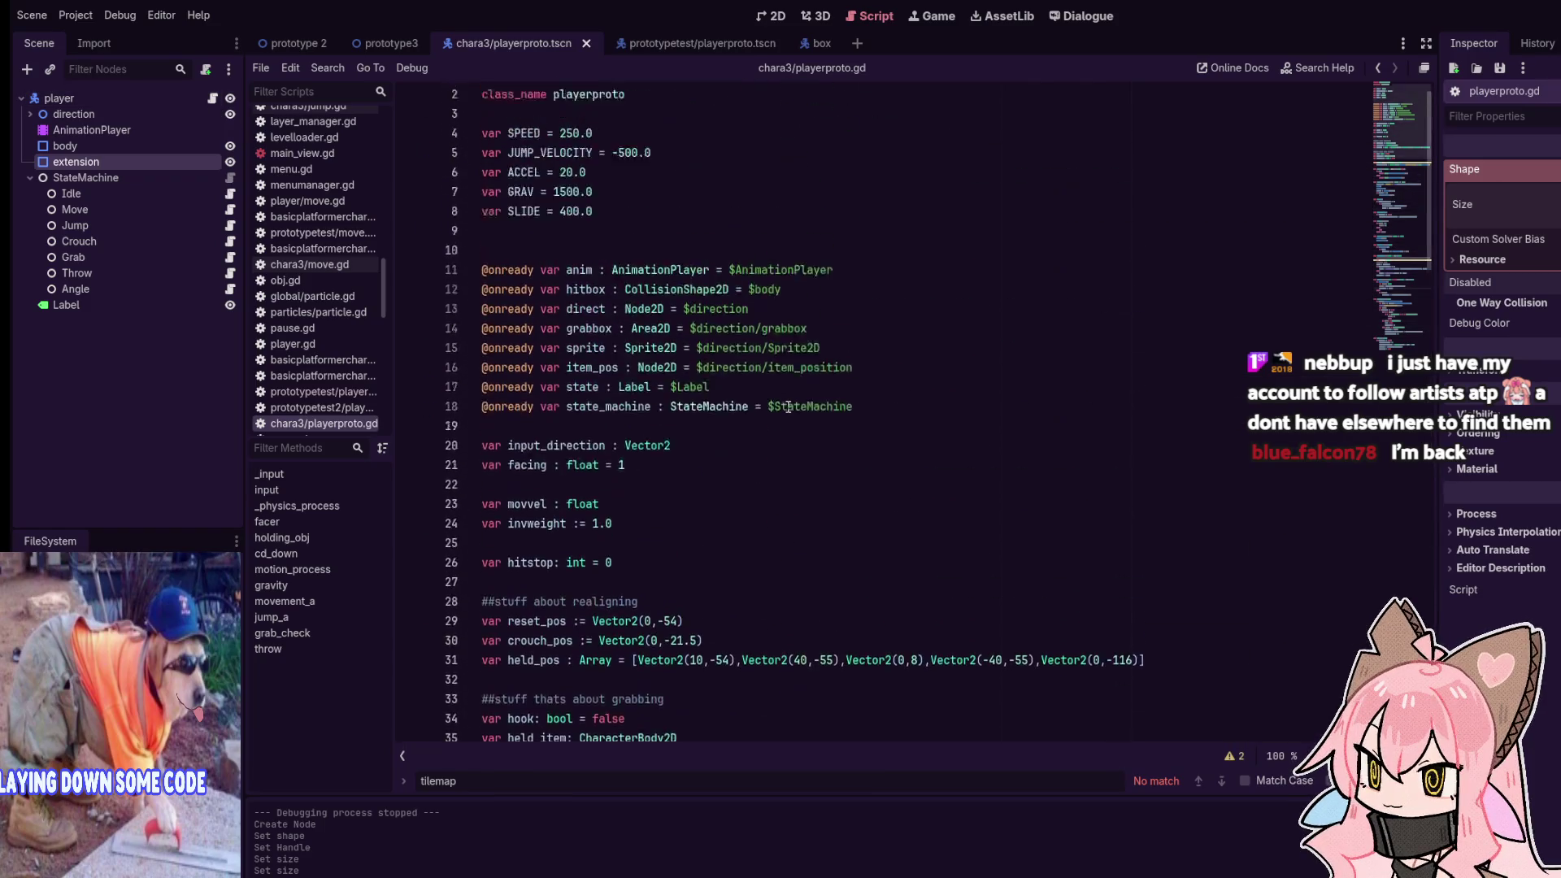
left_click(852, 365)
key("Return")
type("@onread")
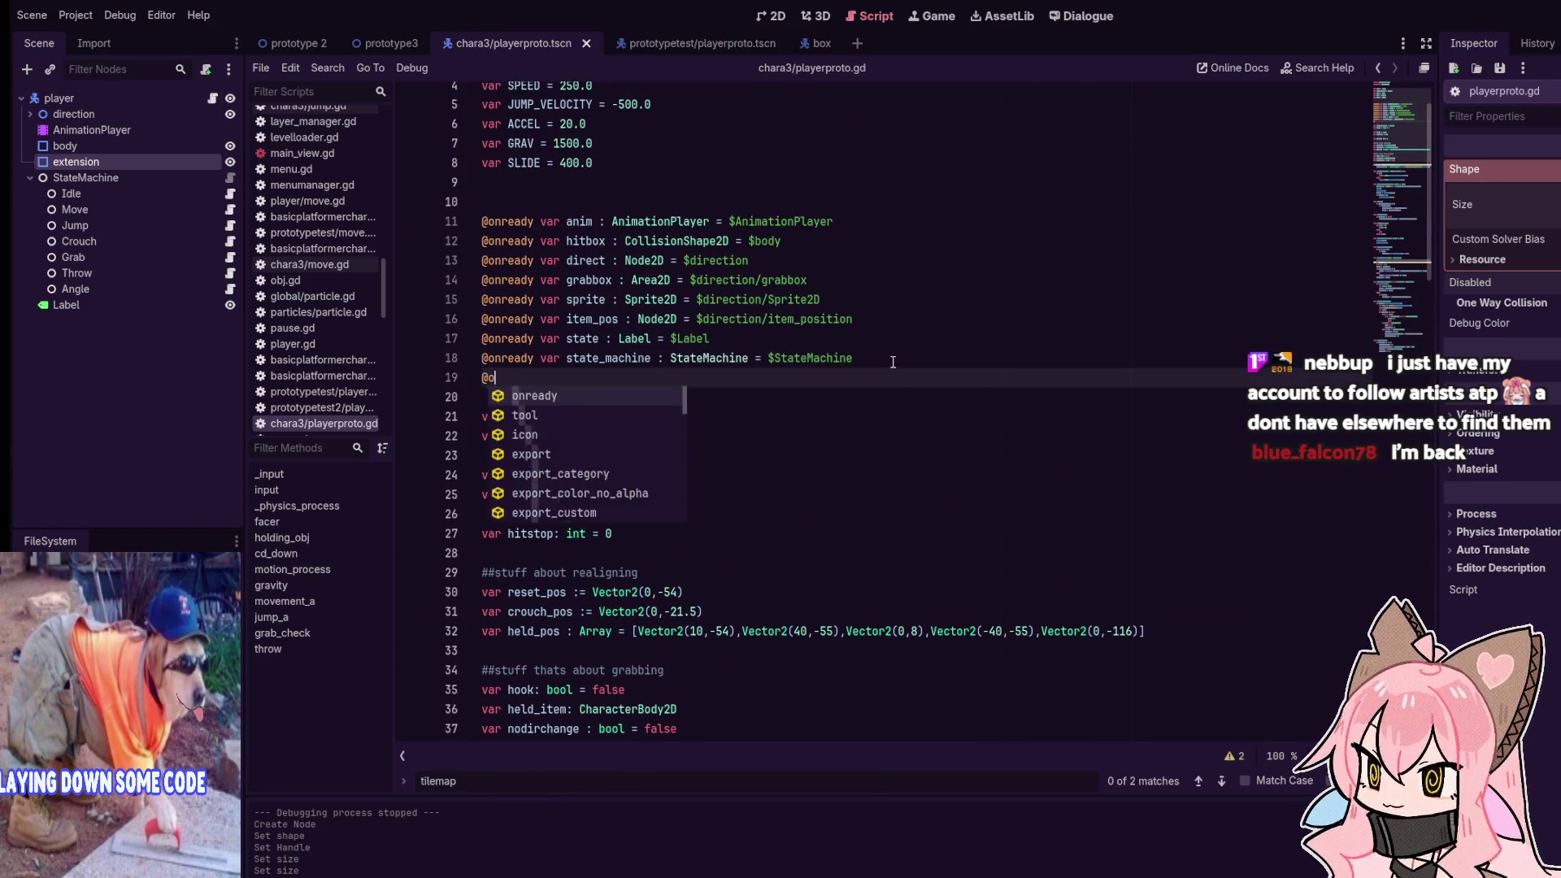
type("y var extn")
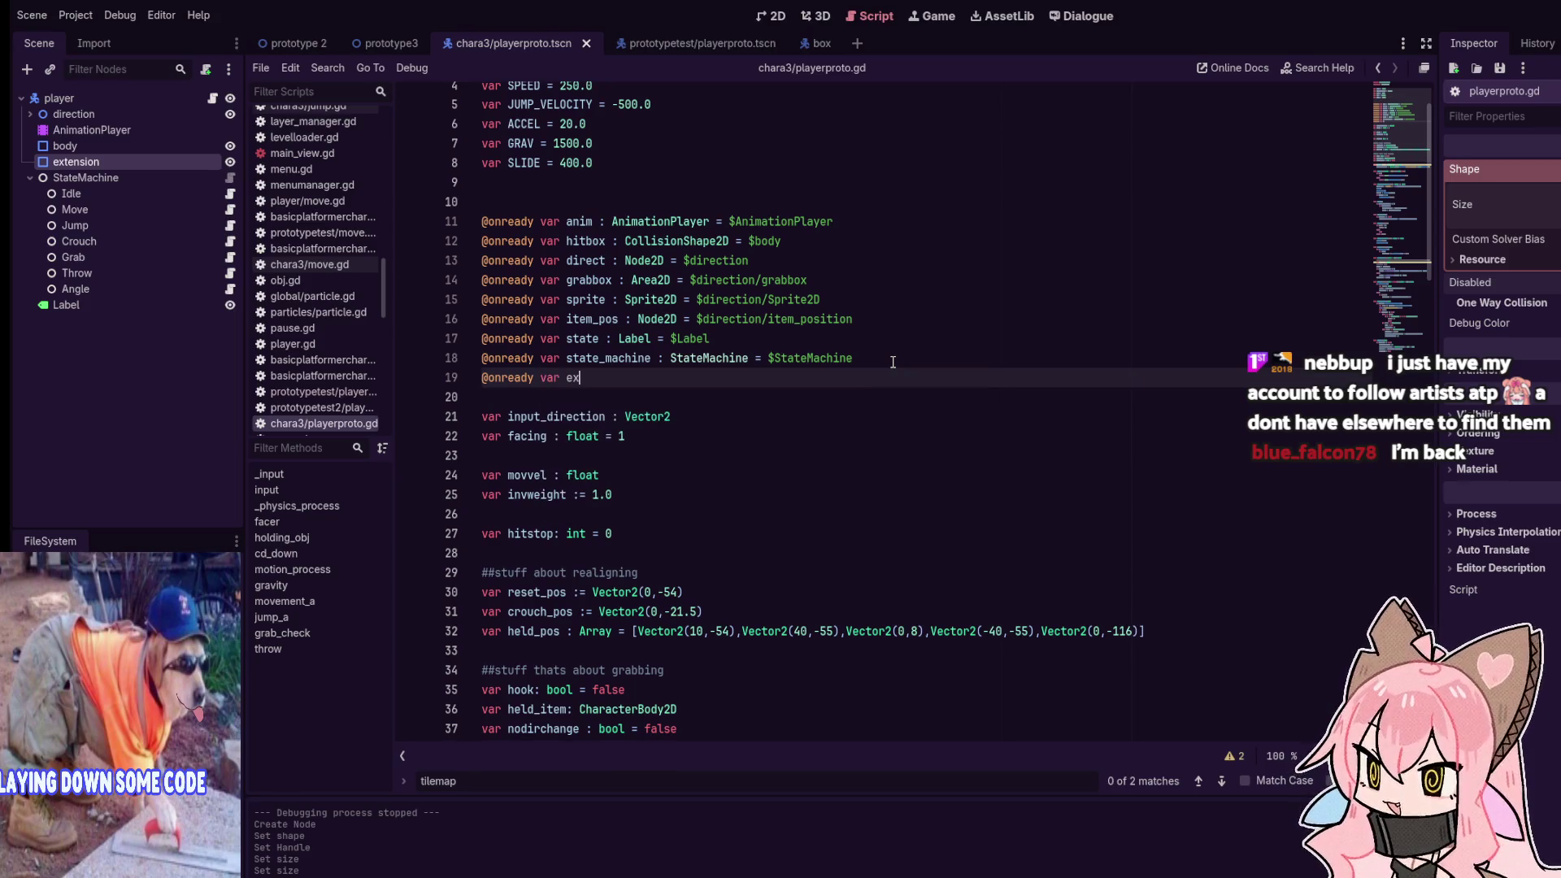
key("BackSpace")
type("ension ")
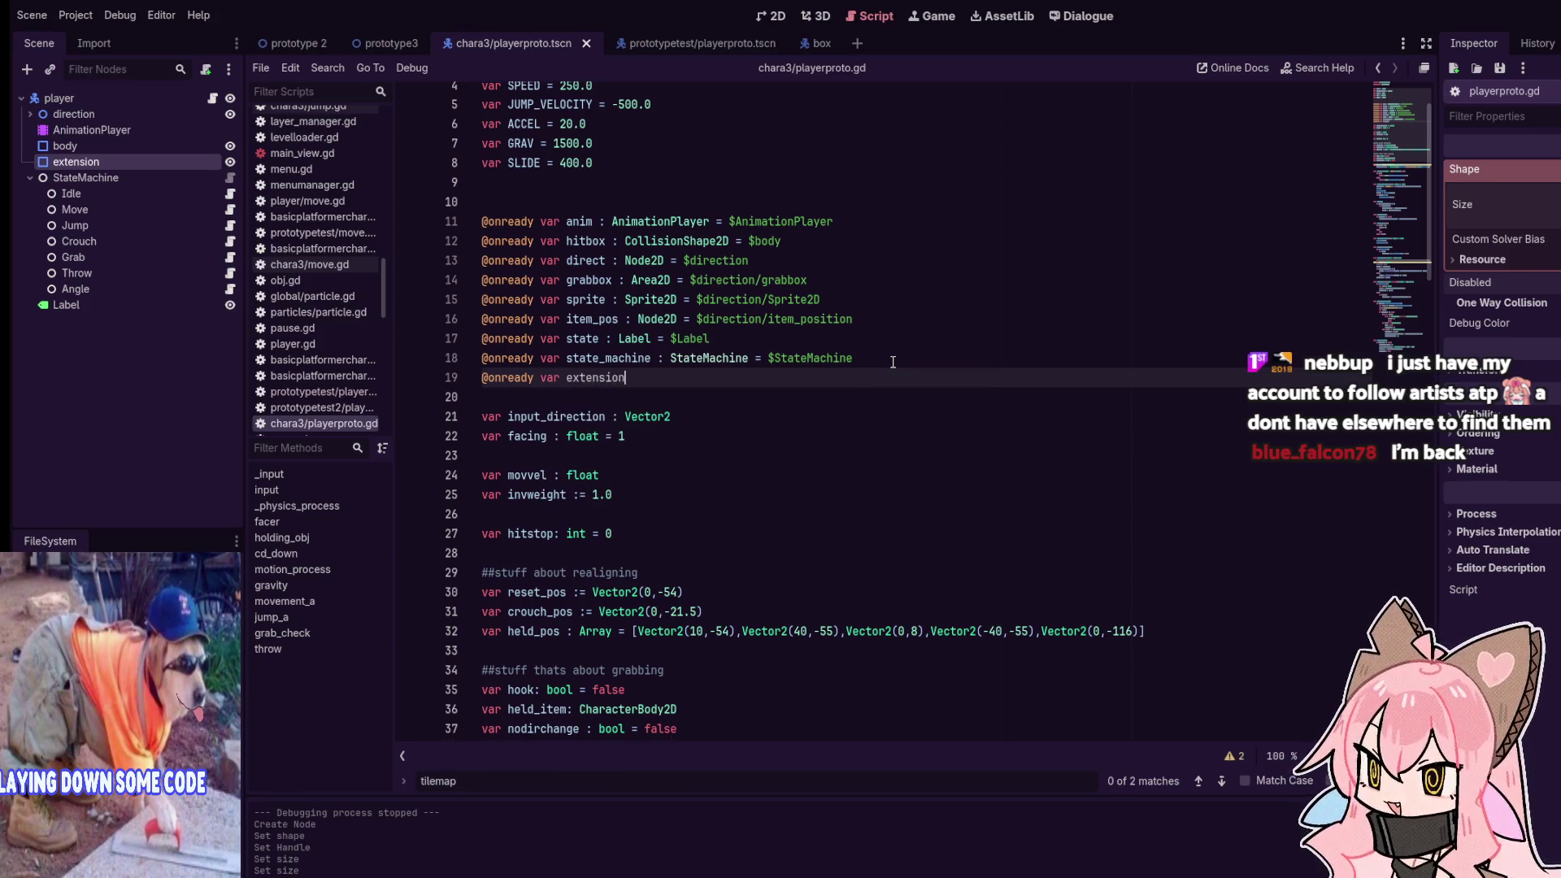
type(": Coll")
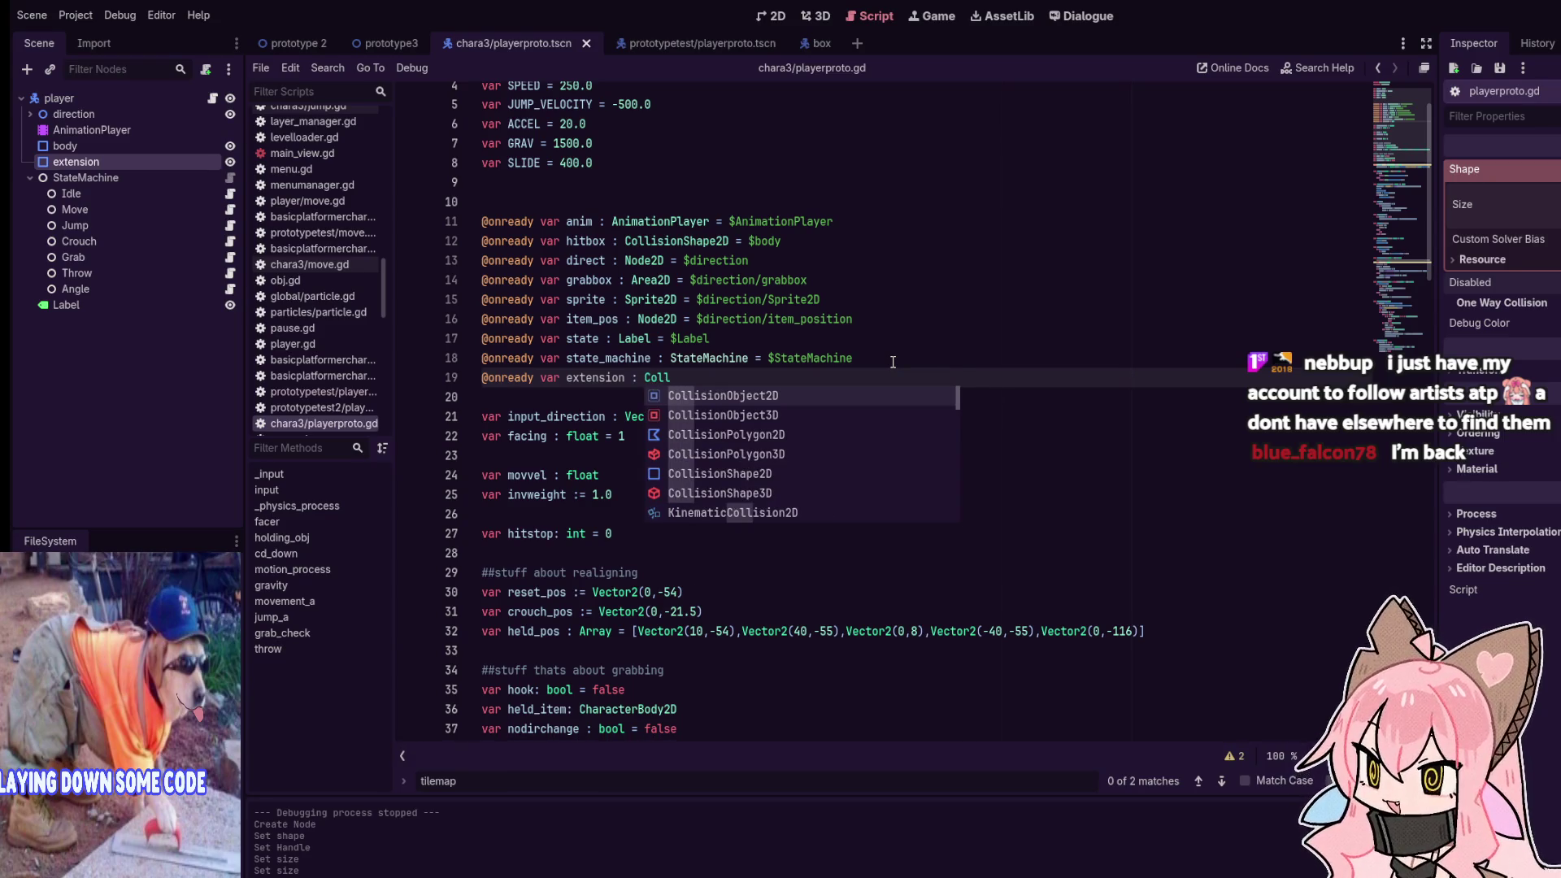
key("Down")
key("Down")
key("Down")
key("Return")
type("= $extension")
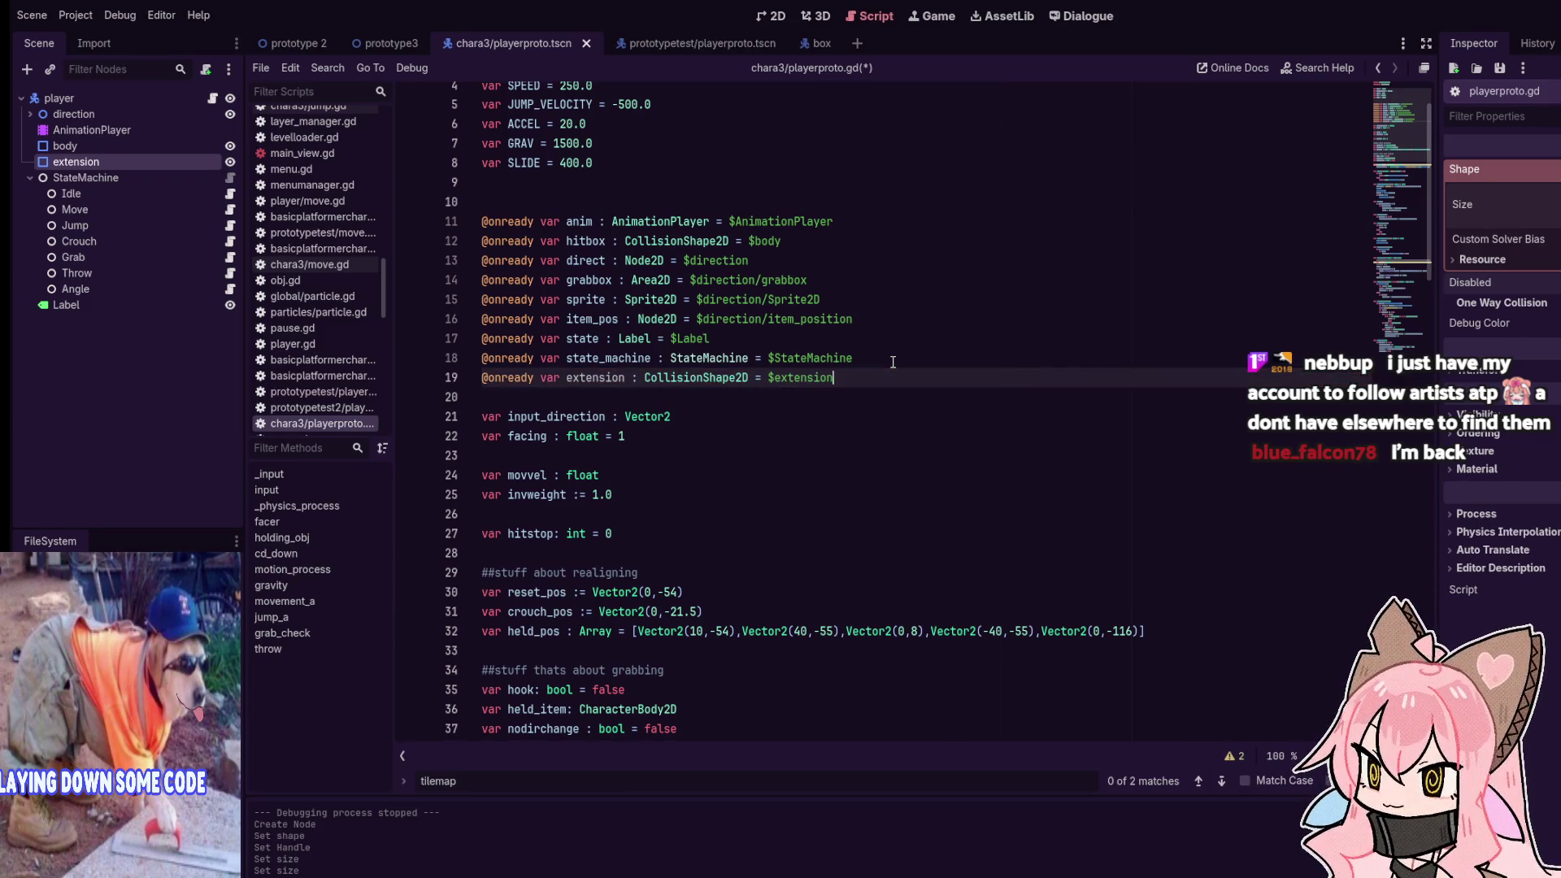
left_click_drag(625, 377, 566, 378)
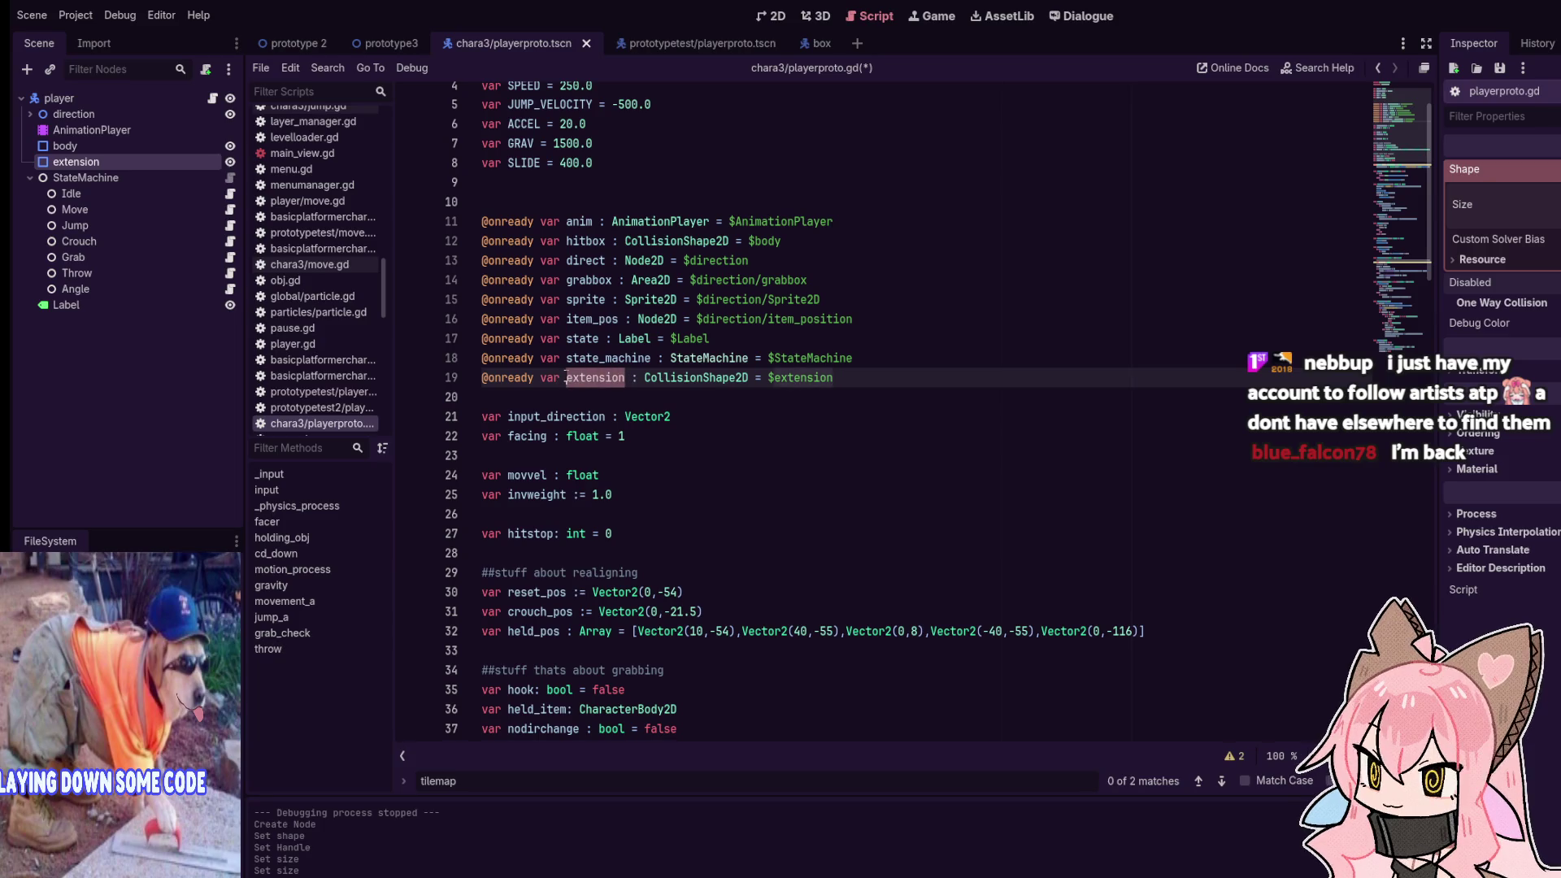
key("ctrl+s")
Step: Add a _ready() function above _input that sets extension.disabled = true, and save
scroll(745, 684, "down", 20)
scroll(745, 685, "up", 5)
scroll(745, 684, "up", 8)
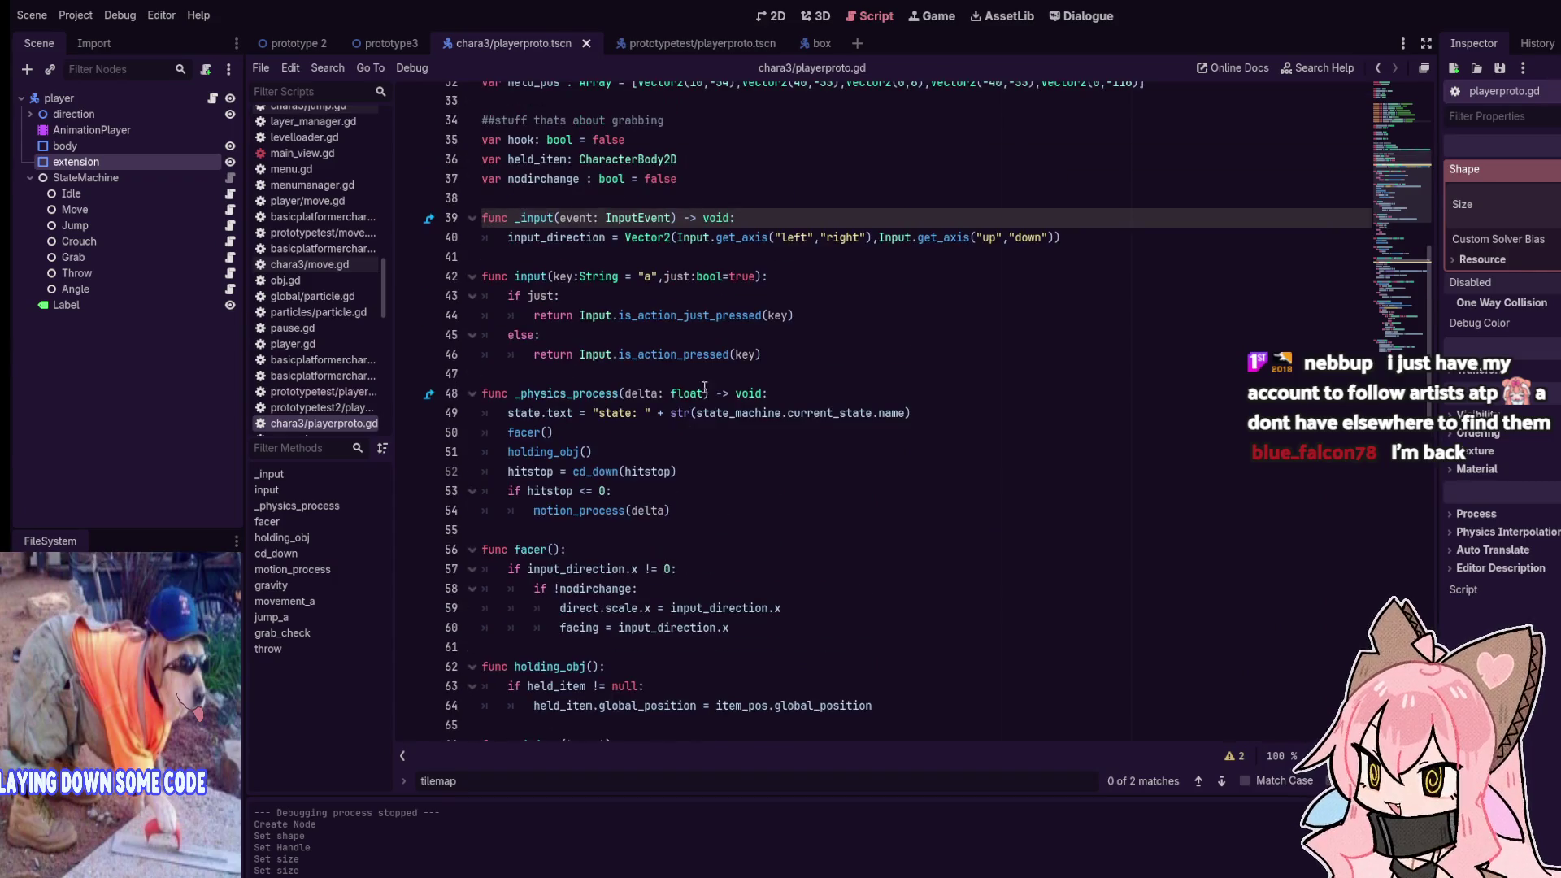
scroll(807, 244, "up", 3)
scroll(712, 543, "up", 7)
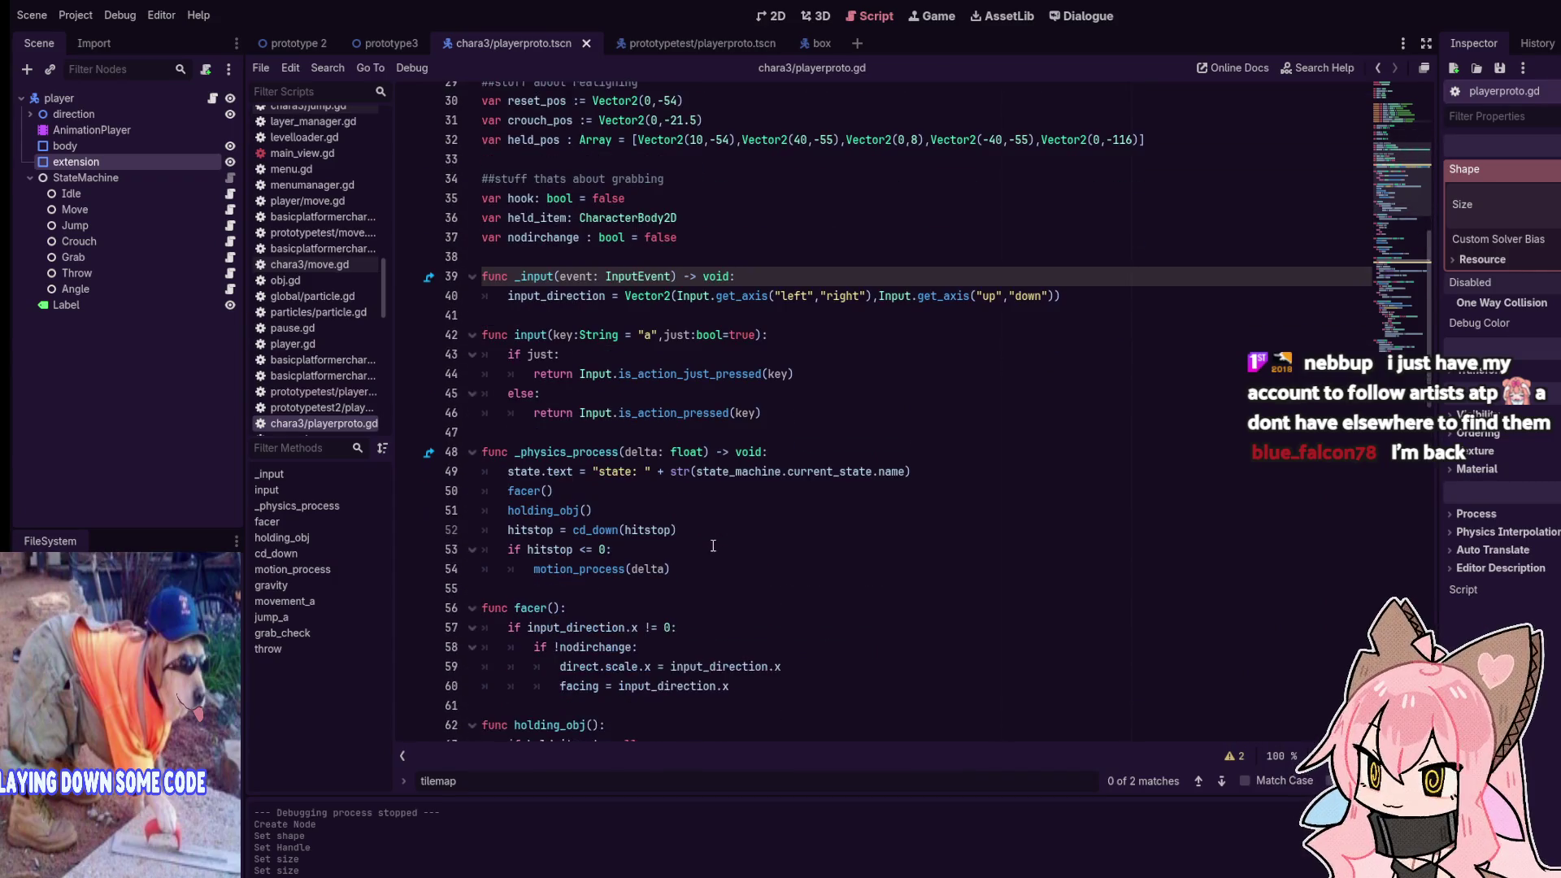
scroll(713, 546, "down", 5)
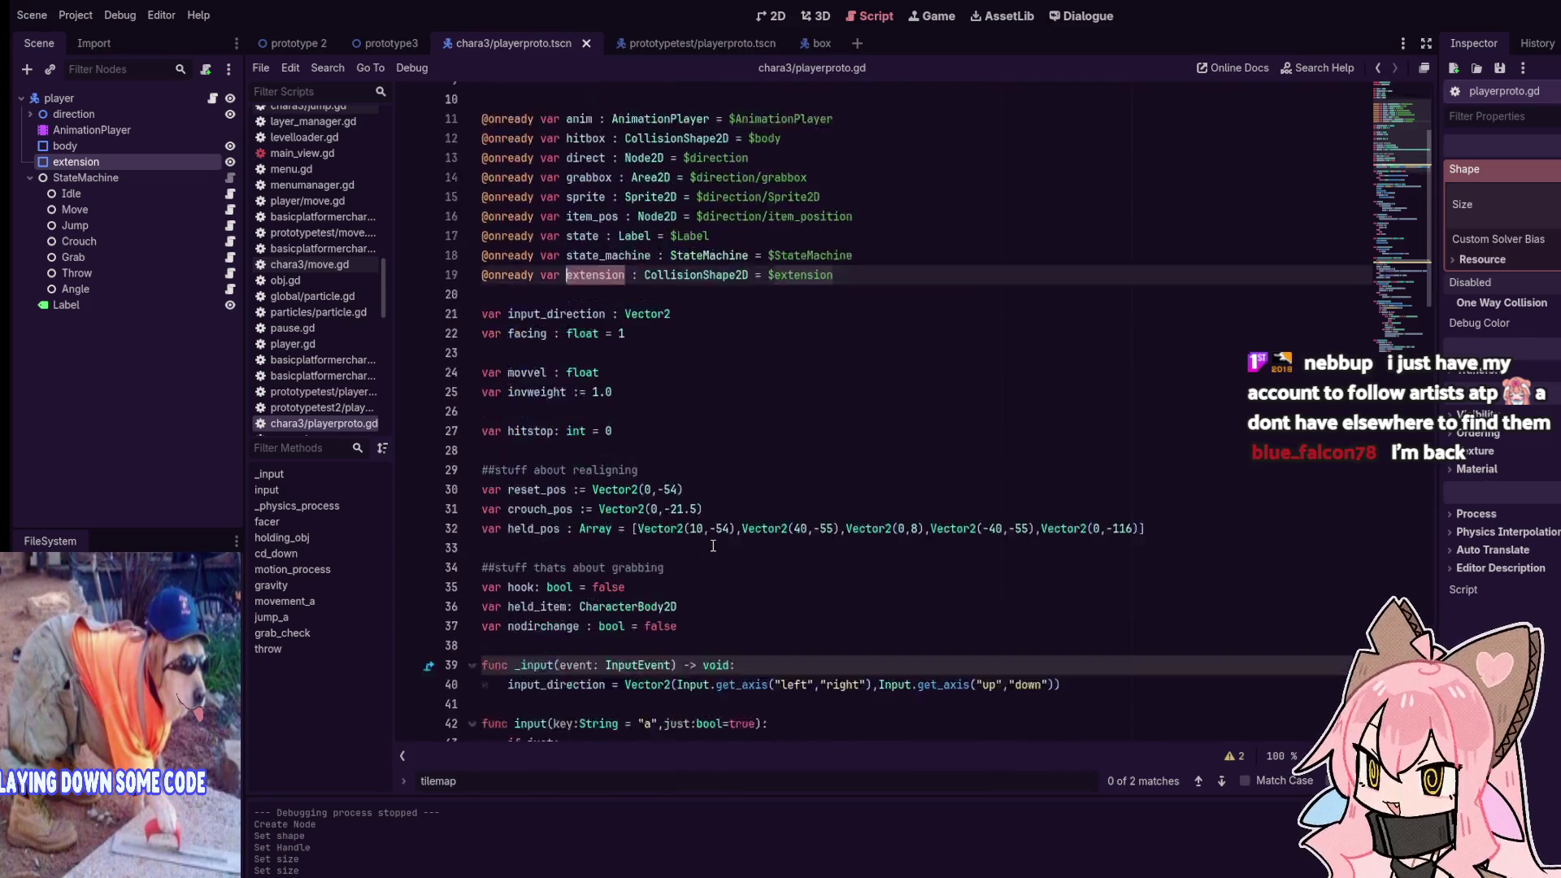
left_click(709, 519)
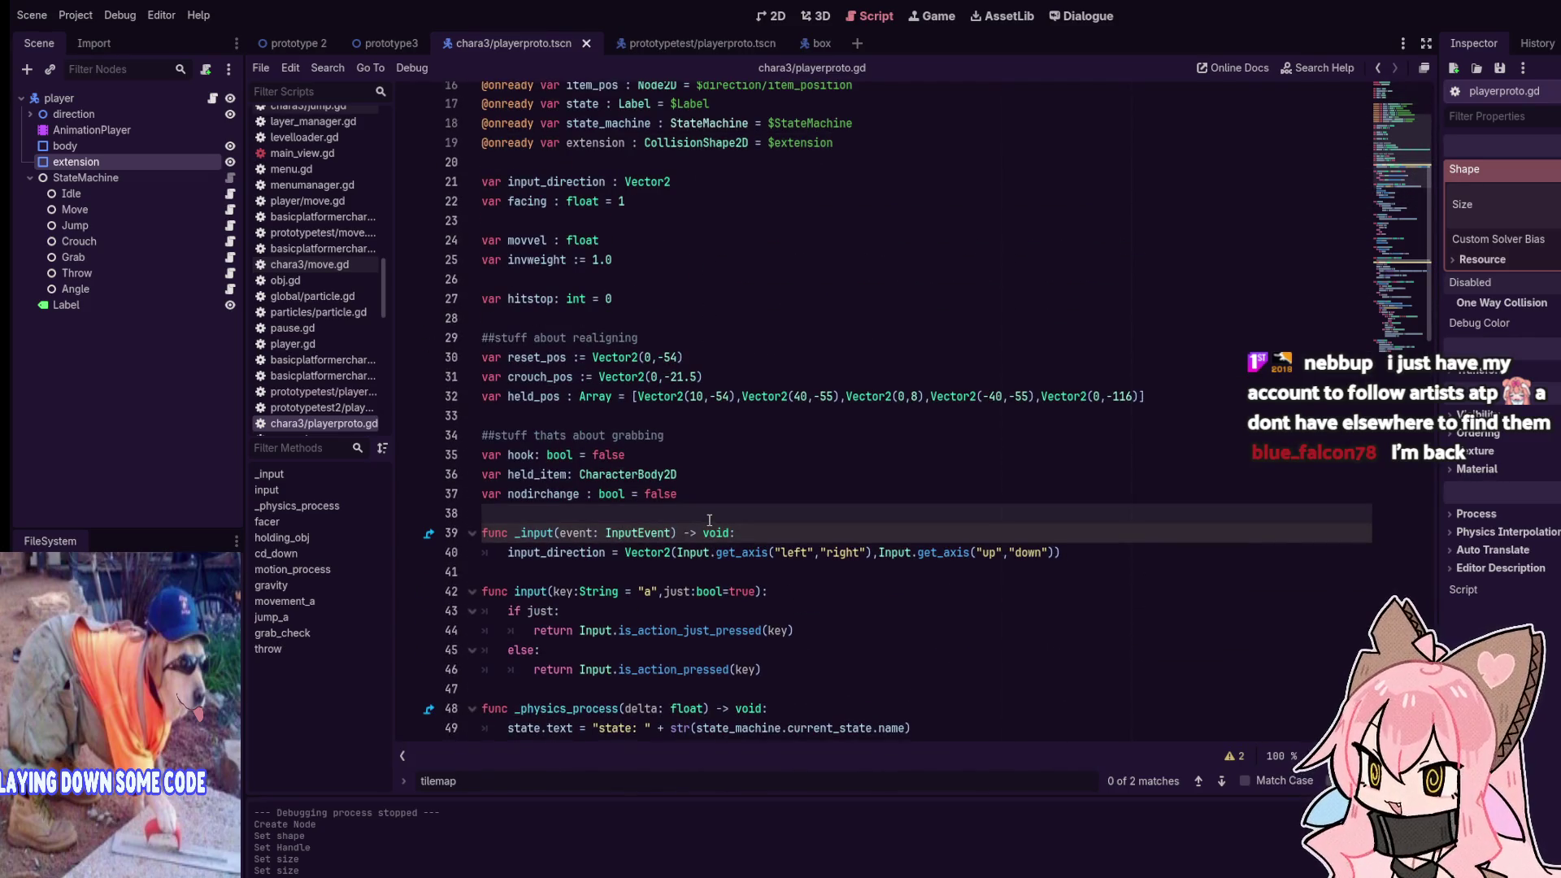
key("Return")
key("Return")
key("Up")
type("func _r")
key("Return")
key("Return")
type("extension")
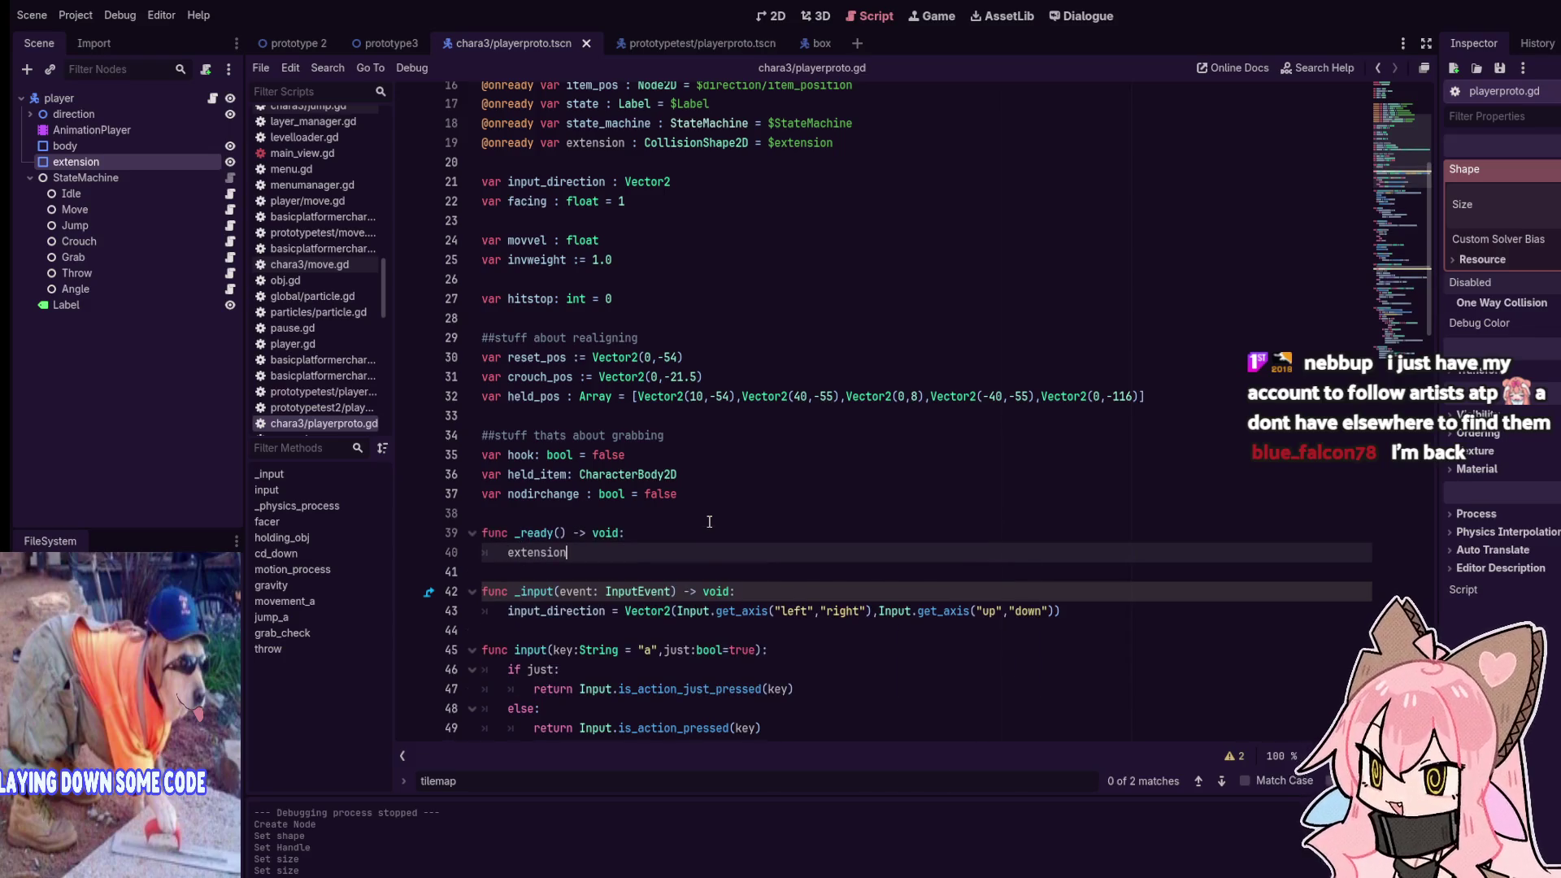
type(".disabled ")
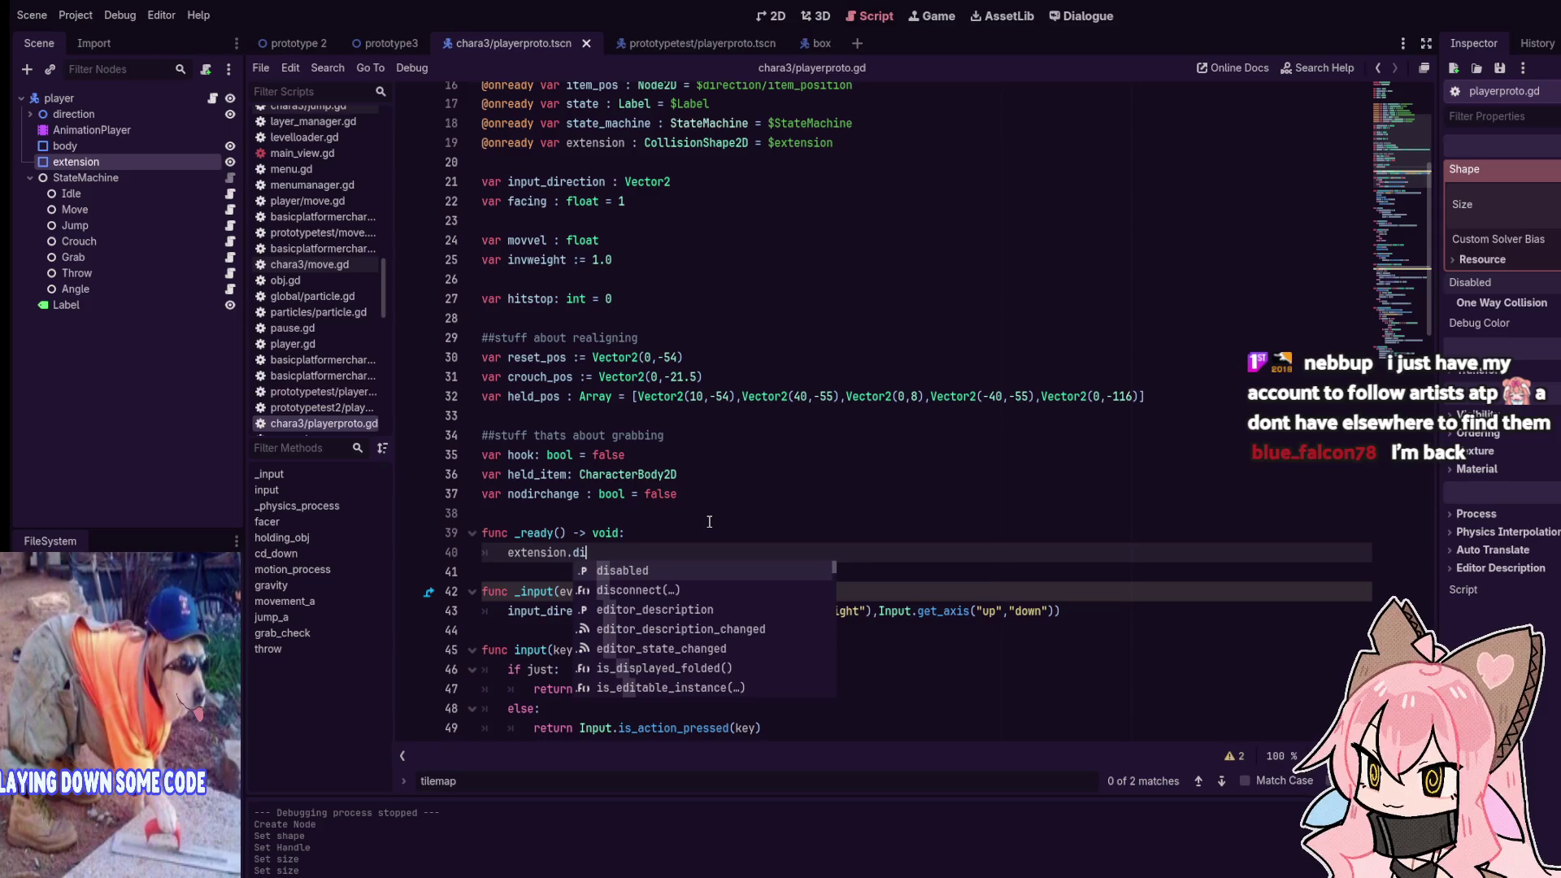
type("= true")
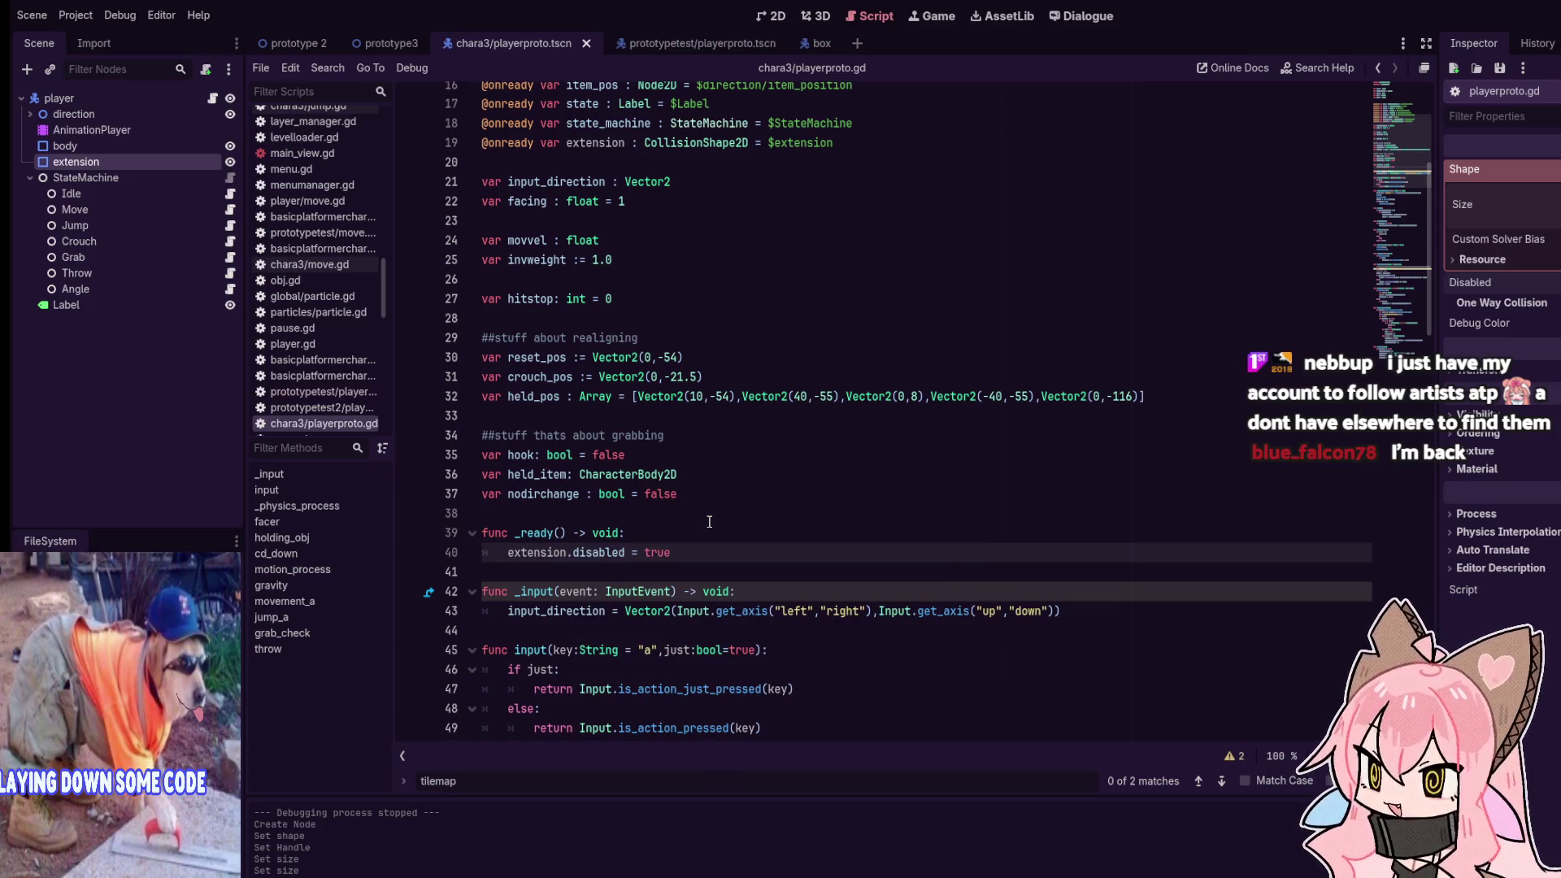
left_click(709, 521)
key("ctrl+s")
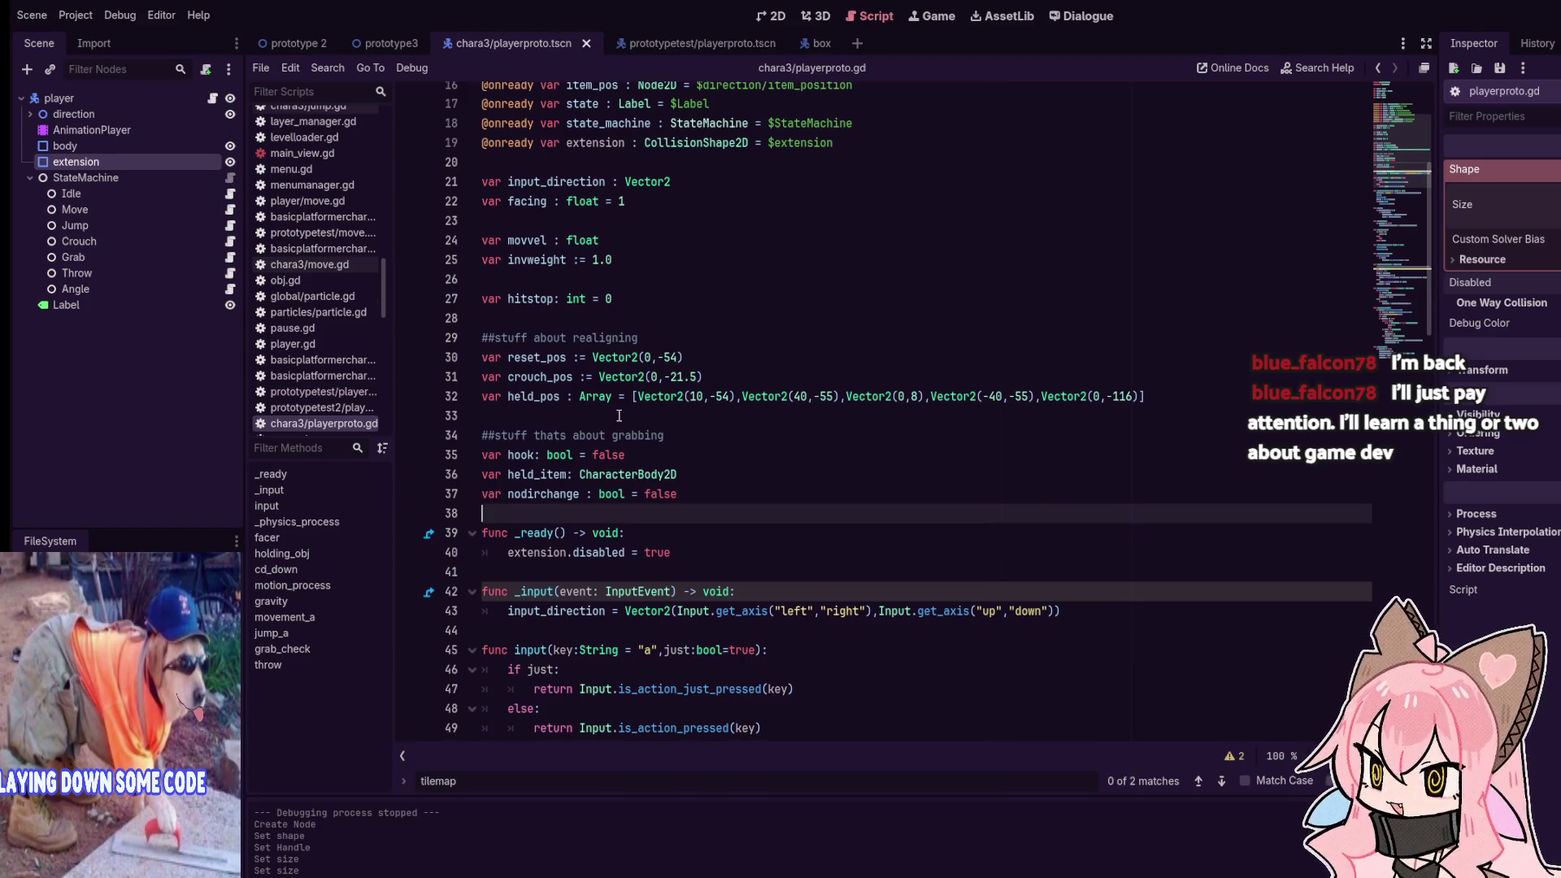
Step: Inspect the body, extension and player nodes, and delete an accidentally pasted GPUParticles2D
left_click(127, 144)
left_click(127, 160)
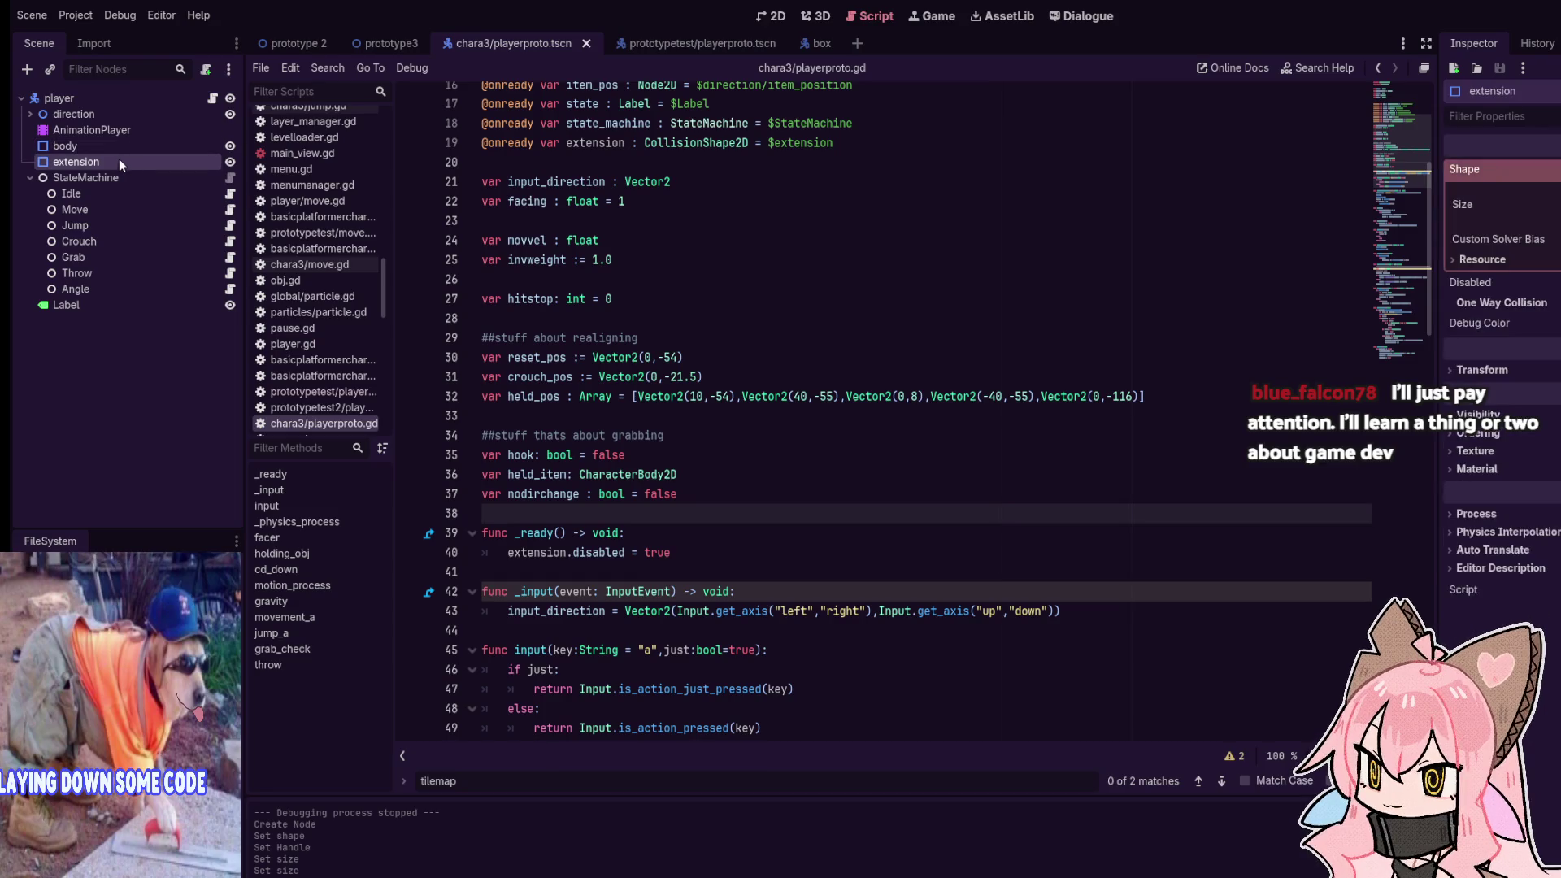
left_click(94, 102)
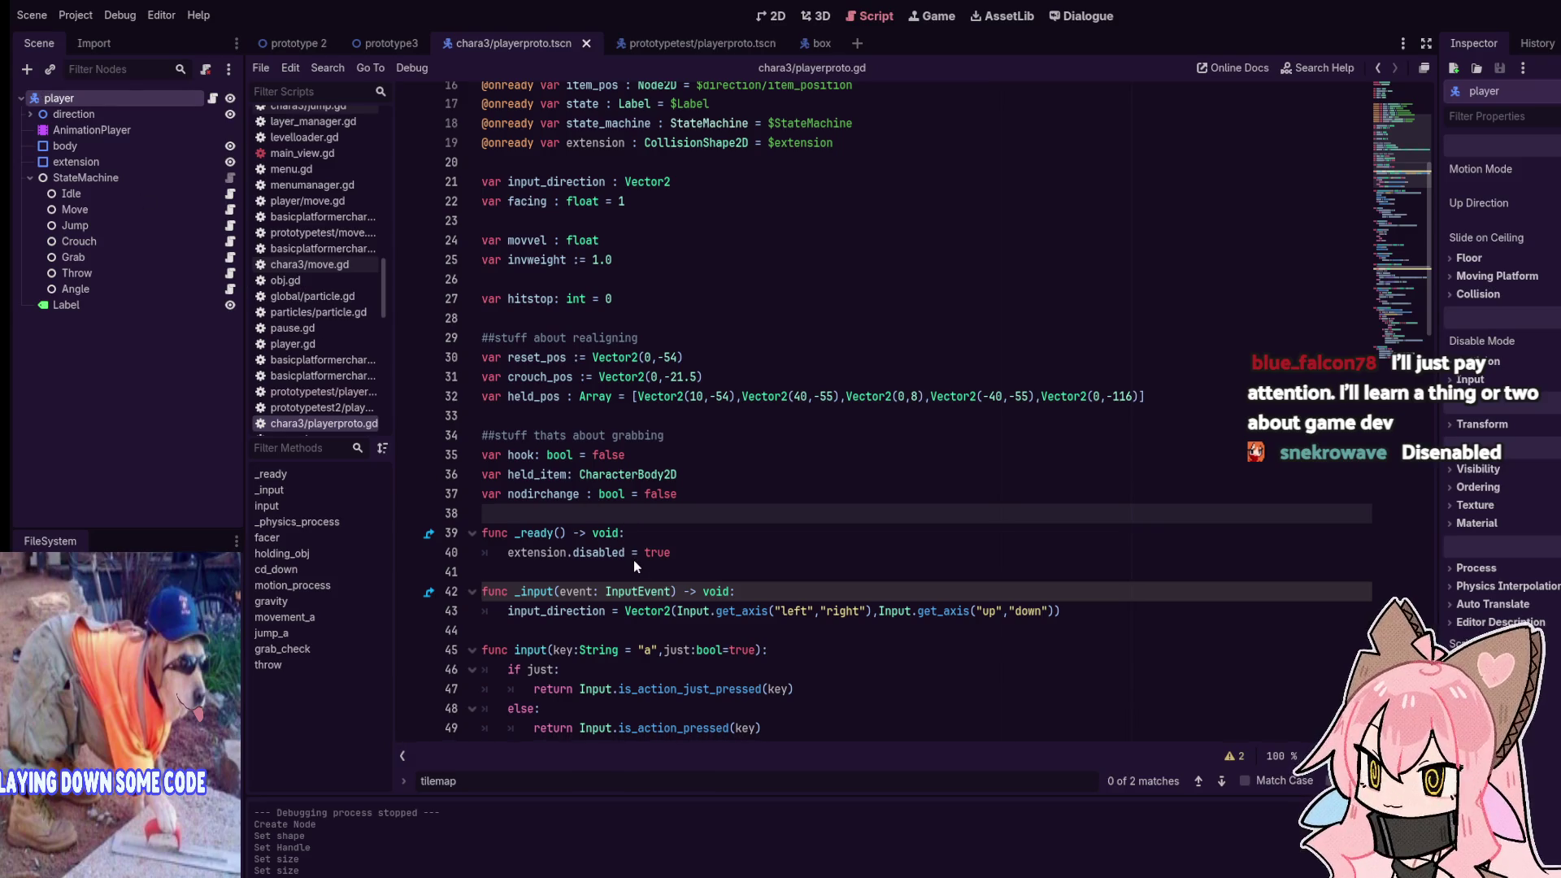
key("ctrl+v")
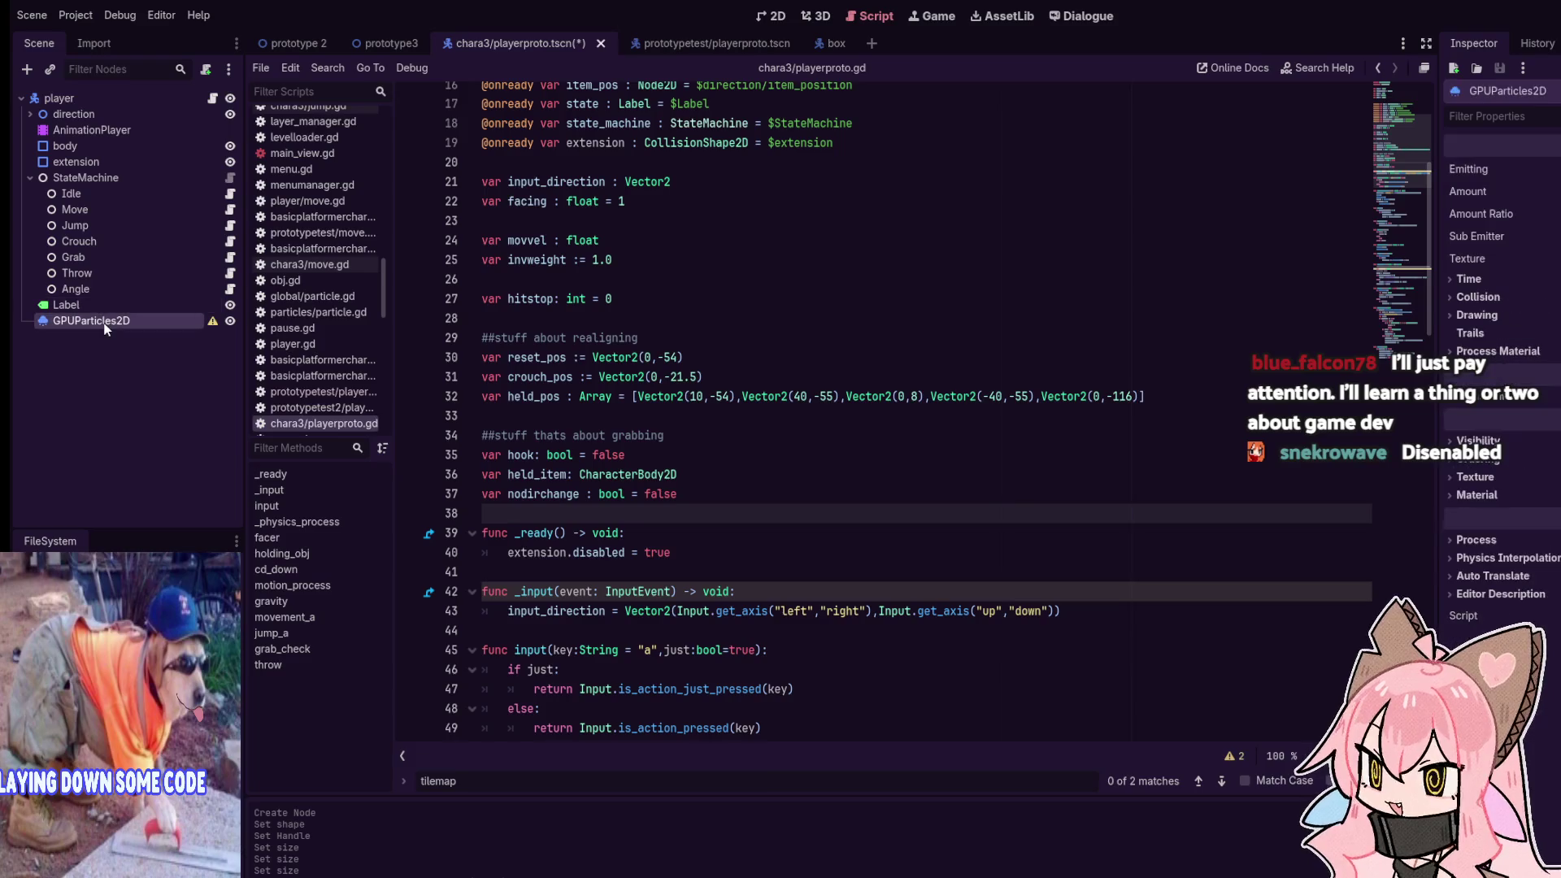
key("Delete")
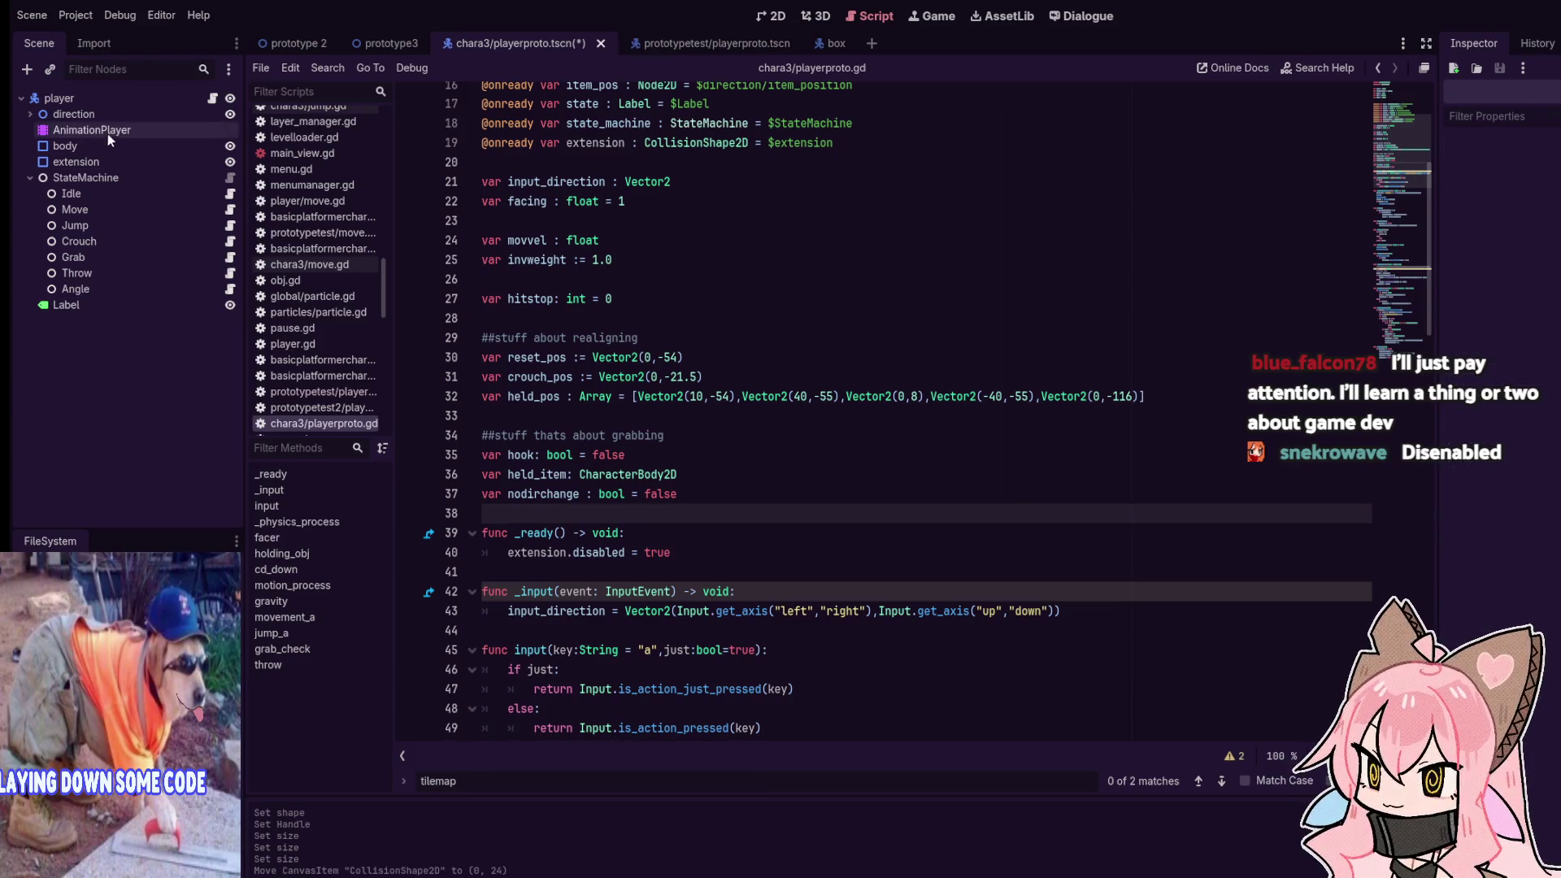
left_click(120, 161)
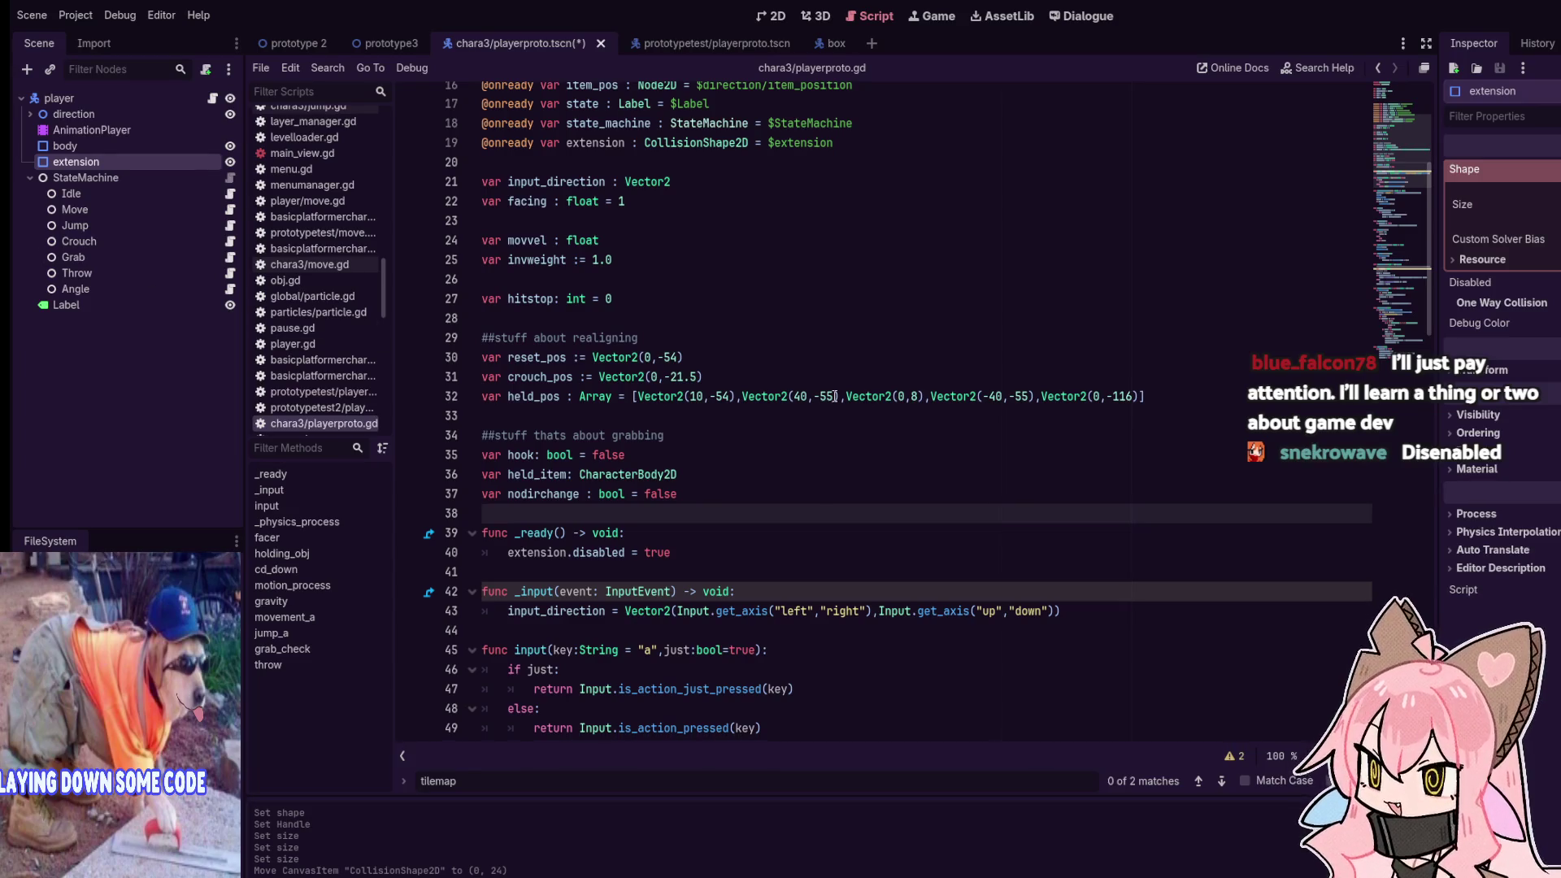
Step: Save the player scene and bring up the Angle state's angle.gd script
left_click_drag(508, 553, 632, 554)
key("ctrl+s")
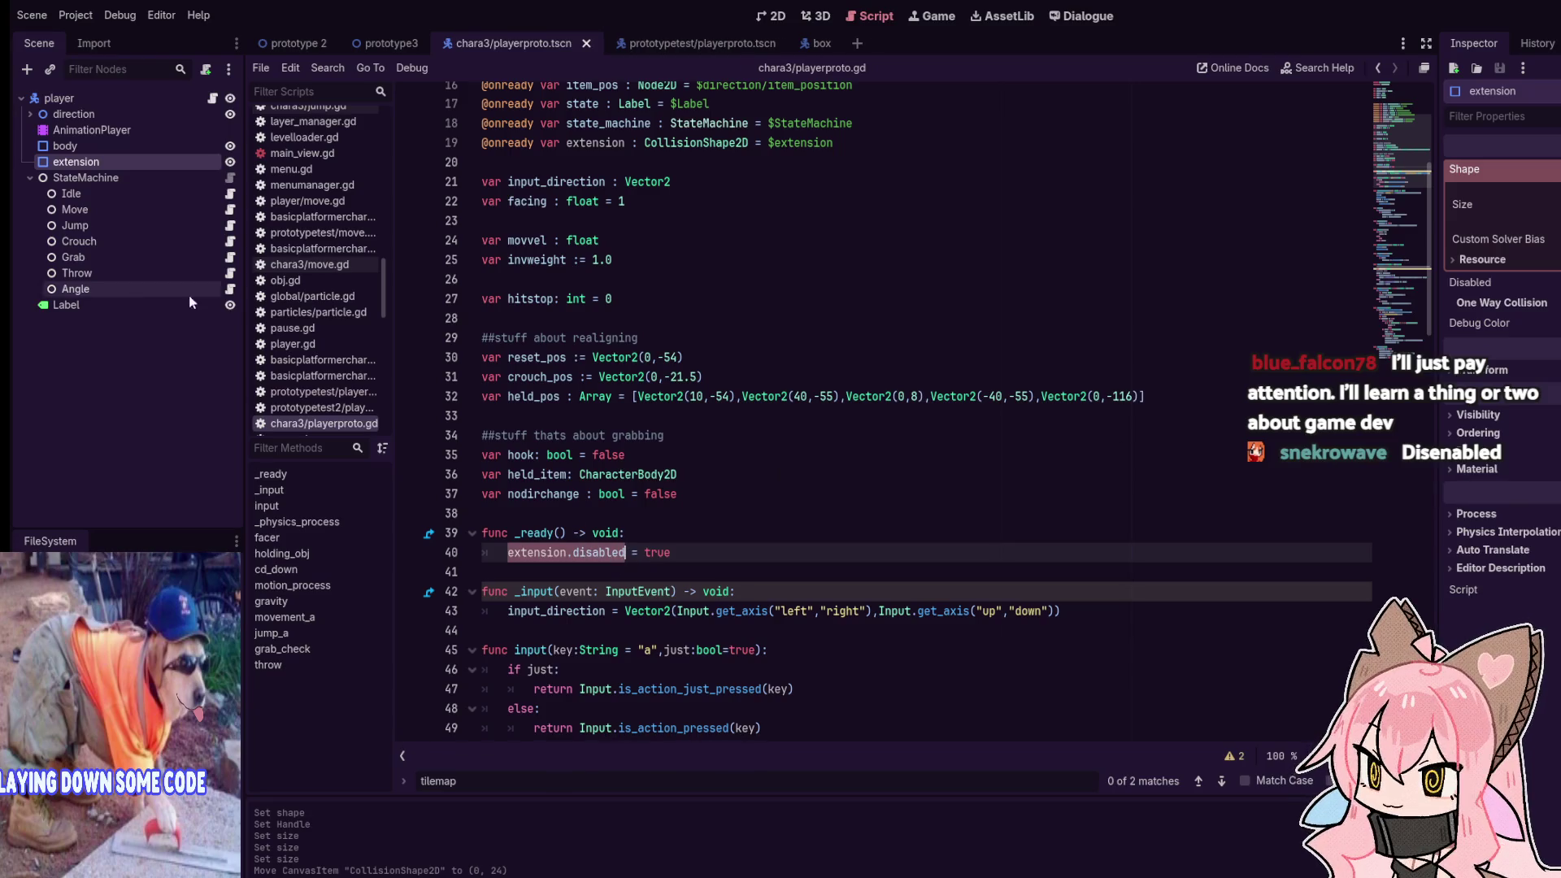
left_click(230, 289)
scroll(756, 275, "up", 4)
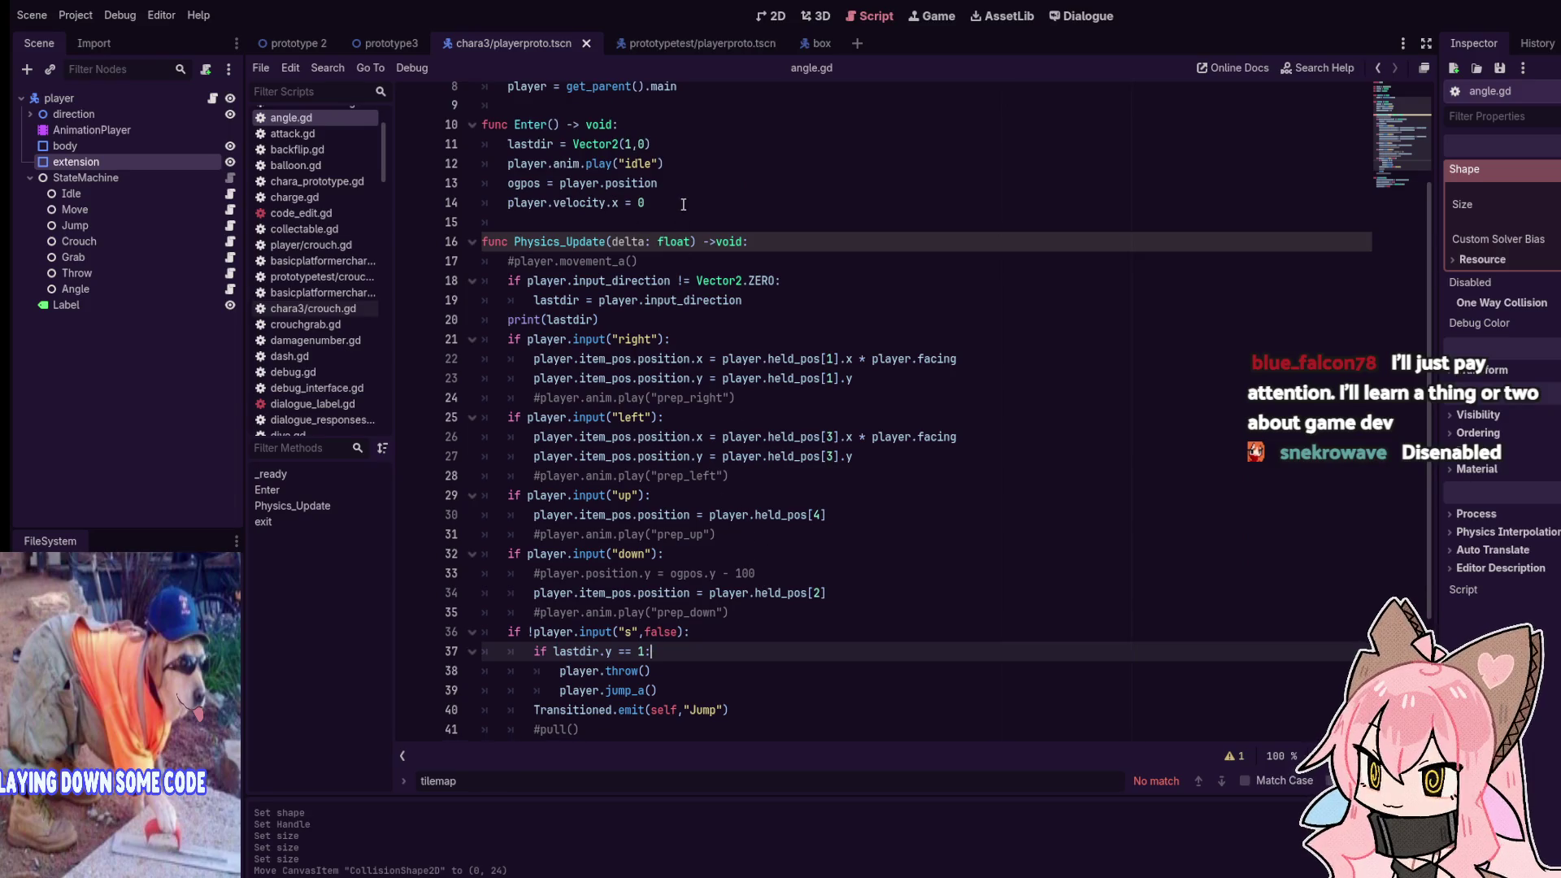
Step: Write 'player.extension.disabled = false' below line 23 of angle.gd and save
scroll(683, 204, "up", 1)
scroll(683, 204, "down", 2)
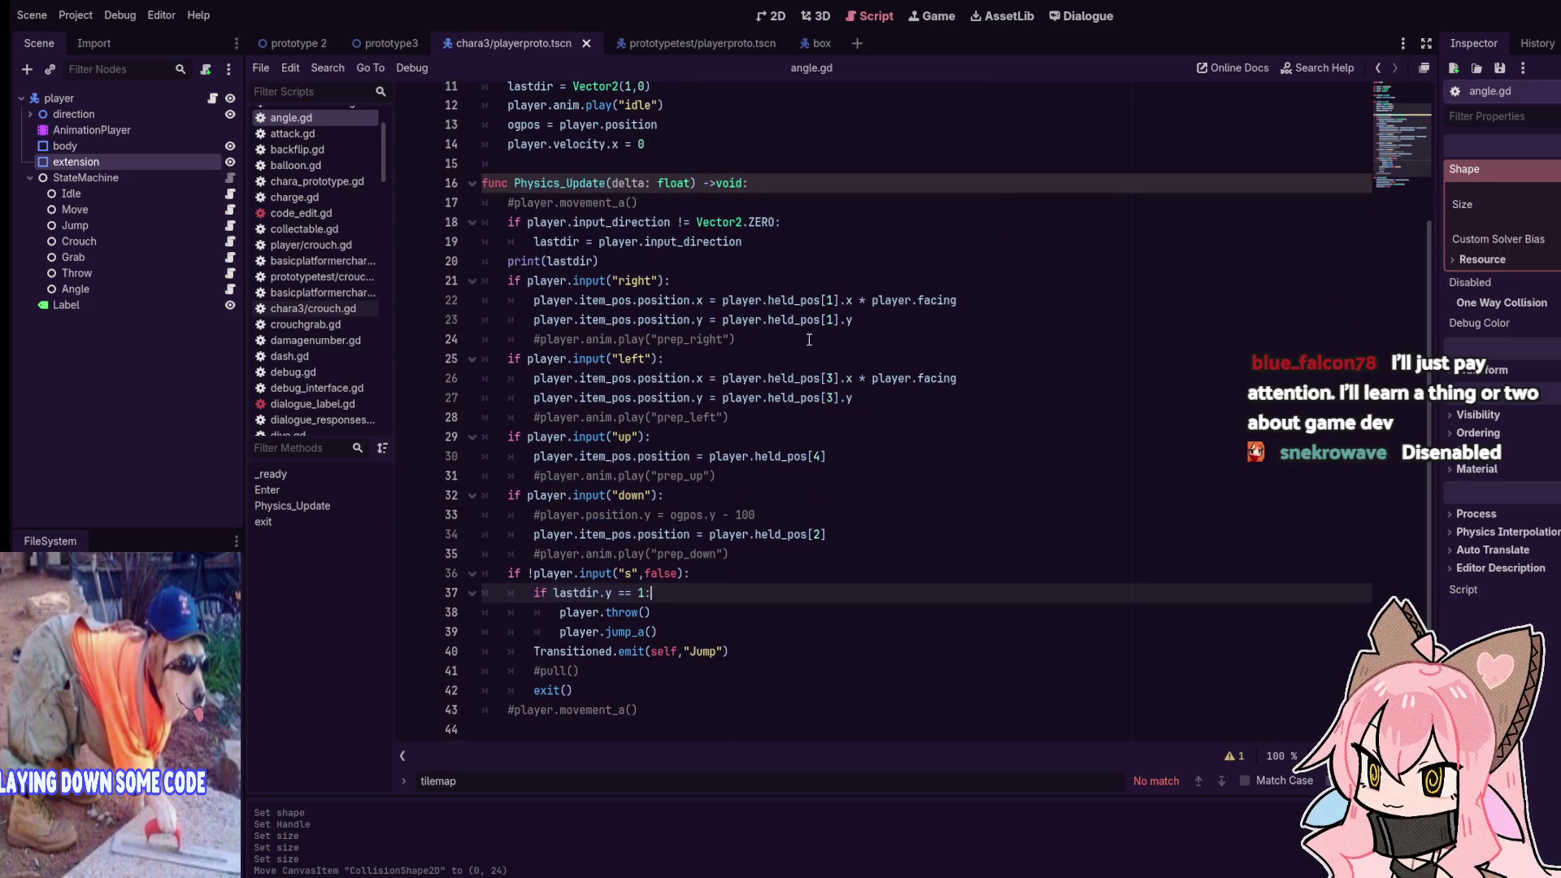
left_click(872, 319)
key("Return")
type("extension.disabled")
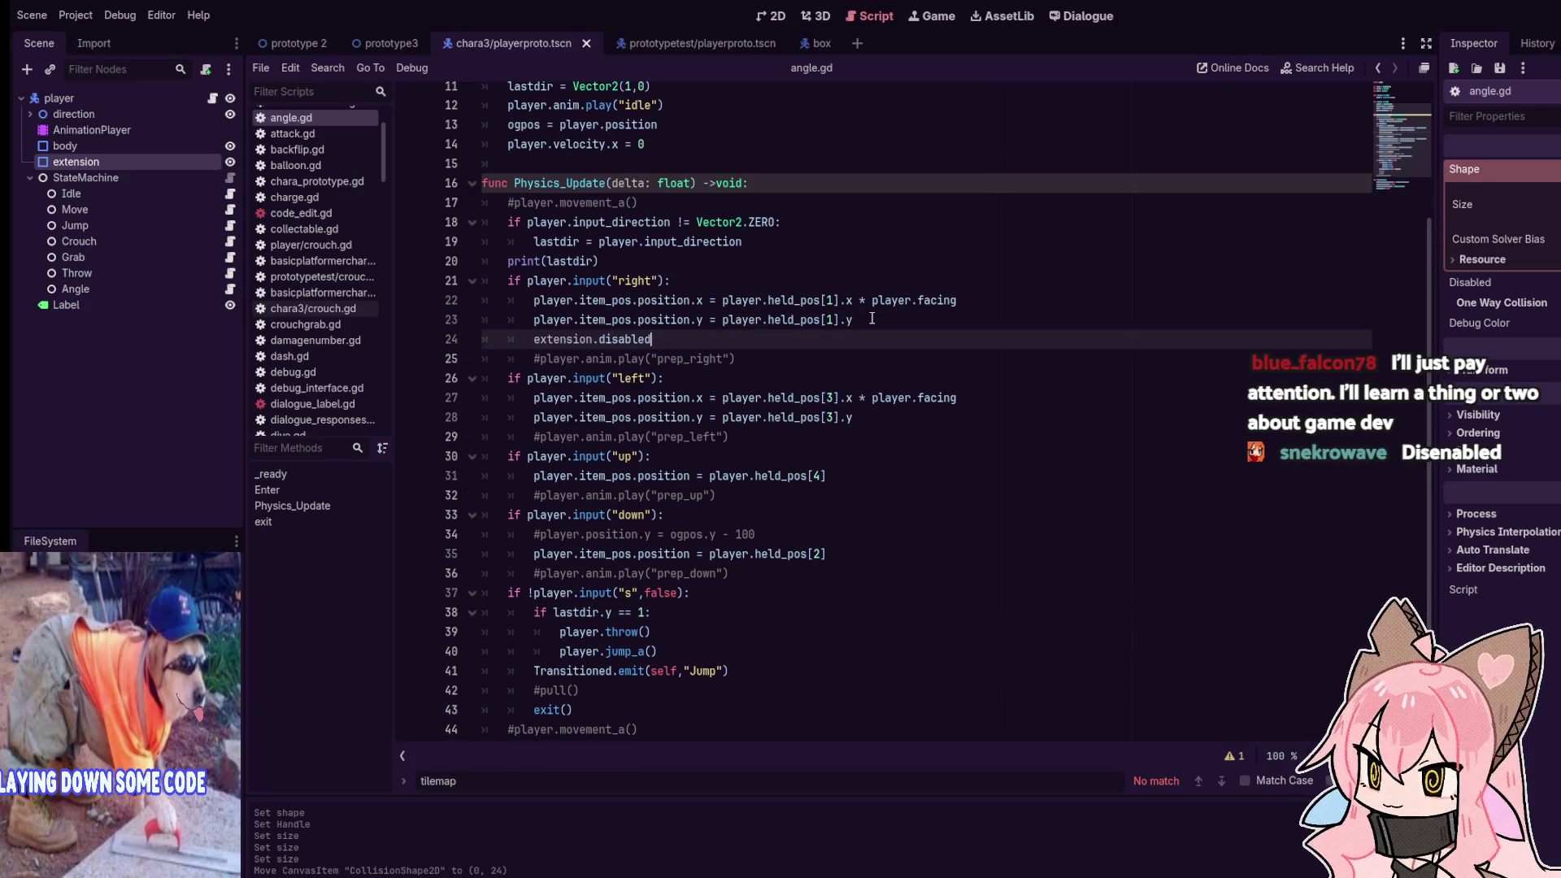
left_click_drag(651, 339, 599, 339)
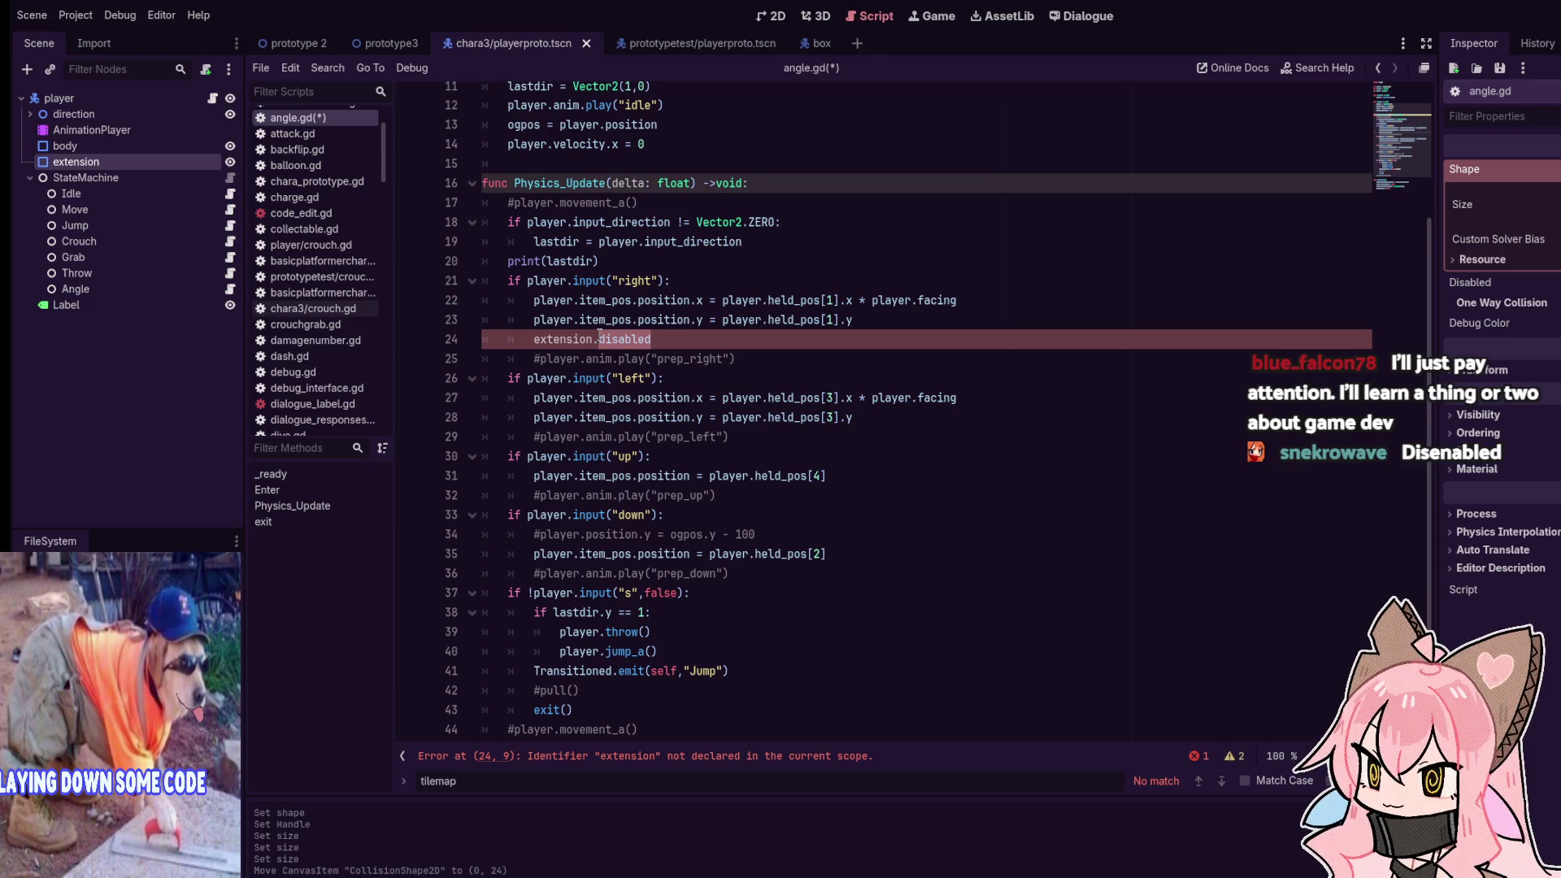
key("End")
type("= false")
key("ctrl+s")
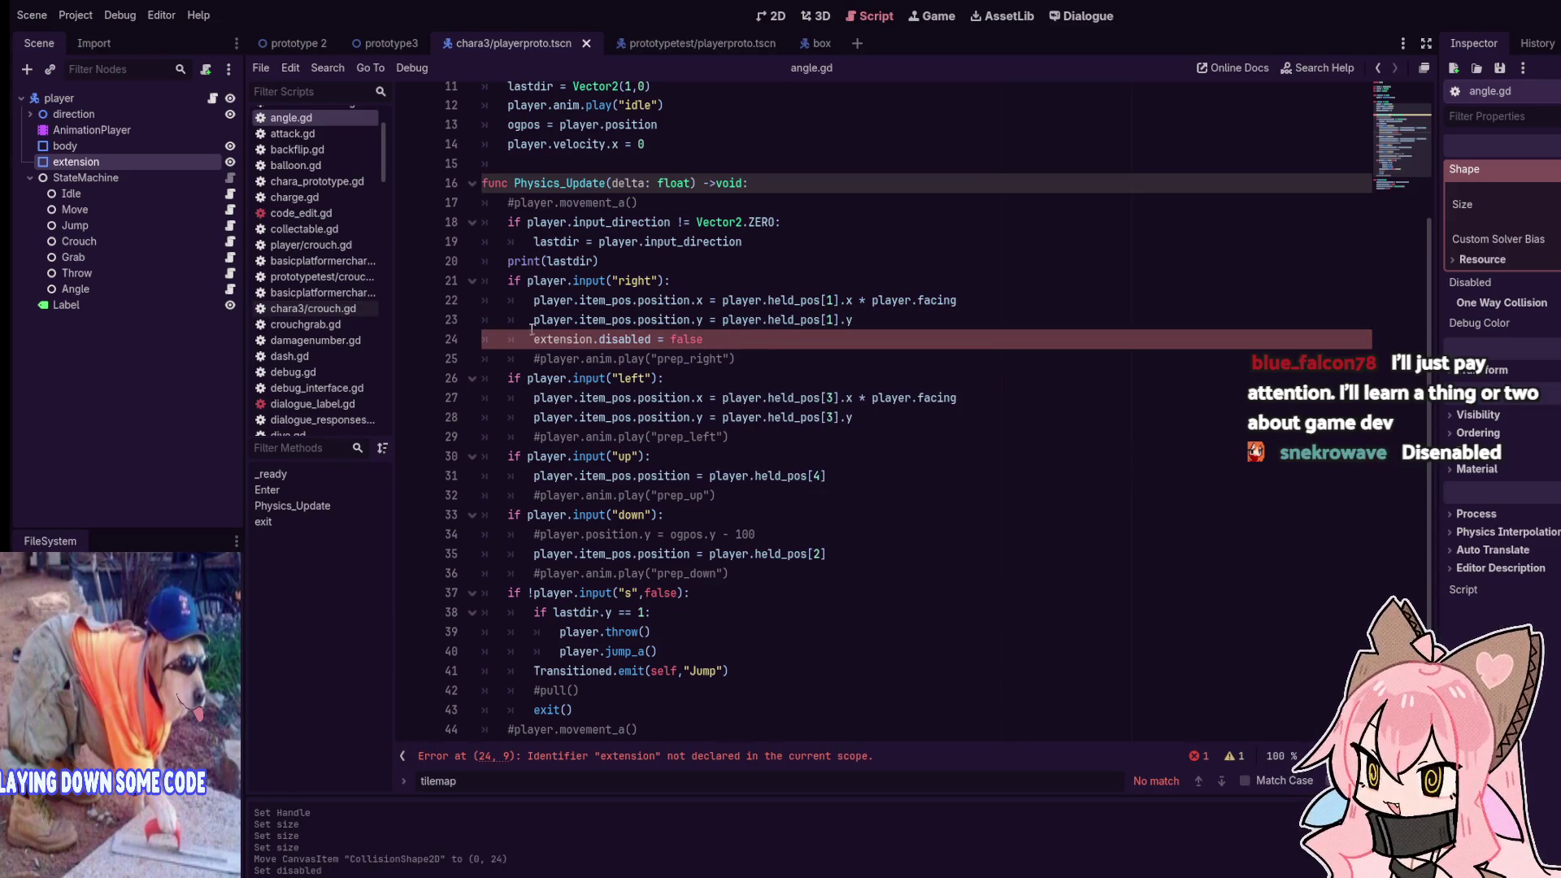
type("player.")
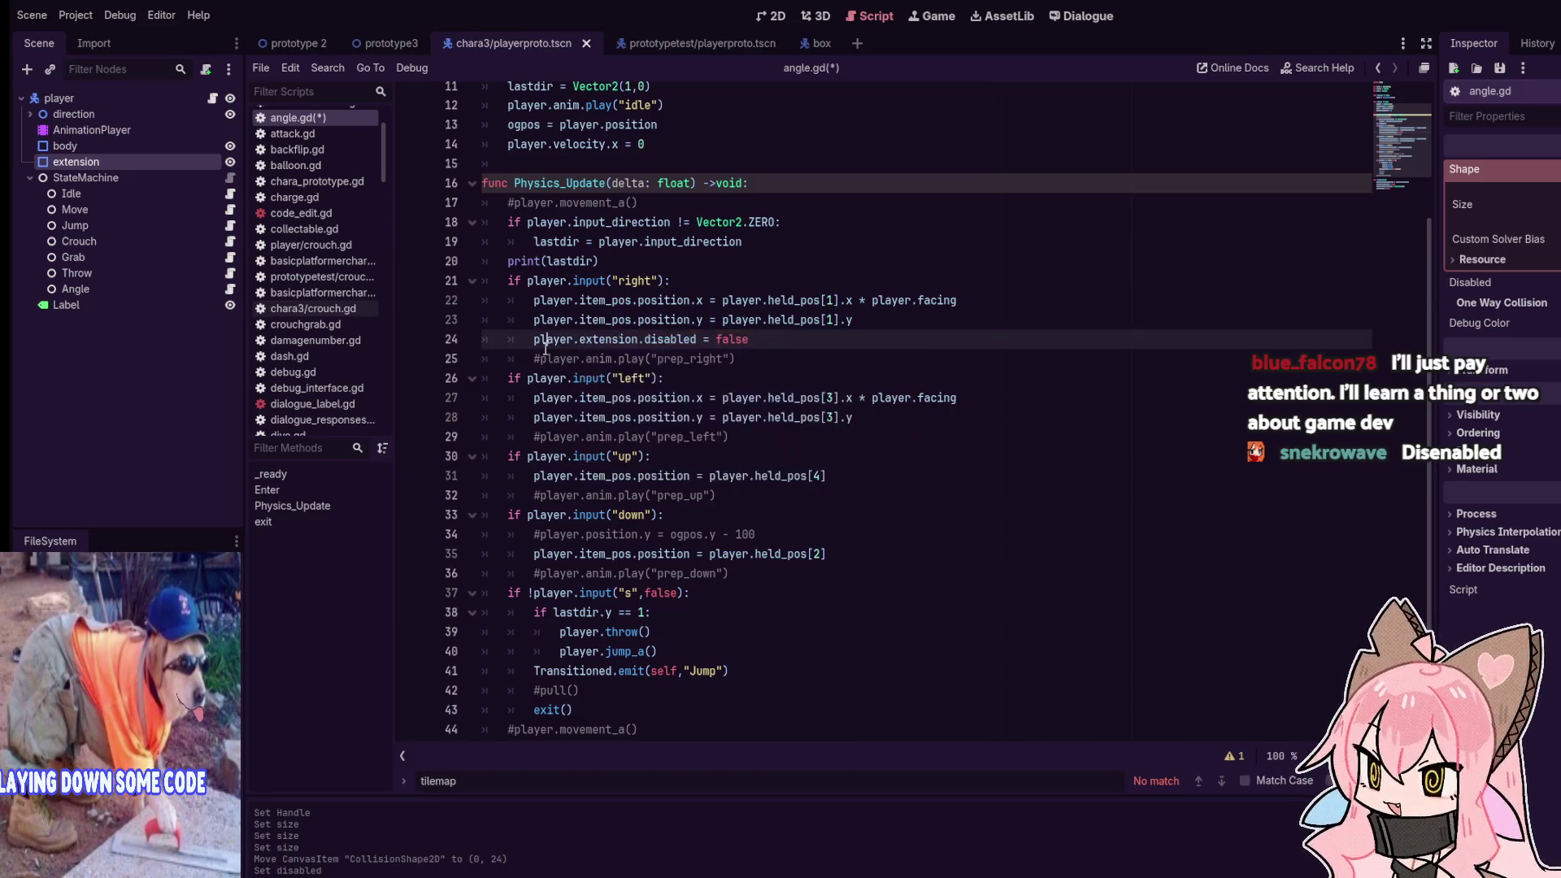
key("ctrl+s")
Step: Move the disable-false line into Enter() and add 'player.extension.disabled = true' to exit(), saving
left_click_drag(534, 340, 869, 342)
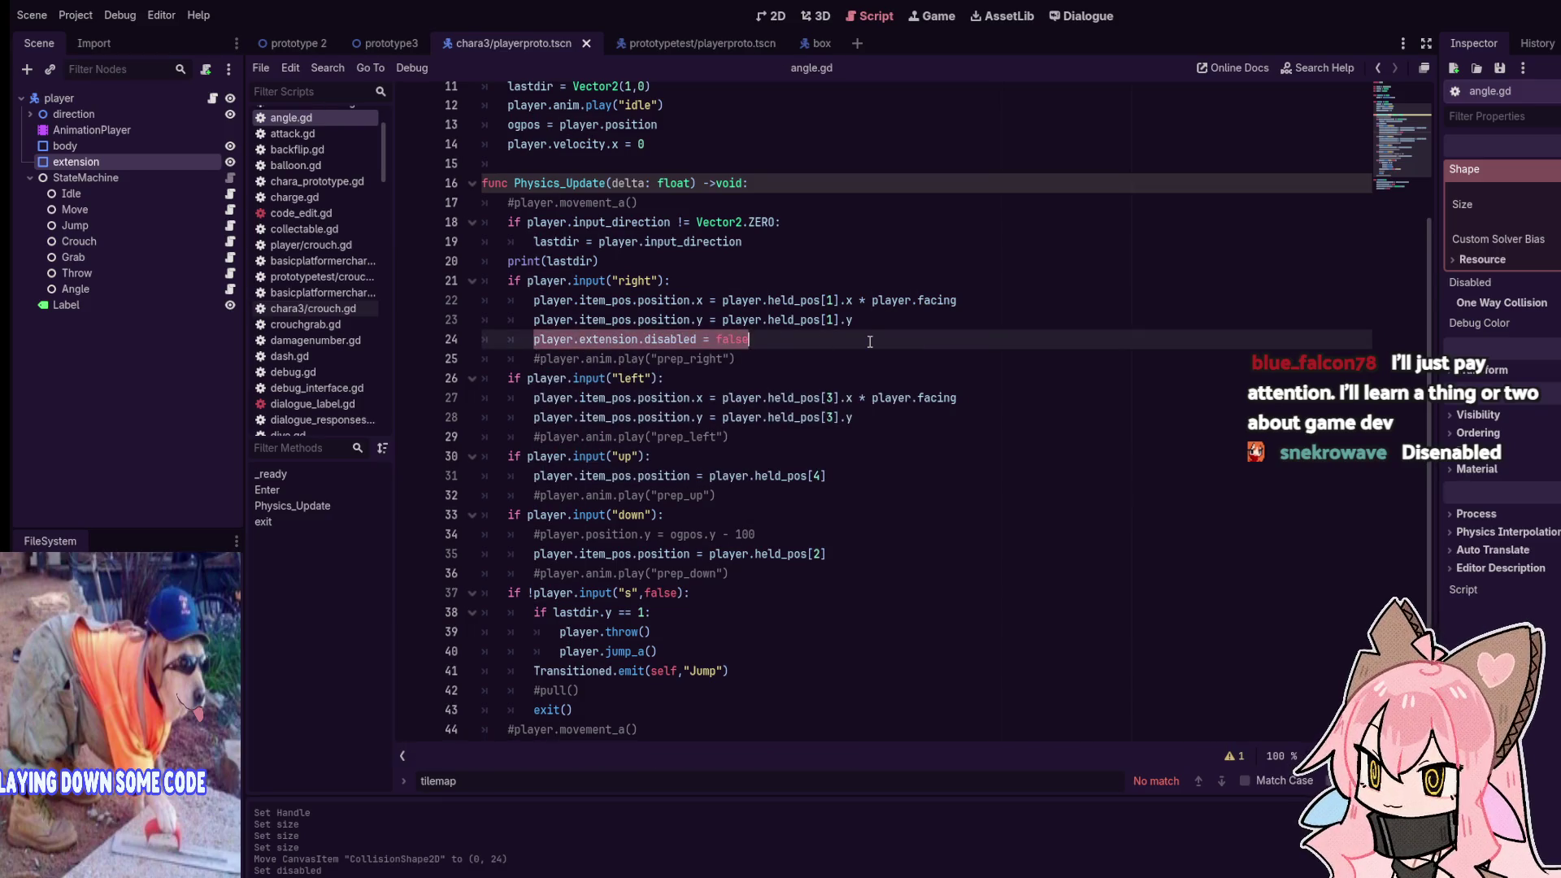
scroll(748, 309, "up", 2)
key("ctrl+x")
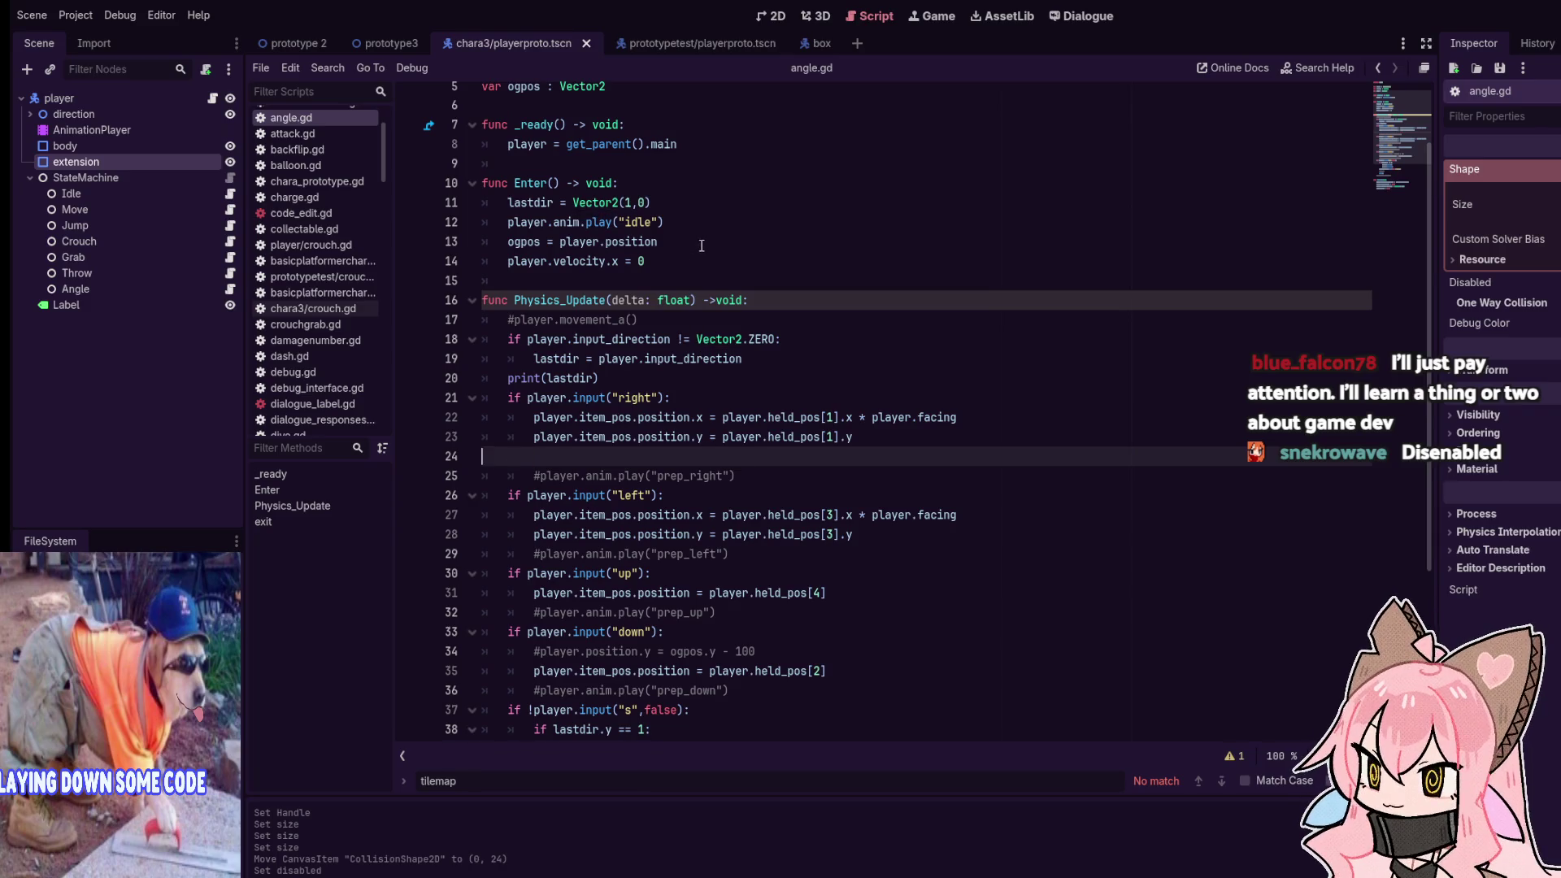
key("alt+Up")
key("alt+Up")
key("alt+Up")
scroll(704, 691, "down", 4)
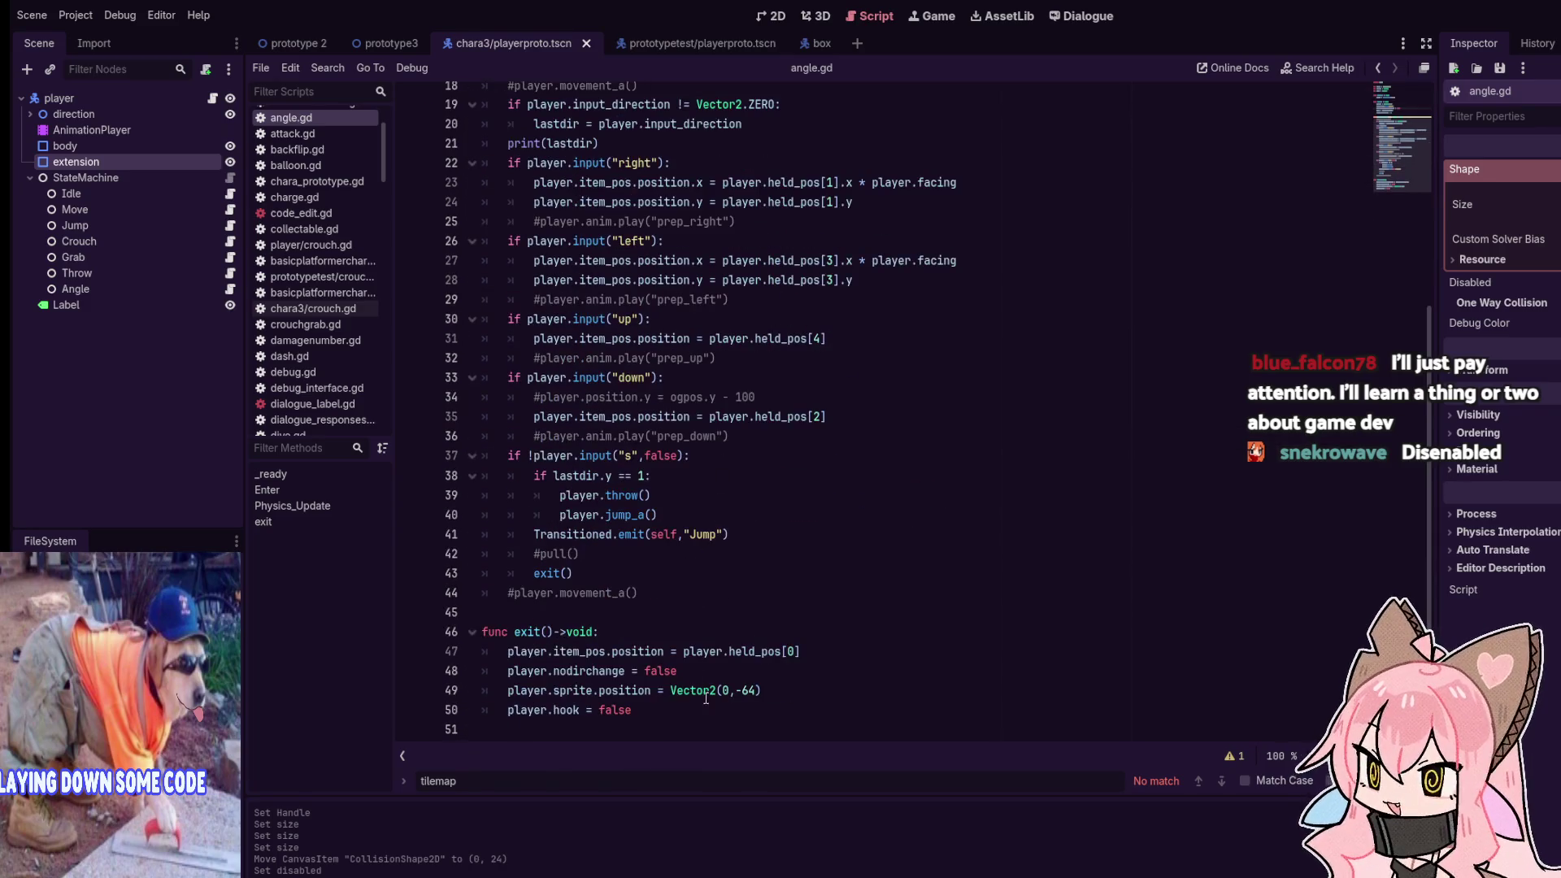
left_click(813, 672)
key("Return")
key("ctrl+v")
double_click(699, 691)
type("true")
left_click(739, 556)
key("ctrl+s")
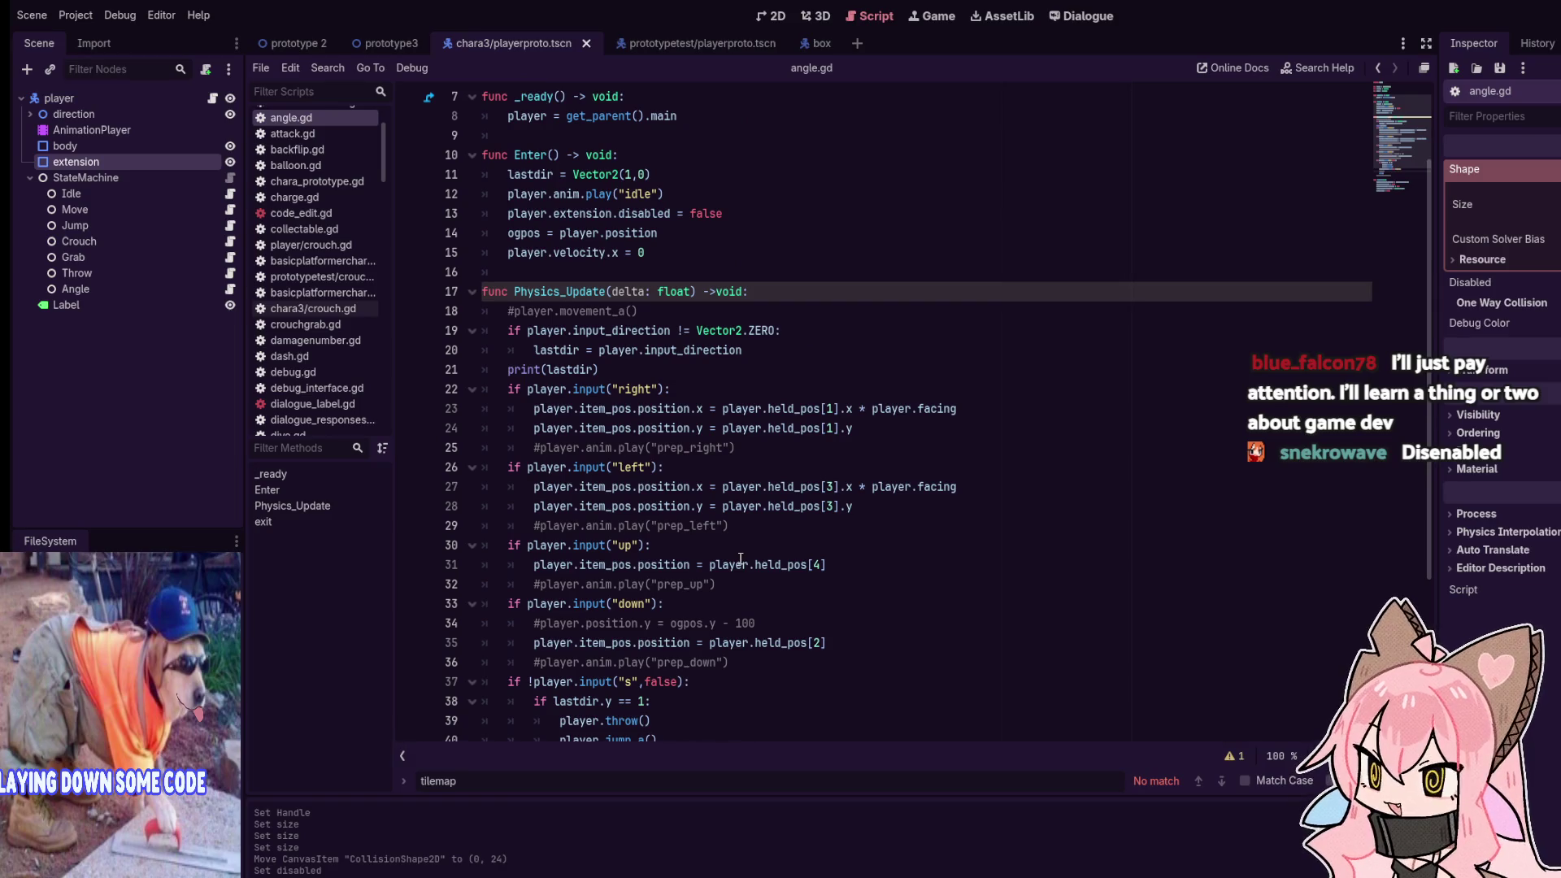
Step: Begin a 'player.extension.position =' line under the right-input branch
left_click(874, 428)
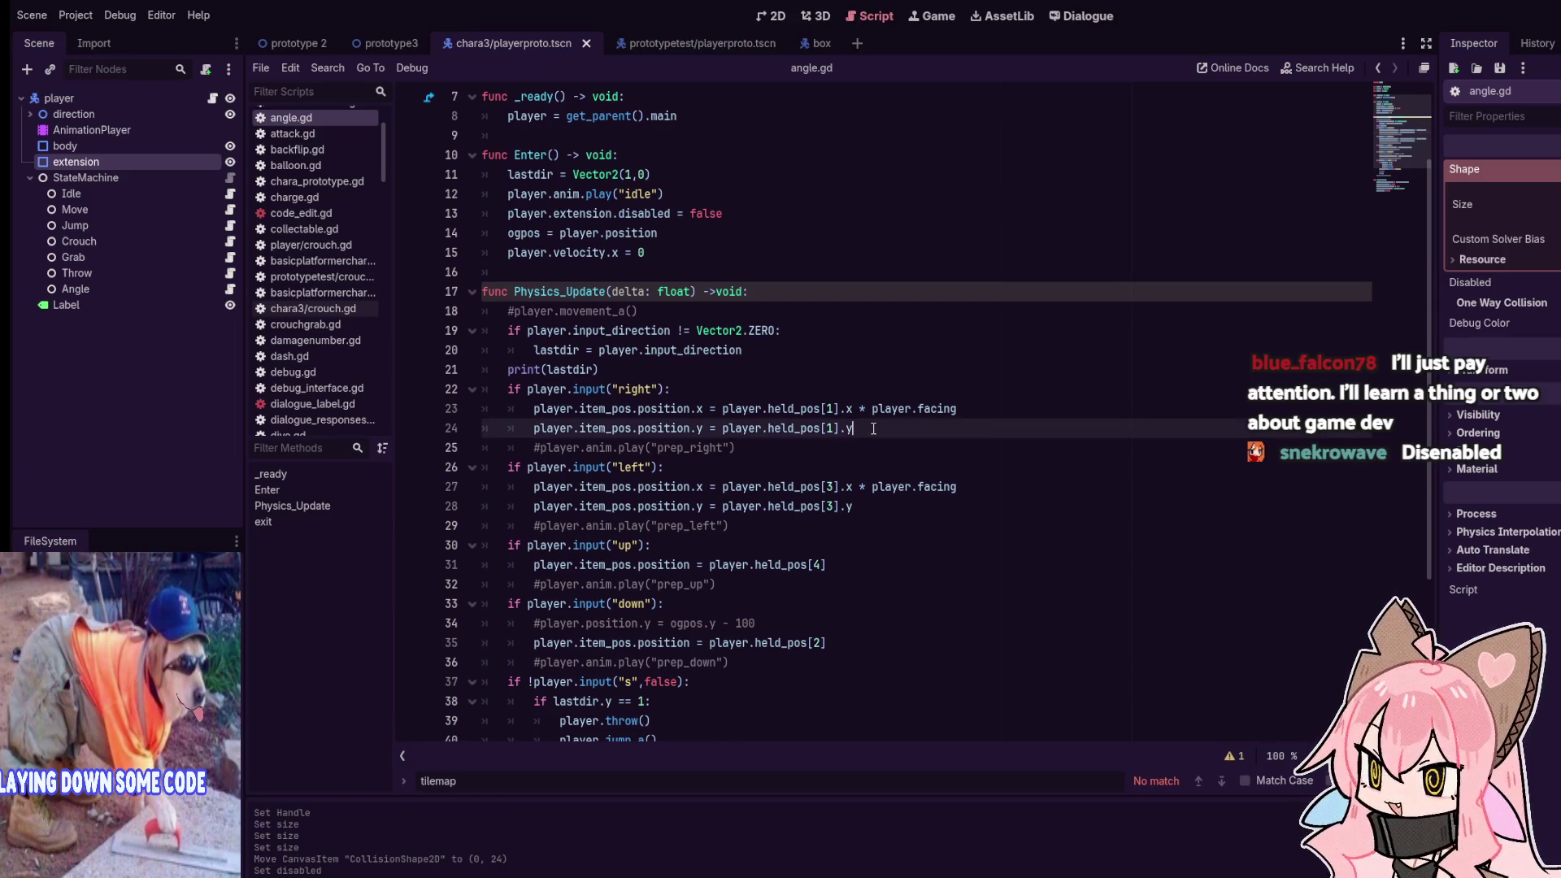
scroll(873, 429, "up", 1)
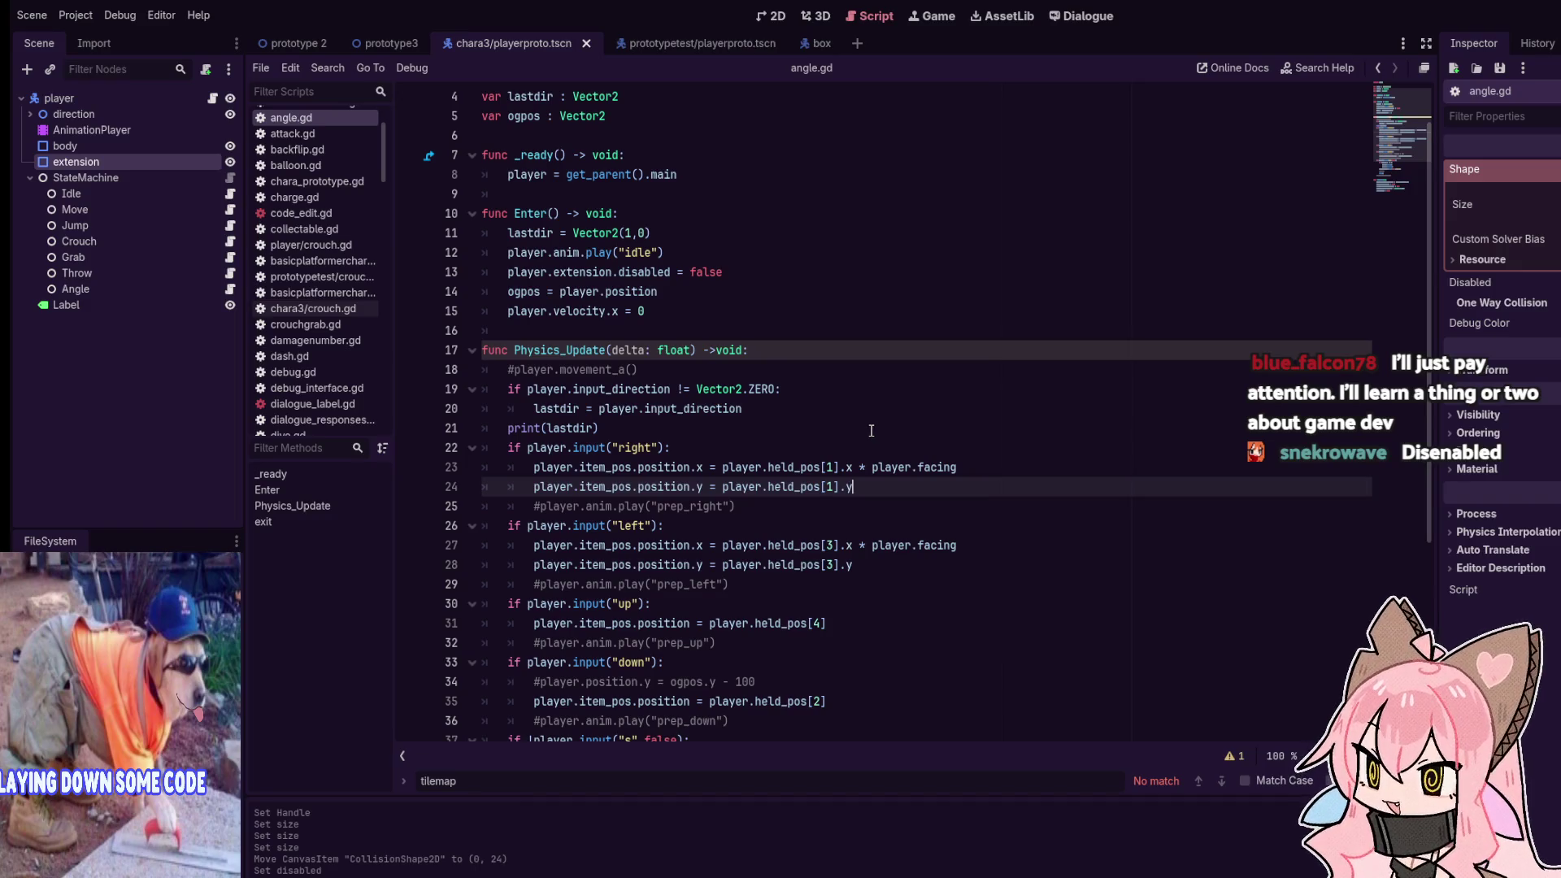
key("Return")
type("player.ext")
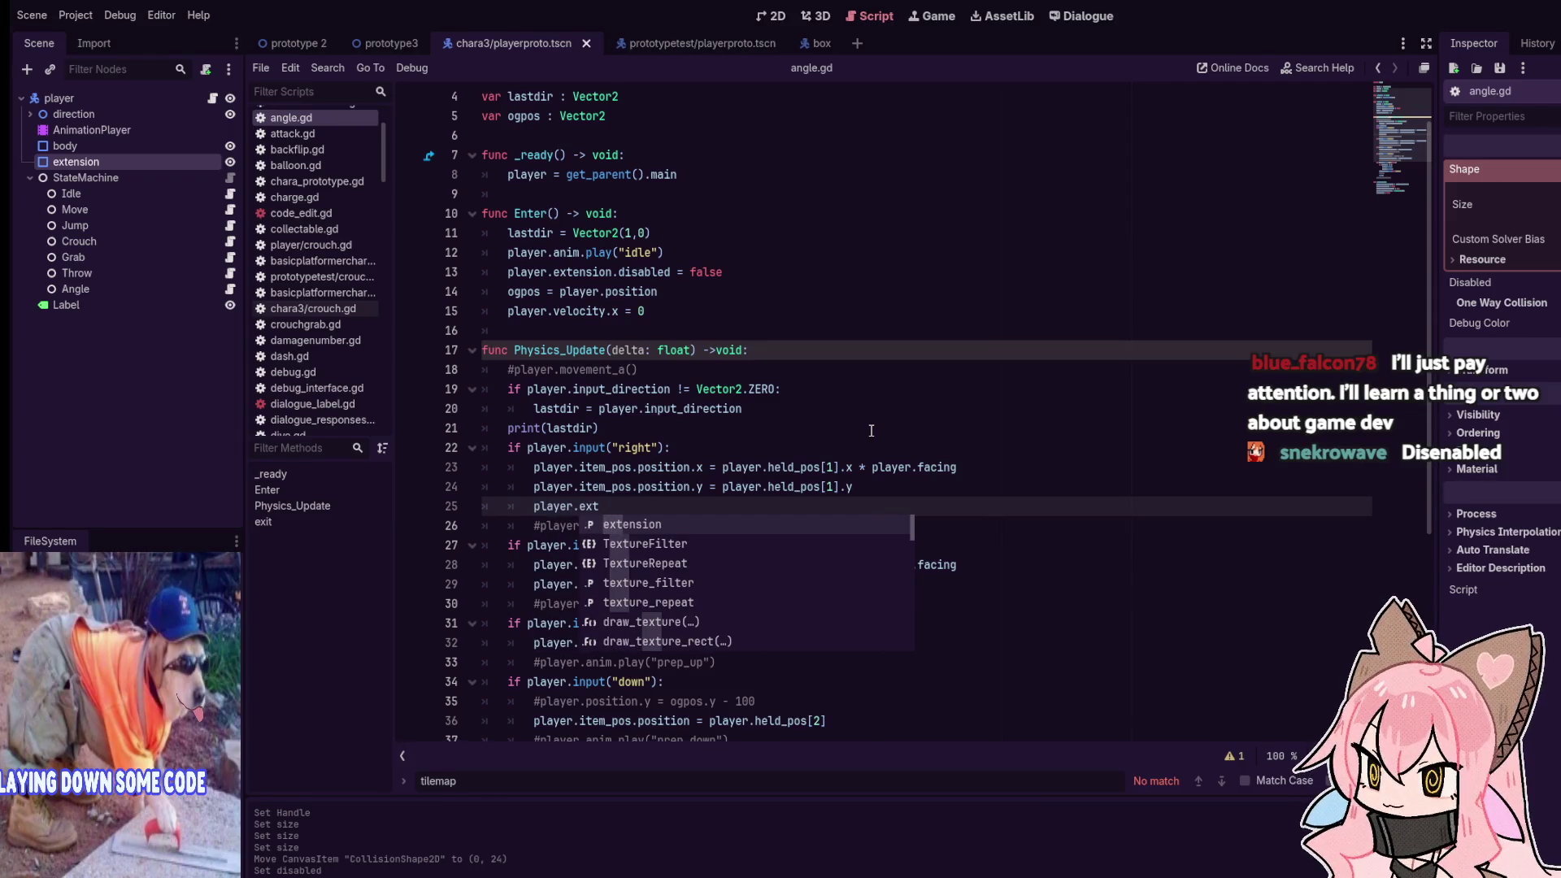
type("ension.position =")
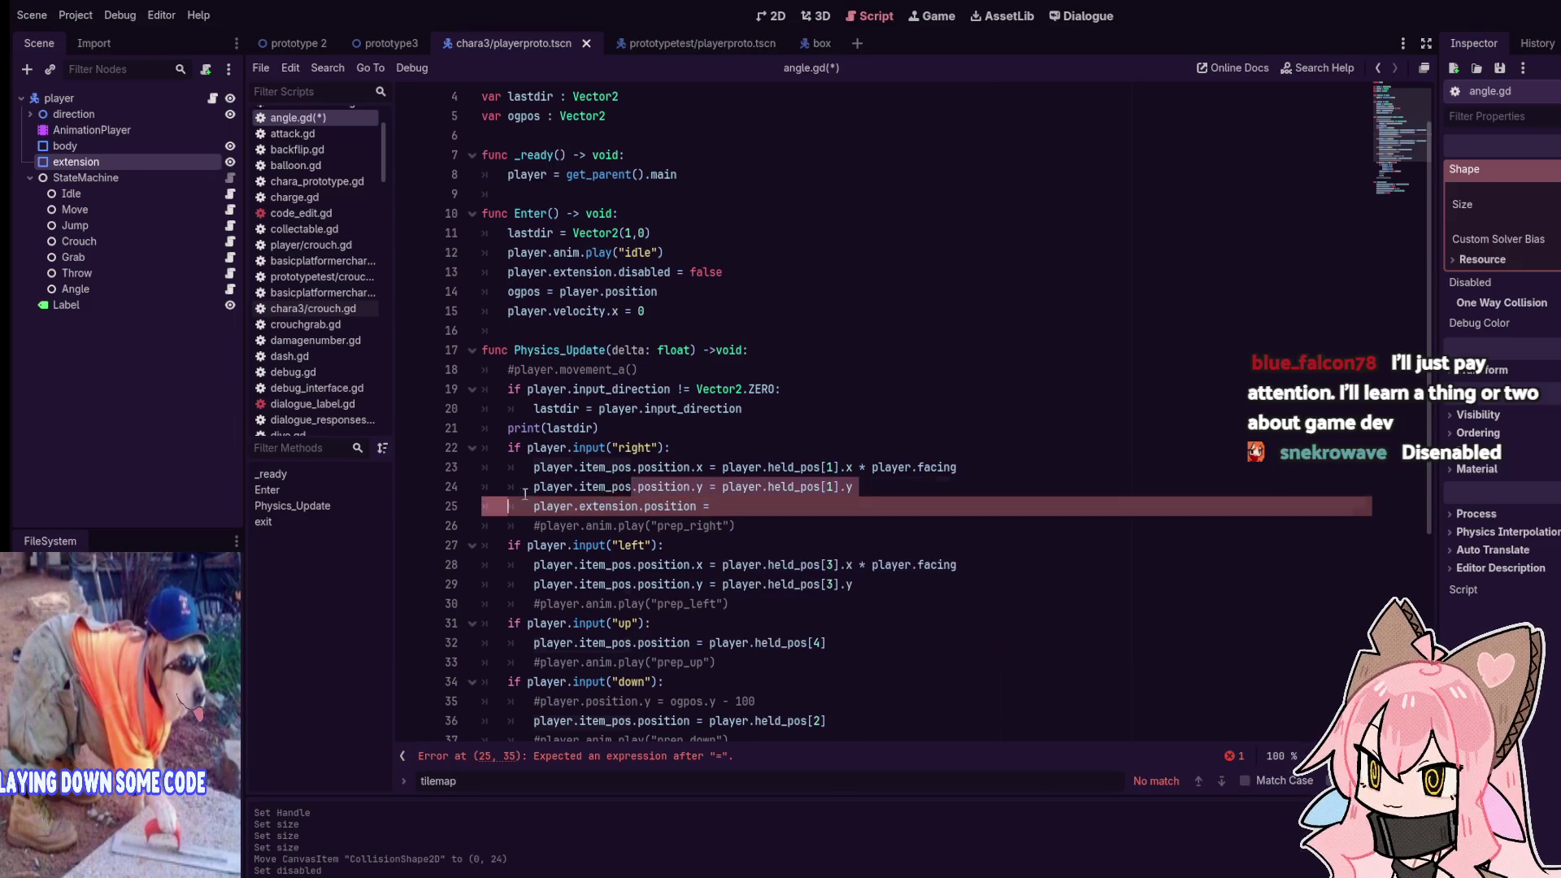
Step: Finish line 25 as 'player.extension.position = player.item_pos.position' and copy it
triple_click(631, 488)
left_click_drag(534, 486, 690, 487)
key("ctrl+c")
key("Down")
key("End")
key("ctrl+v")
mouse_move(872, 505)
left_mouse_down()
mouse_move(569, 488)
mouse_move(537, 514)
left_mouse_up()
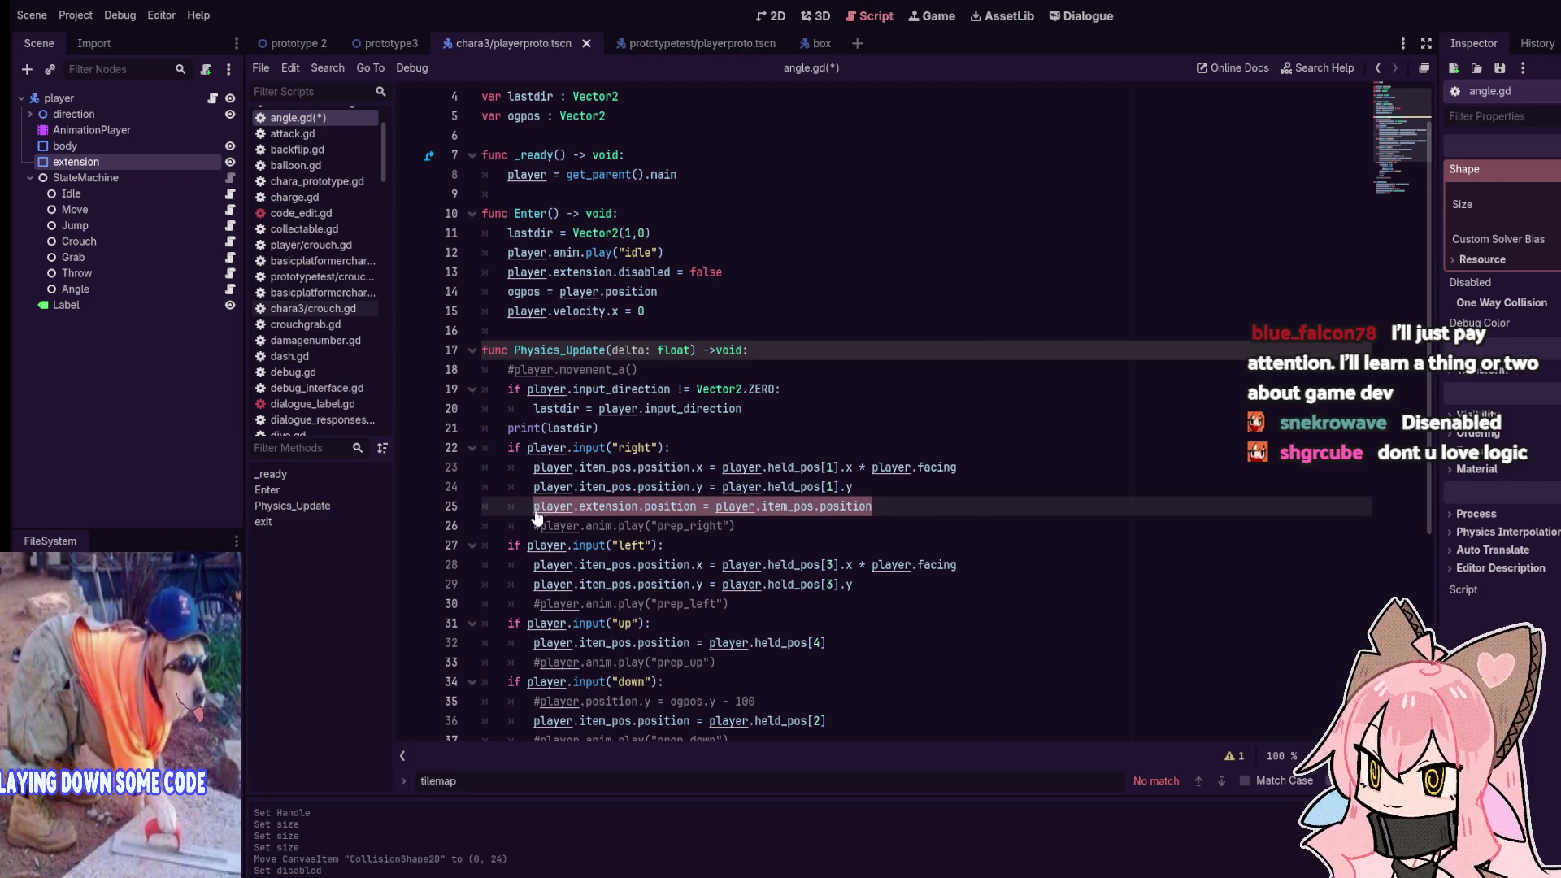
Step: Paste the extension position line into the left, up and down branches, and save
scroll(798, 520, "down", 1)
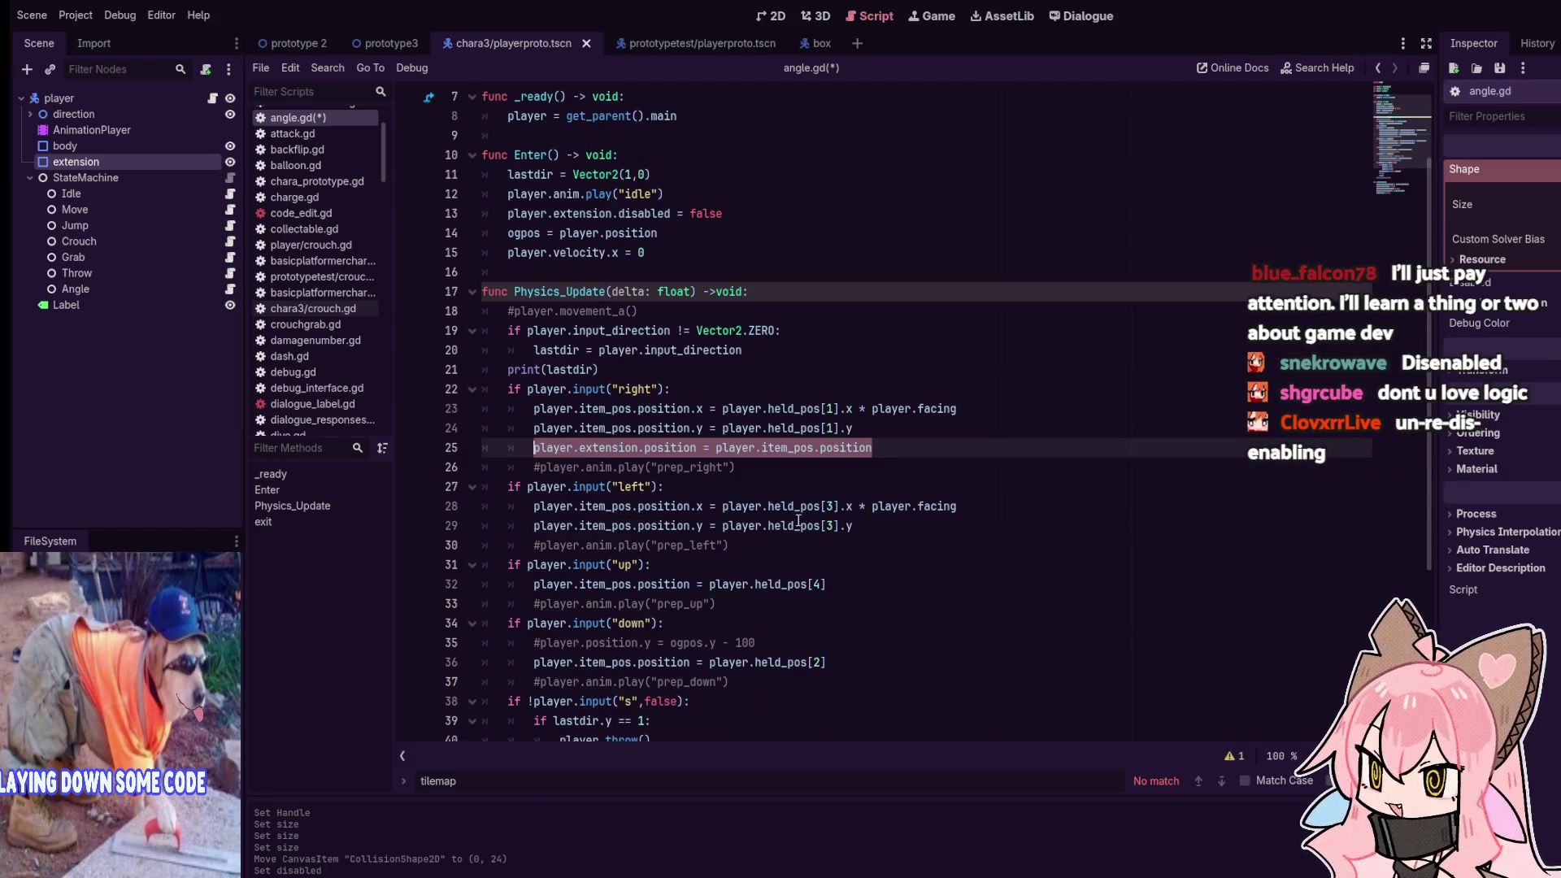
left_click(875, 523)
key("Return")
key("ctrl+v")
left_click(844, 606)
key("Return")
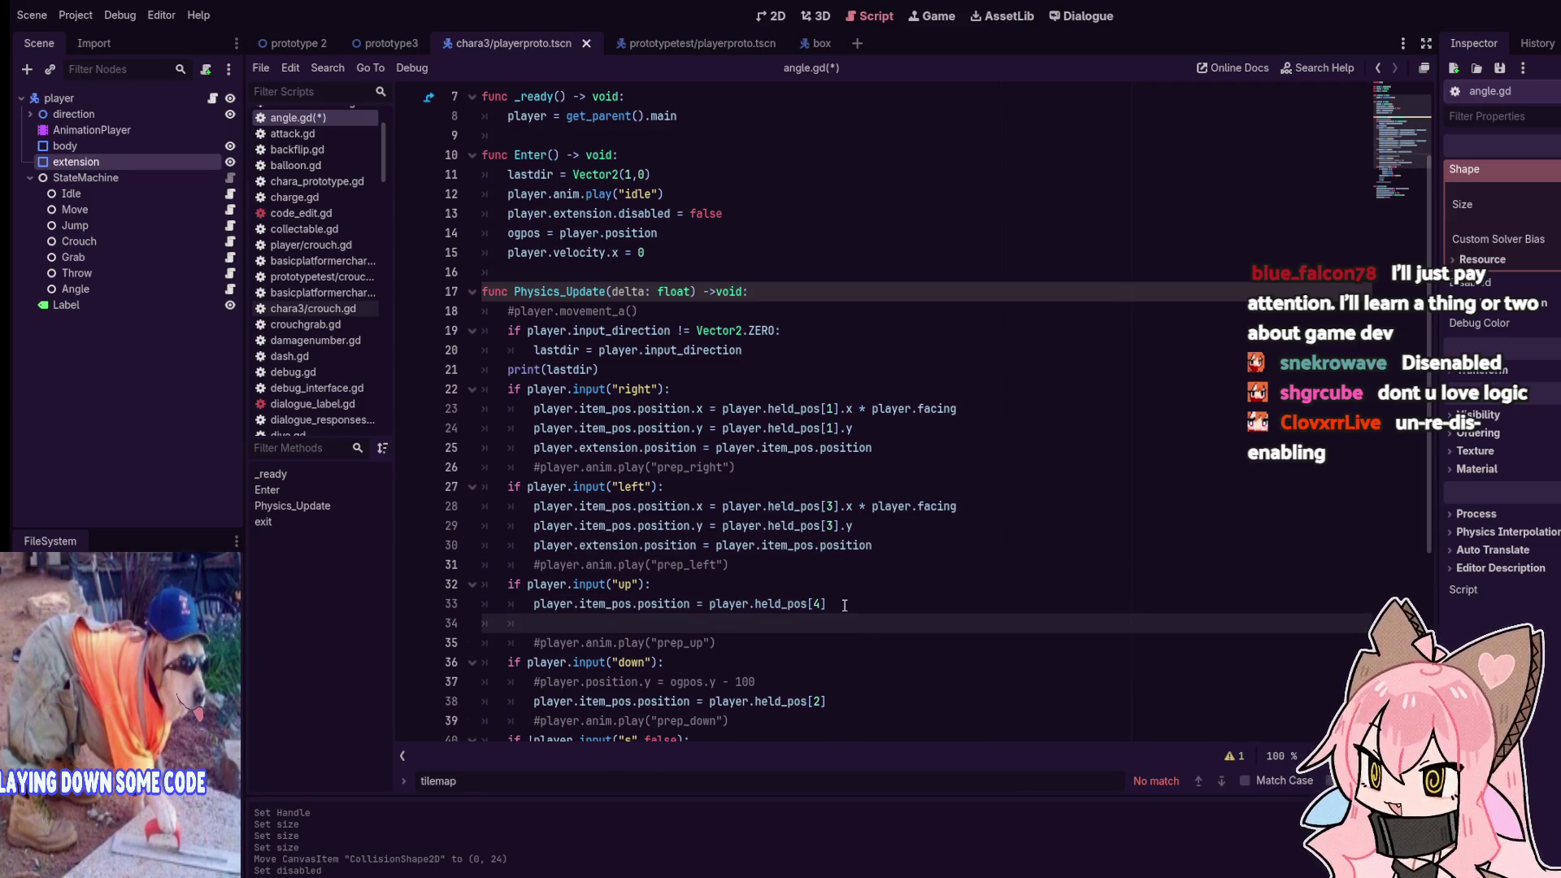
key("ctrl+v")
scroll(844, 606, "down", 2)
left_click(843, 585)
key("Return")
key("ctrl+v")
left_click(833, 506)
key("ctrl+s")
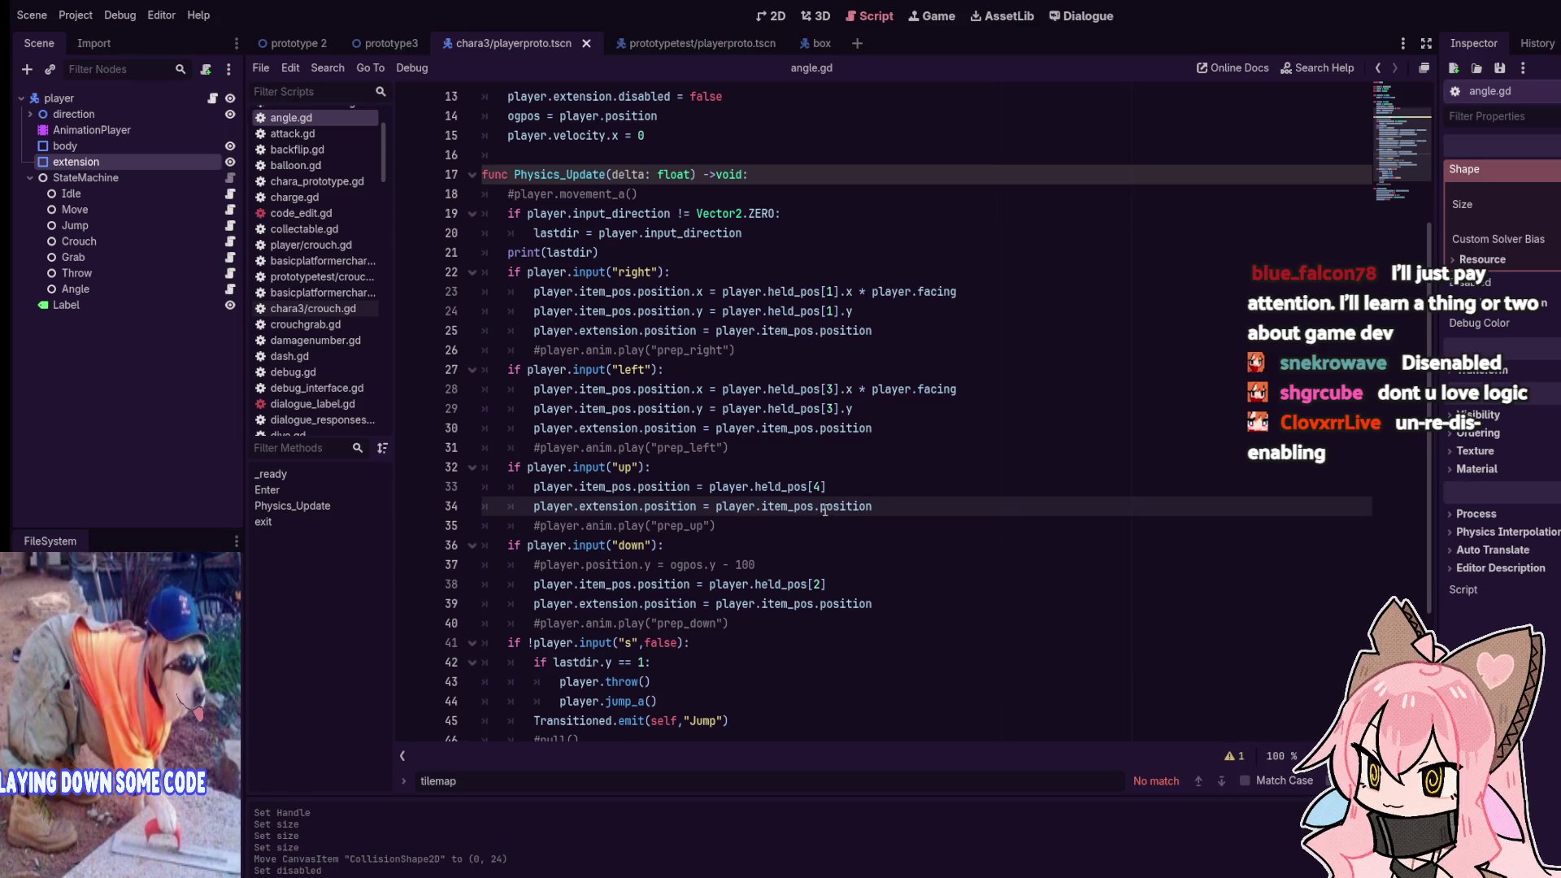
Step: Switch to the prototype3 scene and run the game with F5
scroll(825, 510, "down", 2)
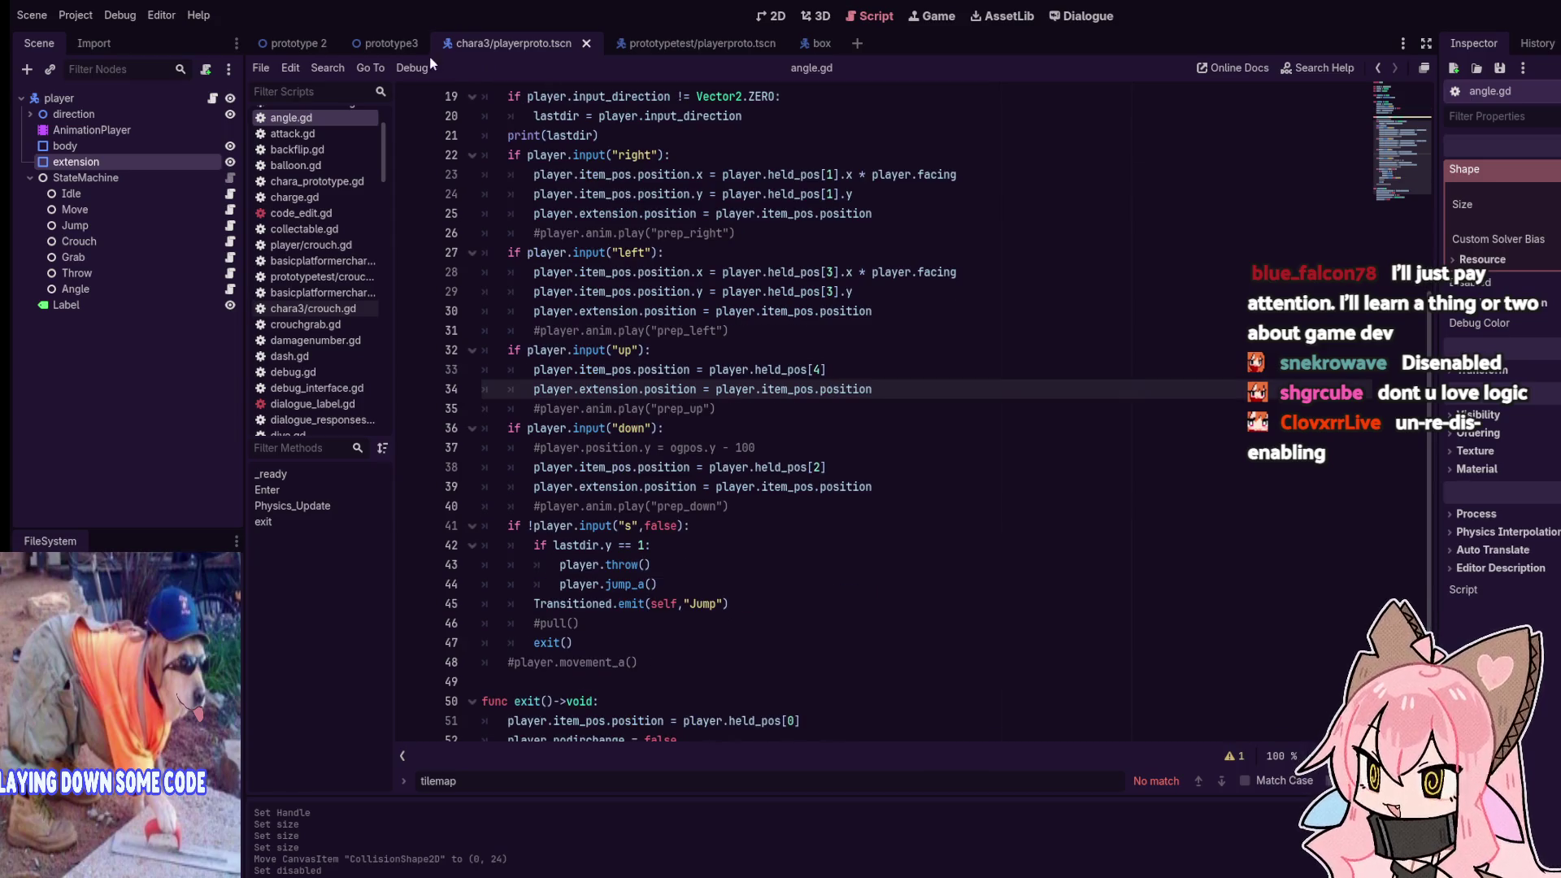
left_click(407, 43)
key("F5")
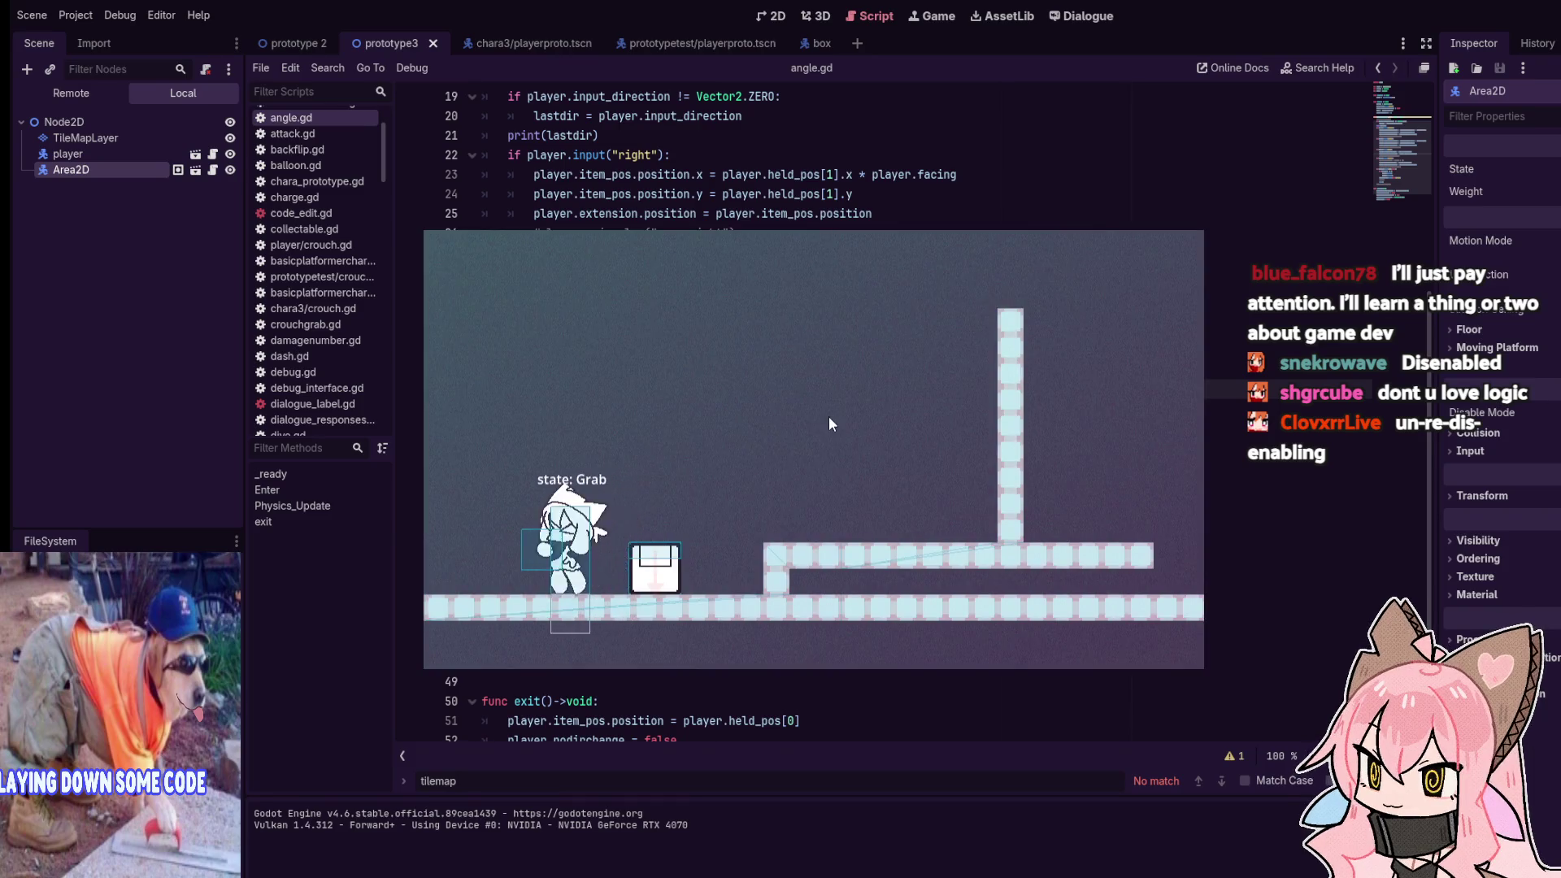
Step: Aim the held box left, up and down, then throw it to the right
key("Left")
key("Up")
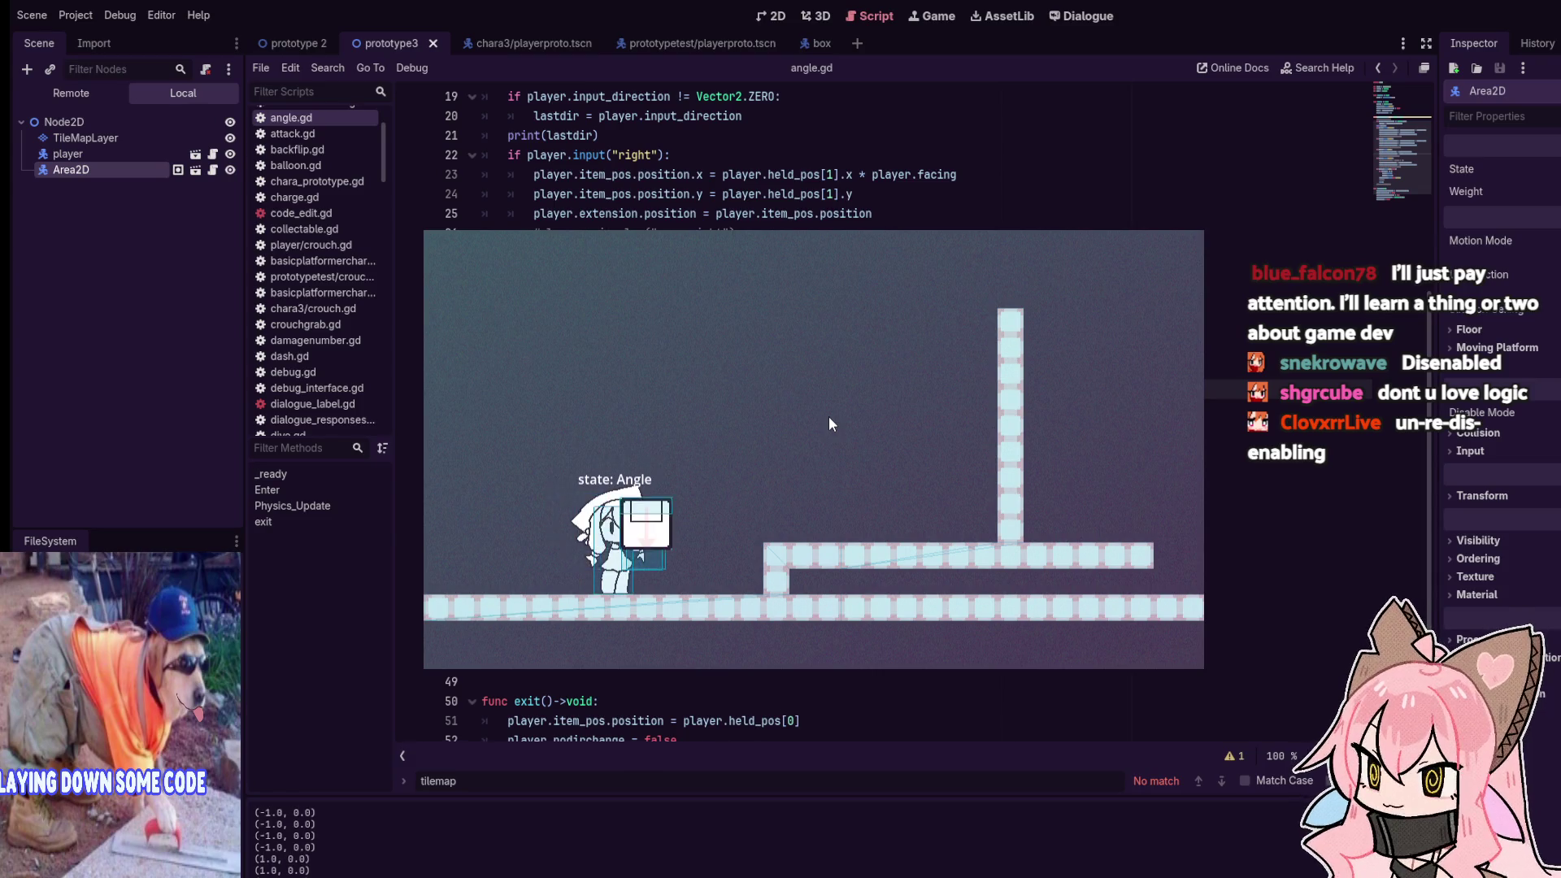
key("Down")
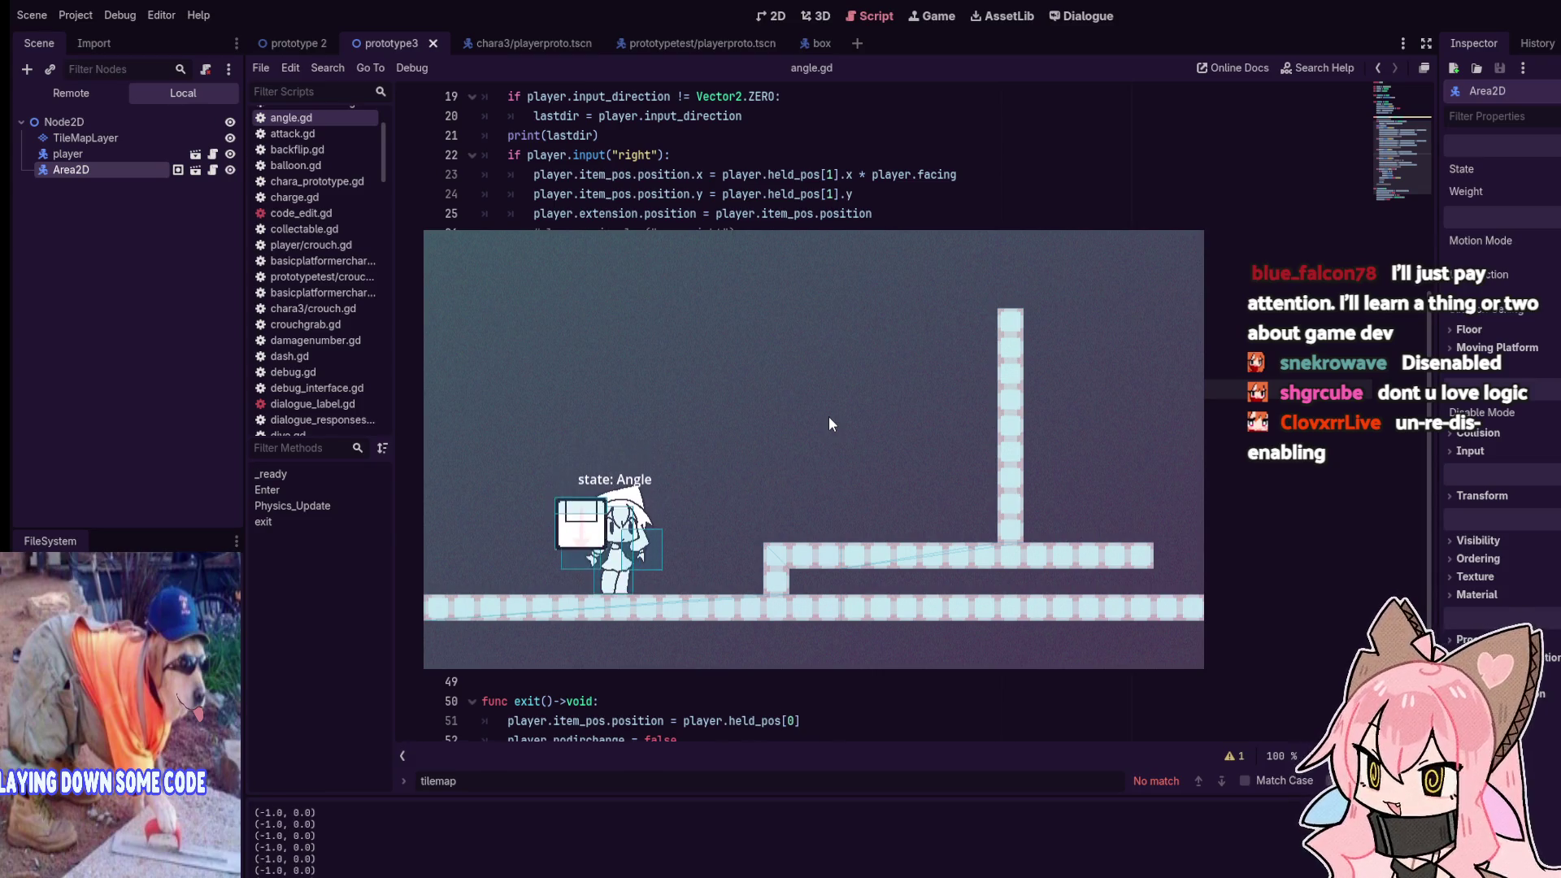
key("Left")
key("Up")
key("Down")
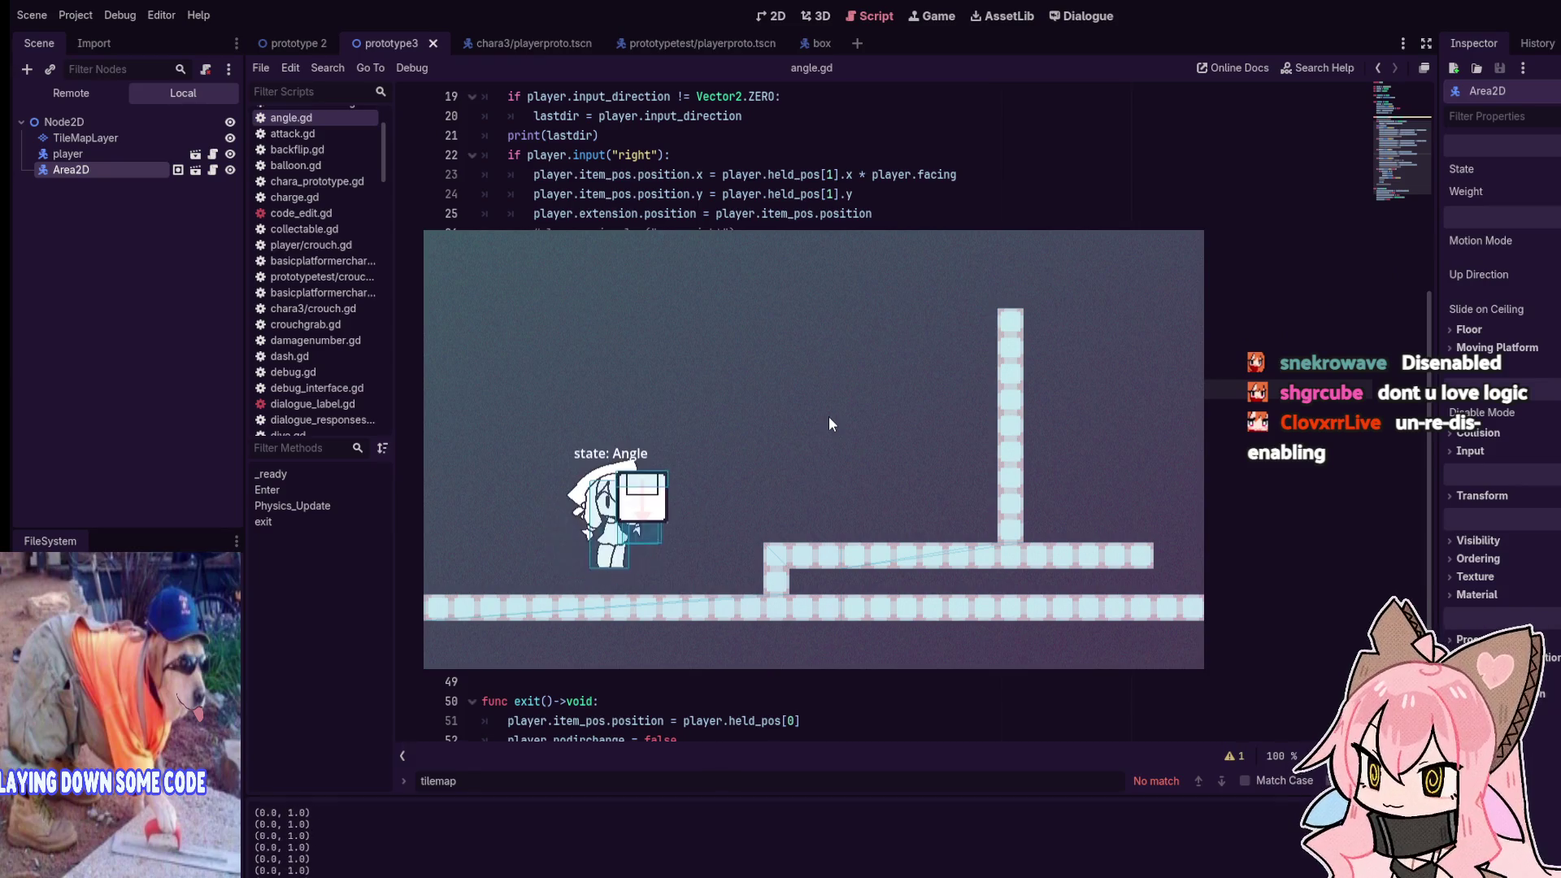
key("Right")
key("Left")
key("Right")
key("Right")
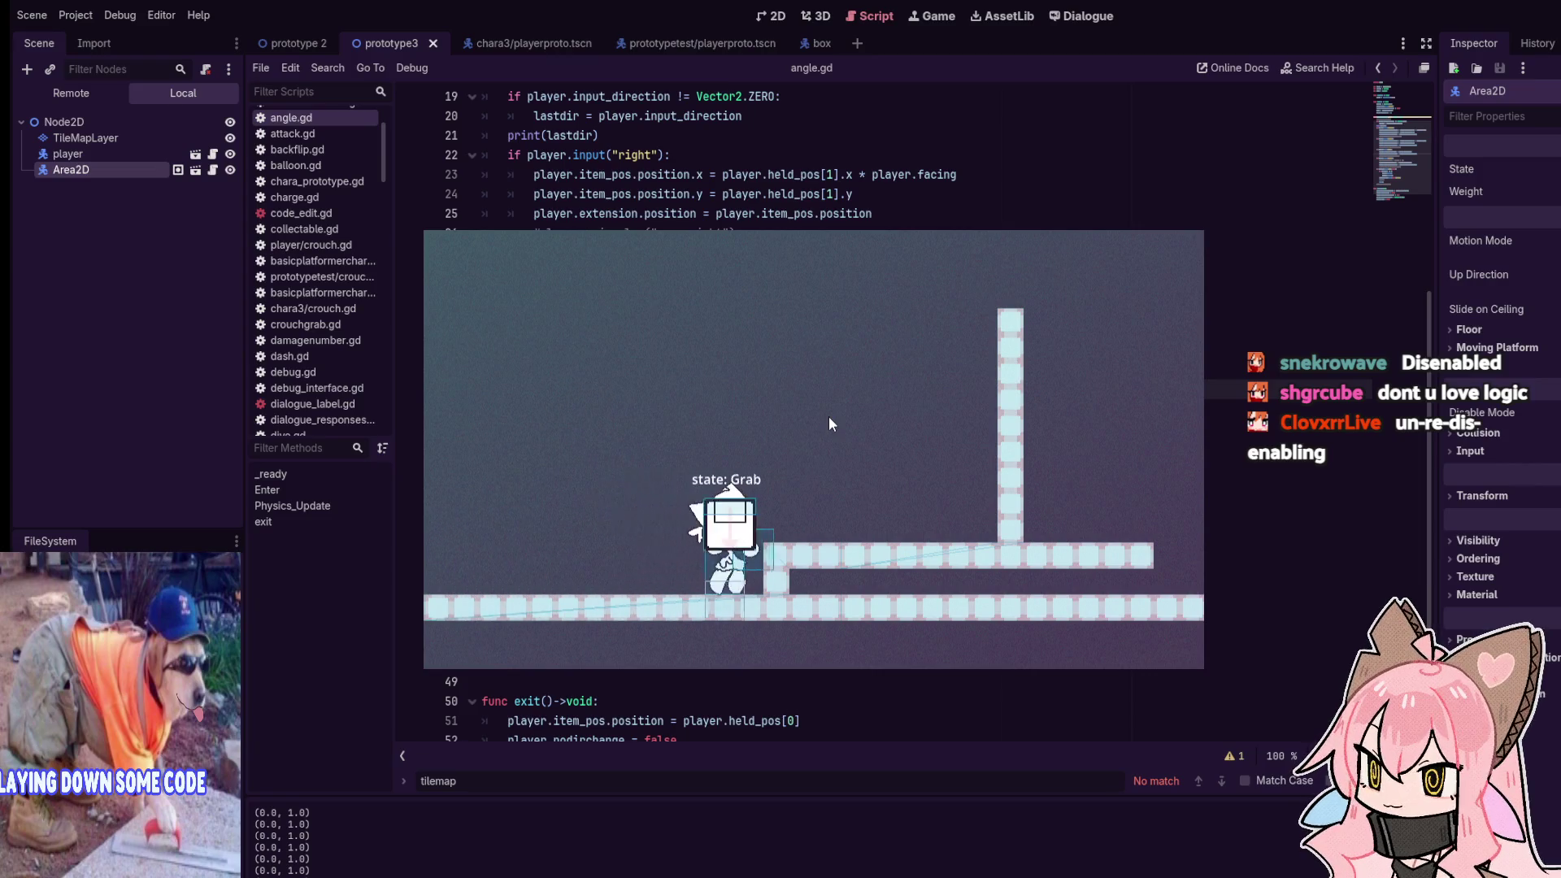
Step: Pick the box up, jump with it, aim down, forward and up-right, then throw it
key("Left")
key("Left")
key("Up")
key("space")
key("Left")
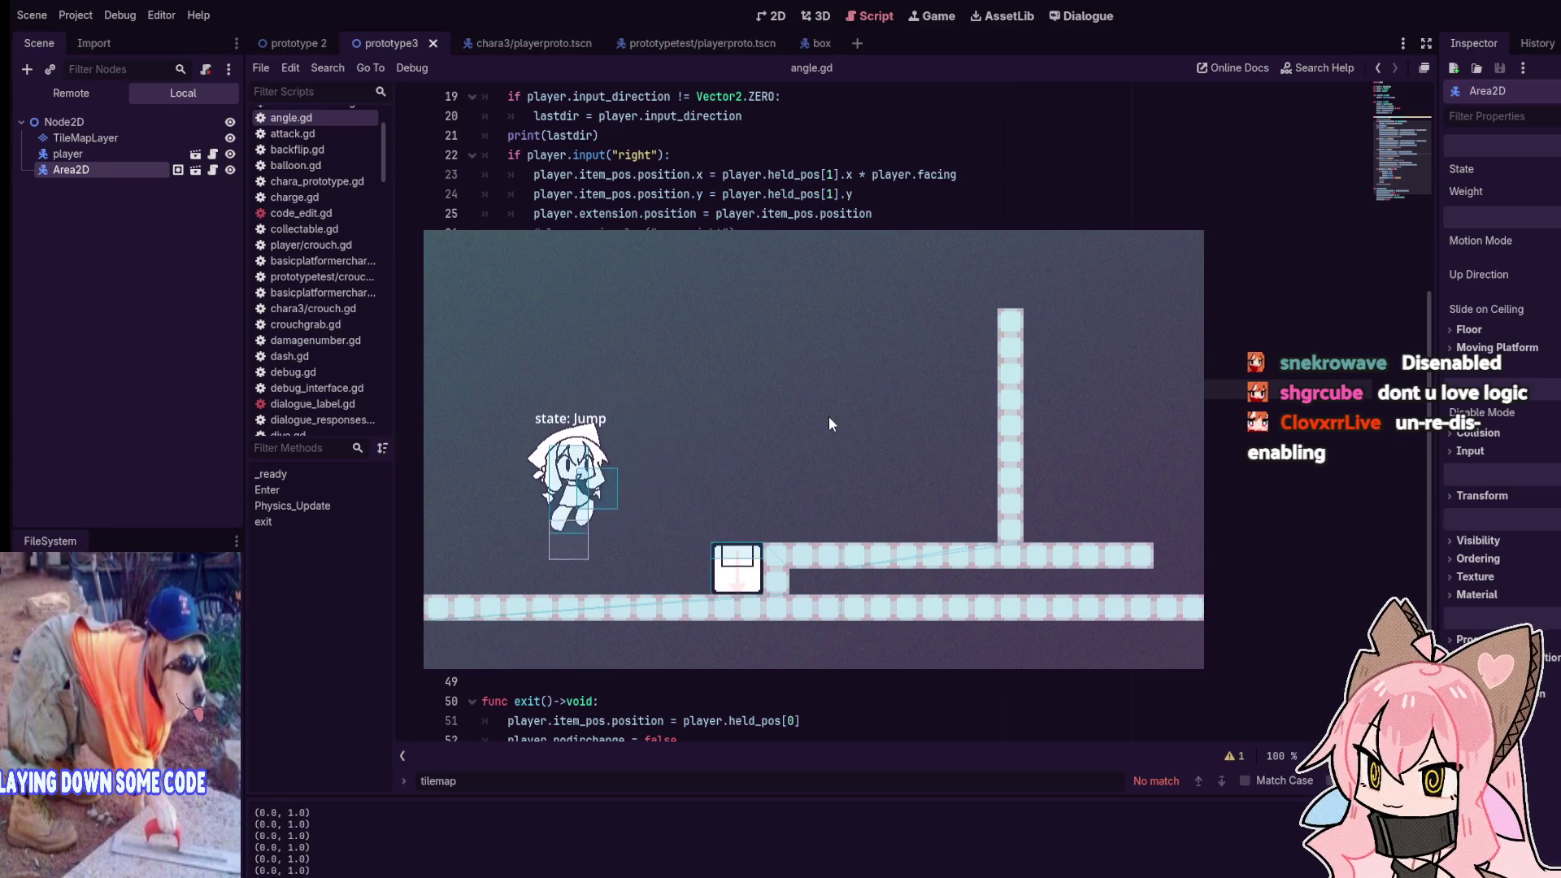
key("Right")
key("Left")
key("Down")
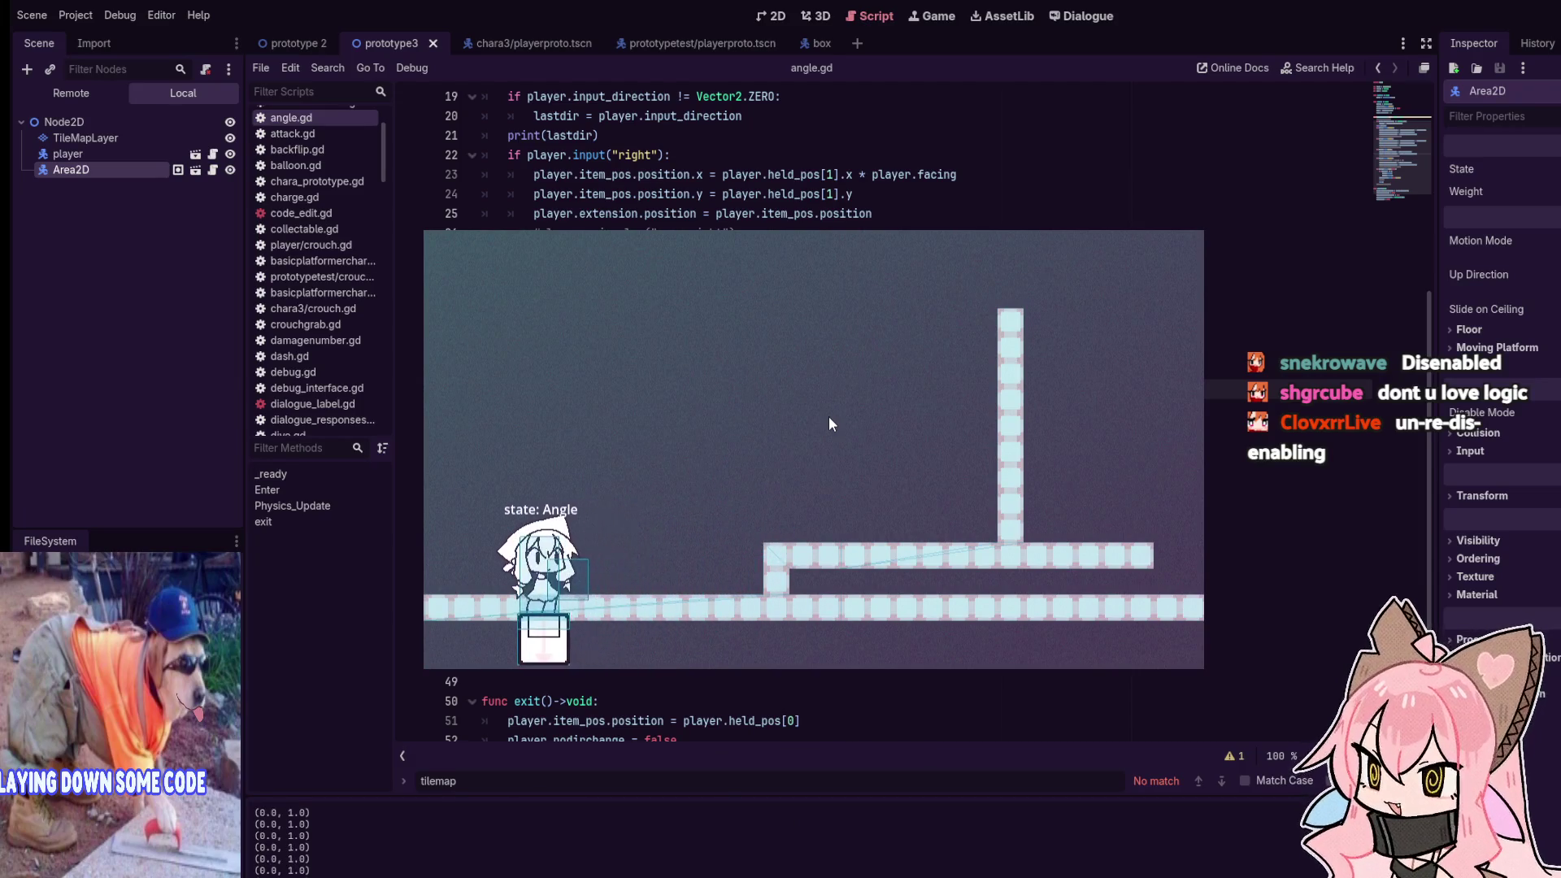
key("Right")
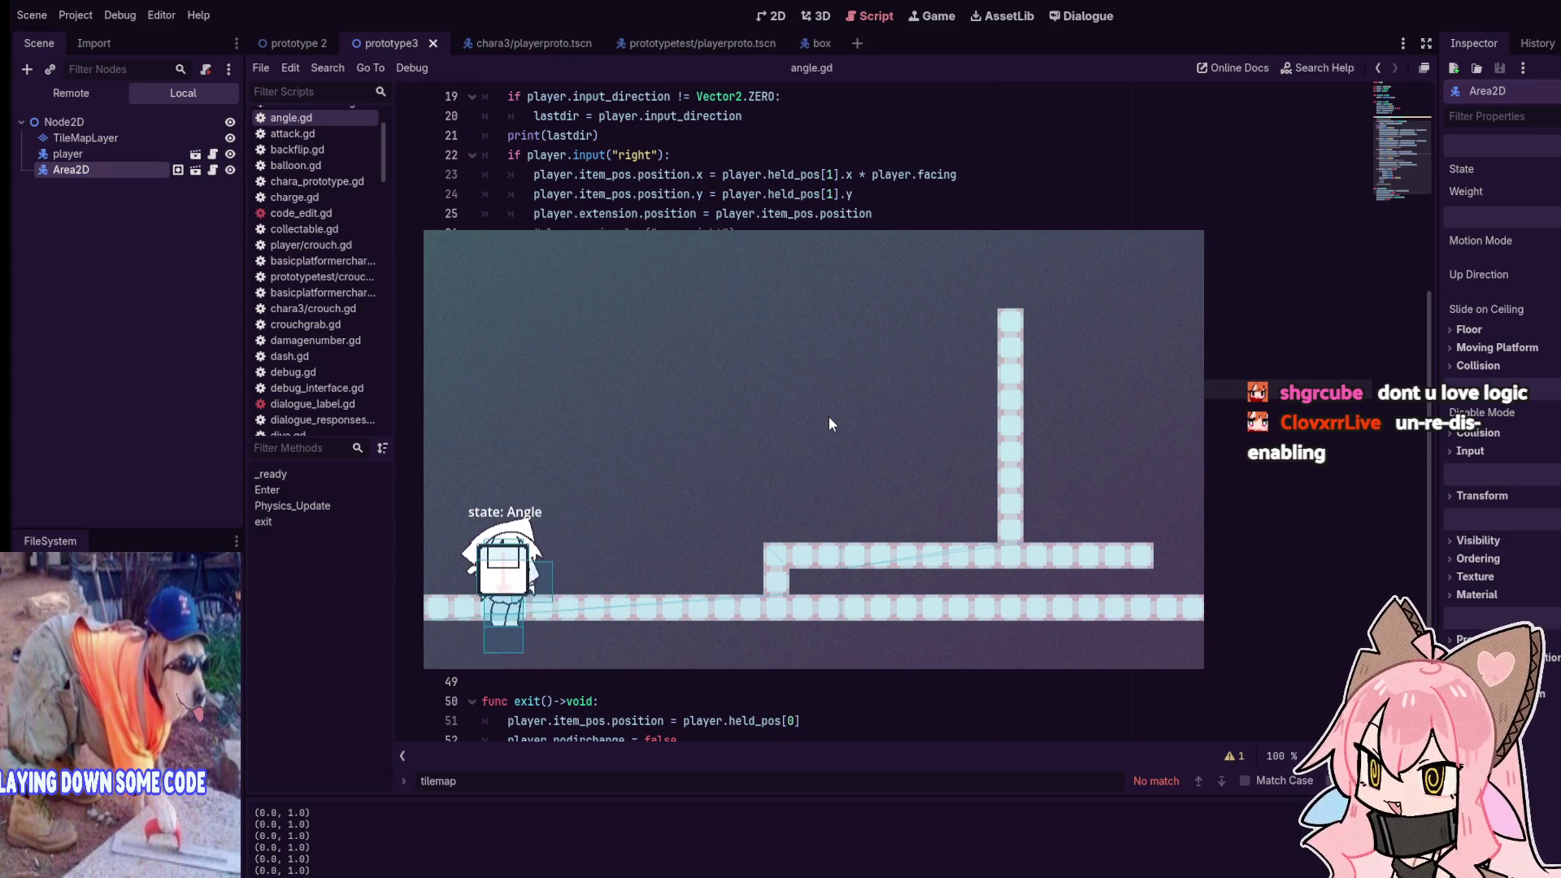
key("Right")
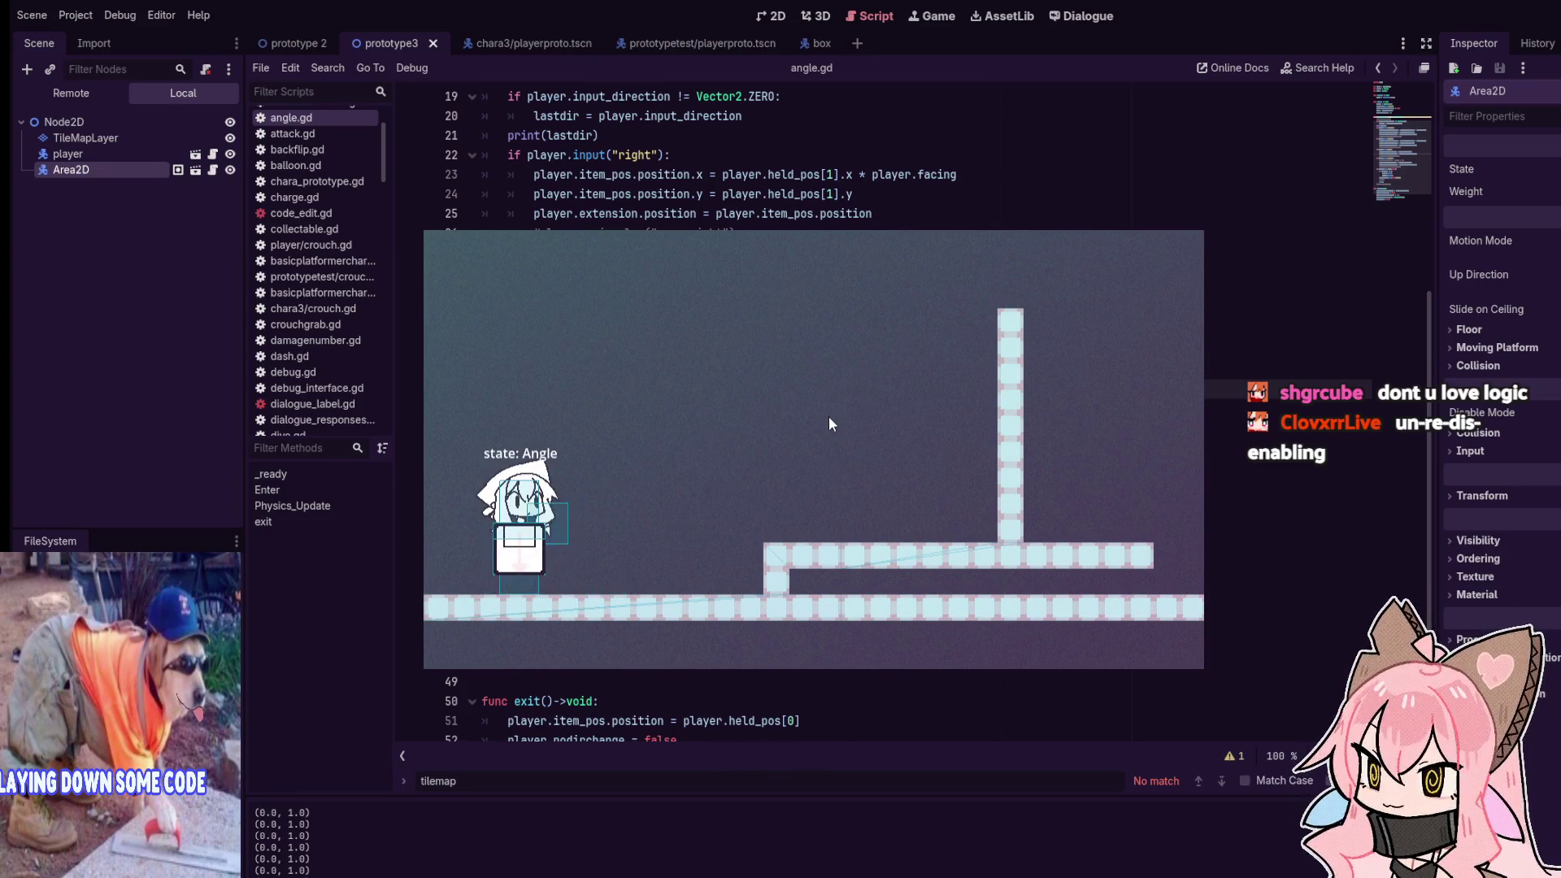
key("Down")
Step: Retrieve the thrown box, aim it right and throw it again
key("Right")
key("Down")
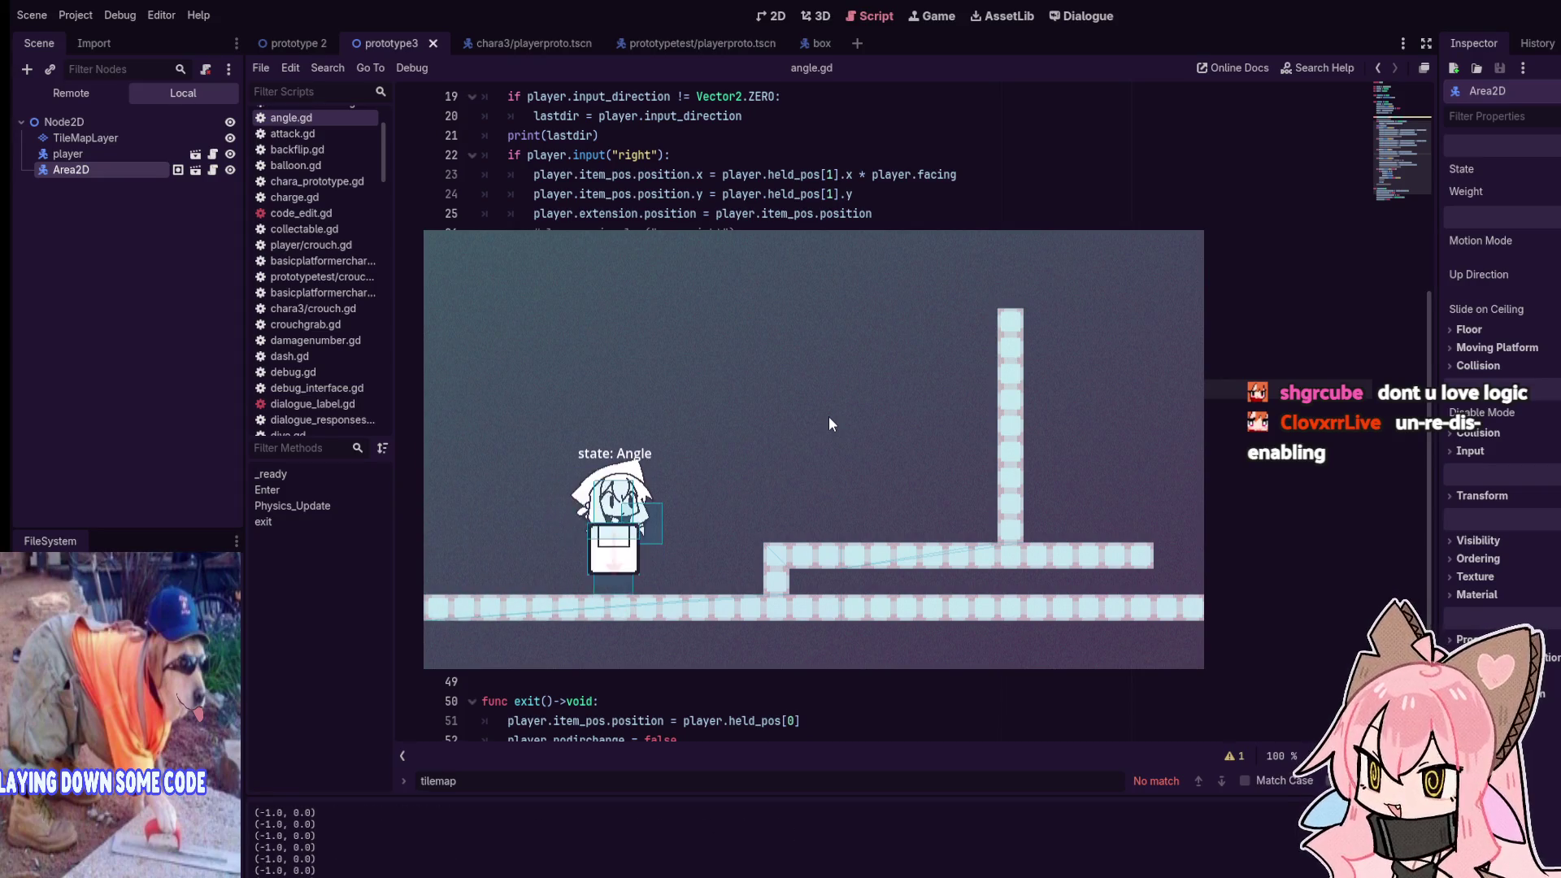
key("Left")
key("Right")
key("Down")
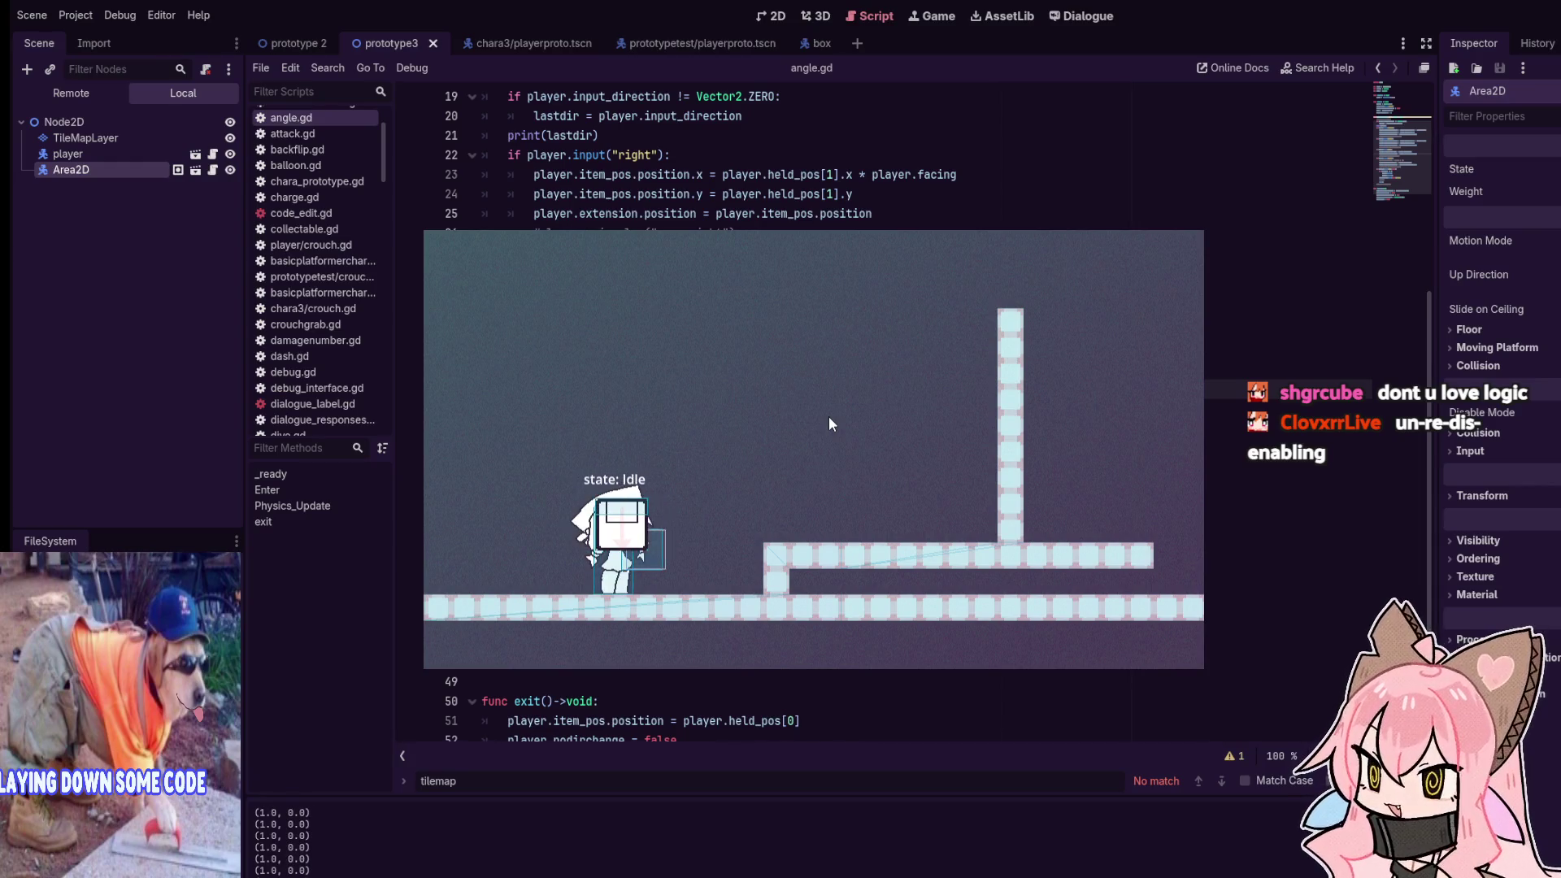
left_click(874, 213)
scroll(873, 155, "down", 2)
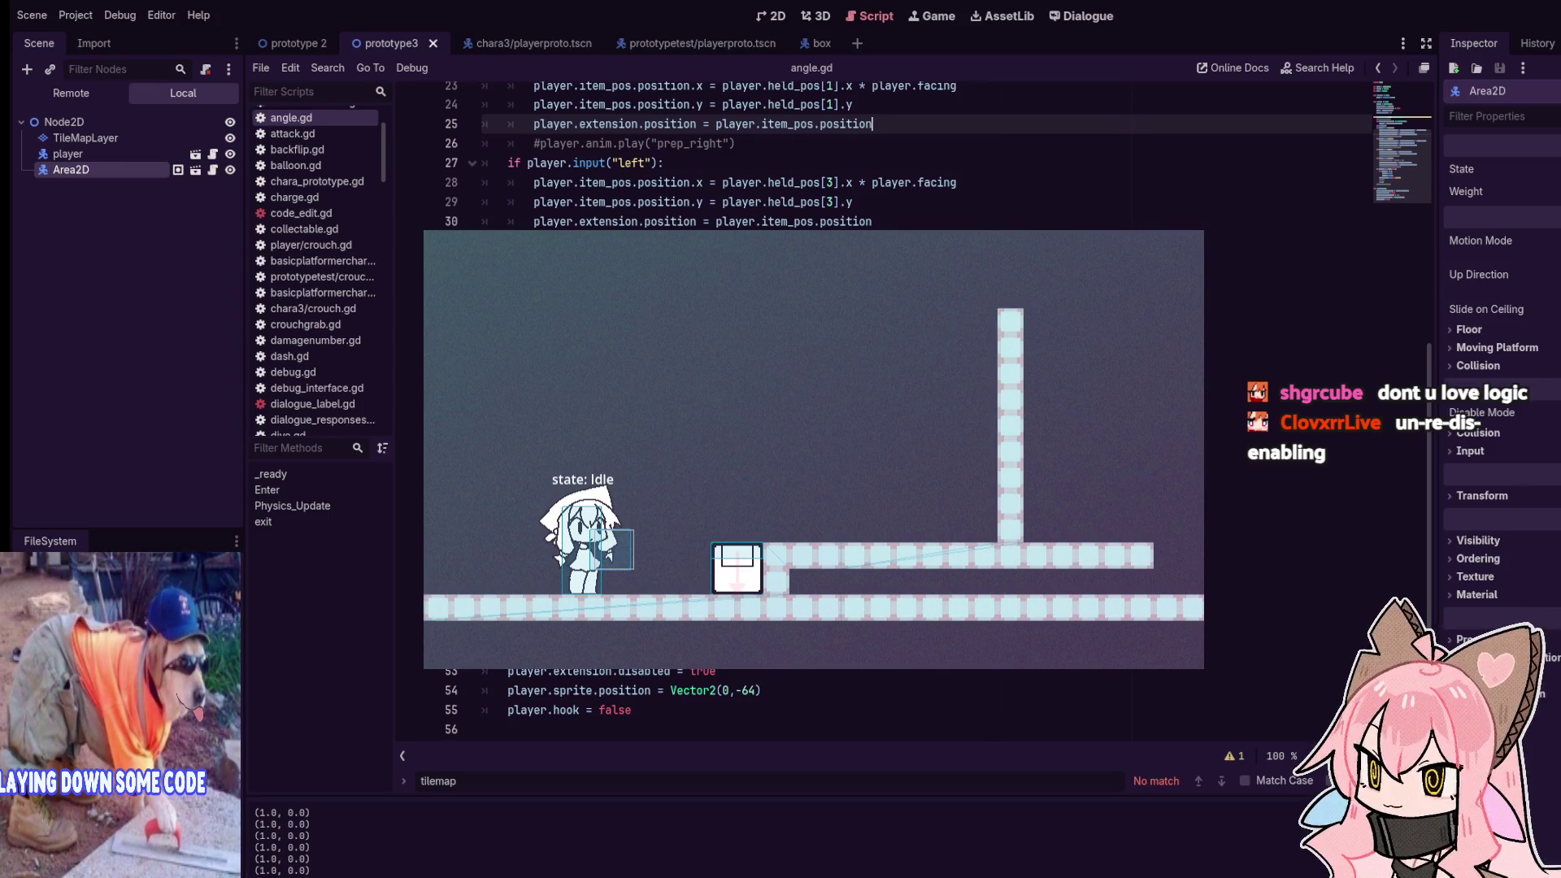
Step: Add 'player.nodirchange = false' to the exit() function of angle.gd
left_click(1244, 632)
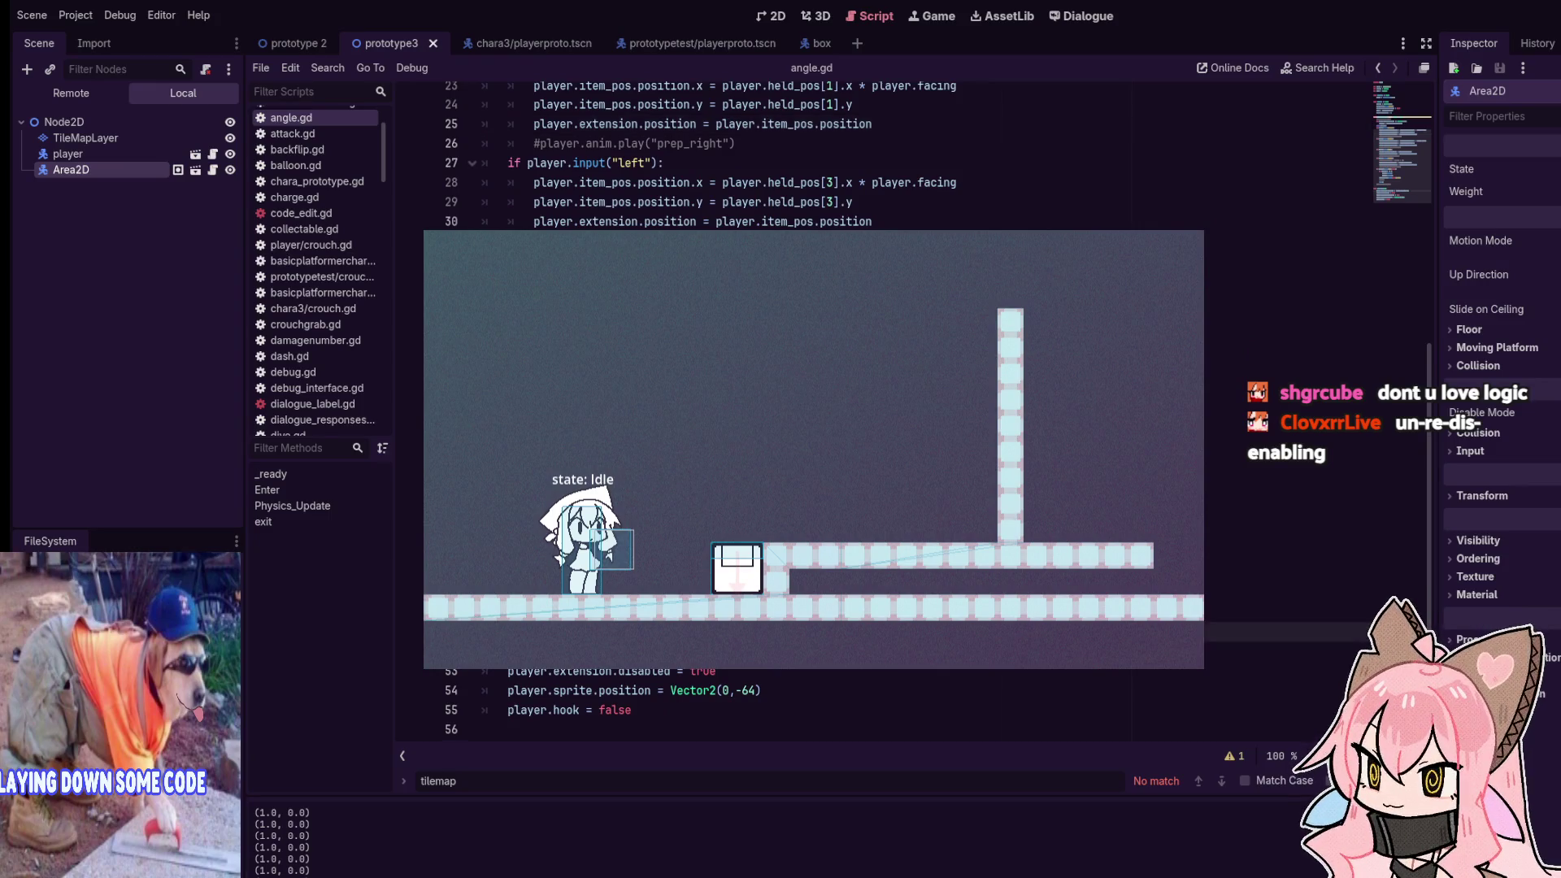
left_click_drag(894, 396, 1236, 396)
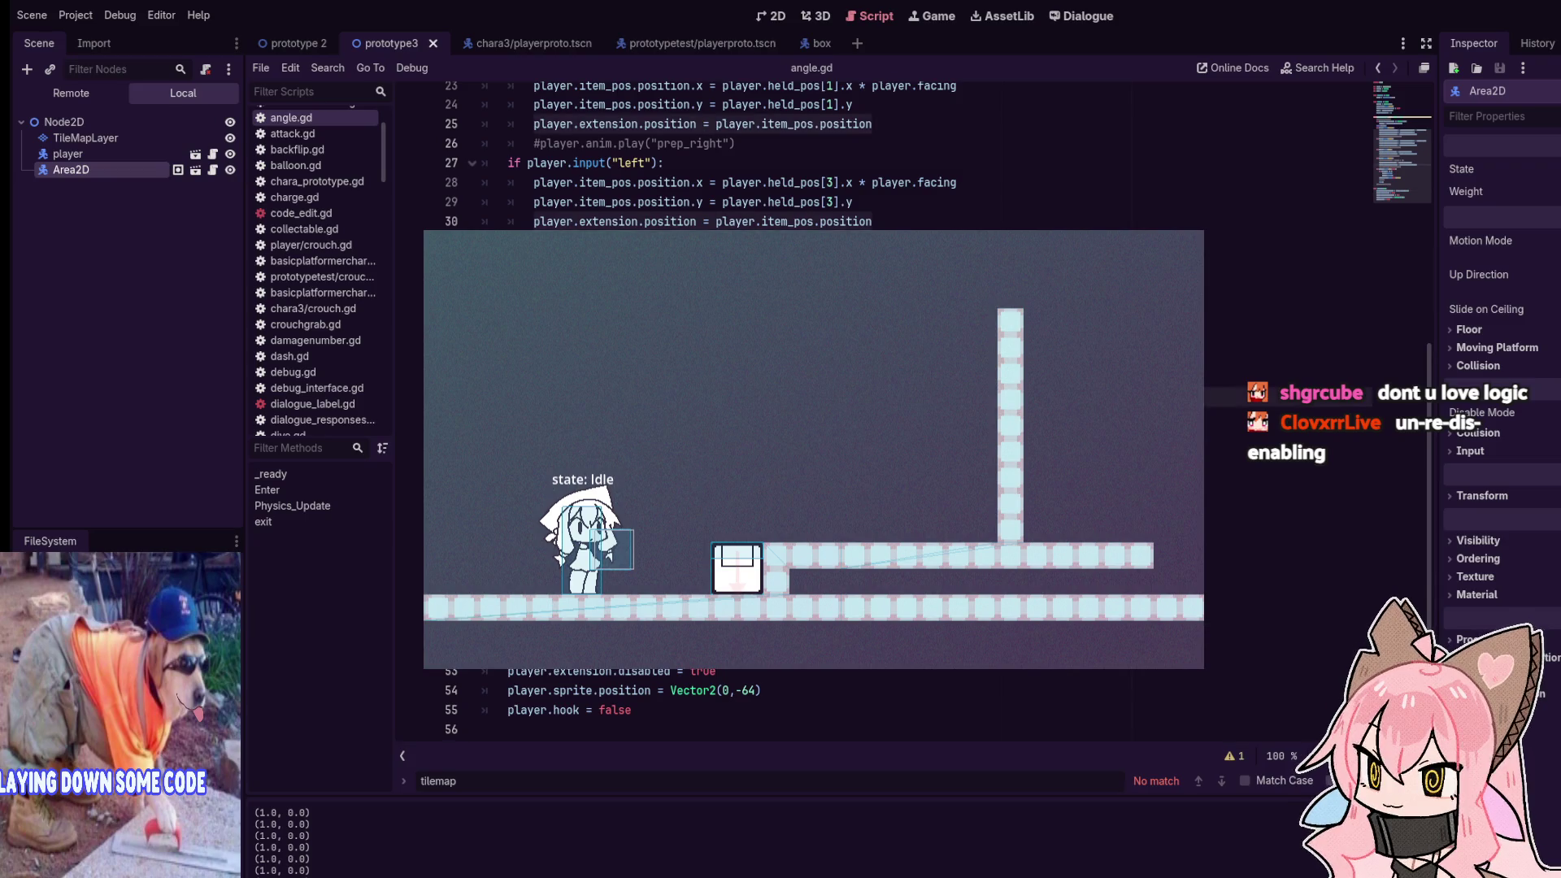
key("ctrl+v")
left_click(1261, 593)
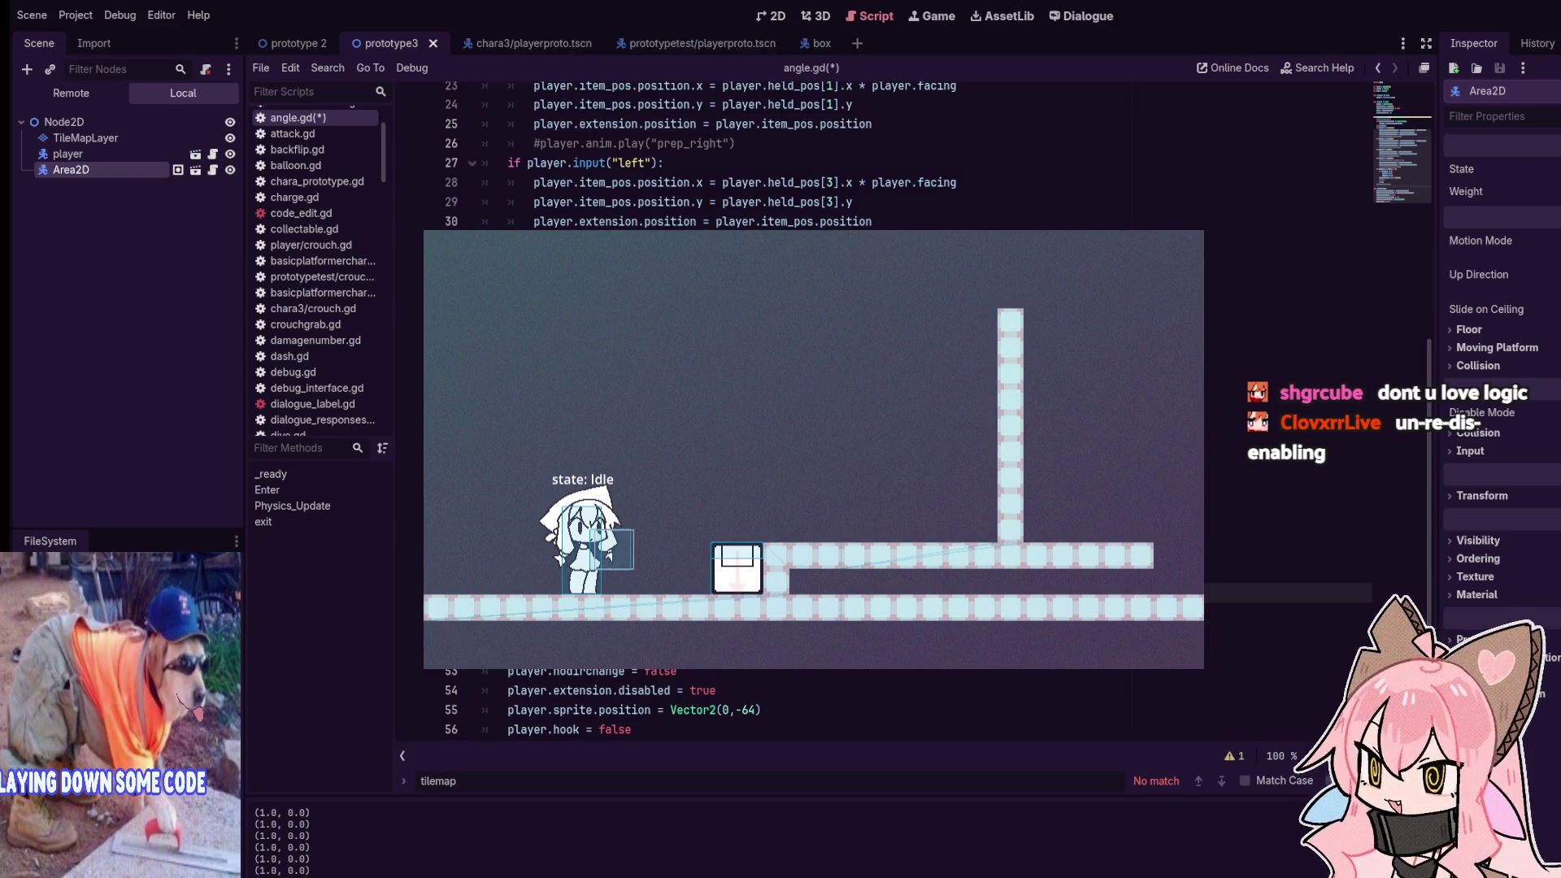
Step: Stop the game, raise the extension collision shape over the body in playerproto, and rerun prototype3
key("F8")
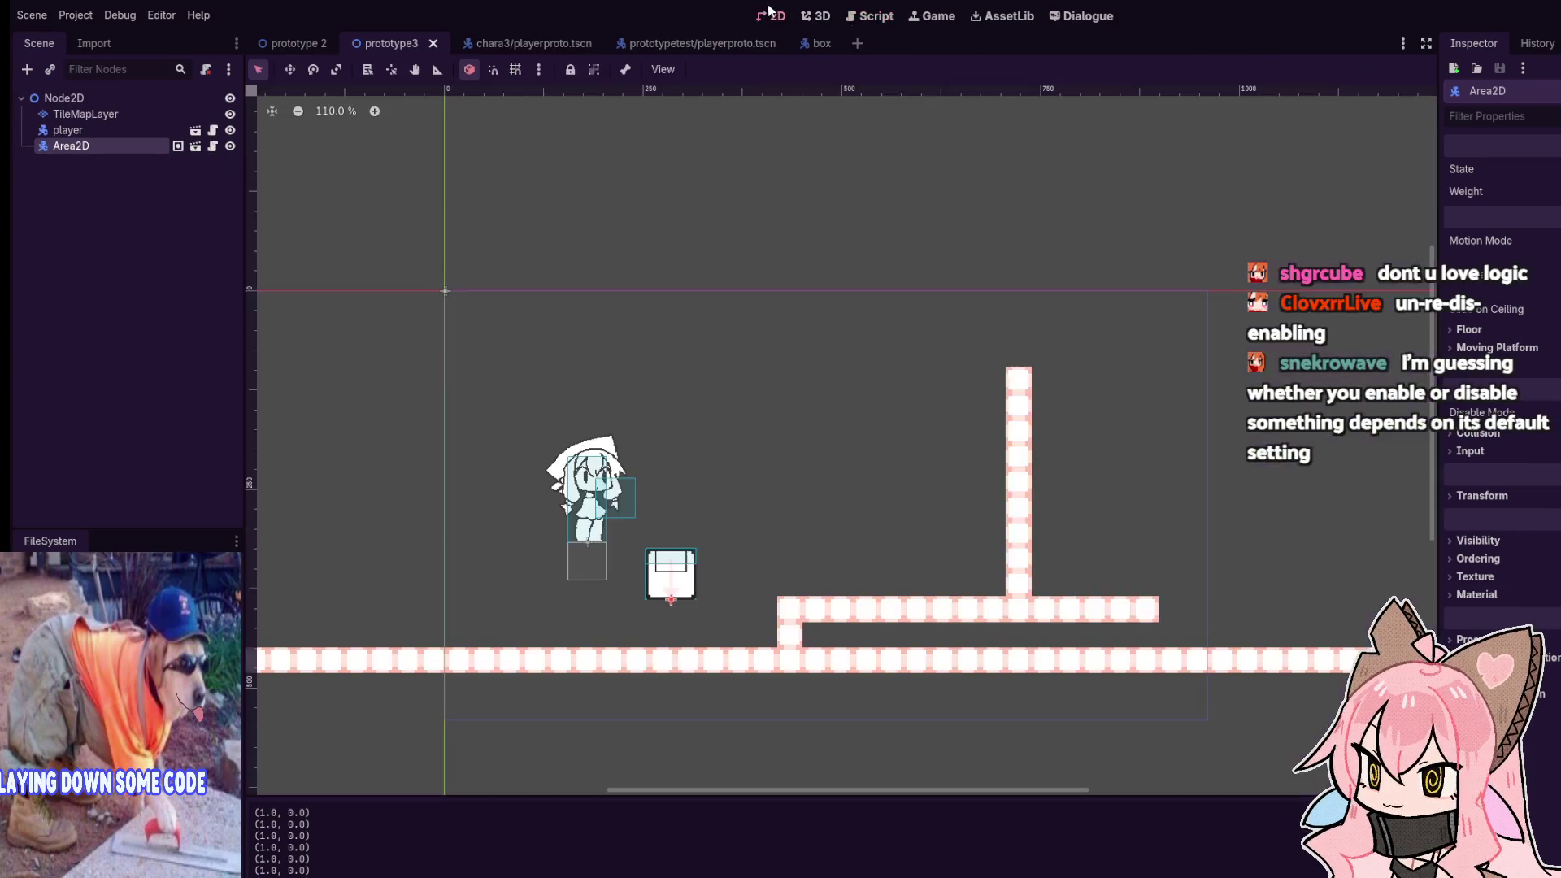
left_click(771, 15)
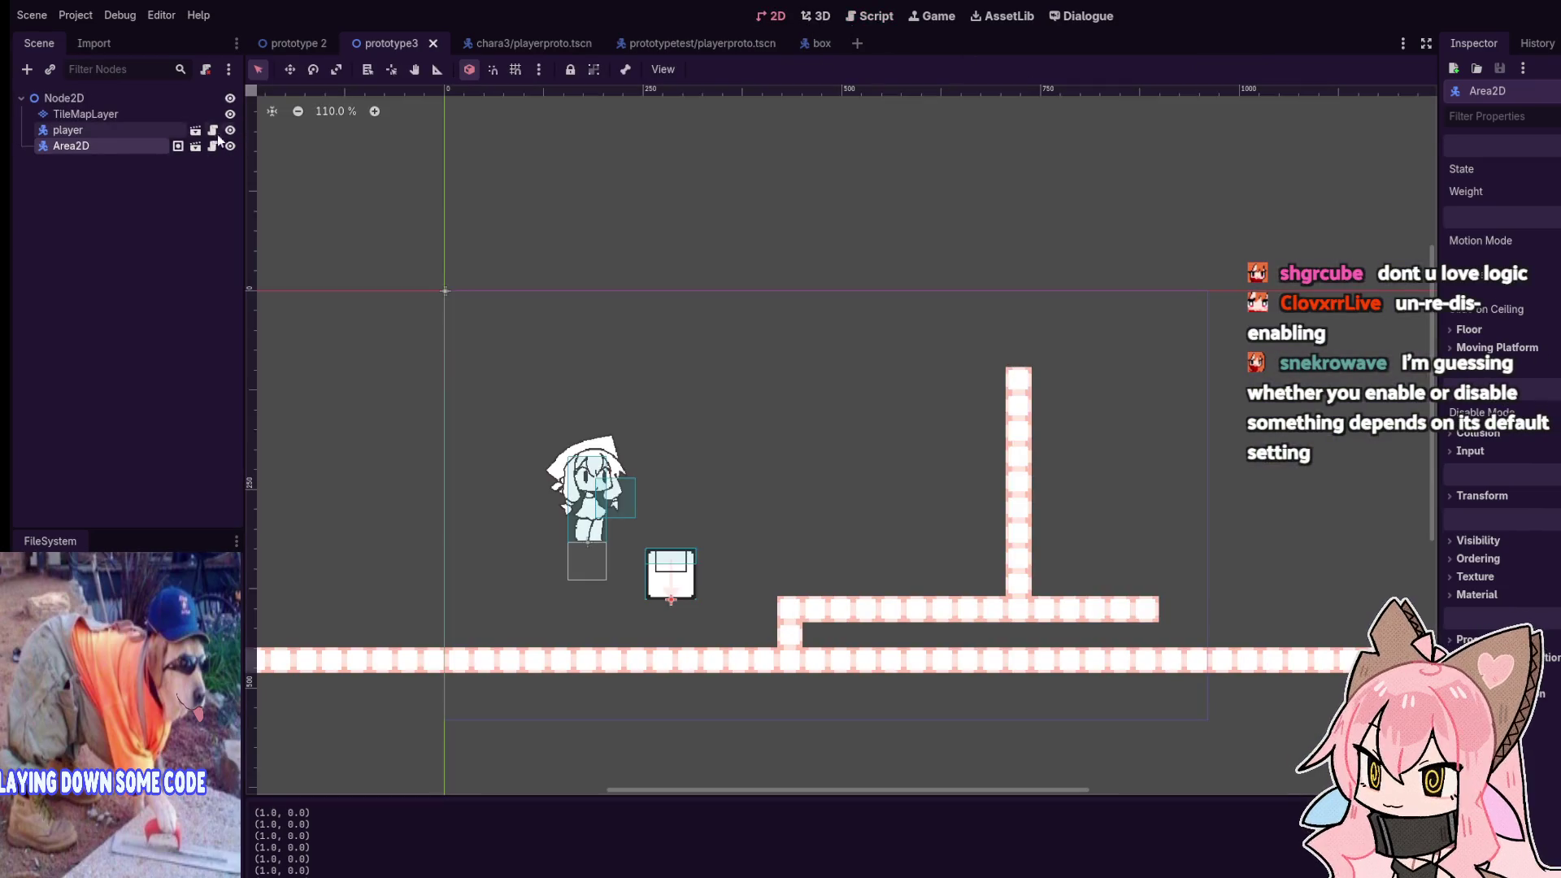
left_click(534, 43)
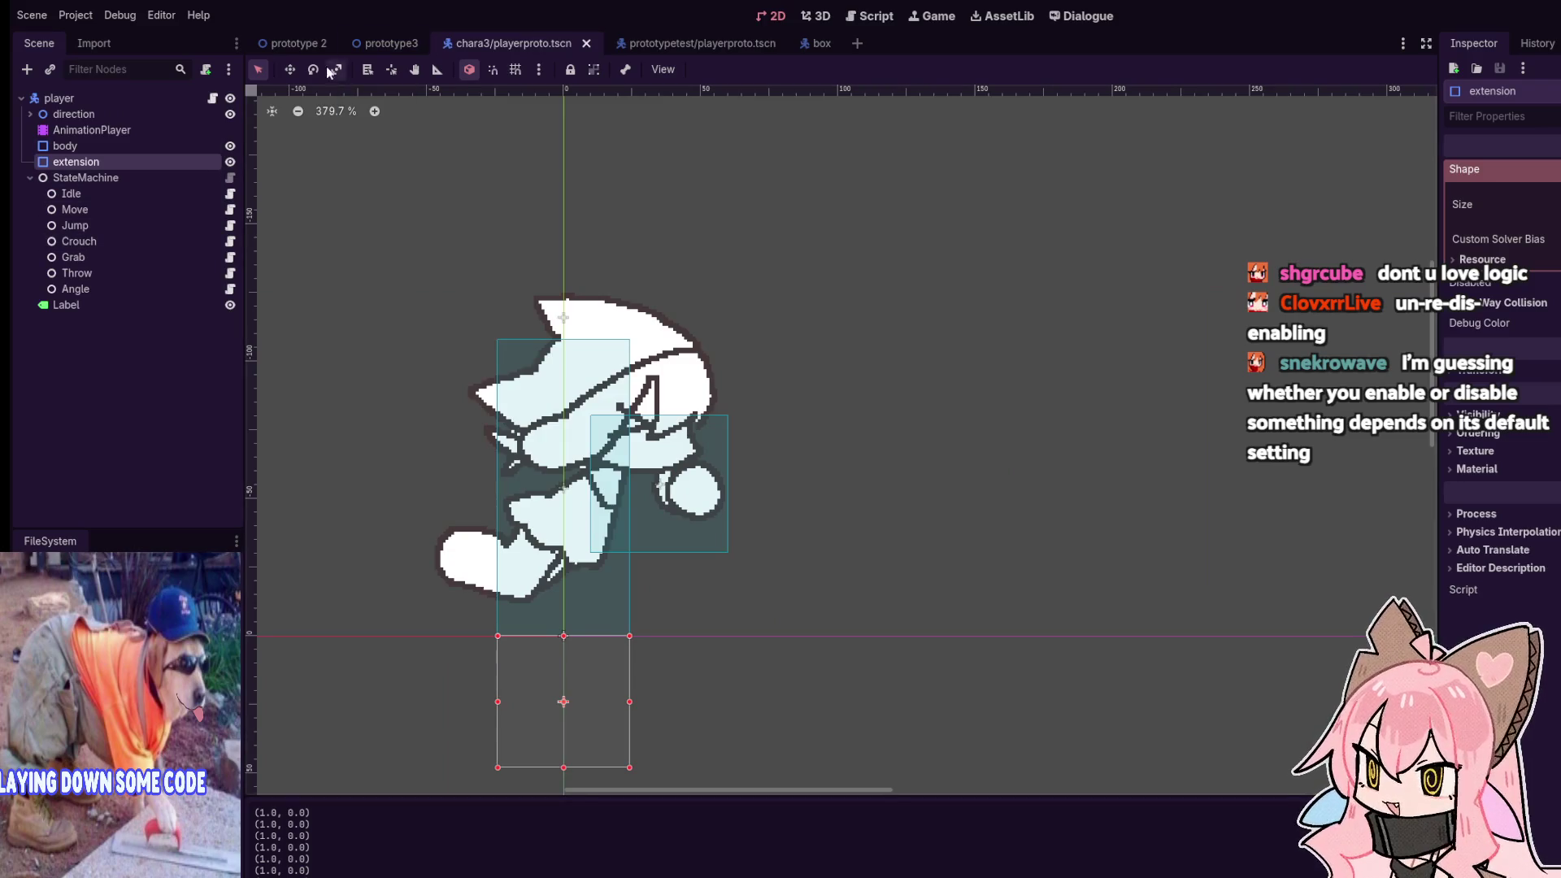
left_click(291, 69)
left_click_drag(452, 403, 464, 217)
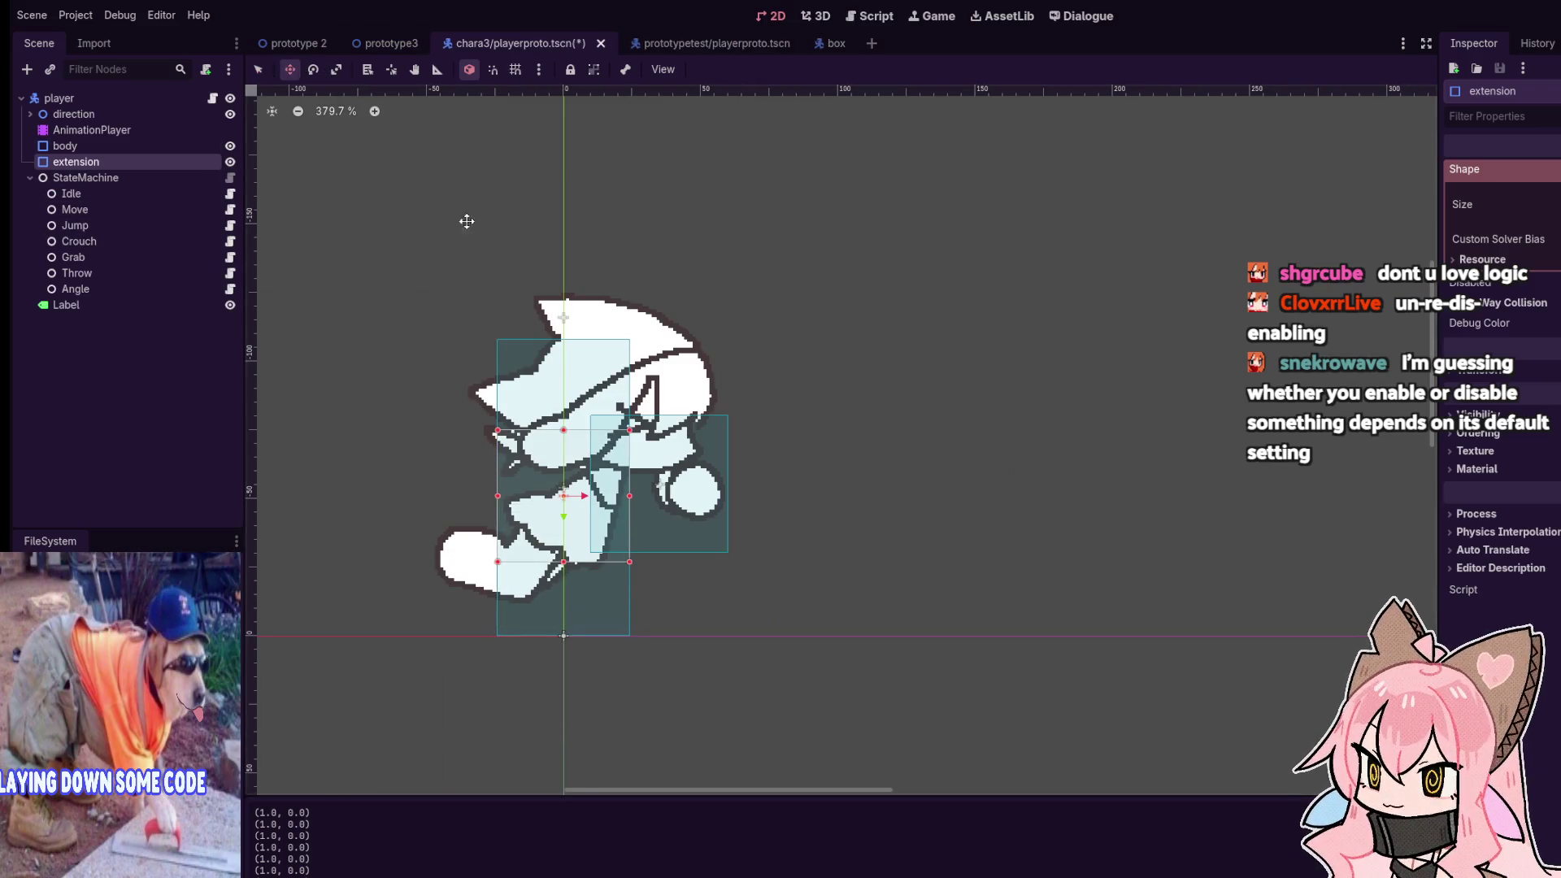
left_click(389, 43)
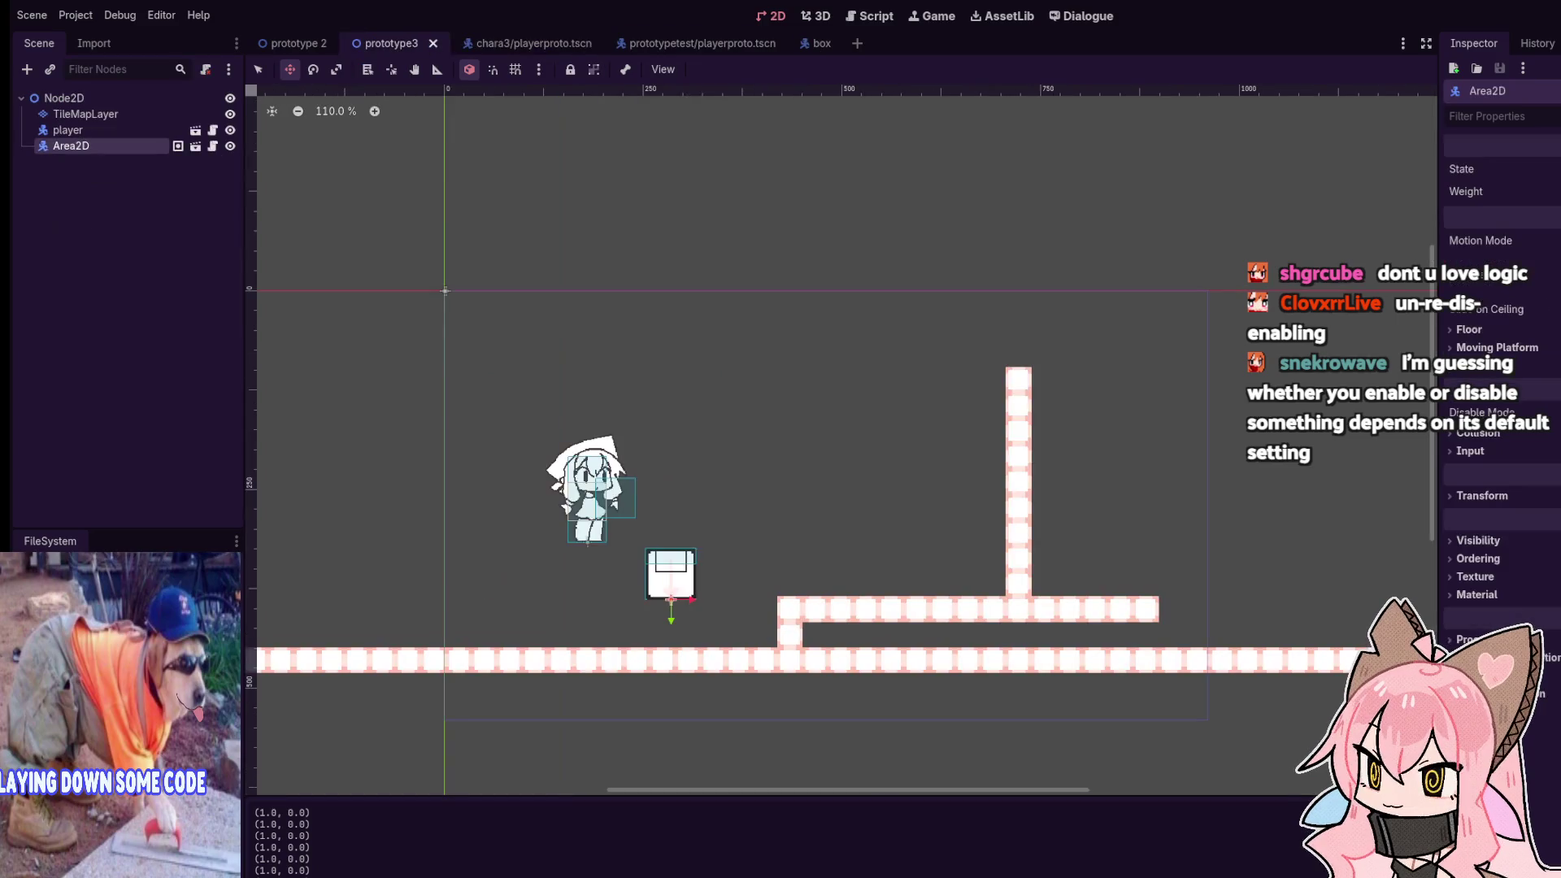
key("F6")
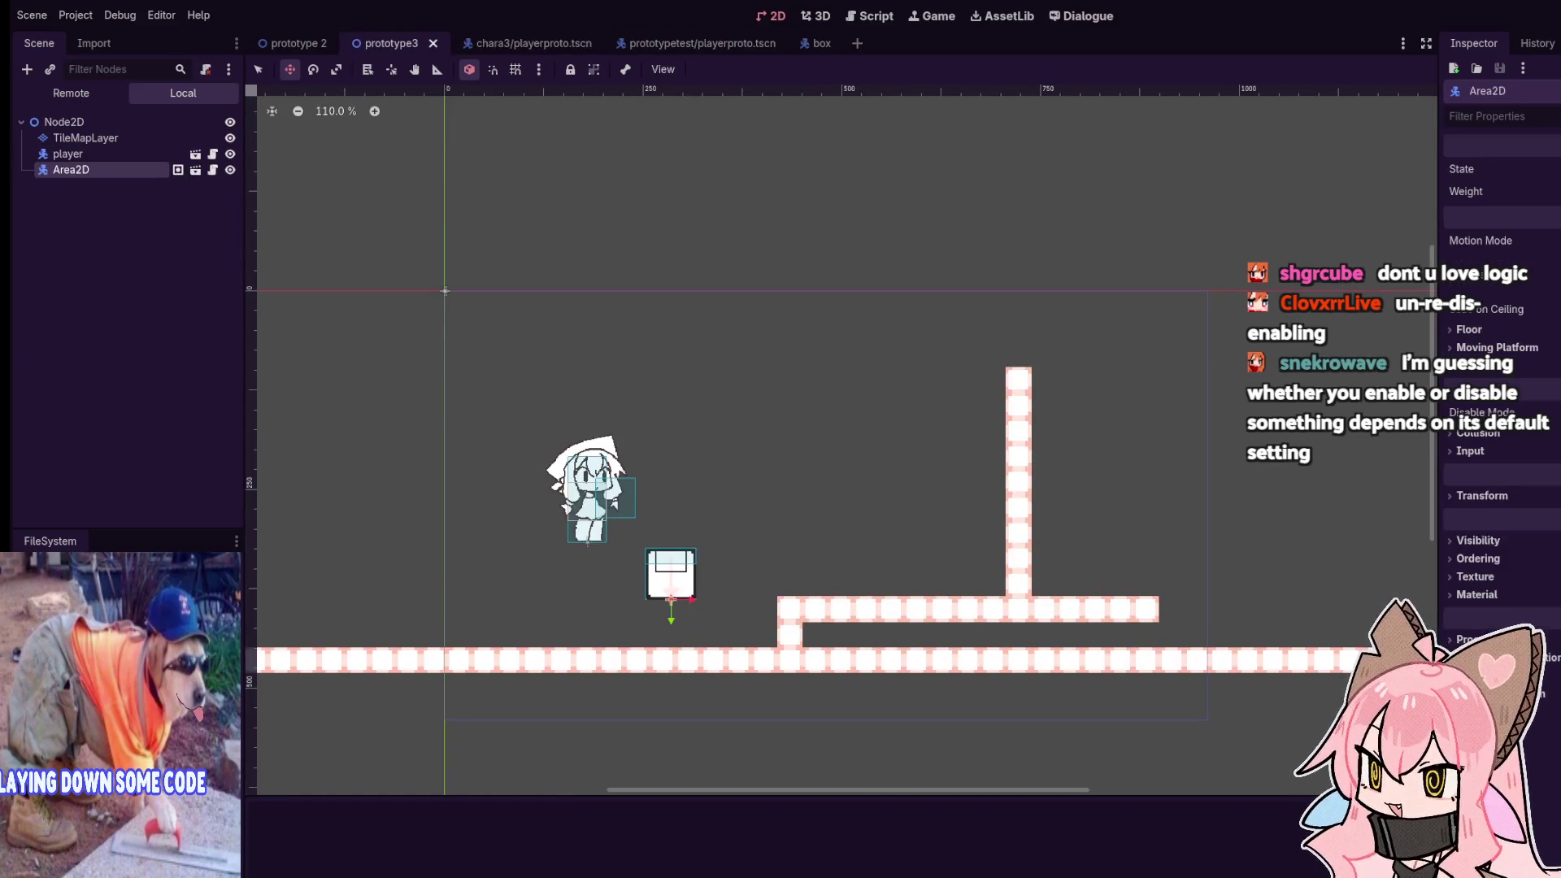
key("Right")
key("Left")
key("Up")
key("Right")
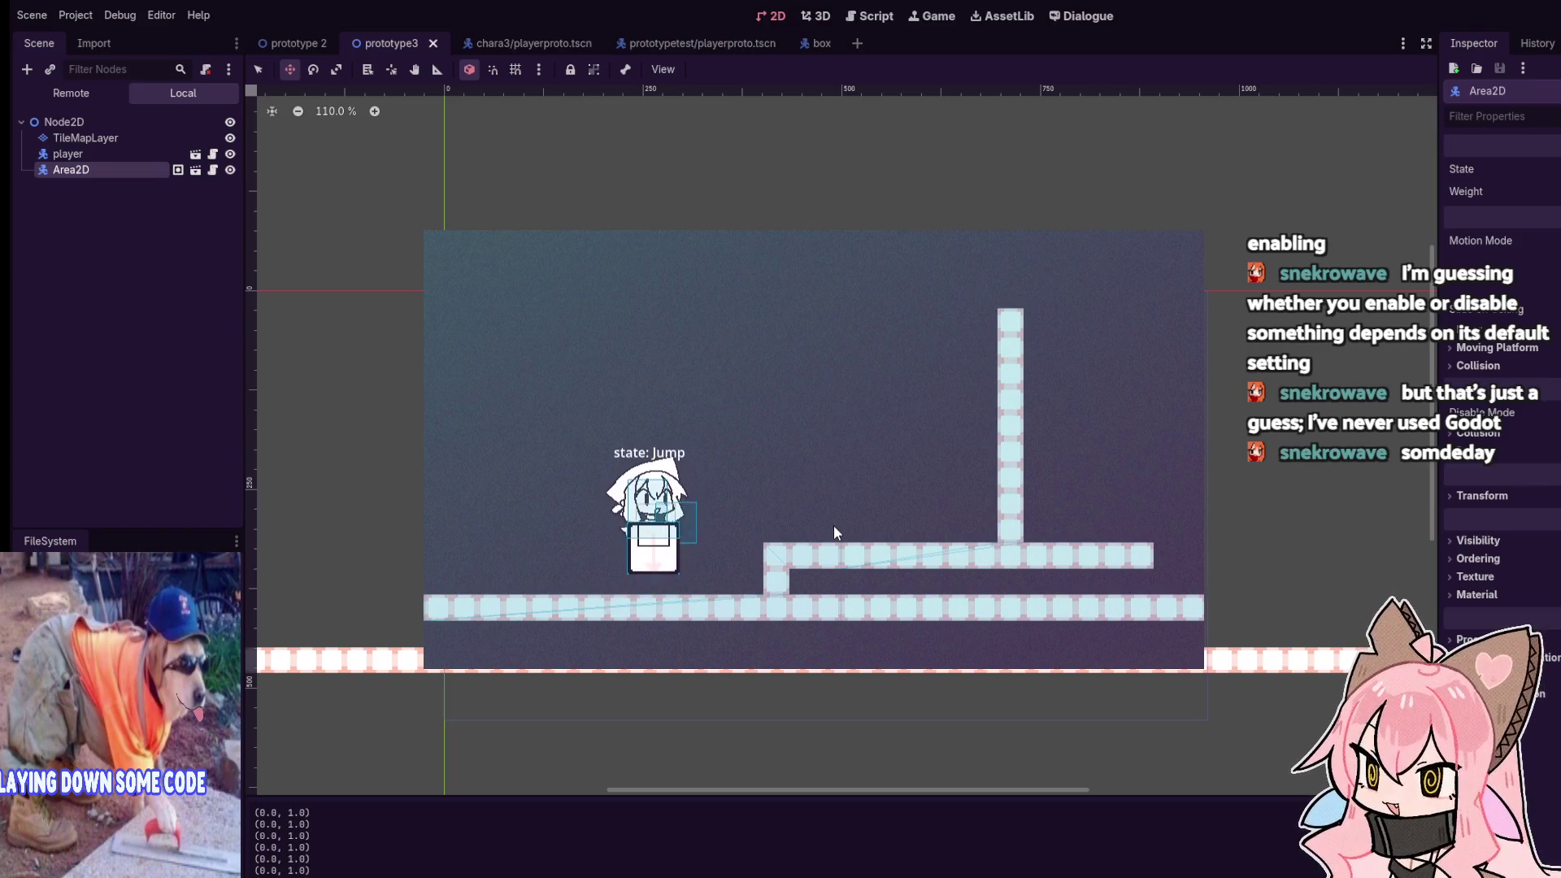
key("Left")
key("Right")
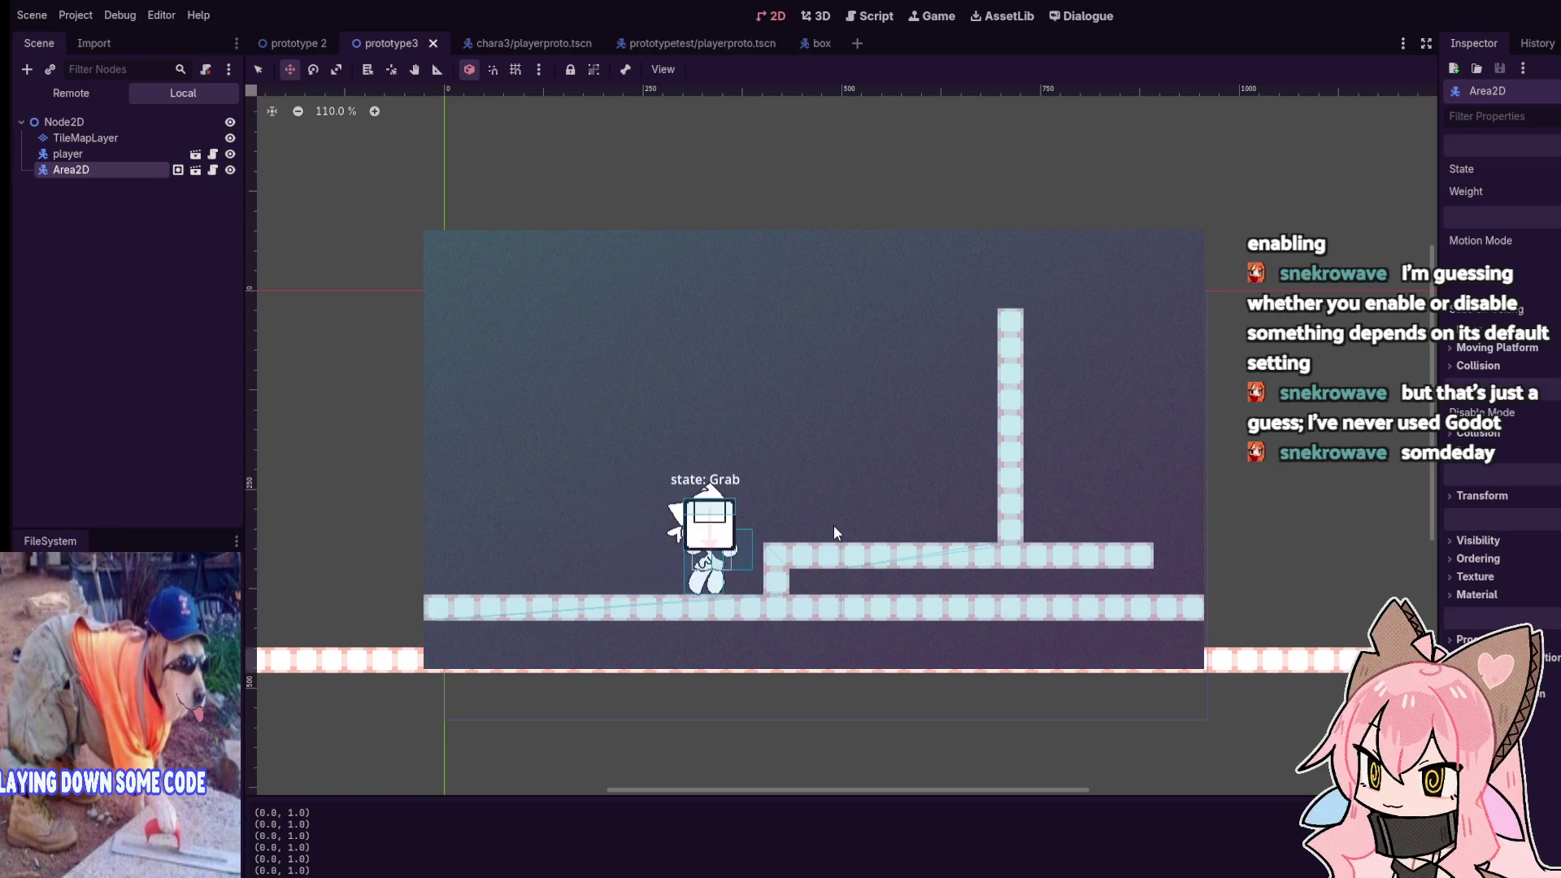
key("Down")
key("Left")
key("Right")
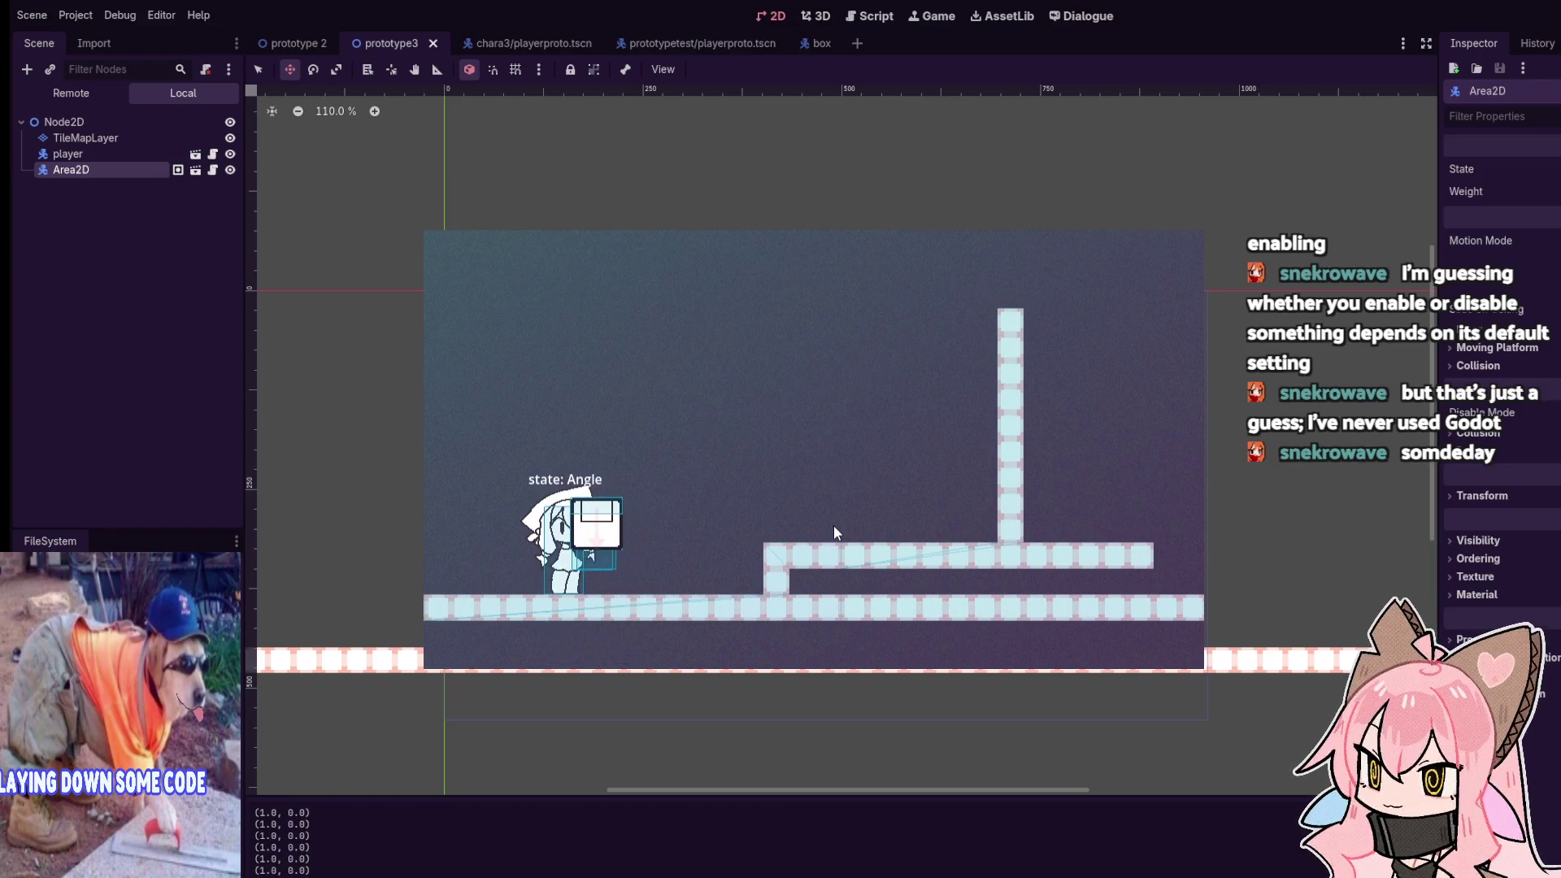
key("Left")
key("Right")
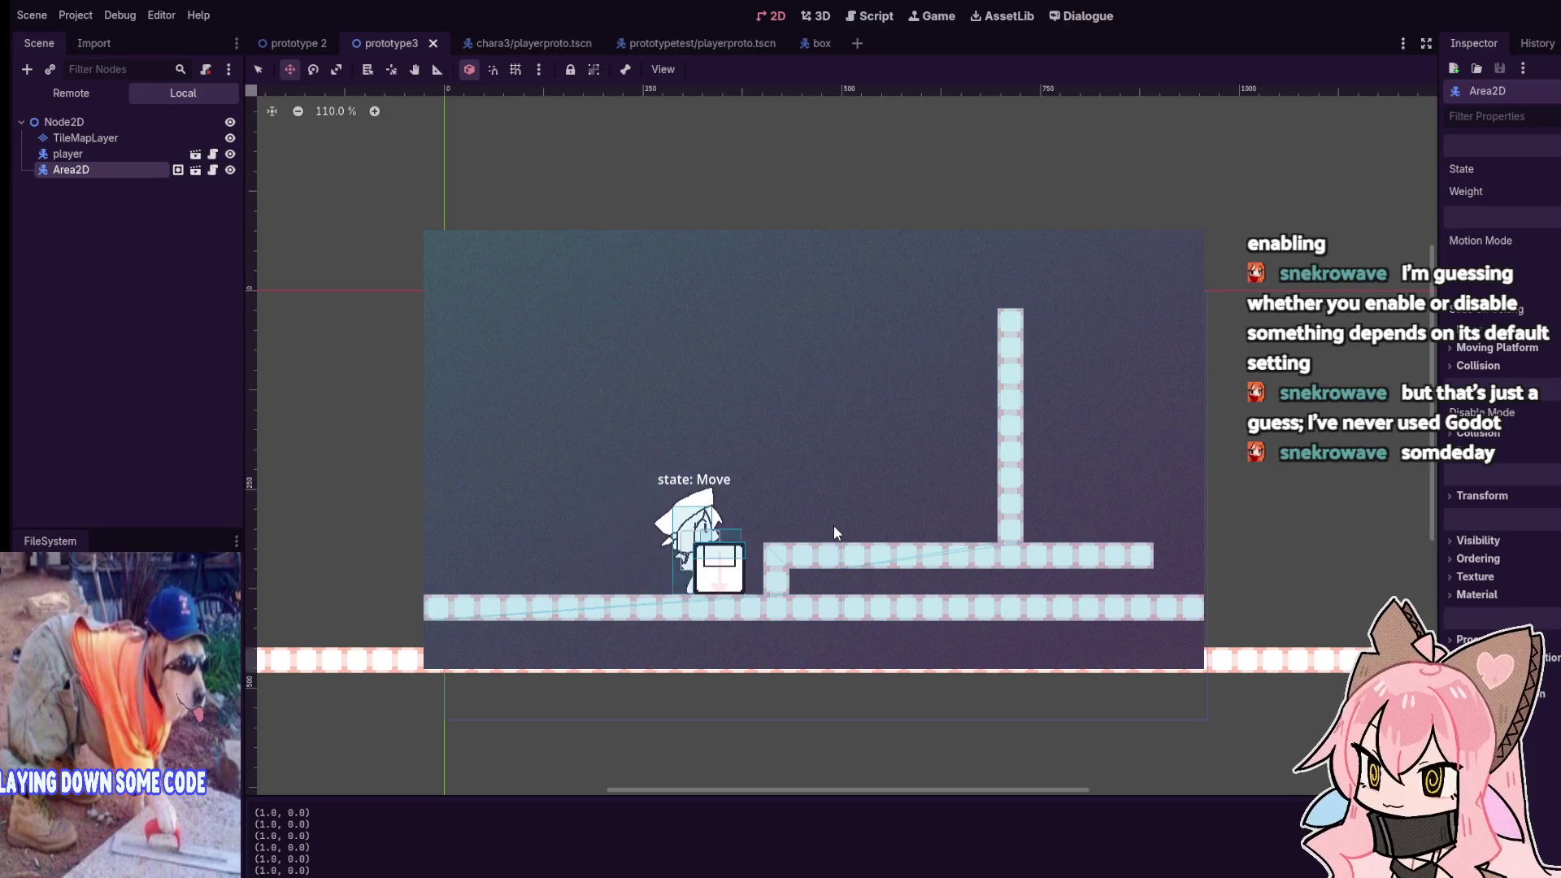
key("Down")
key("Left")
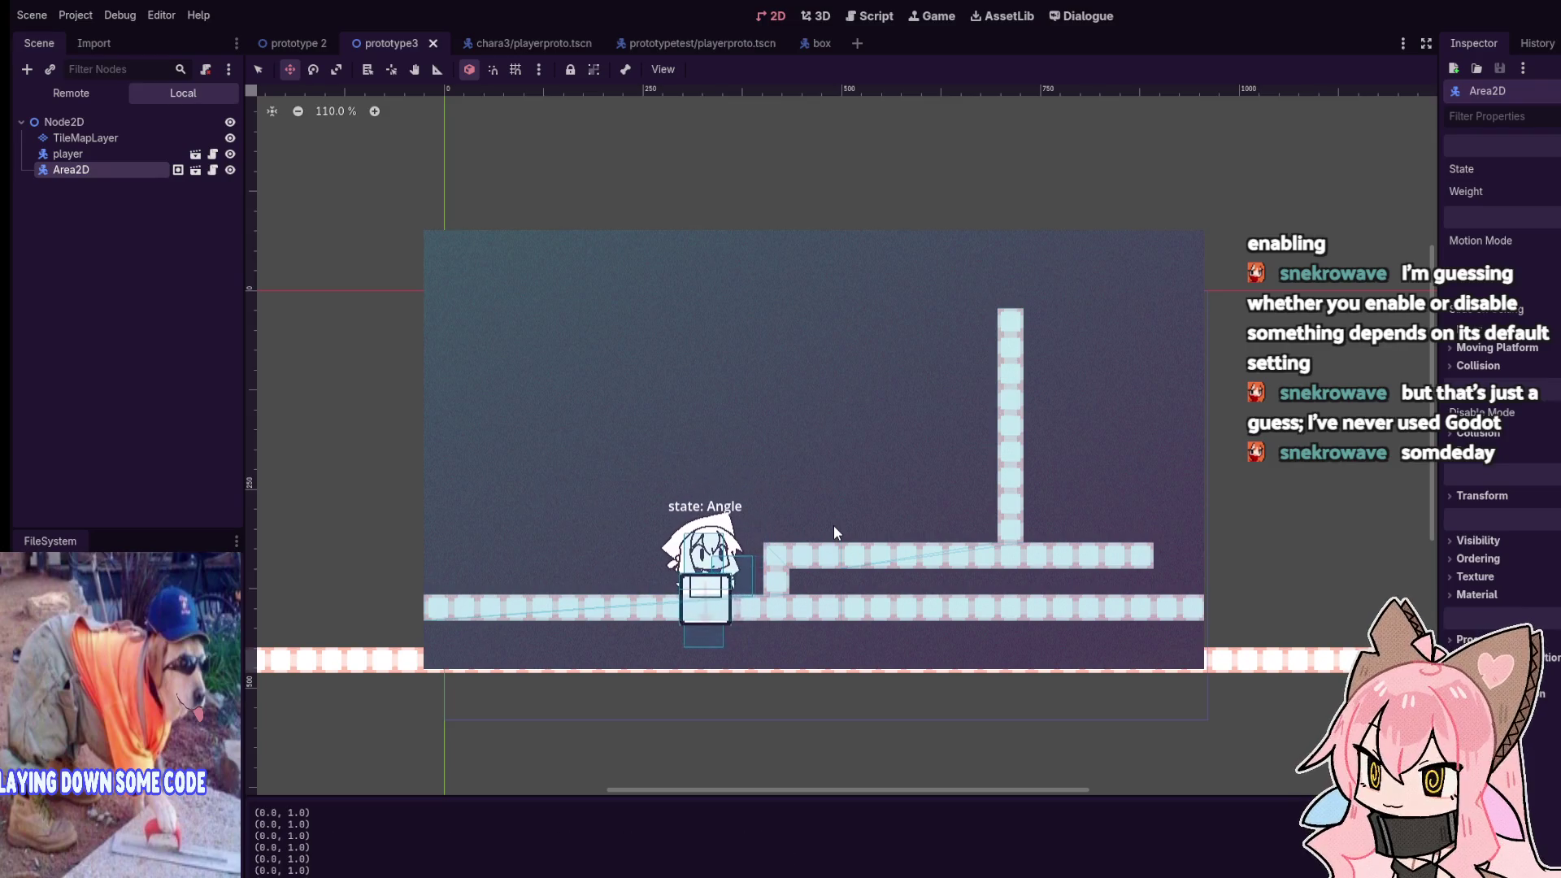
key("Right")
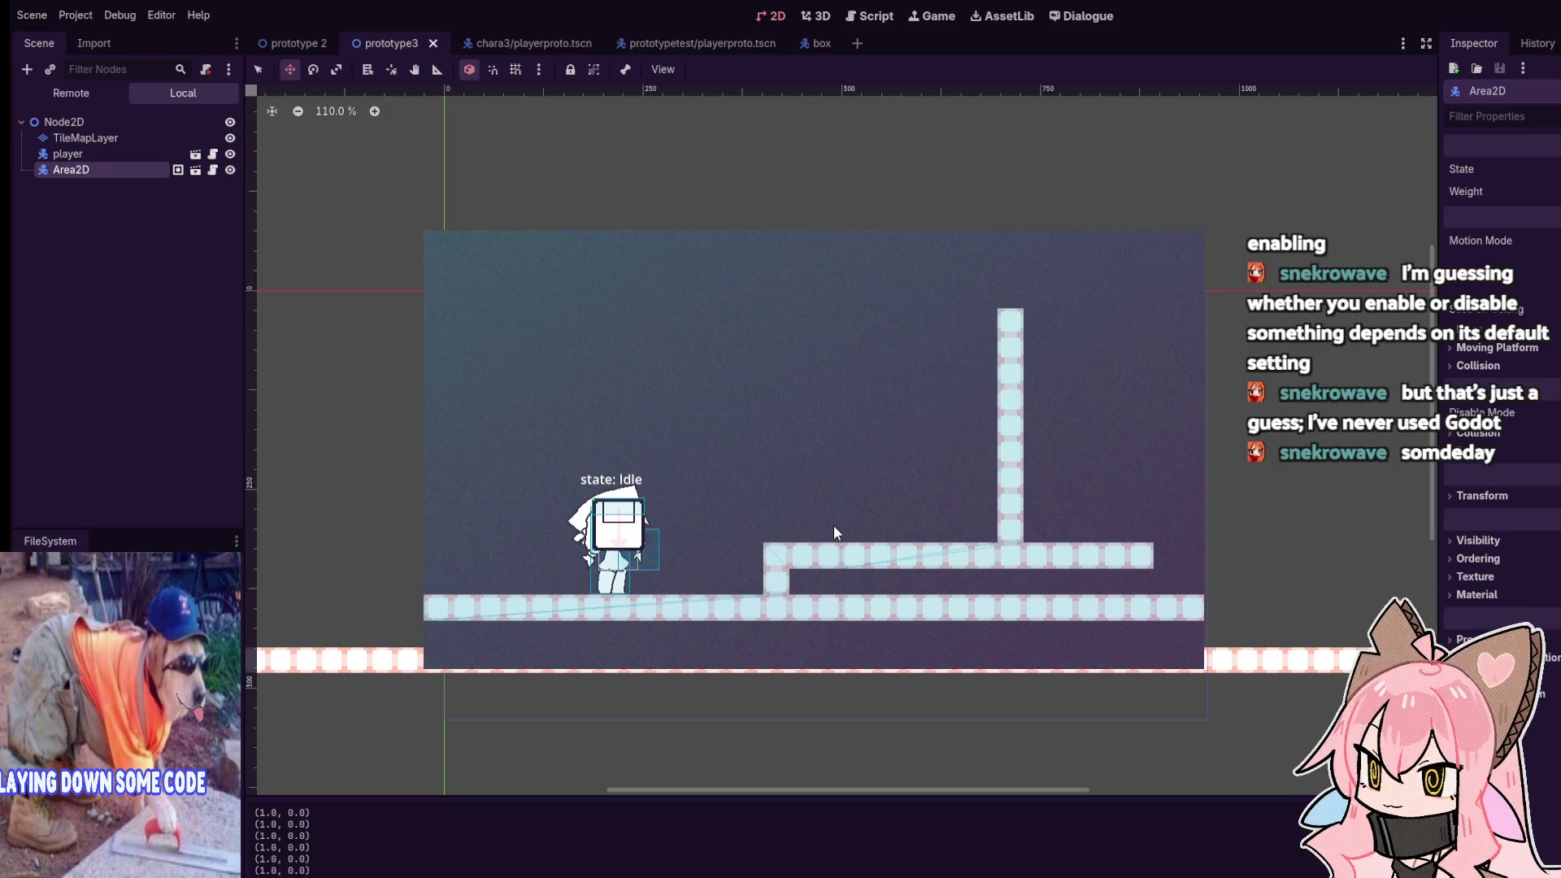
key("Right")
key("Right")
key("Down")
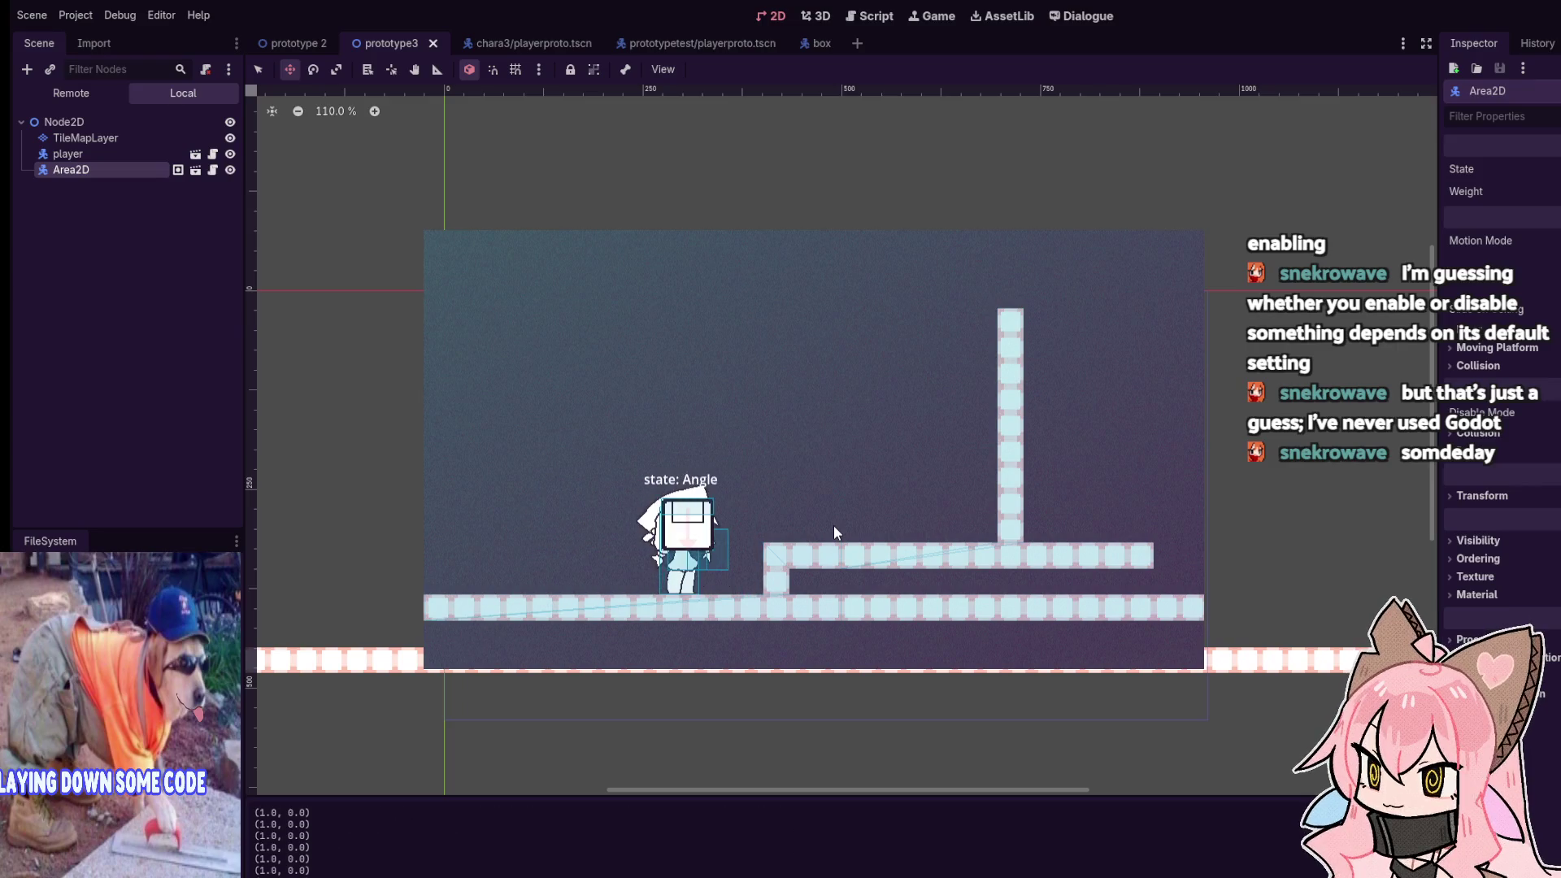
key("Down")
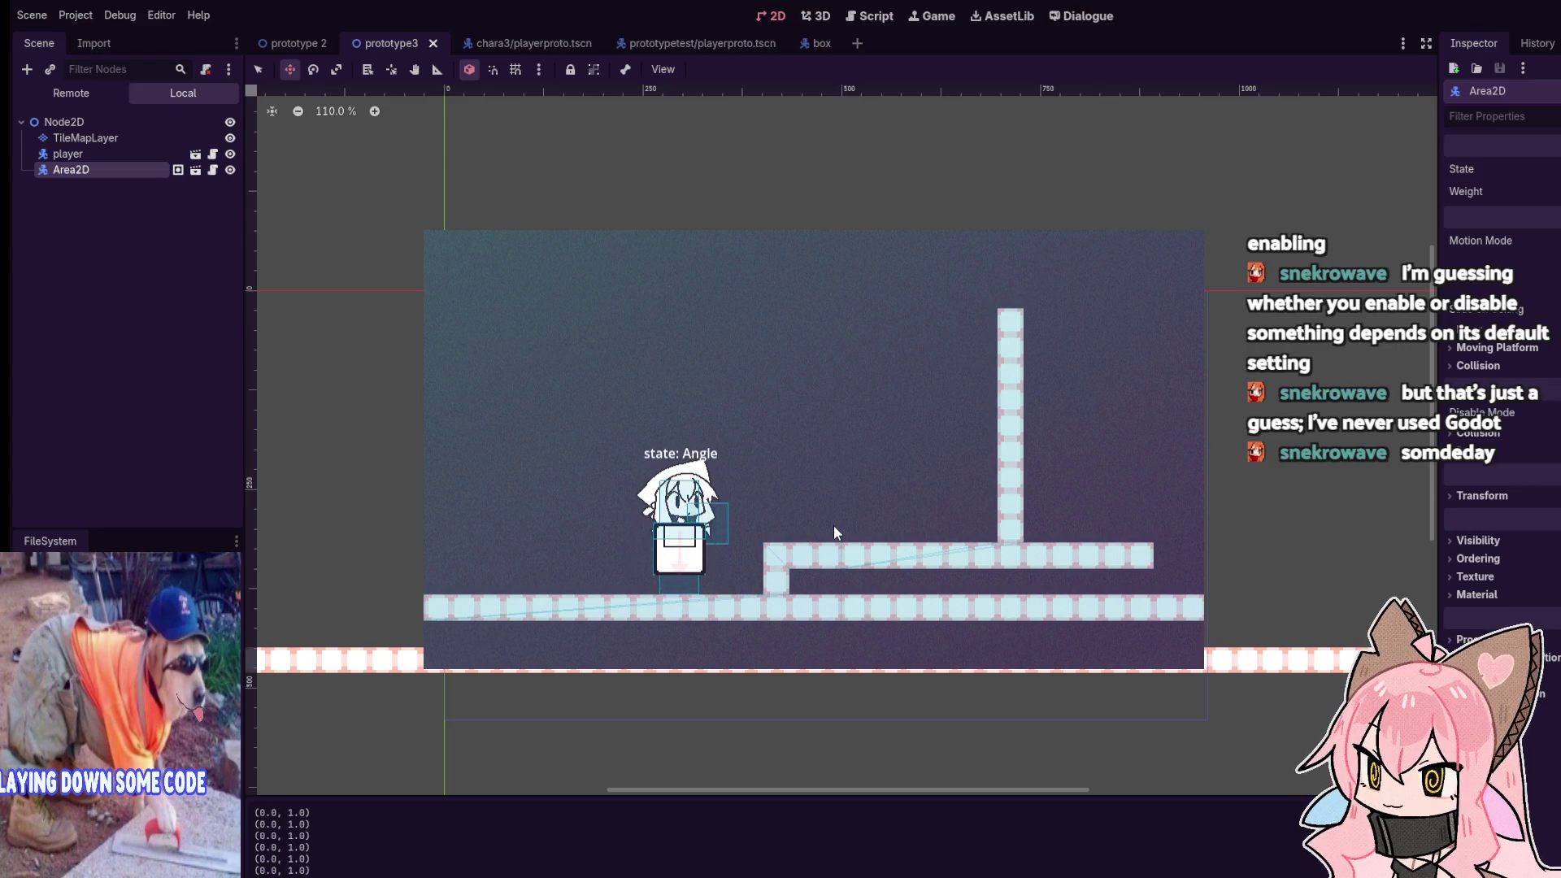
key("Left")
key("Right")
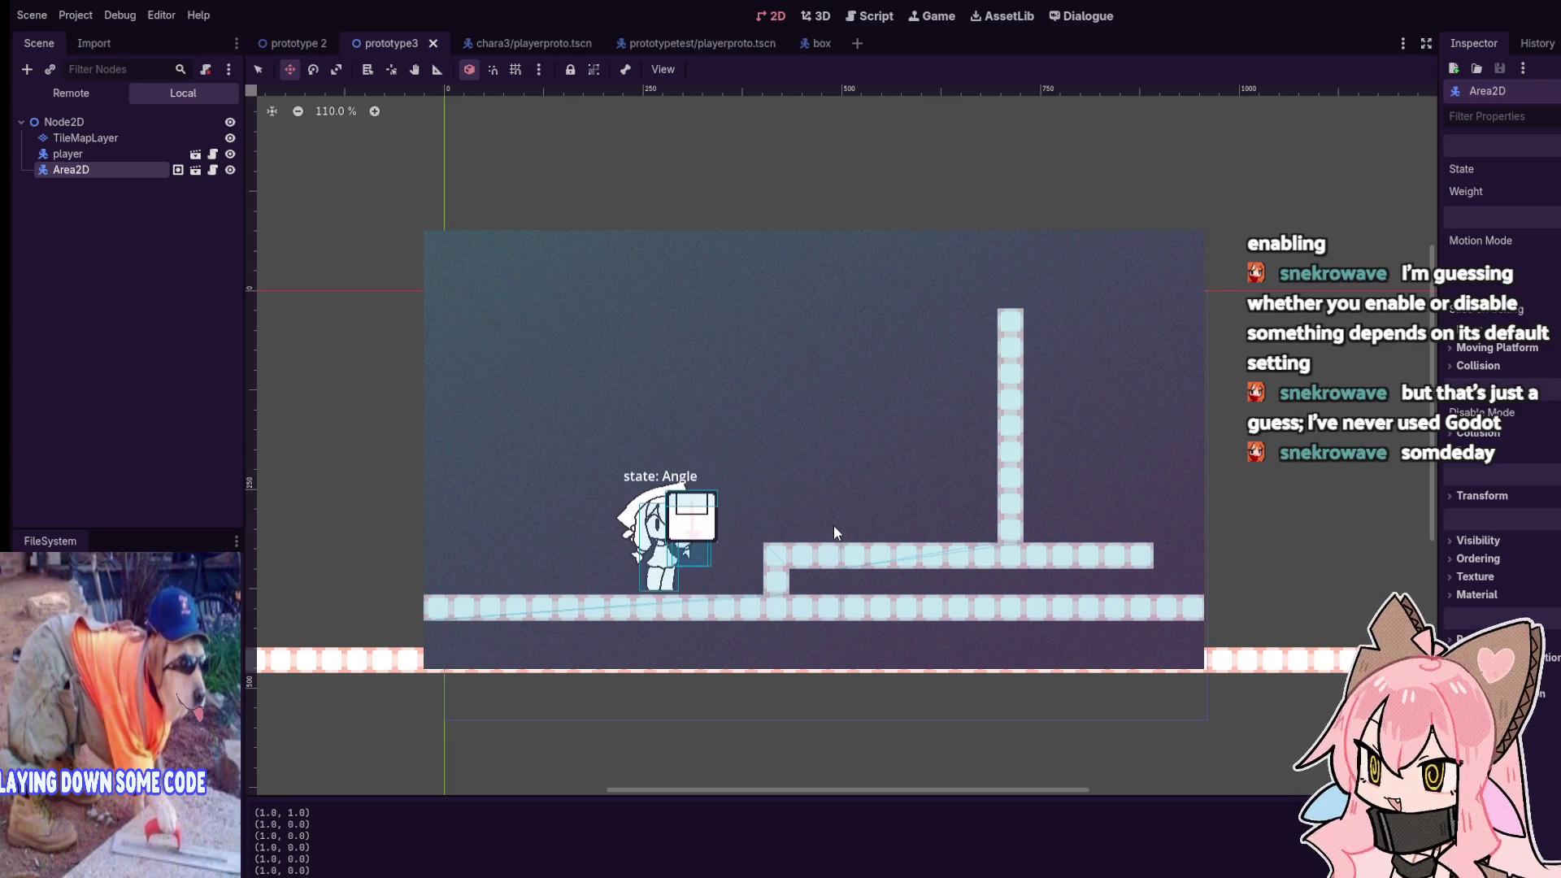
key("Down")
key("Right")
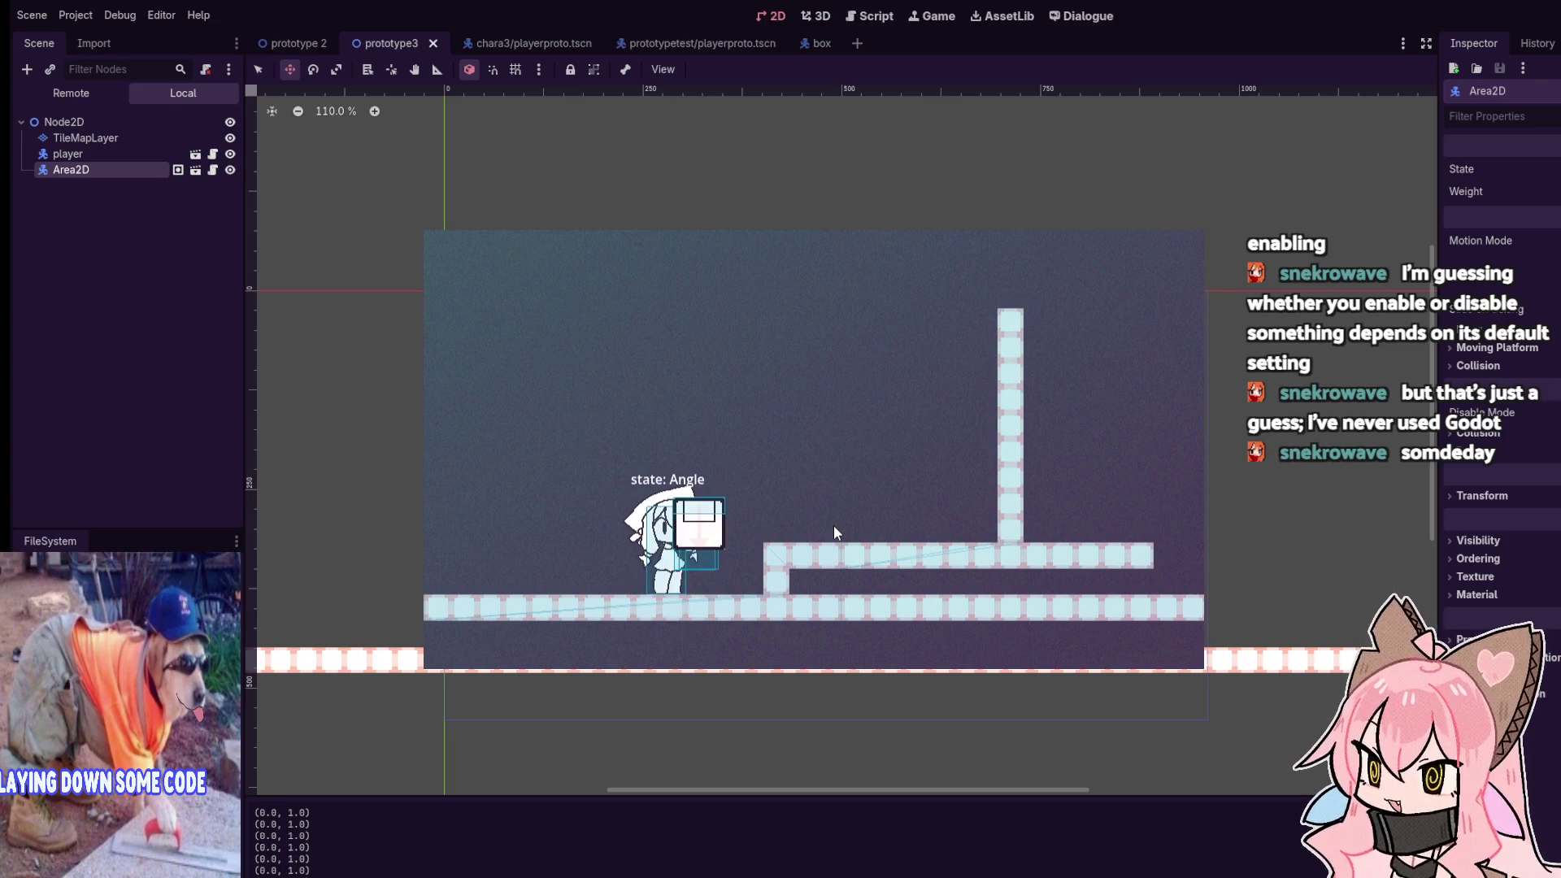
key("Right")
key("Left")
key("x")
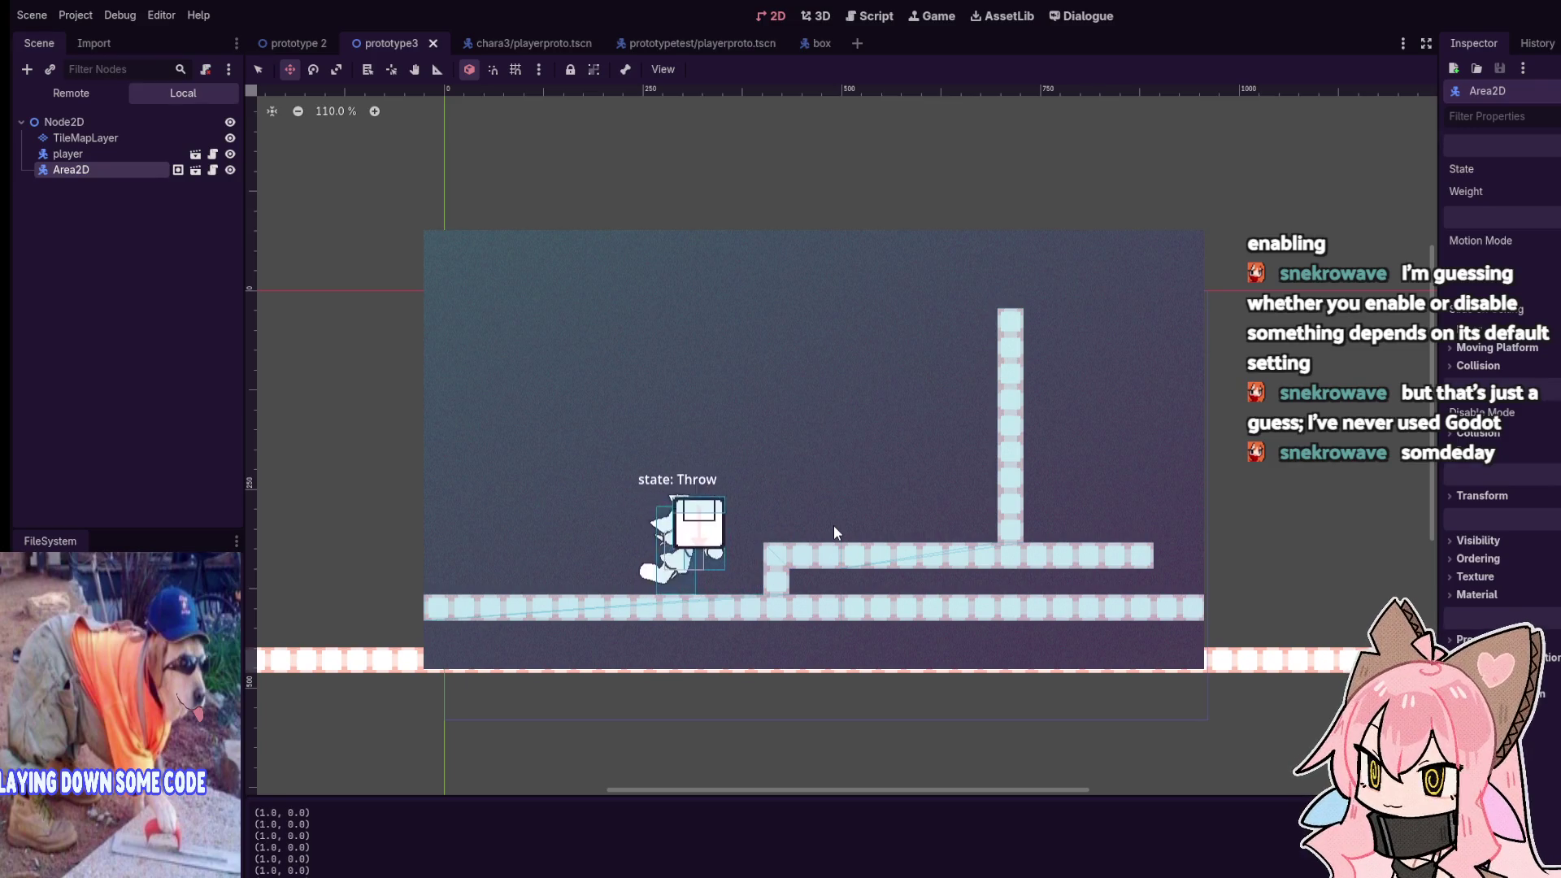
key("Right")
key("x")
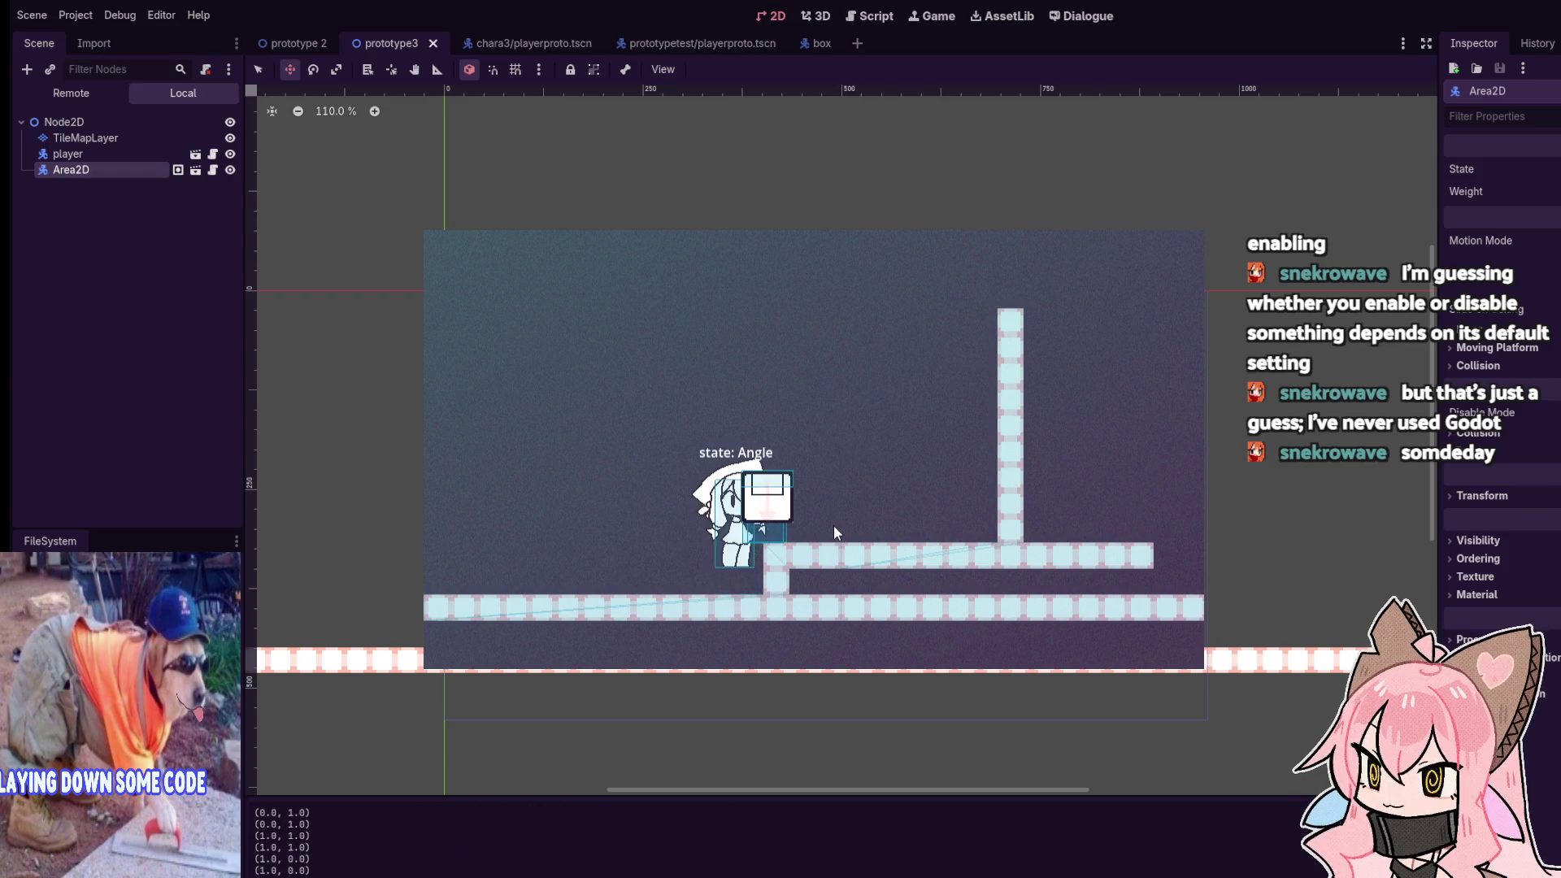
key("Left")
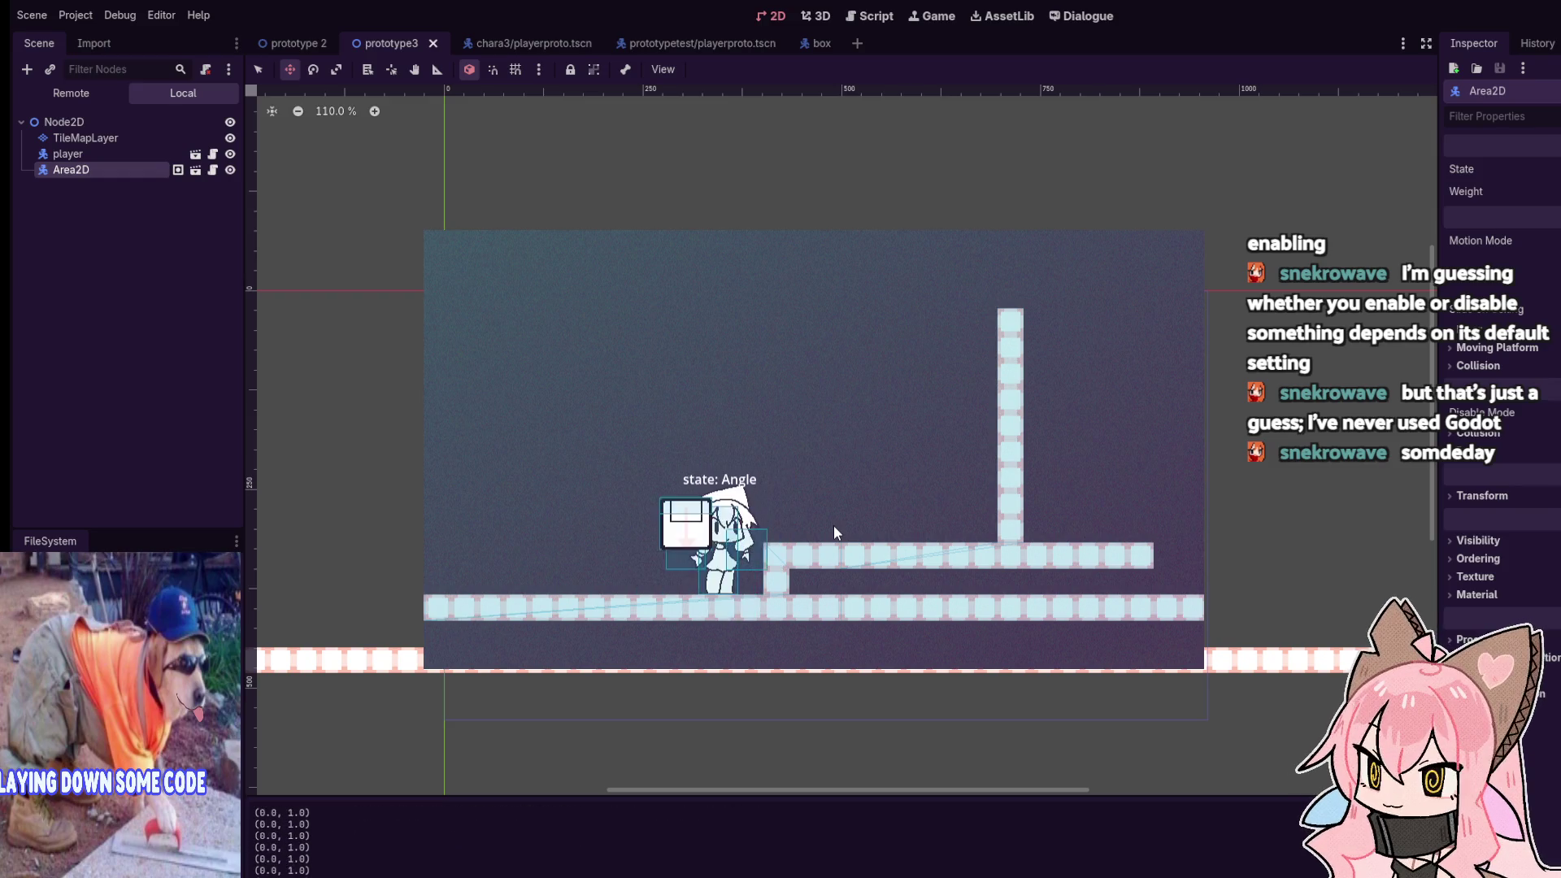
key("Up")
key("Left")
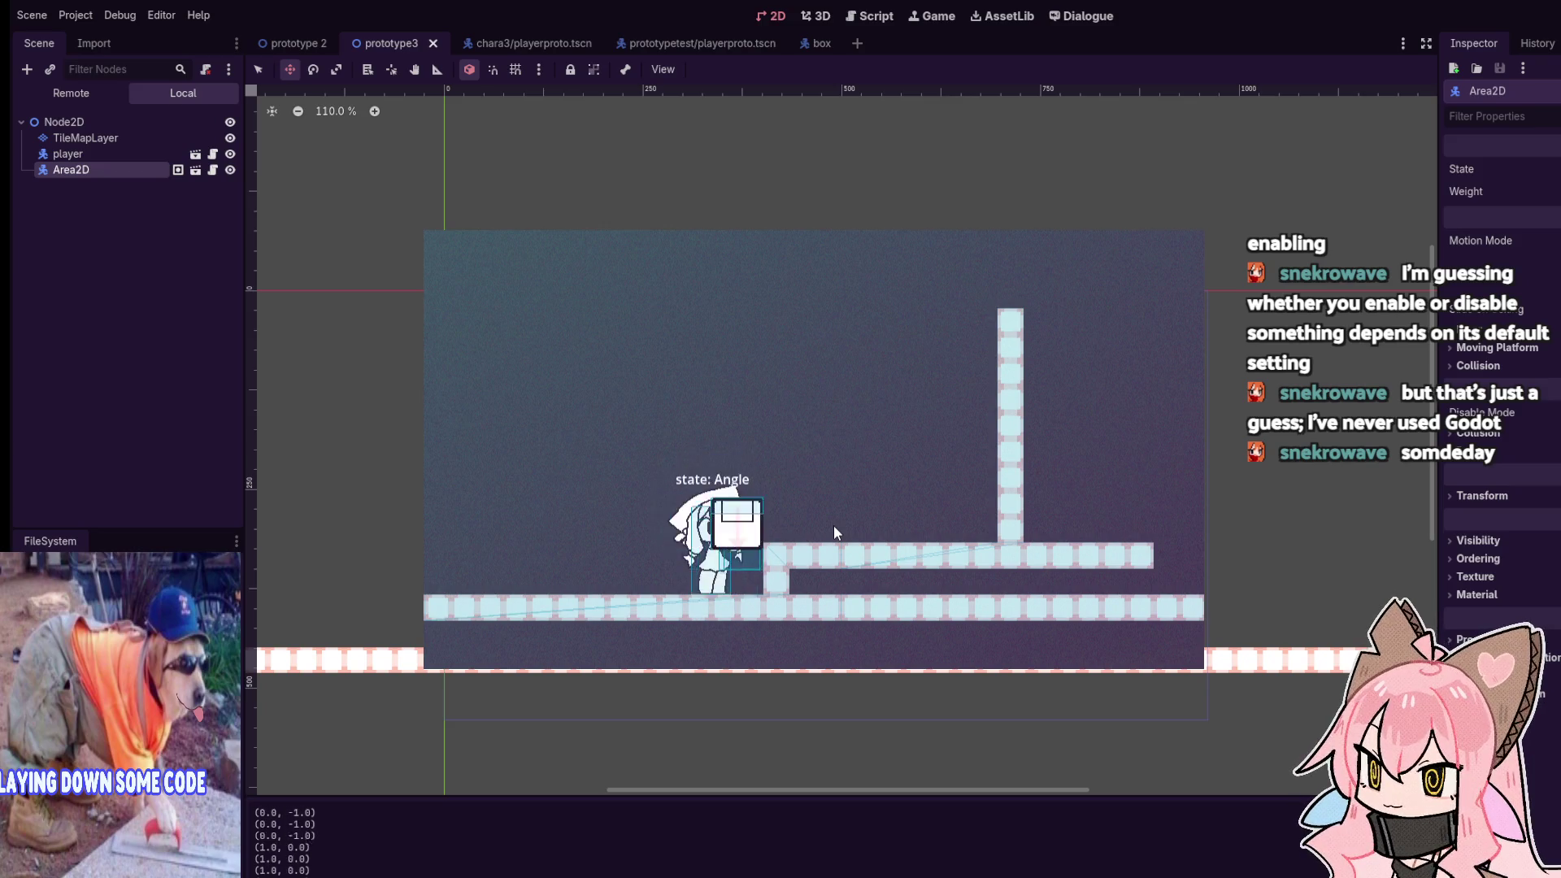
key("Up")
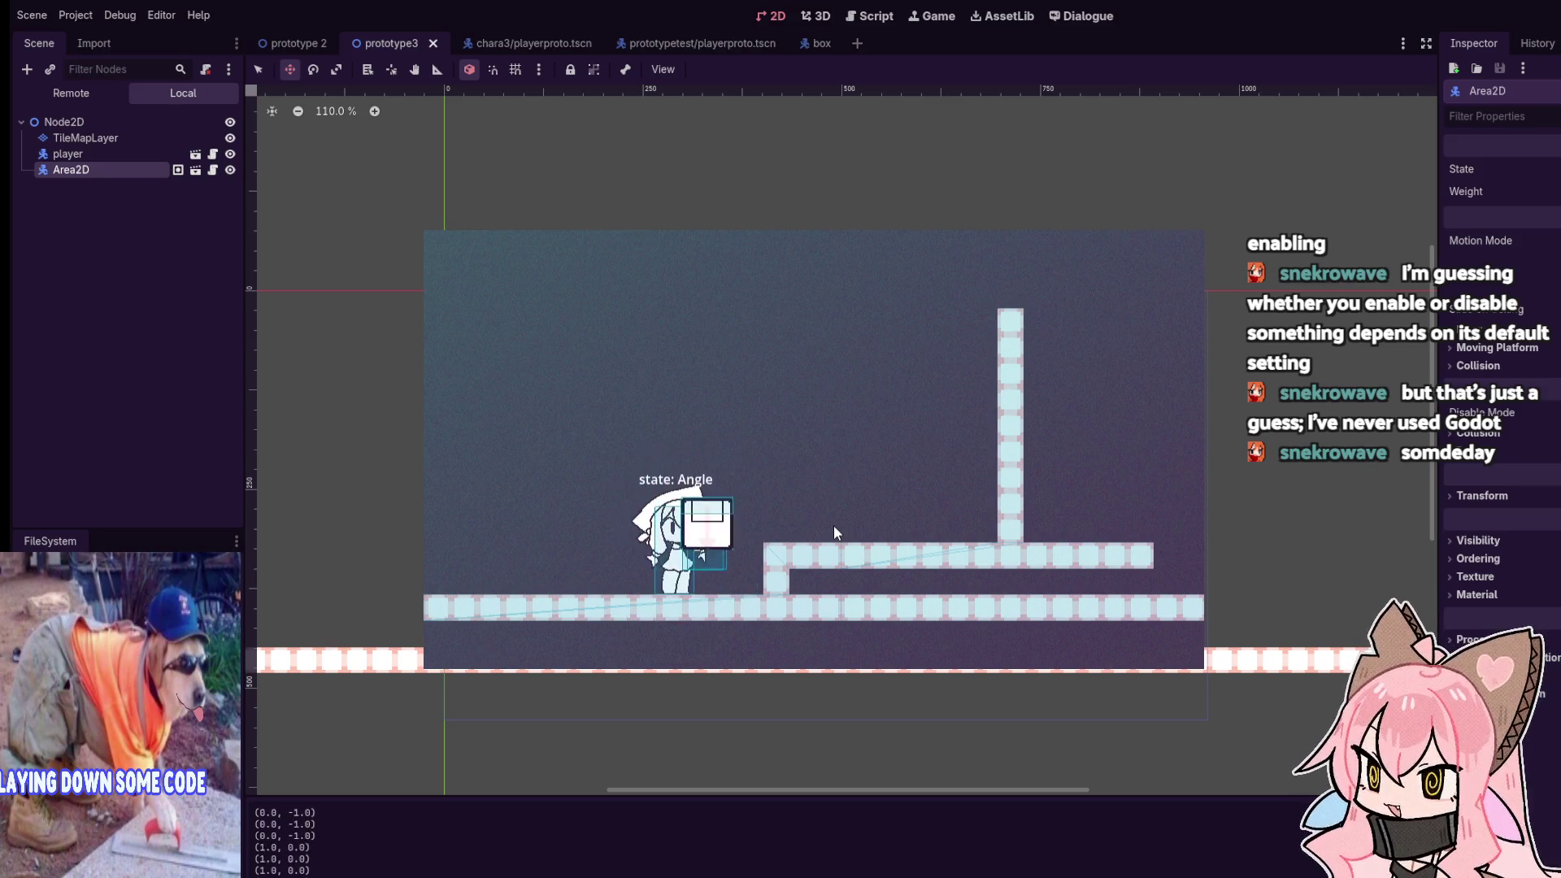
key("Down")
key("space")
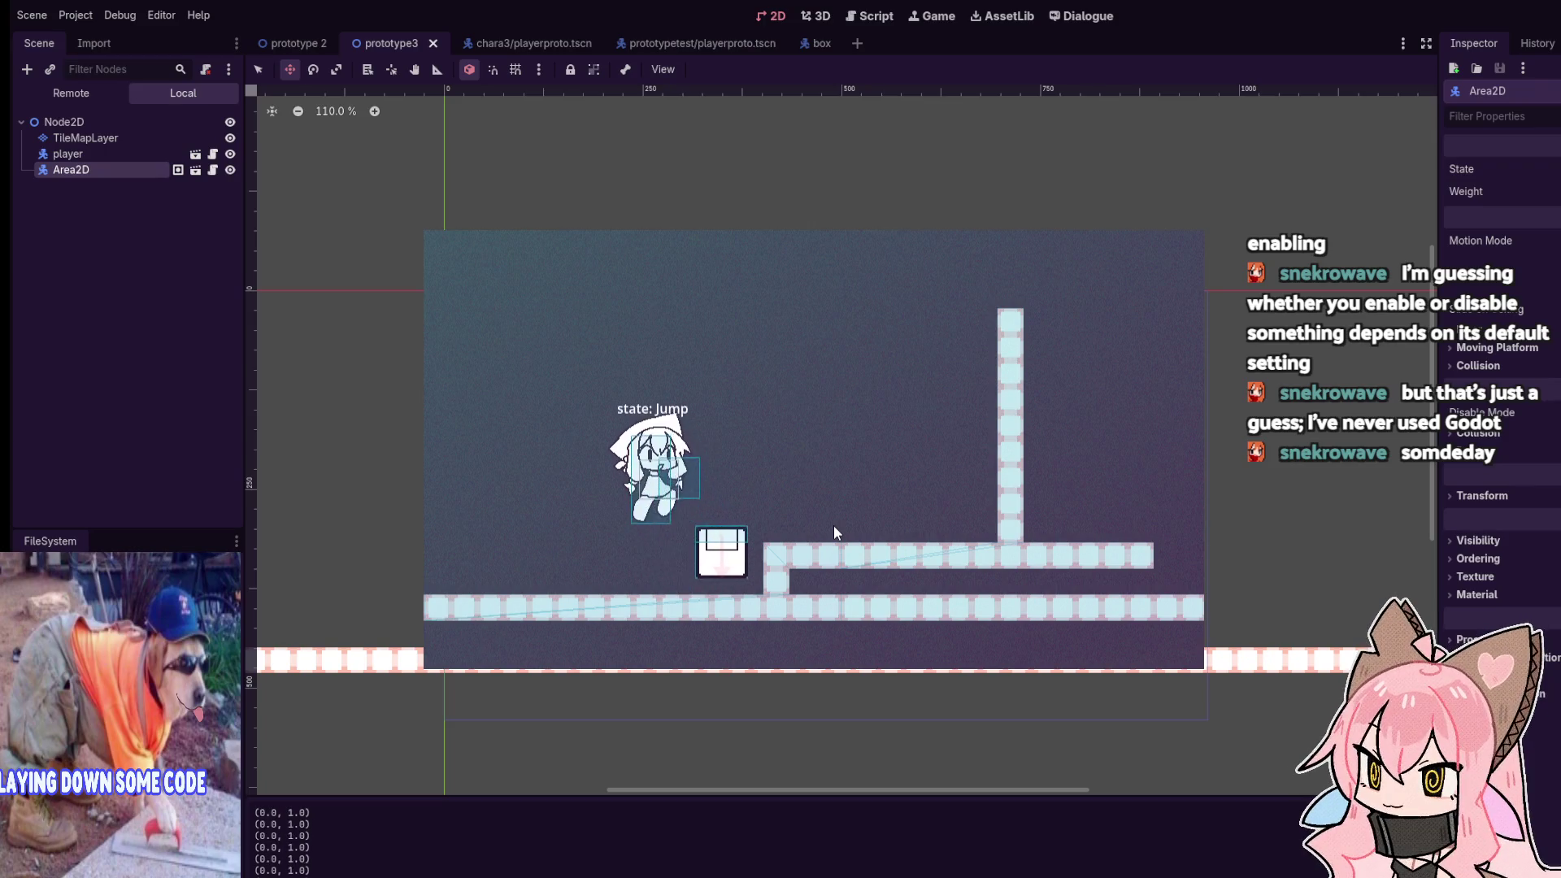
key("F8")
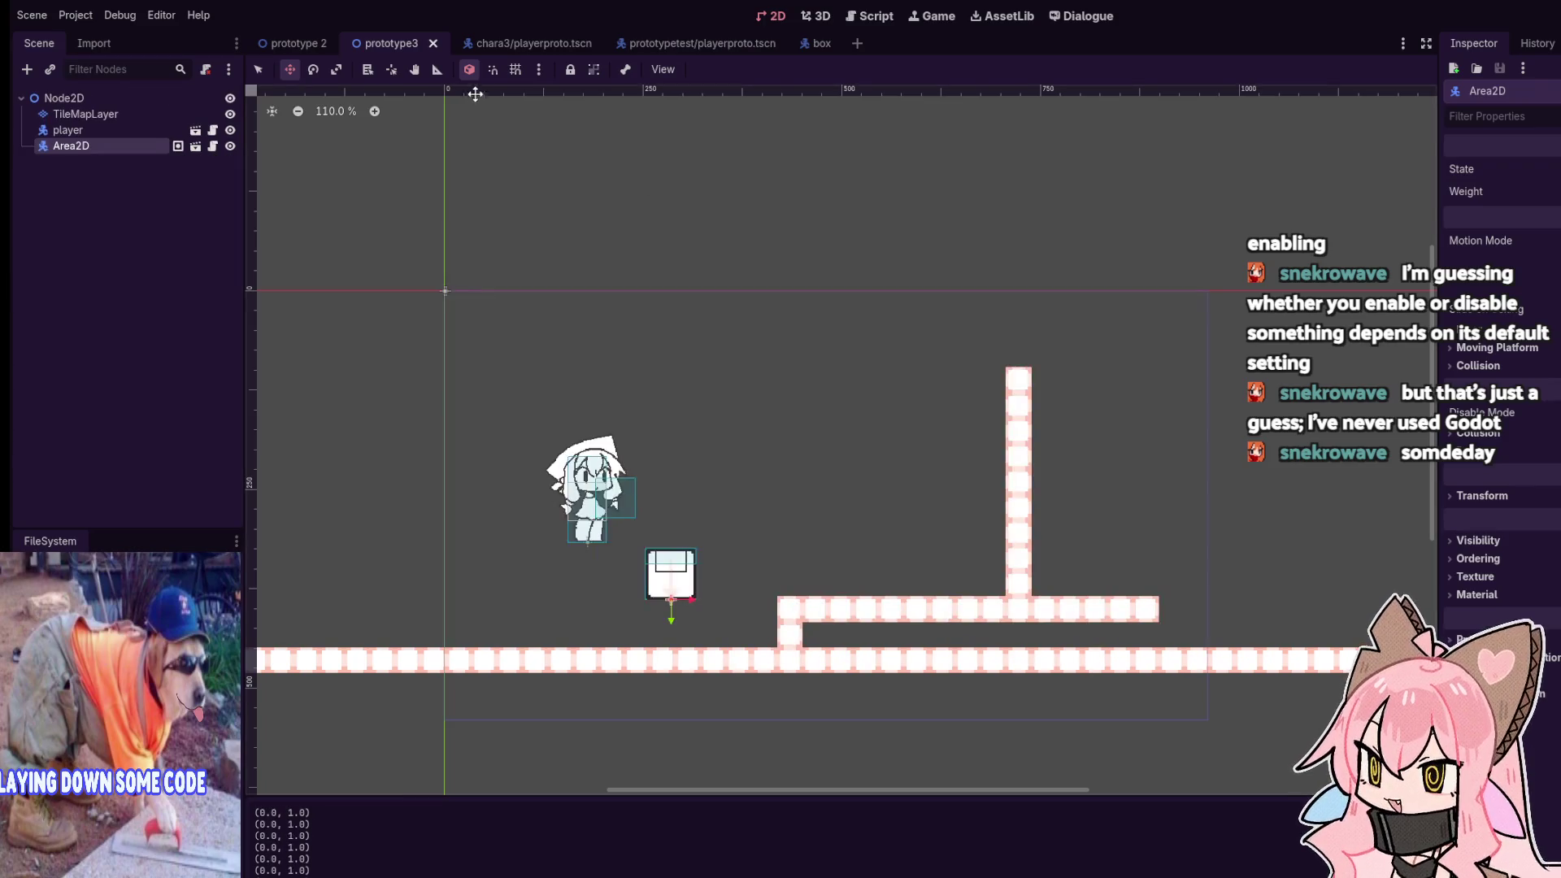
Step: Open the Angle state's angle.gd script from the player scene
left_click(512, 43)
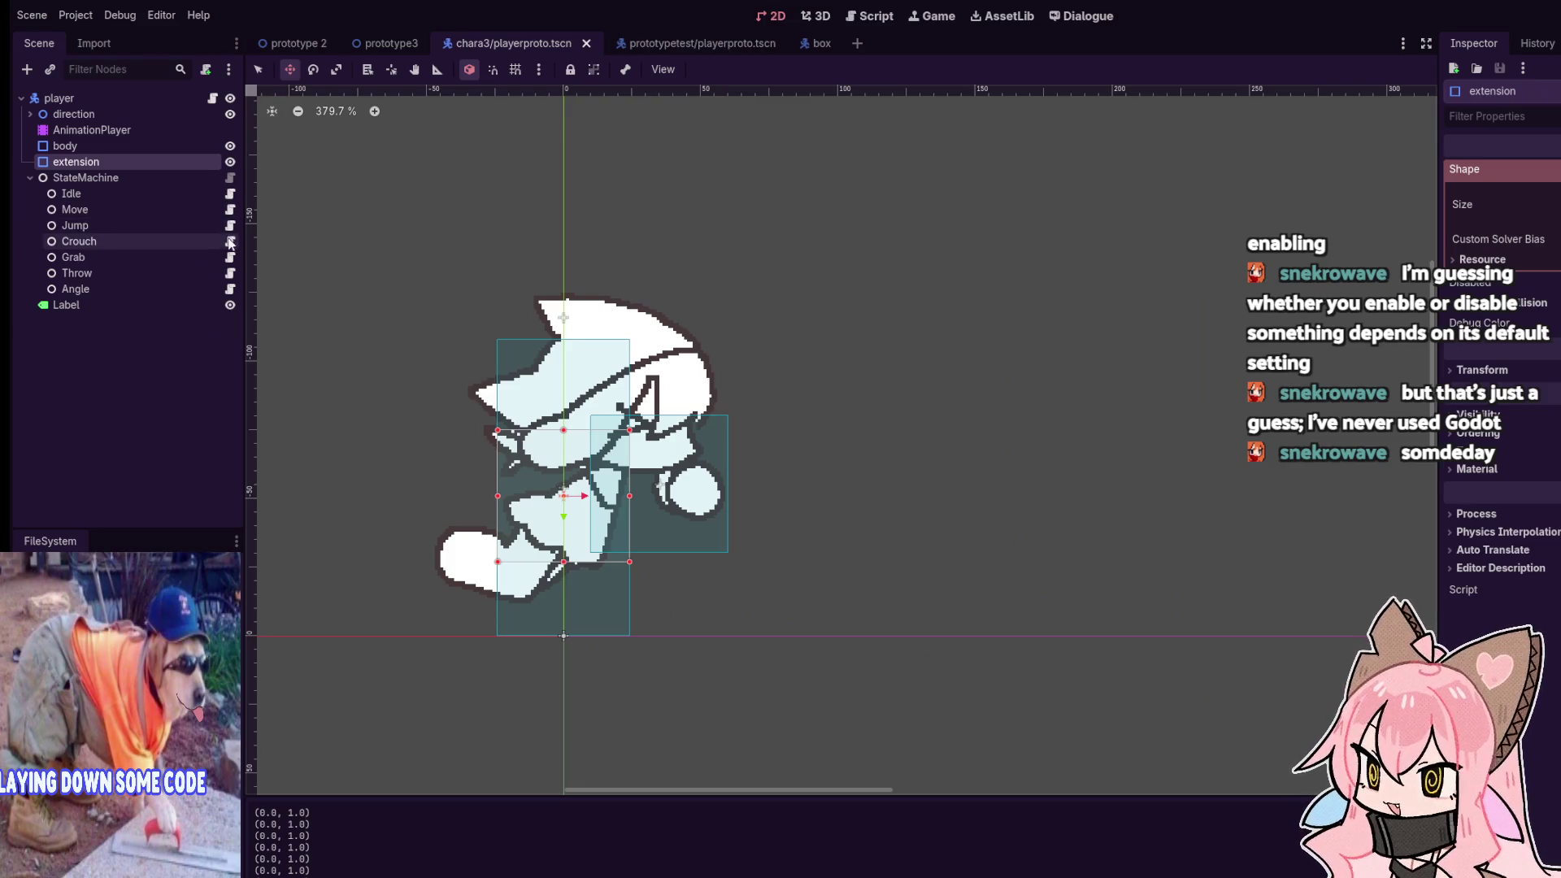
left_click(231, 291)
left_click(762, 408)
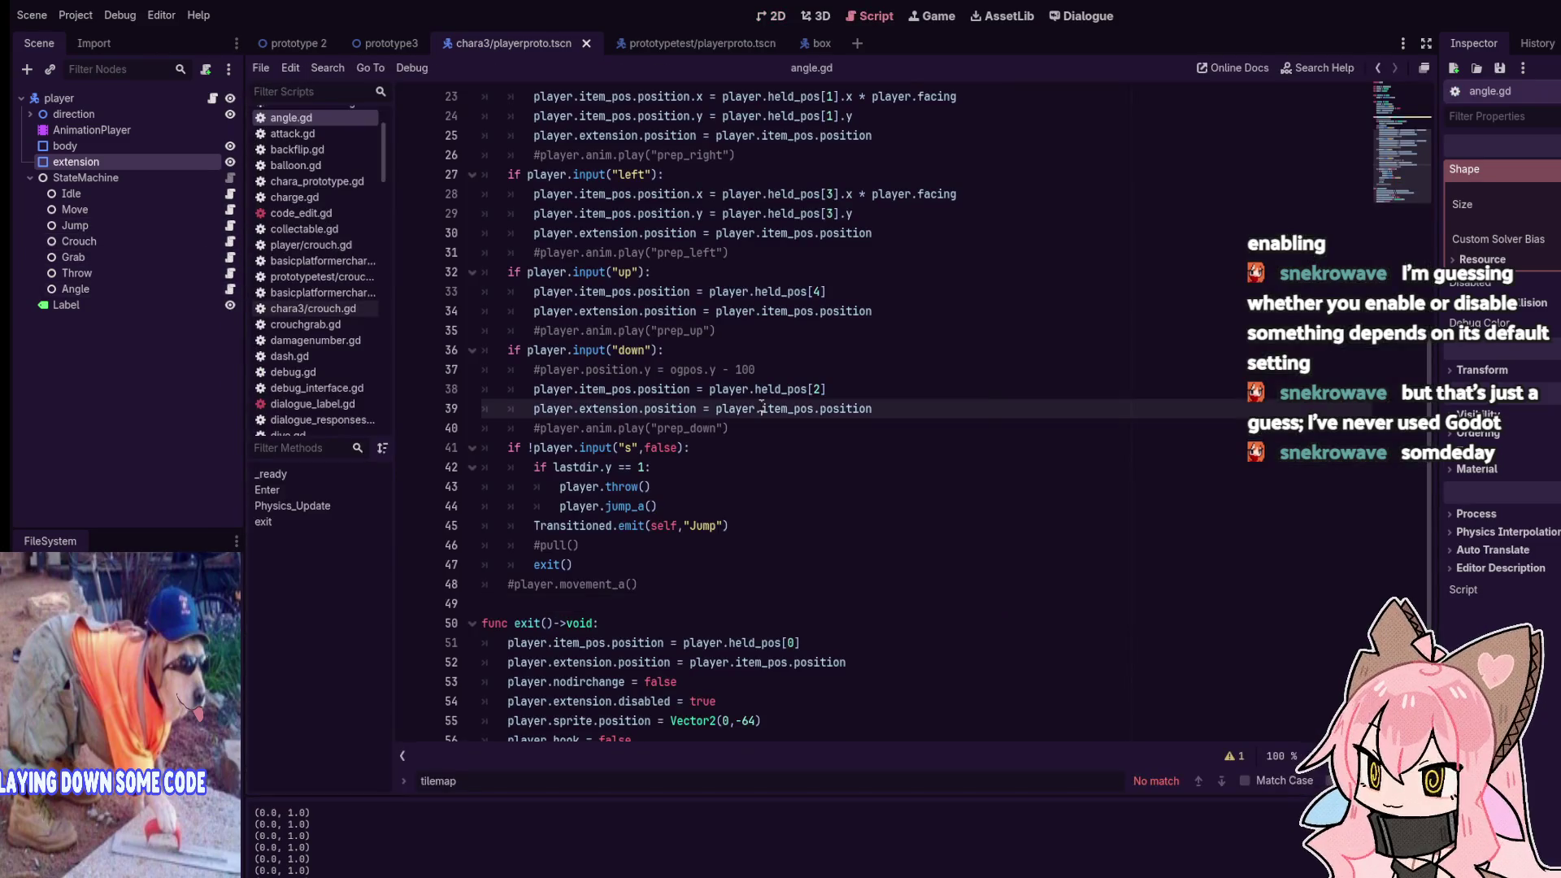
scroll(762, 406, "up", 5)
left_click(762, 406)
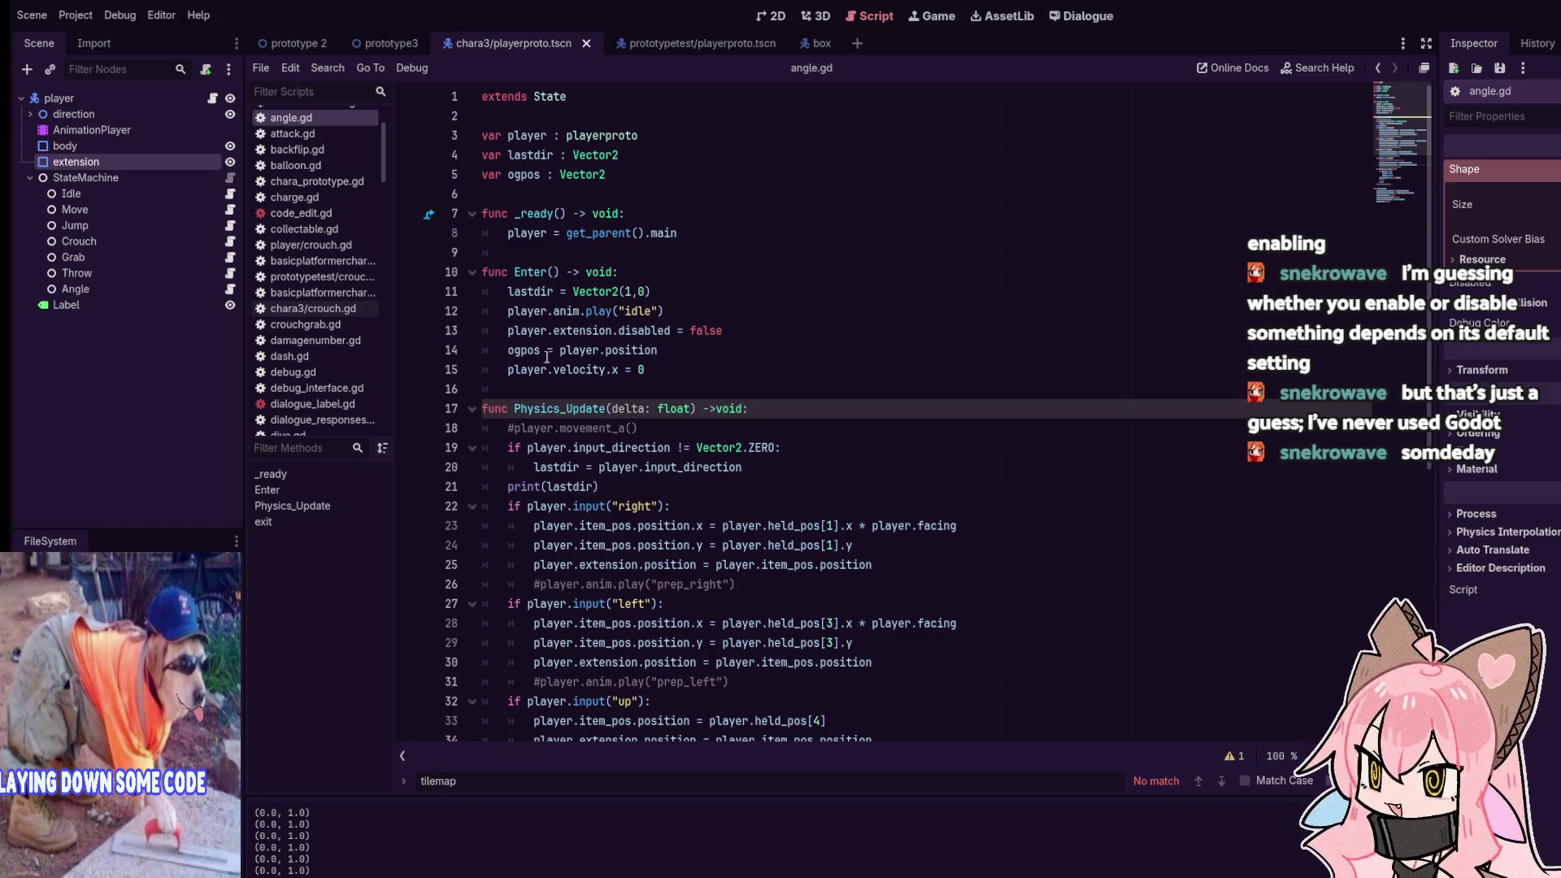
scroll(546, 357, "down", 4)
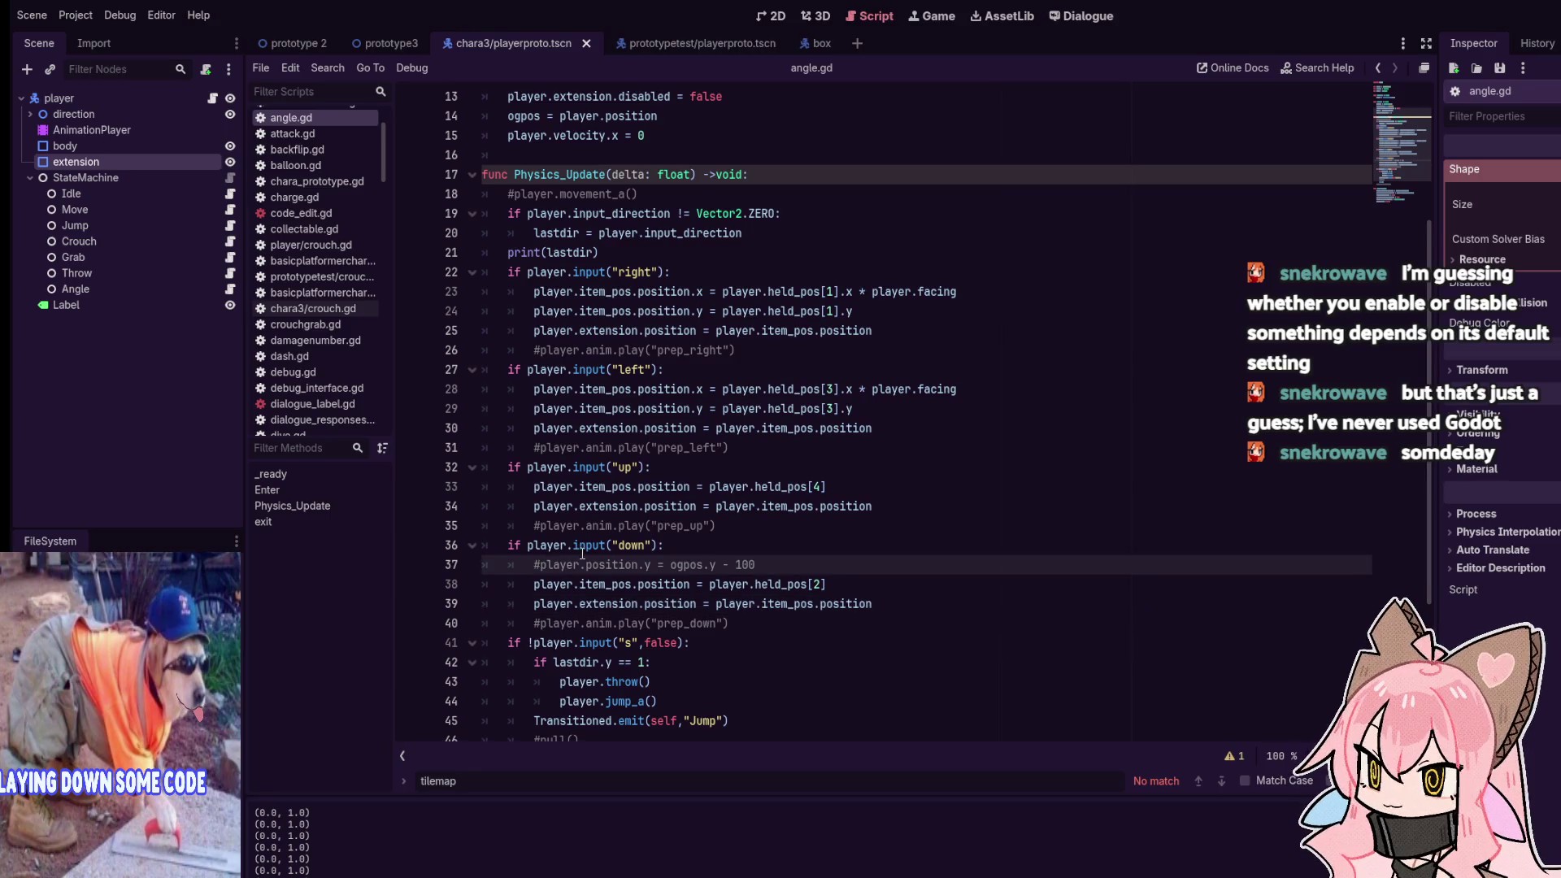
Step: Uncomment line 37 as 'player.position.y = ogpos.y - 48', save, and run prototype3
key("BackSpace")
key("ctrl+k")
key("Tab")
left_click(725, 564)
type("48")
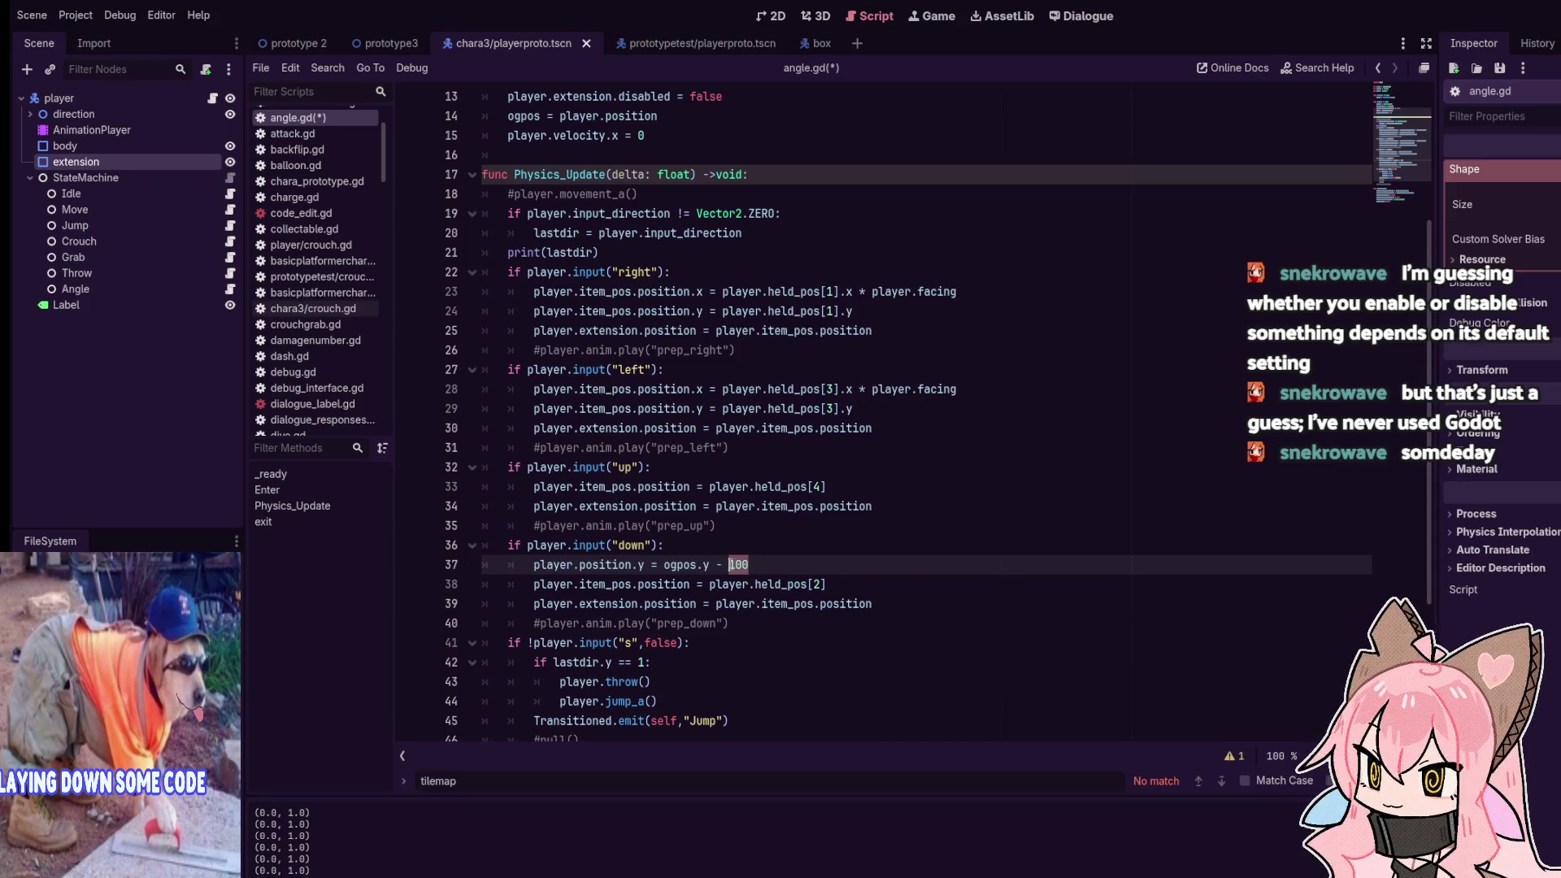
left_click(738, 466)
key("ctrl+s")
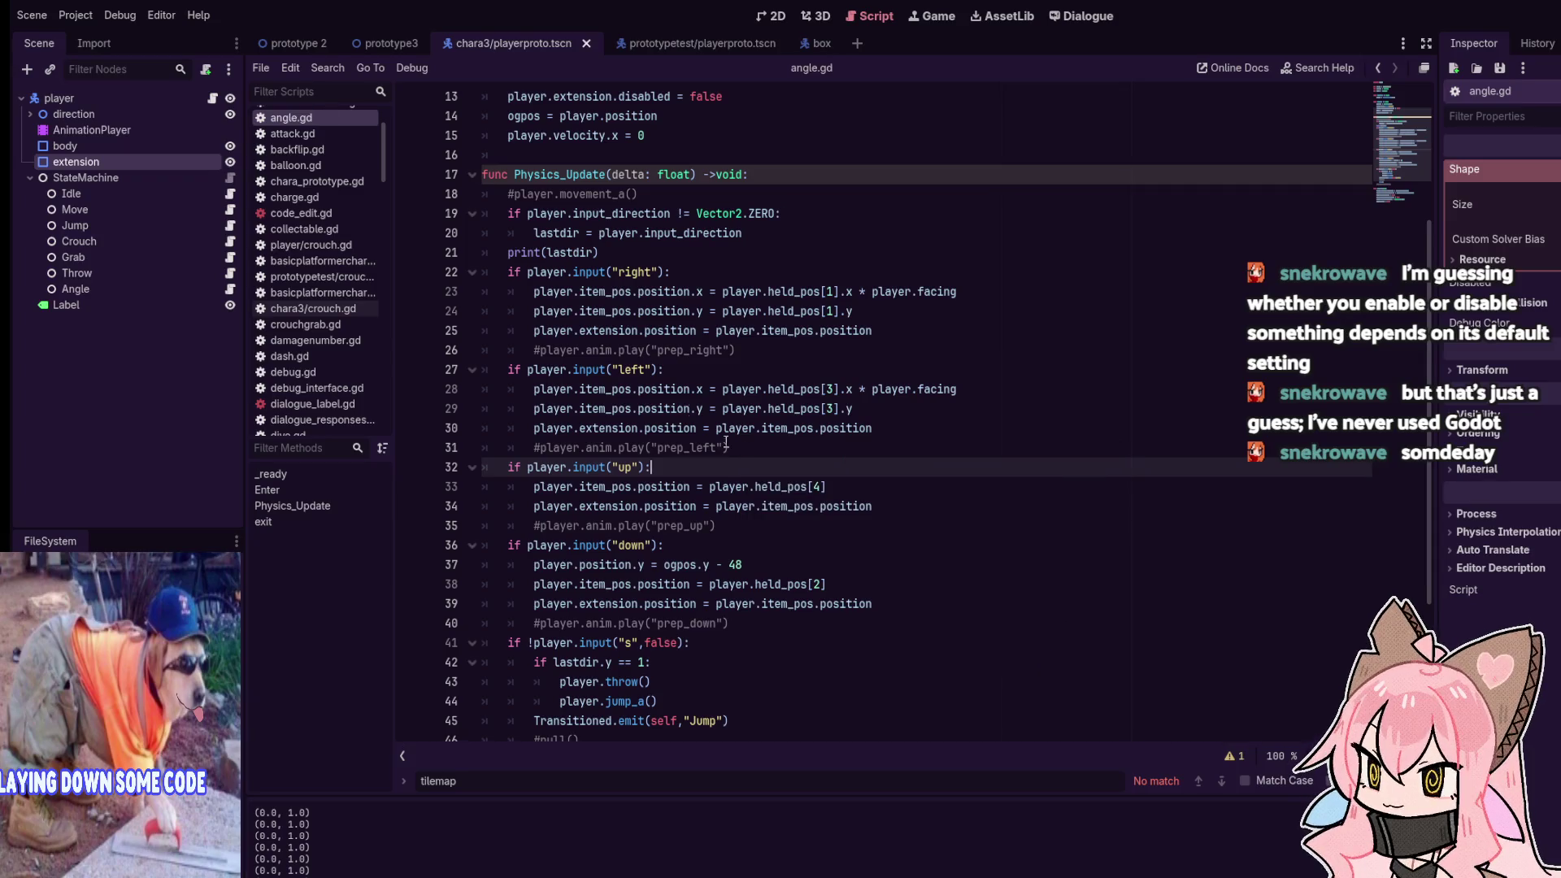
left_click(414, 49)
key("F6")
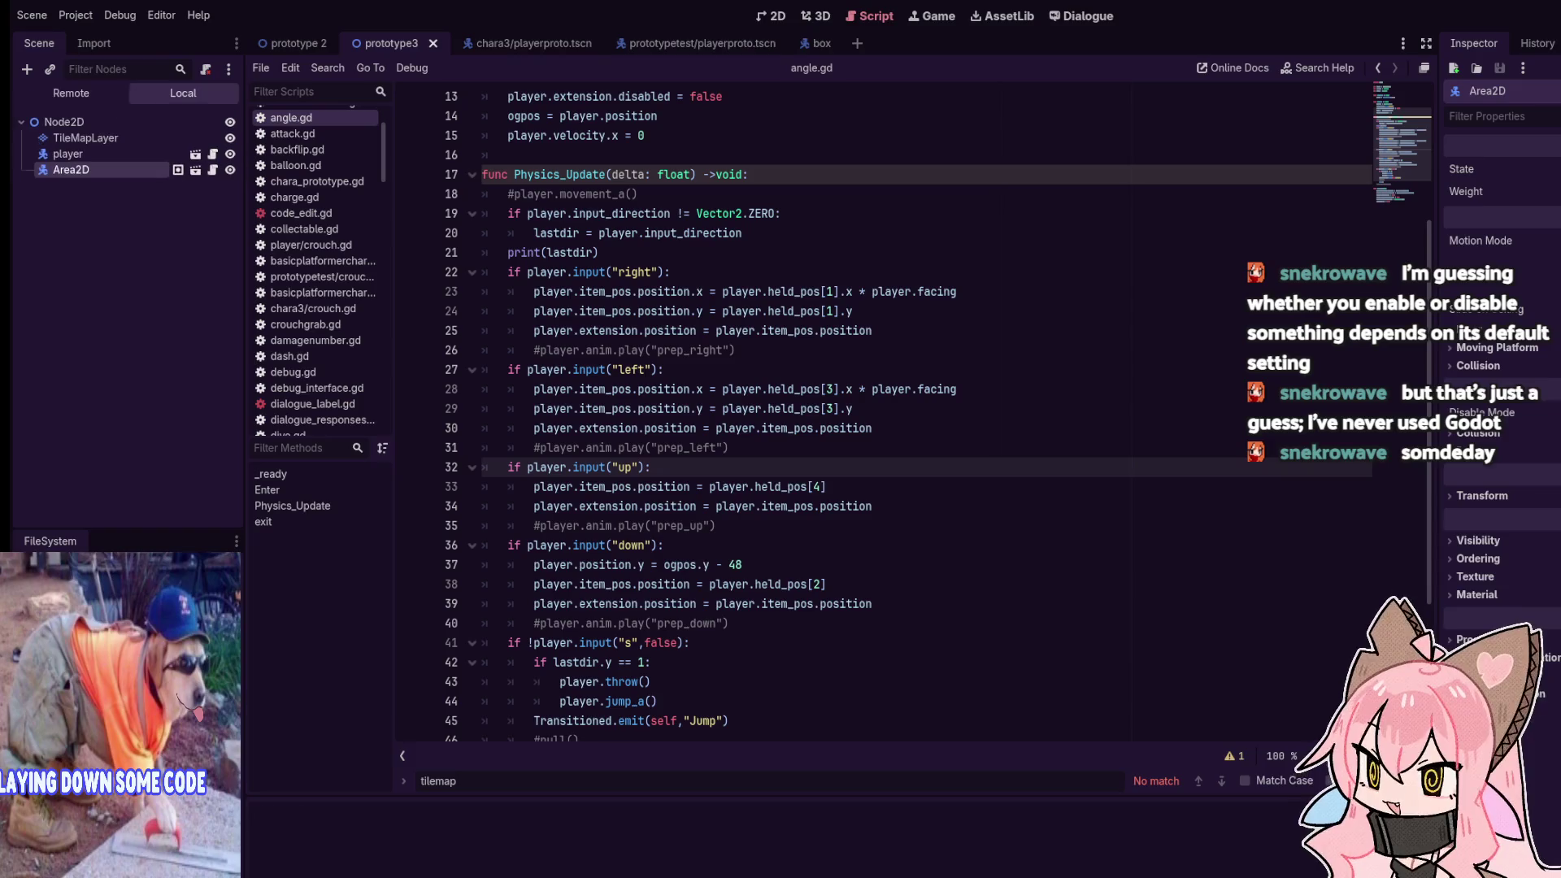
key("Left")
key("Down")
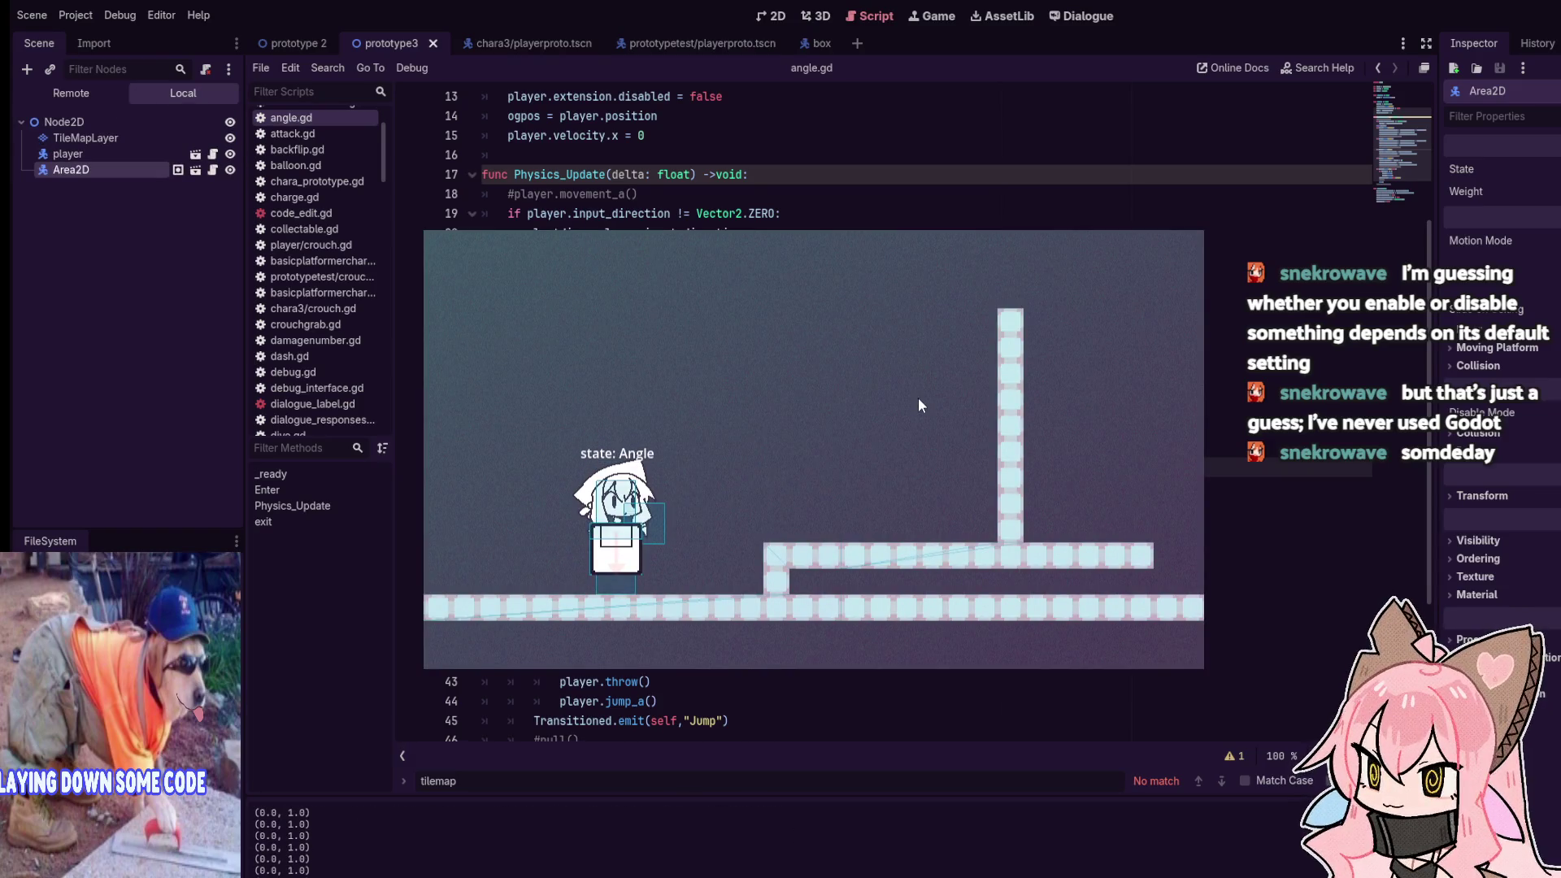
key("Right")
key("Right")
key("Left")
key("Down")
key("Right")
key("Left")
key("Down")
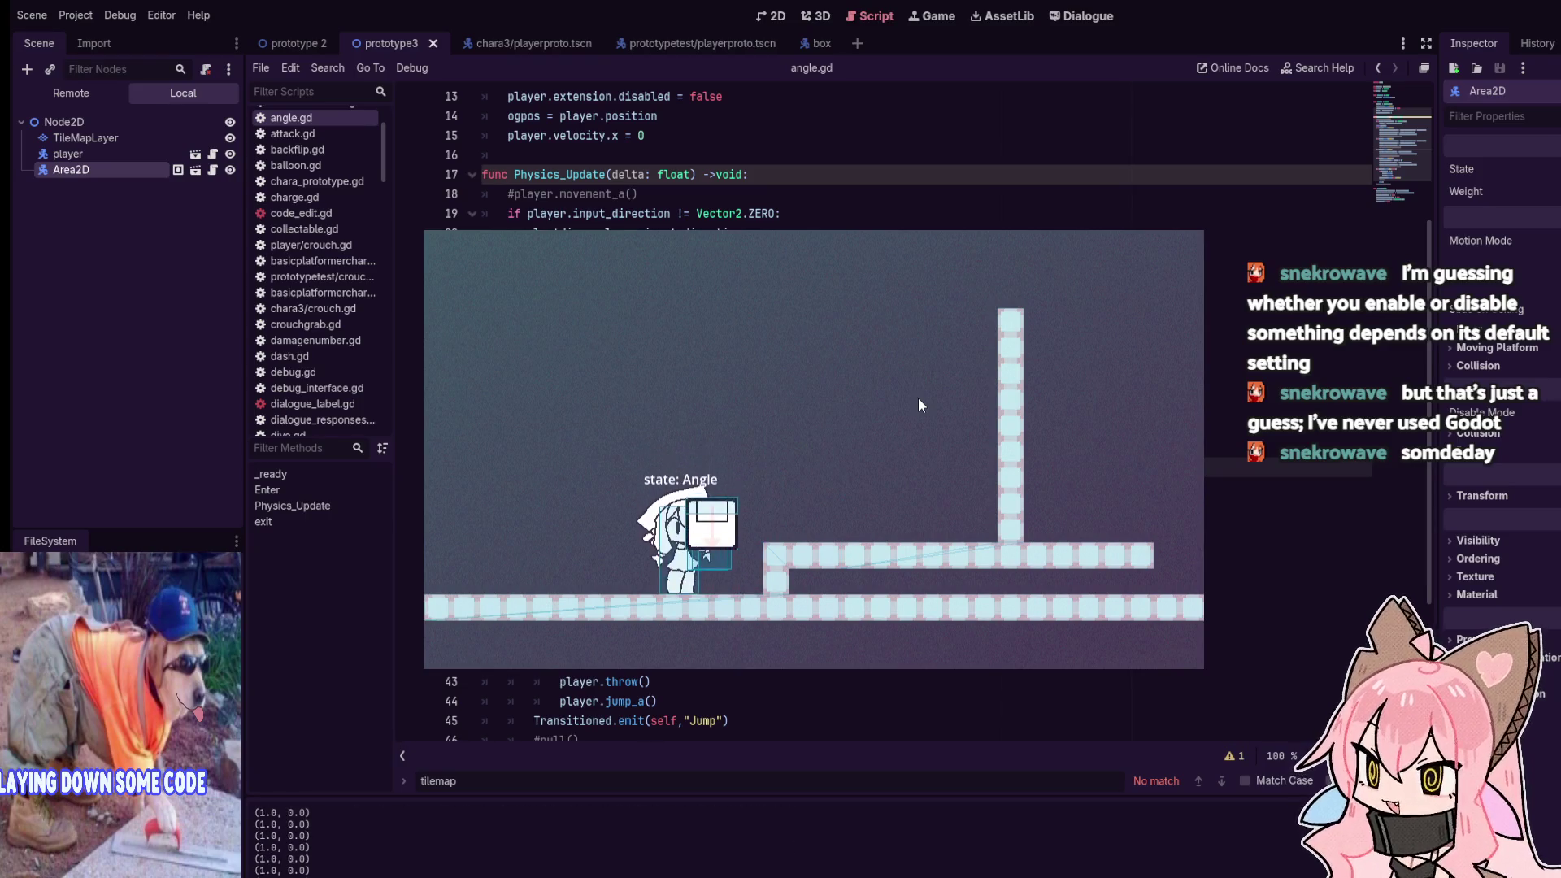
key("Down")
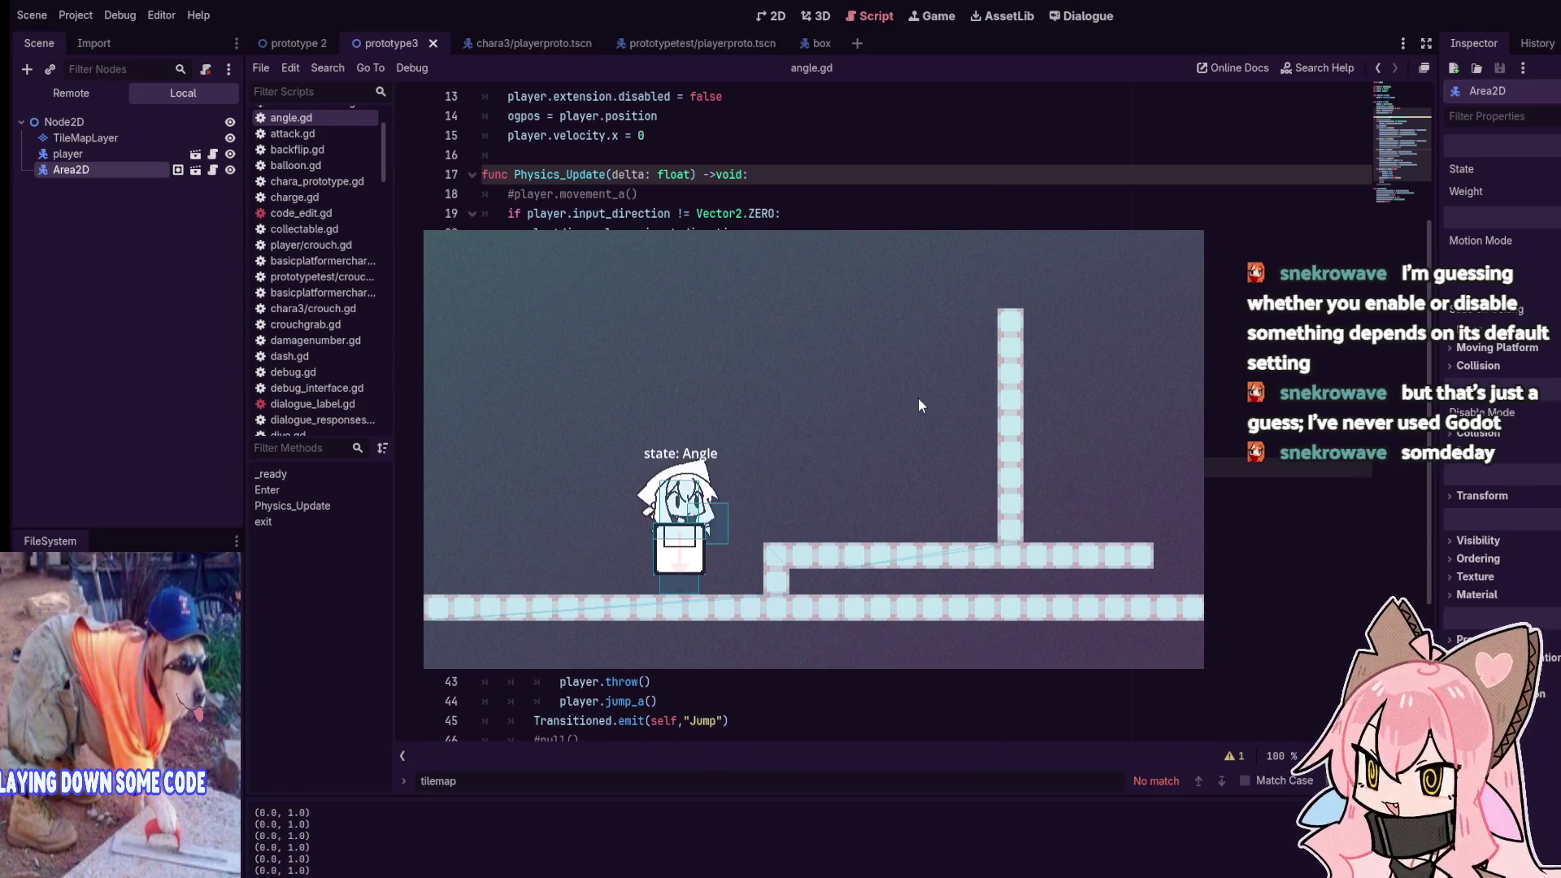
key("Right")
key("Left")
key("Right")
key("Down")
key("space")
key("Left")
key("Right")
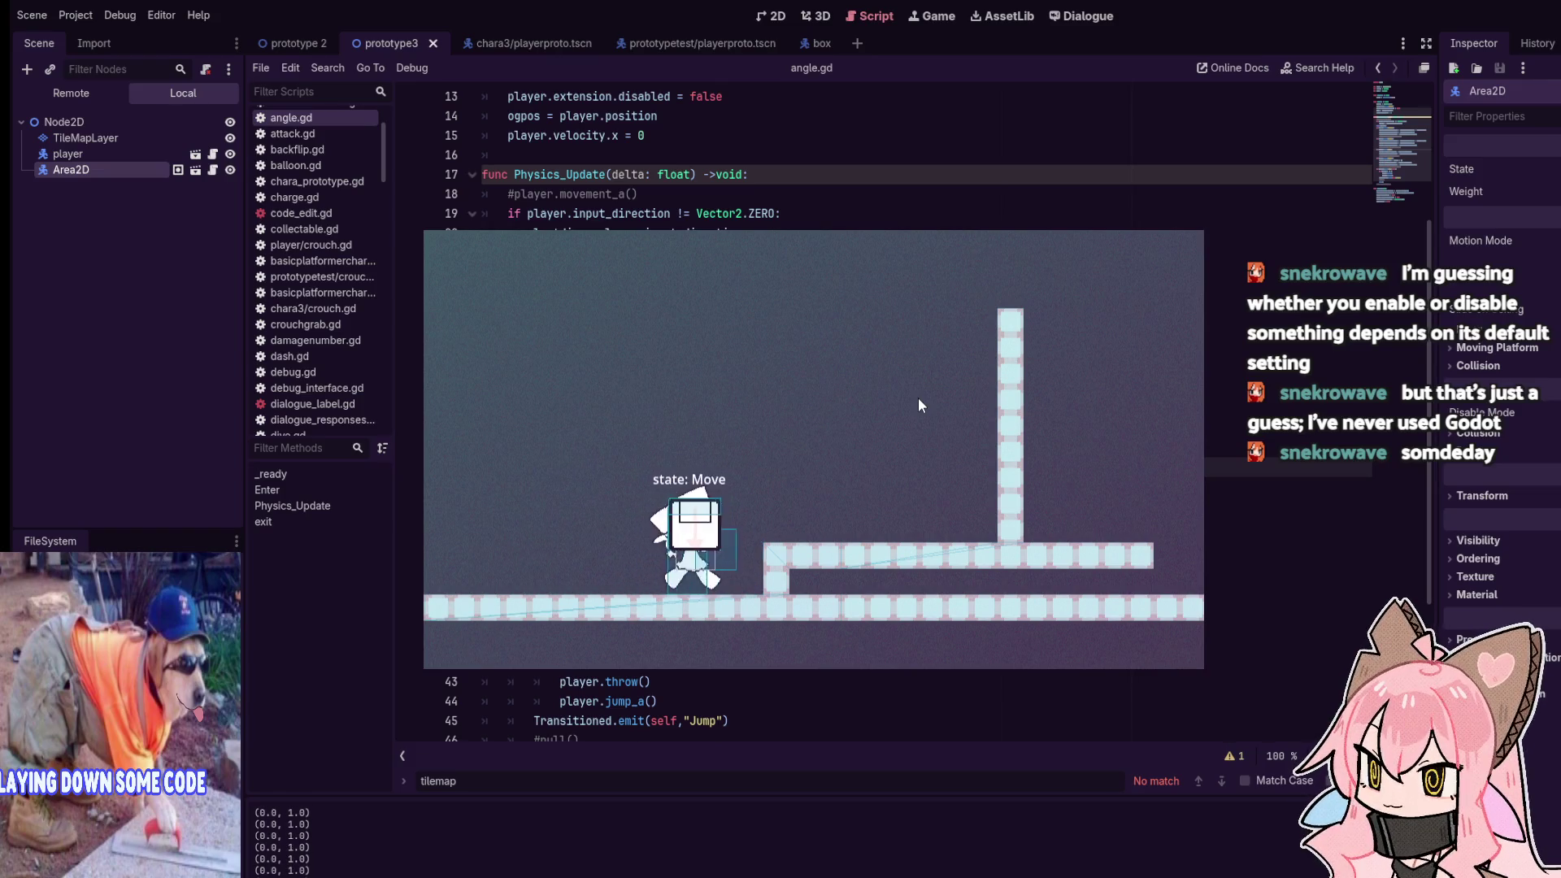
key("Left")
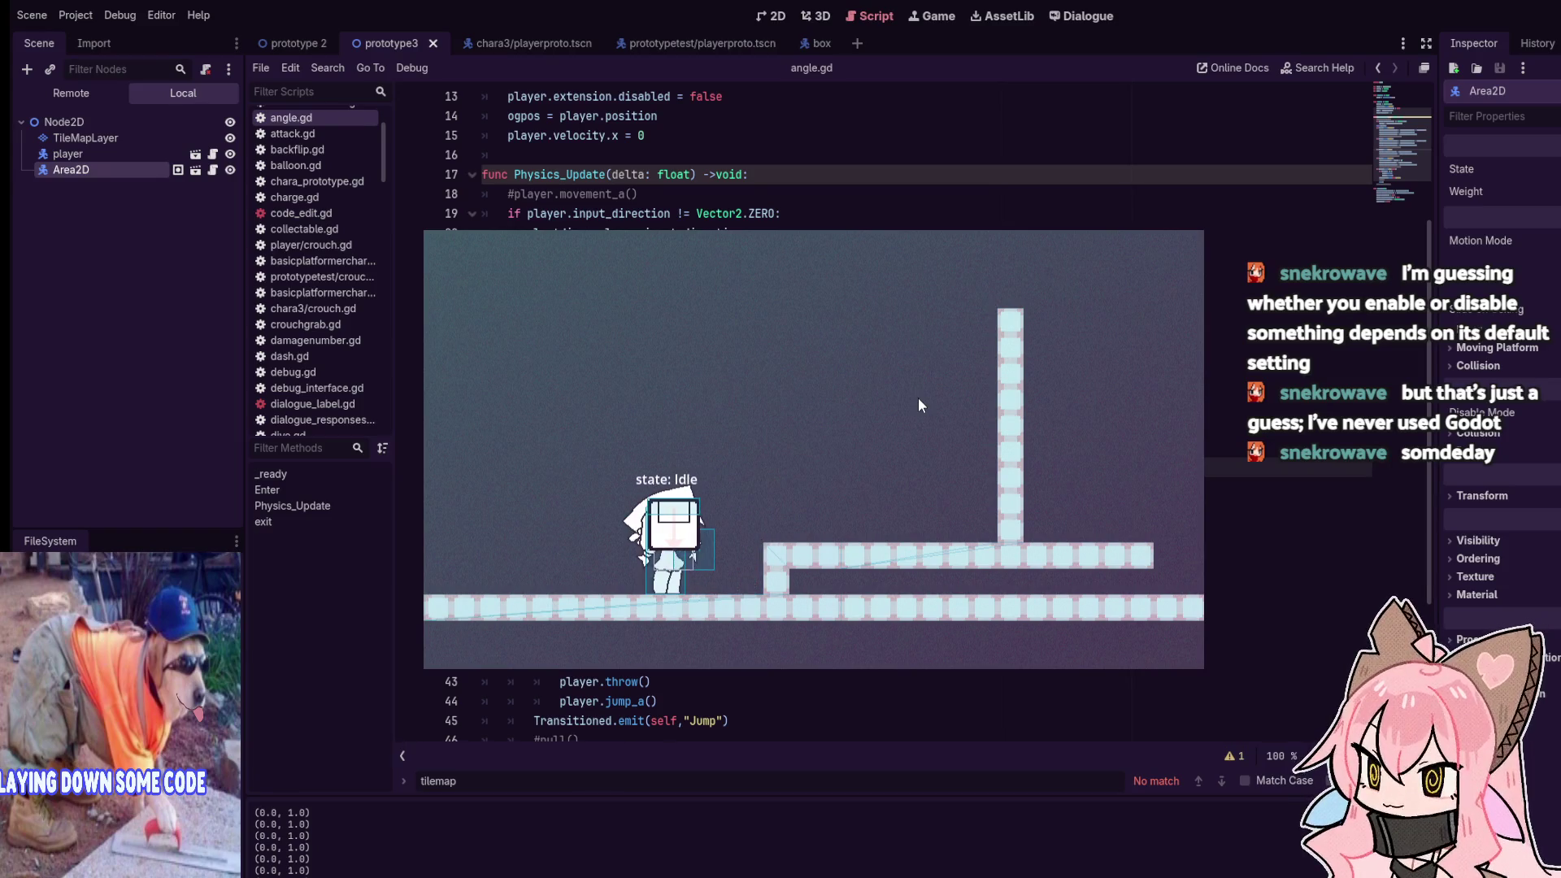
key("F8")
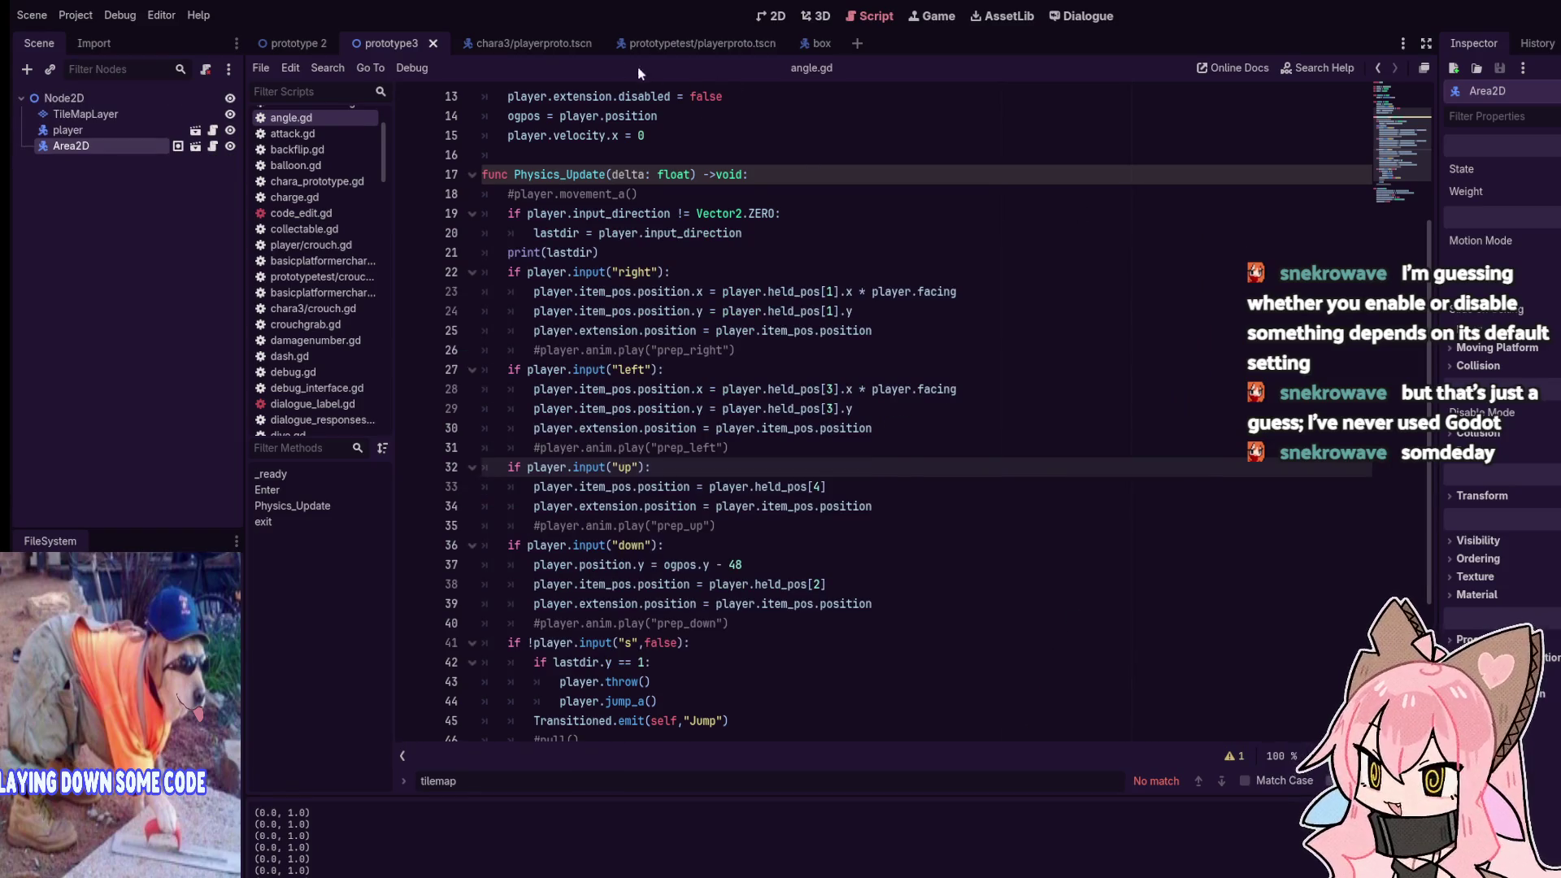
Step: Uncomment player.jump_a() in the state script, save it, and run the prototype3 scene with F6
left_click(513, 43)
left_click(231, 194)
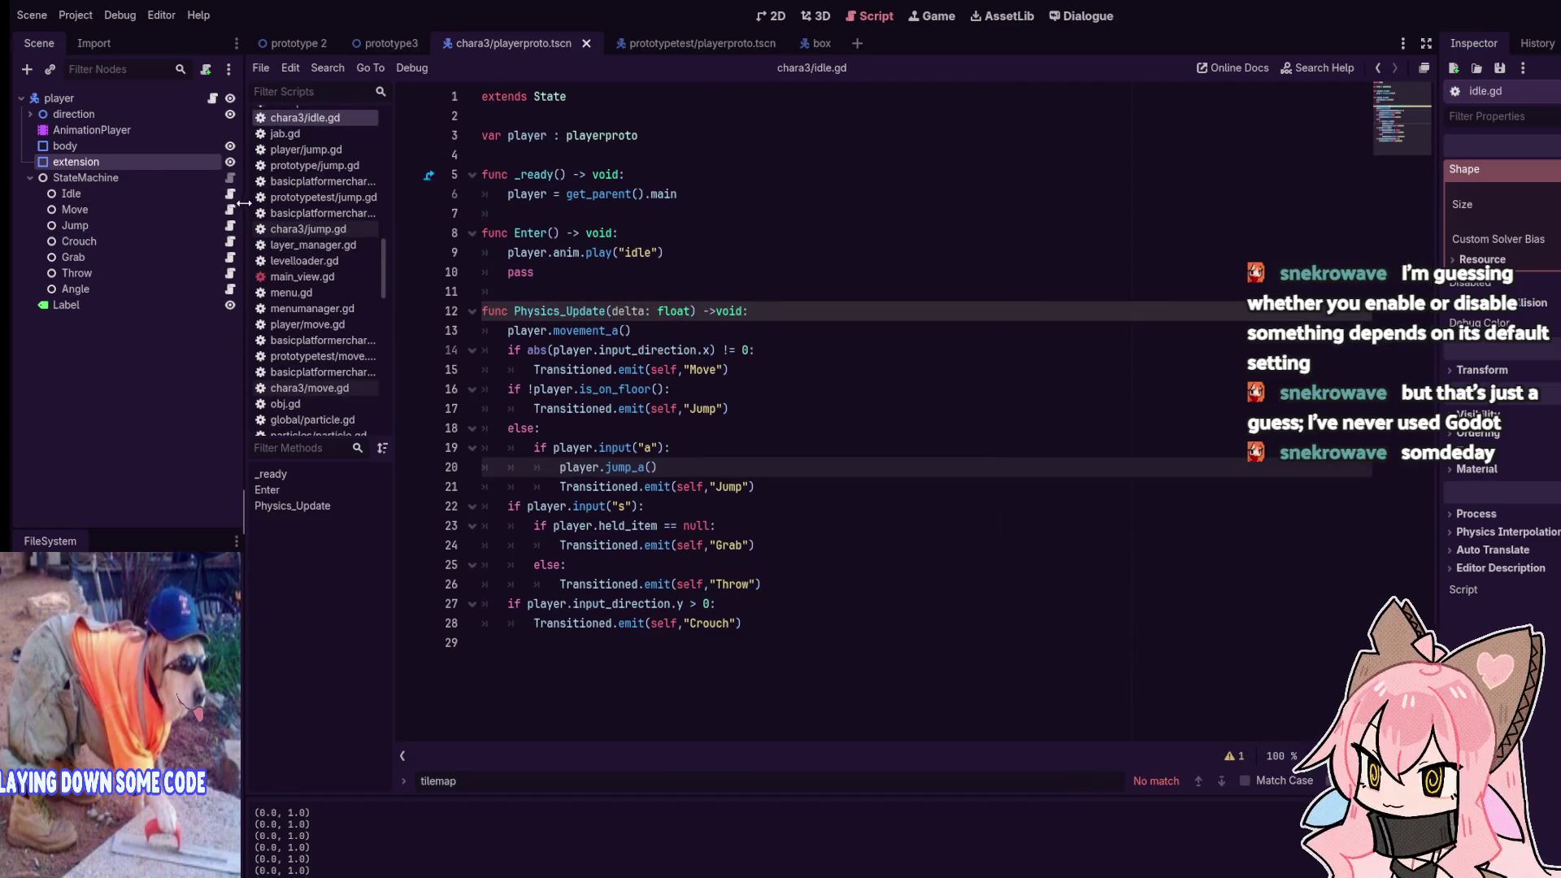
left_click(231, 209)
left_click(543, 428)
key("ctrl+k")
left_click(643, 311)
key("ctrl+s")
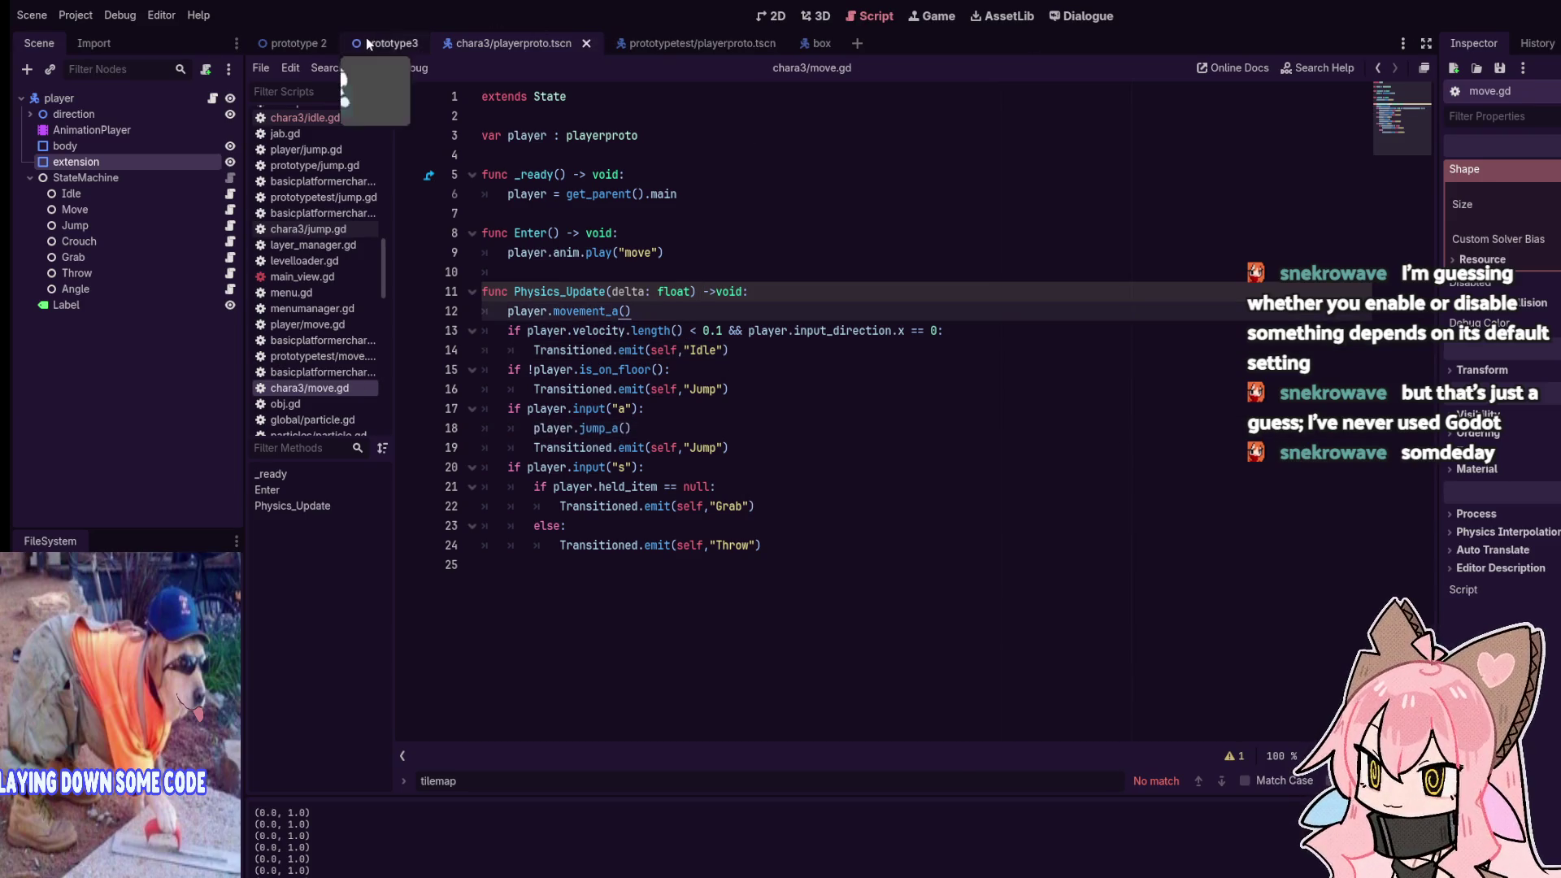
left_click(386, 43)
key("F6")
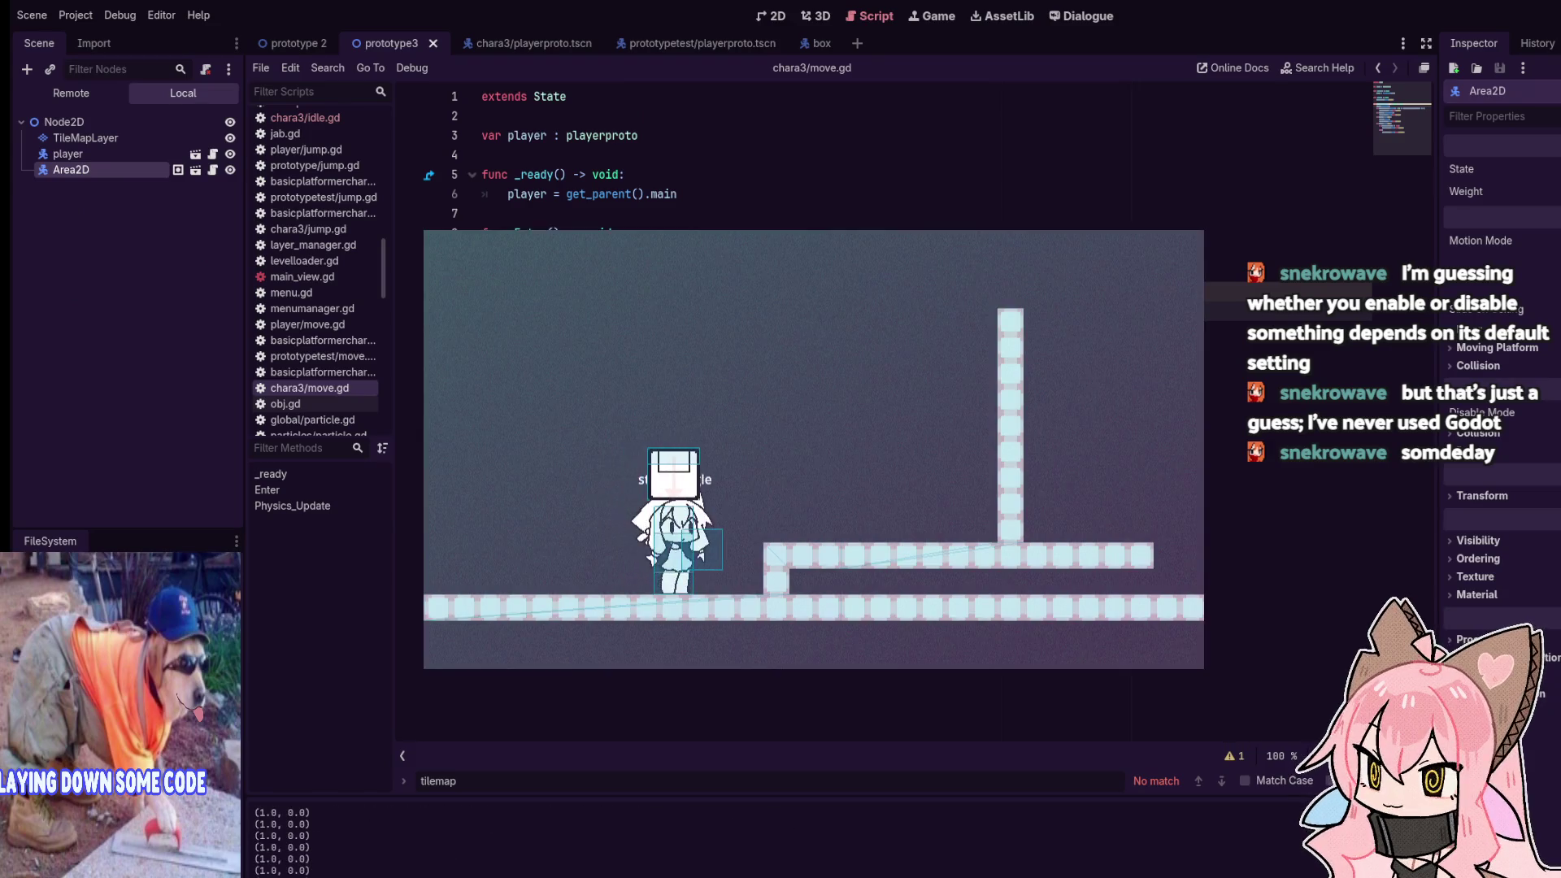
Step: Pick the box up overhead, set it down to the left, then grab it again
key("Left")
key("Right")
key("x")
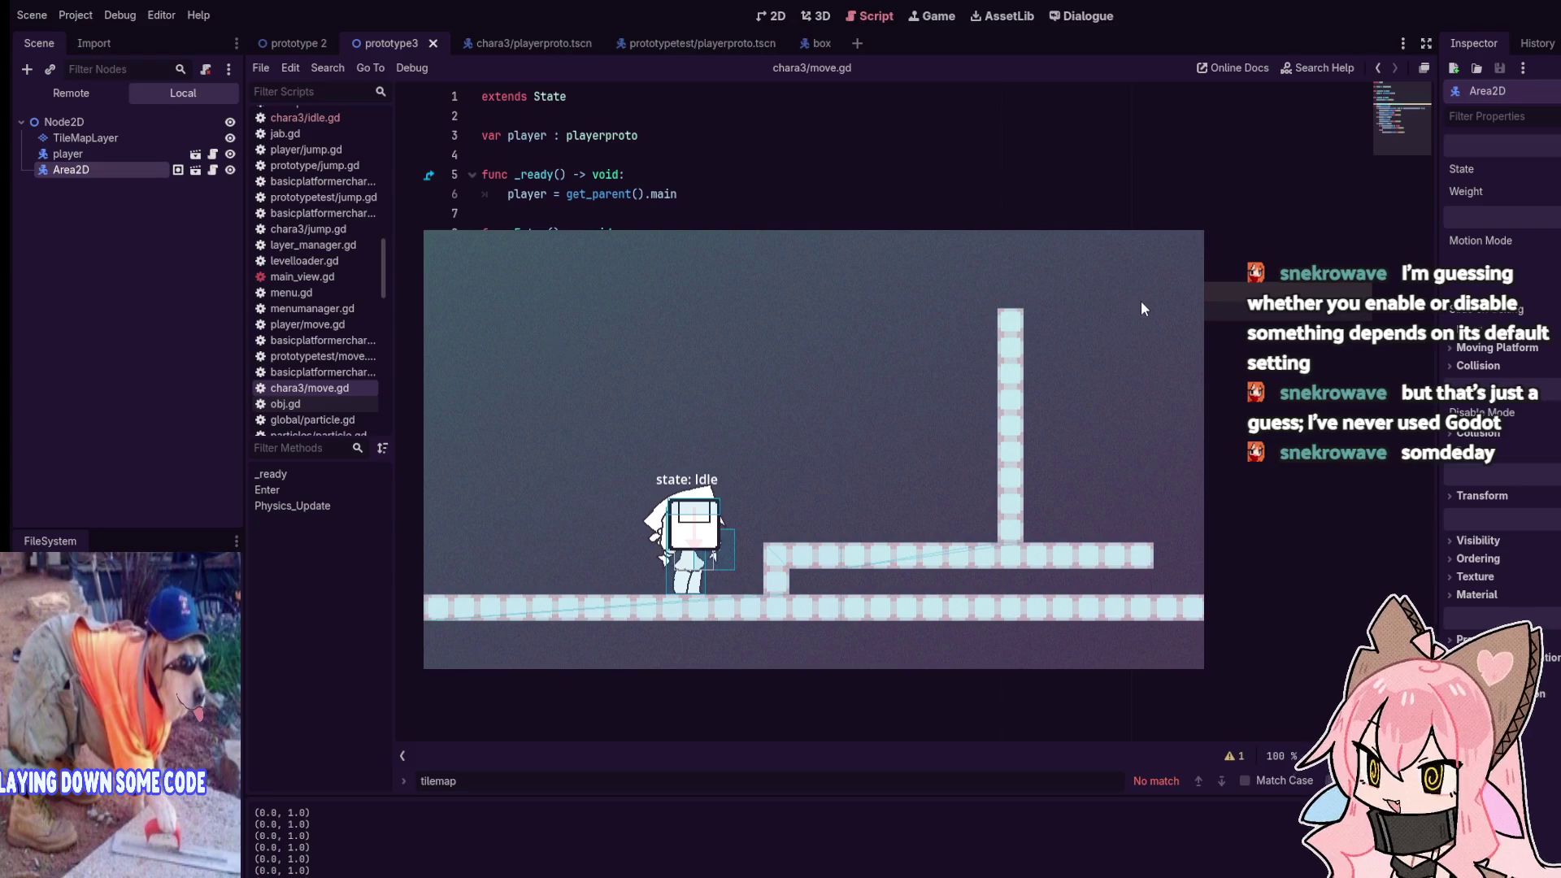
key("Down")
key("x")
key("Right")
key("Left")
key("x")
Step: Jump and carry the box right, aim it upward and left, then drop it
key("x")
key("space")
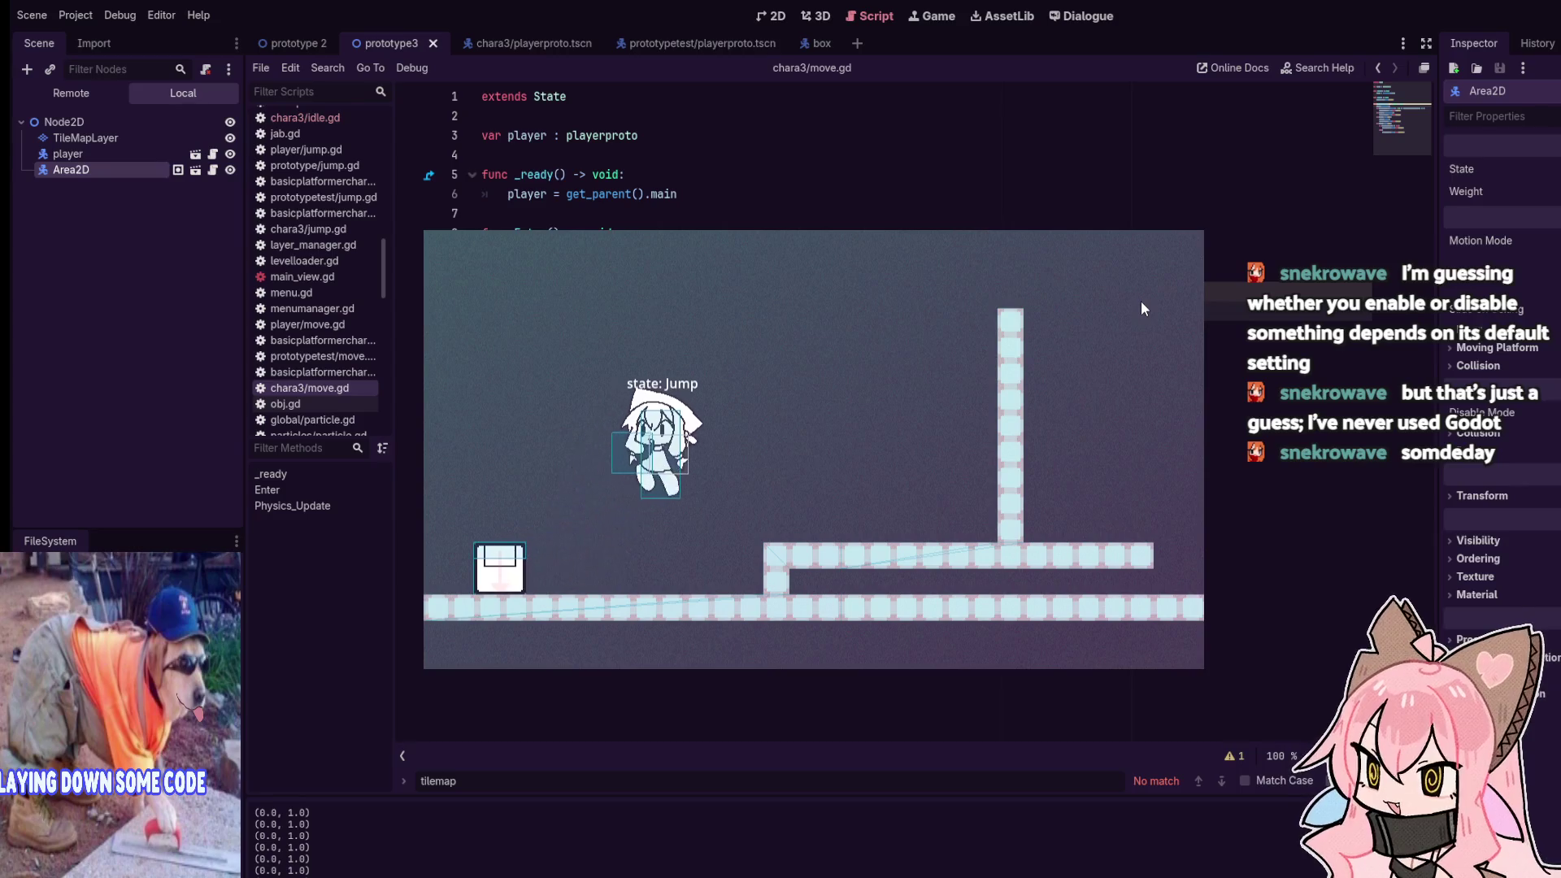
key("Left")
key("x")
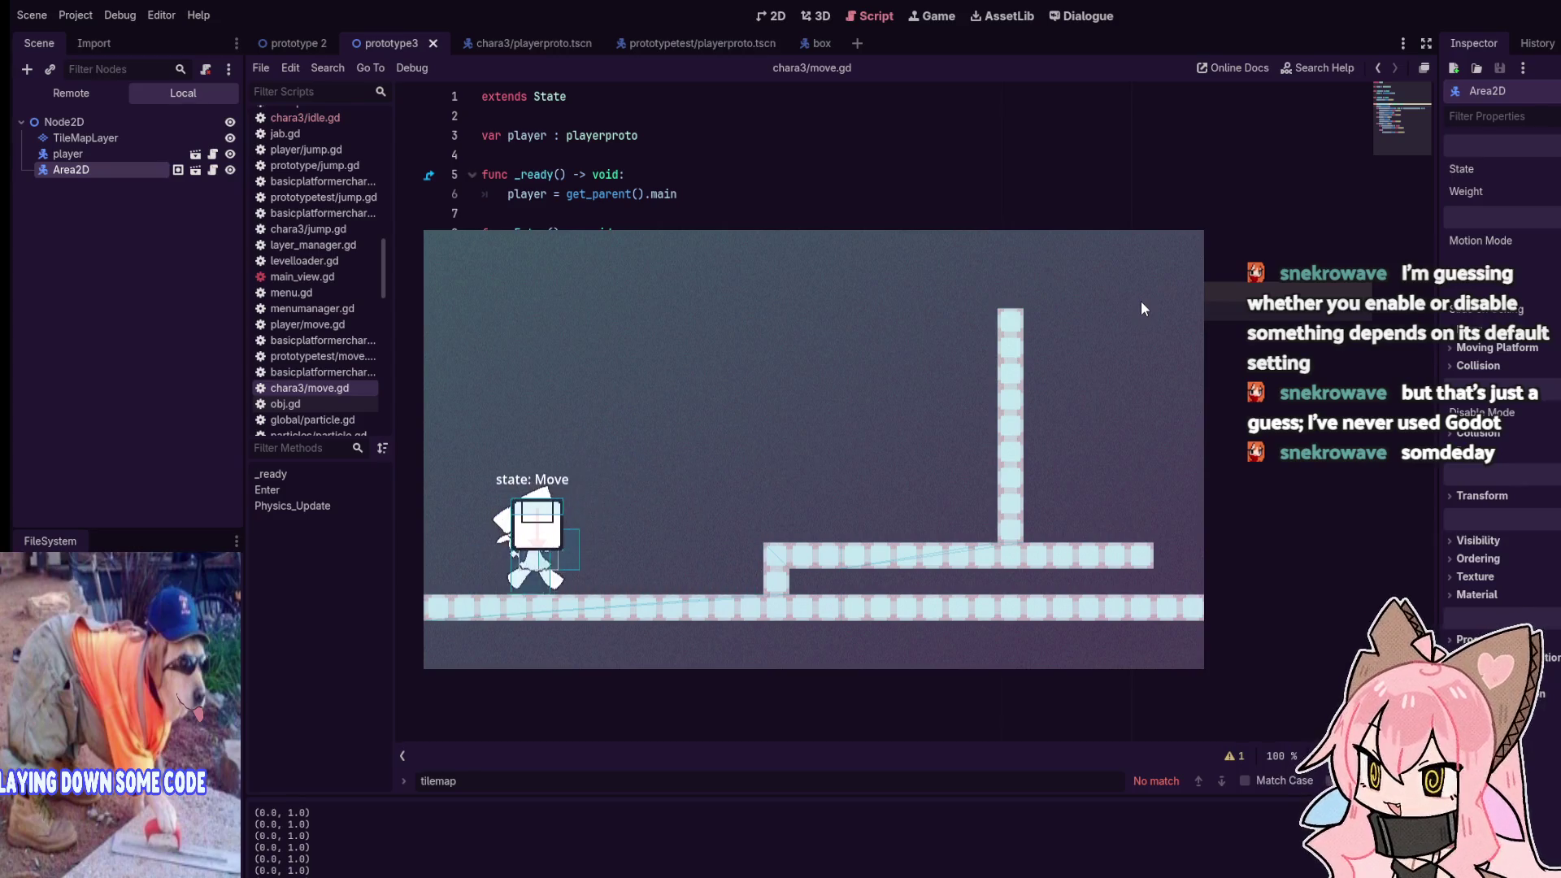
key("Right")
key("x")
key("Right")
key("x")
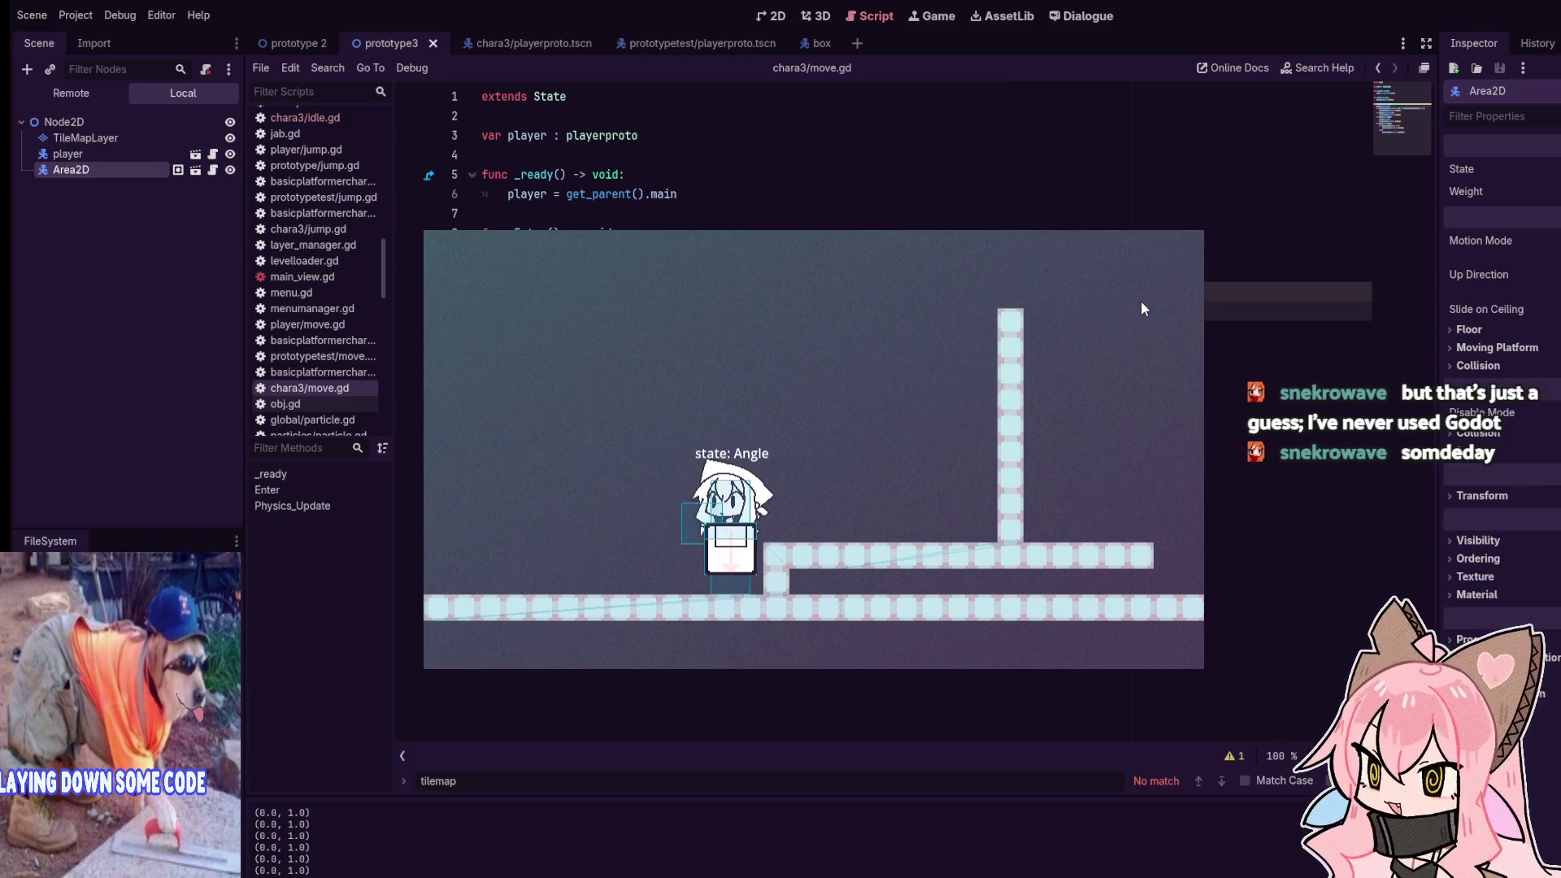
key("Up")
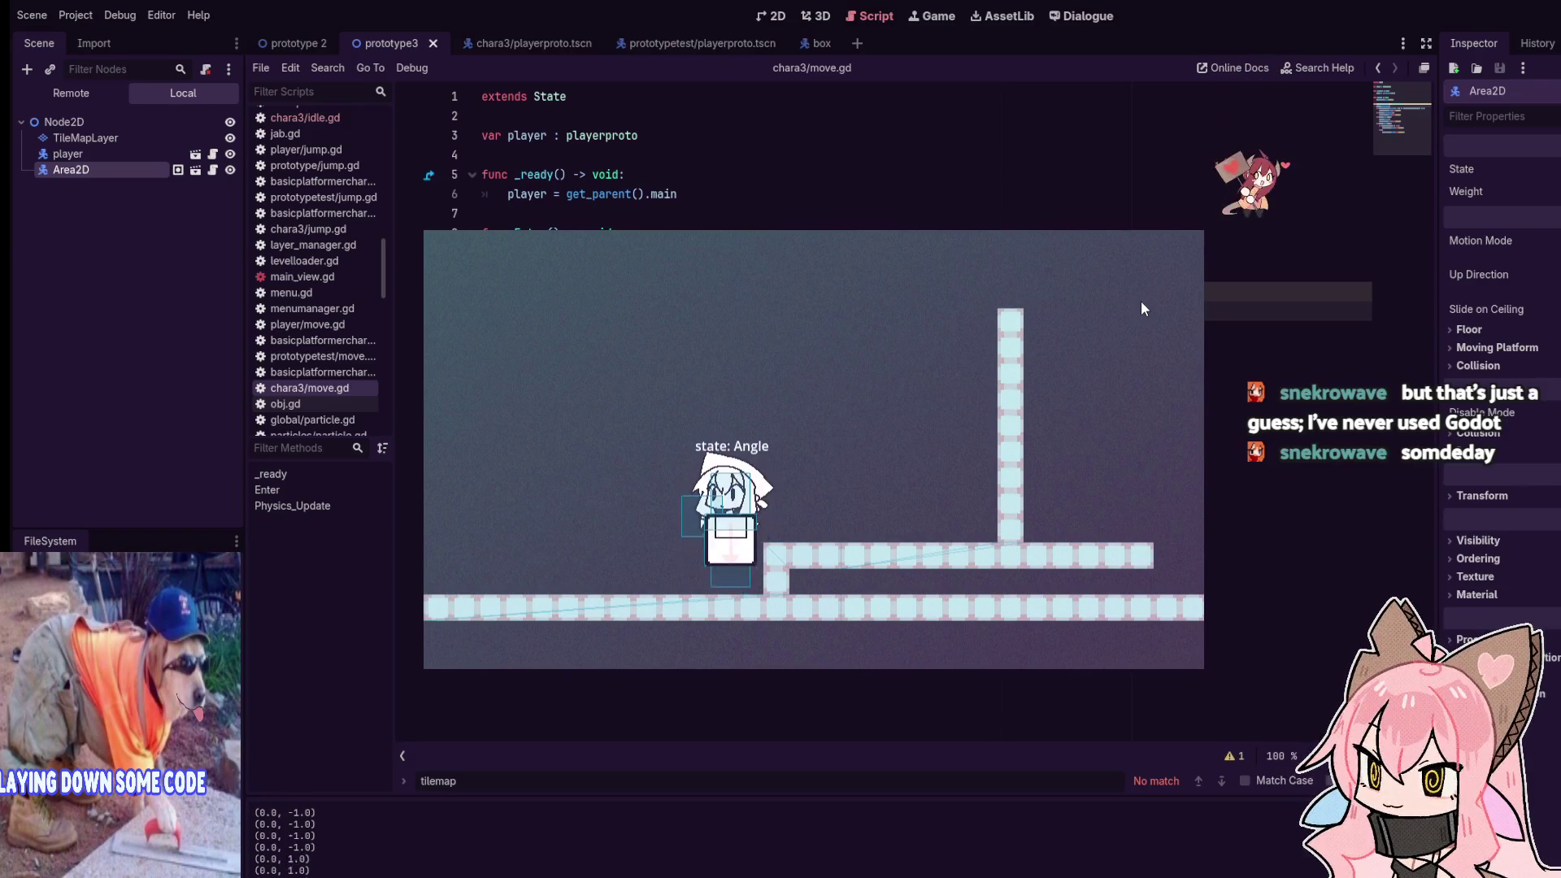
key("Left")
key("Left")
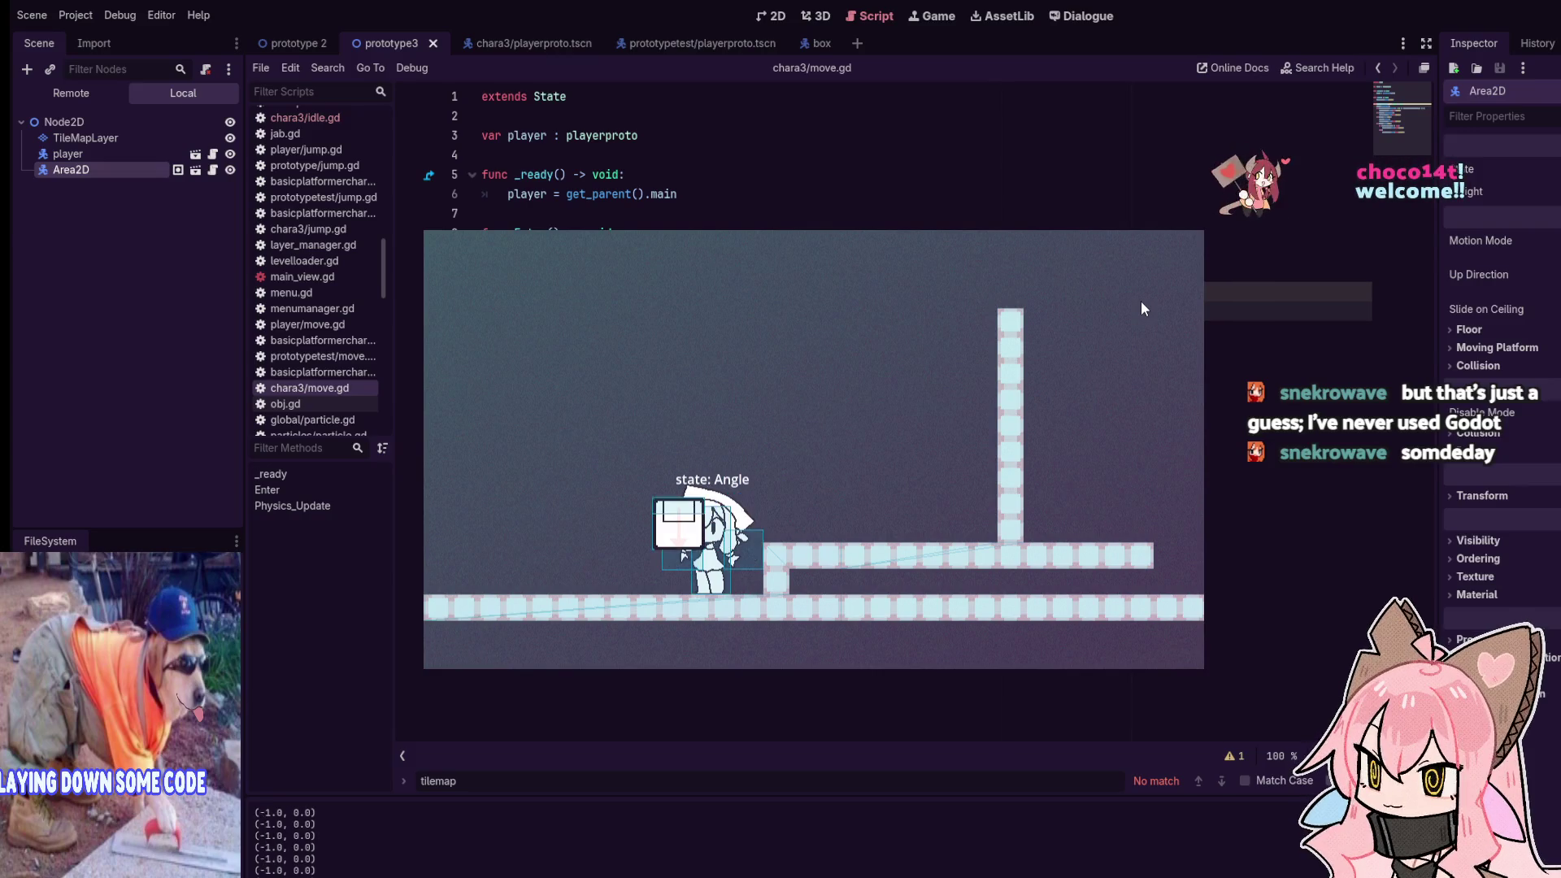
key("x")
Step: Jump onto the ledge, cling to the tall pillar, then jump back left to the box
key("Right")
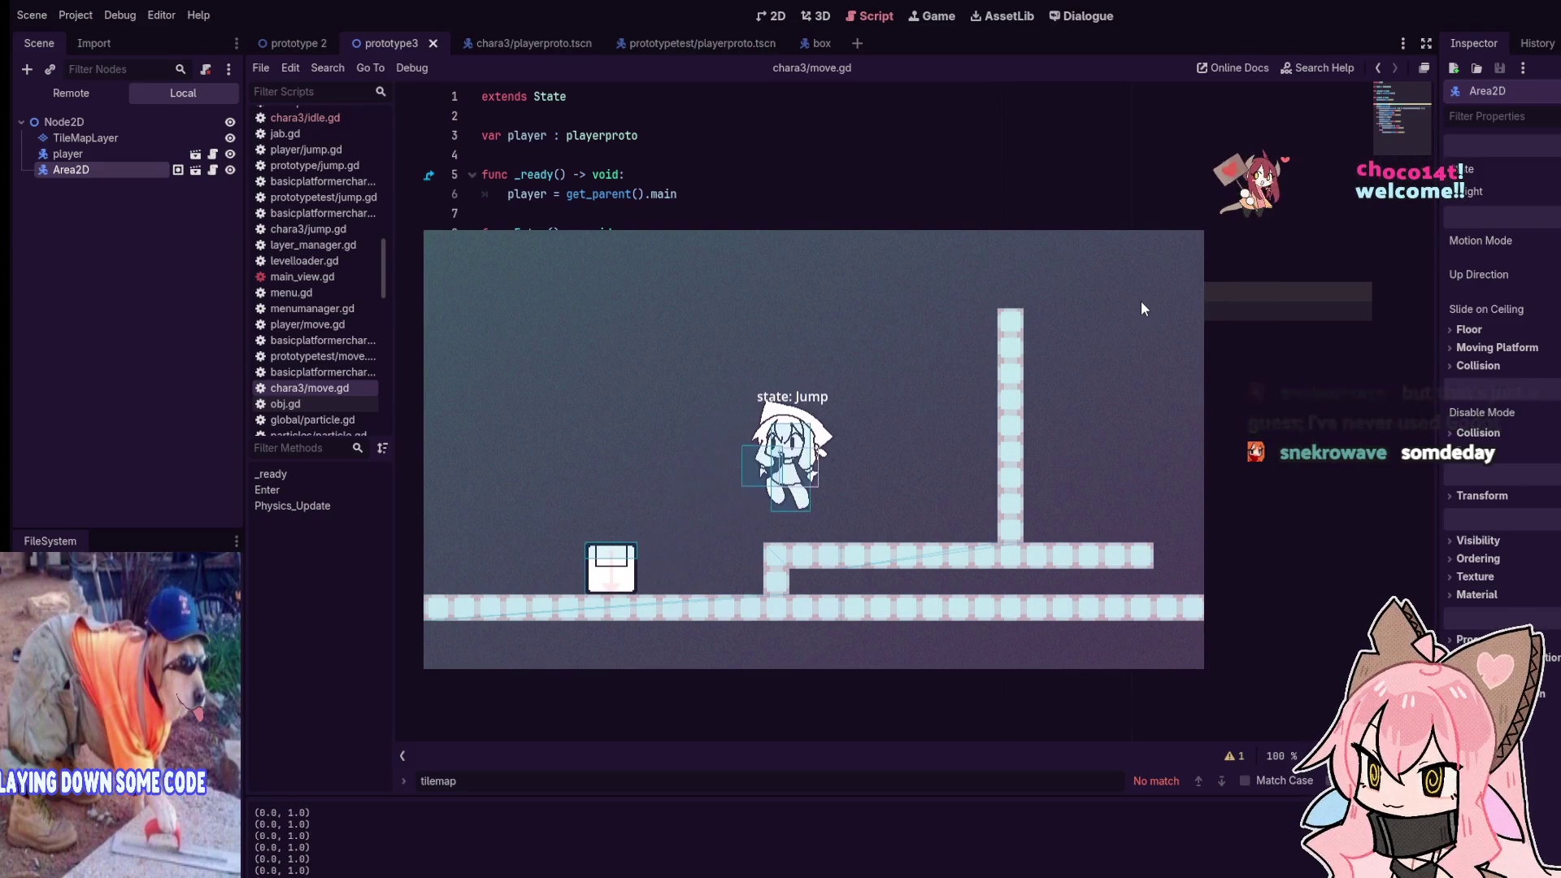
key("Right")
key("z")
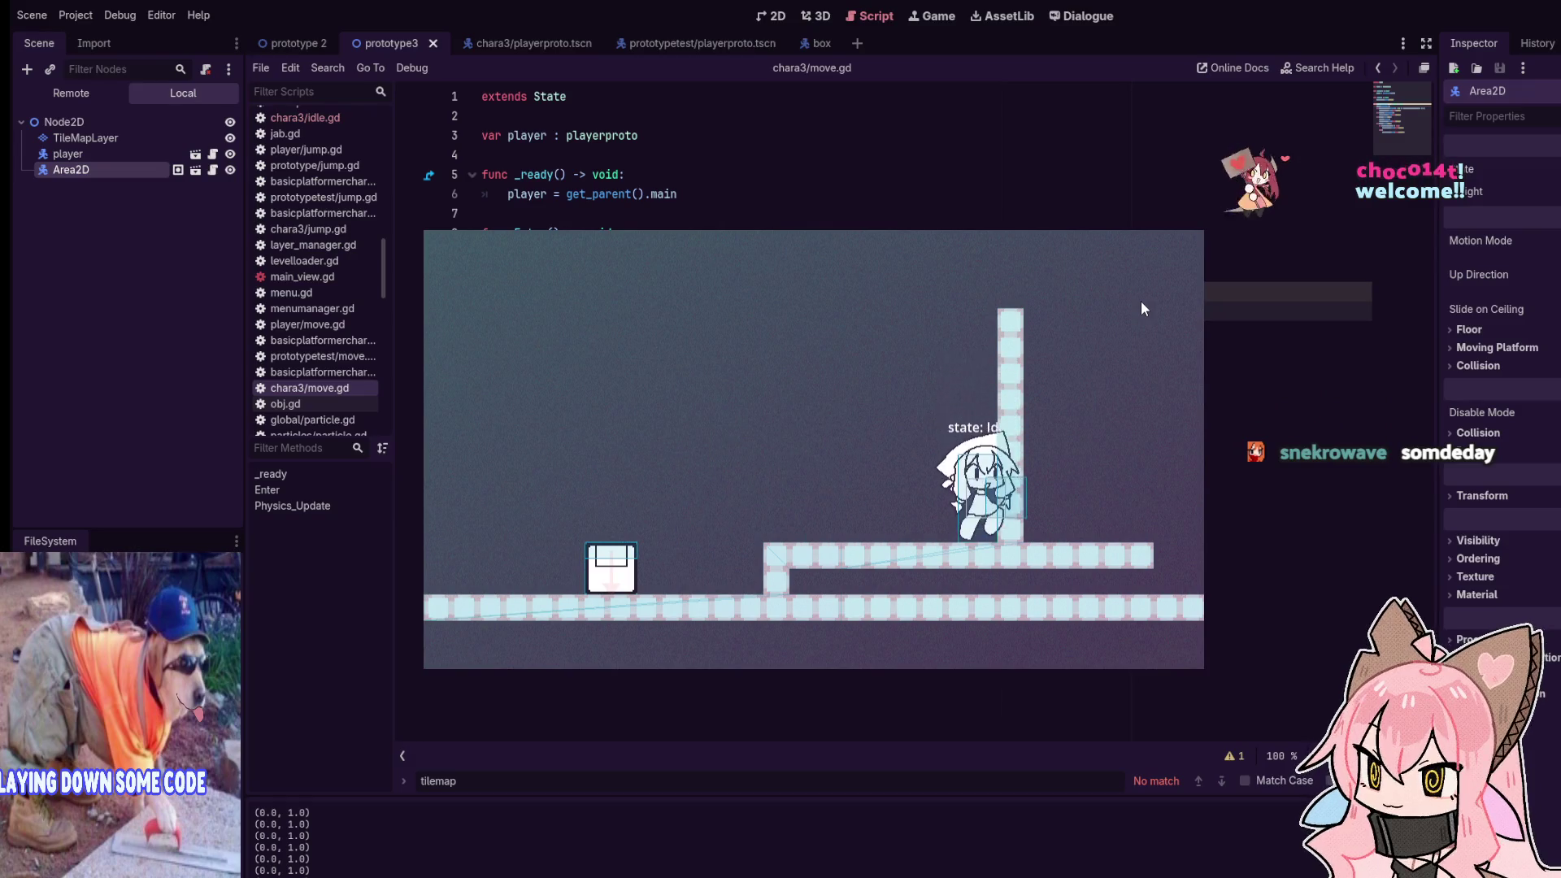
key("Left")
key("z")
key("Right")
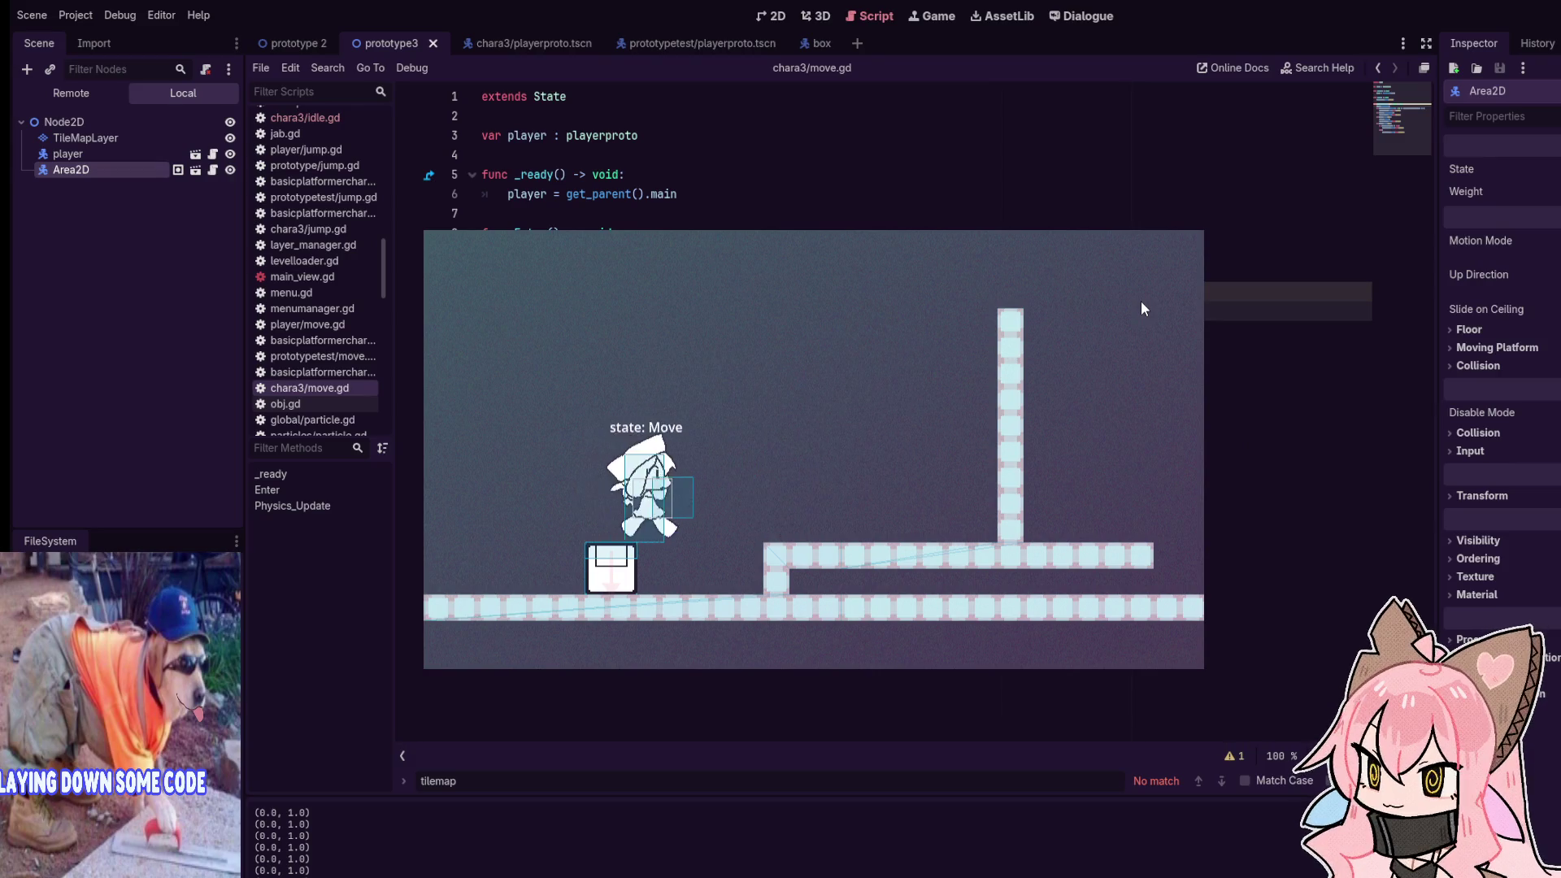
key("Left")
Step: Pick up the box, jump right and throw it, then re-grab it by the pillar
key("x")
key("Right")
key("z")
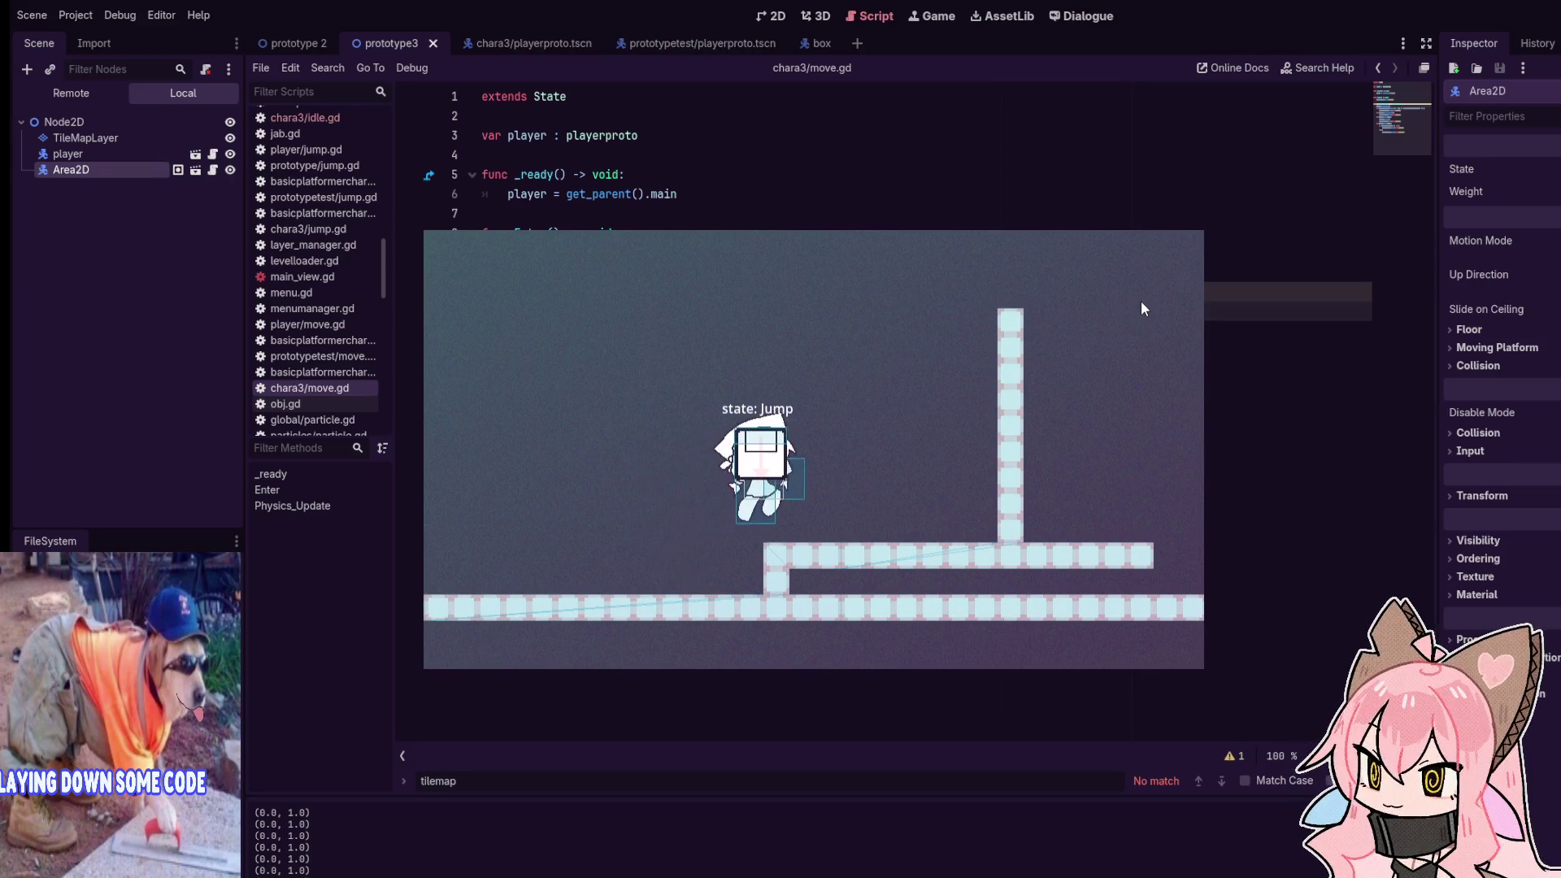
key("x")
key("Right")
key("x")
key("x")
key("z")
key("Left")
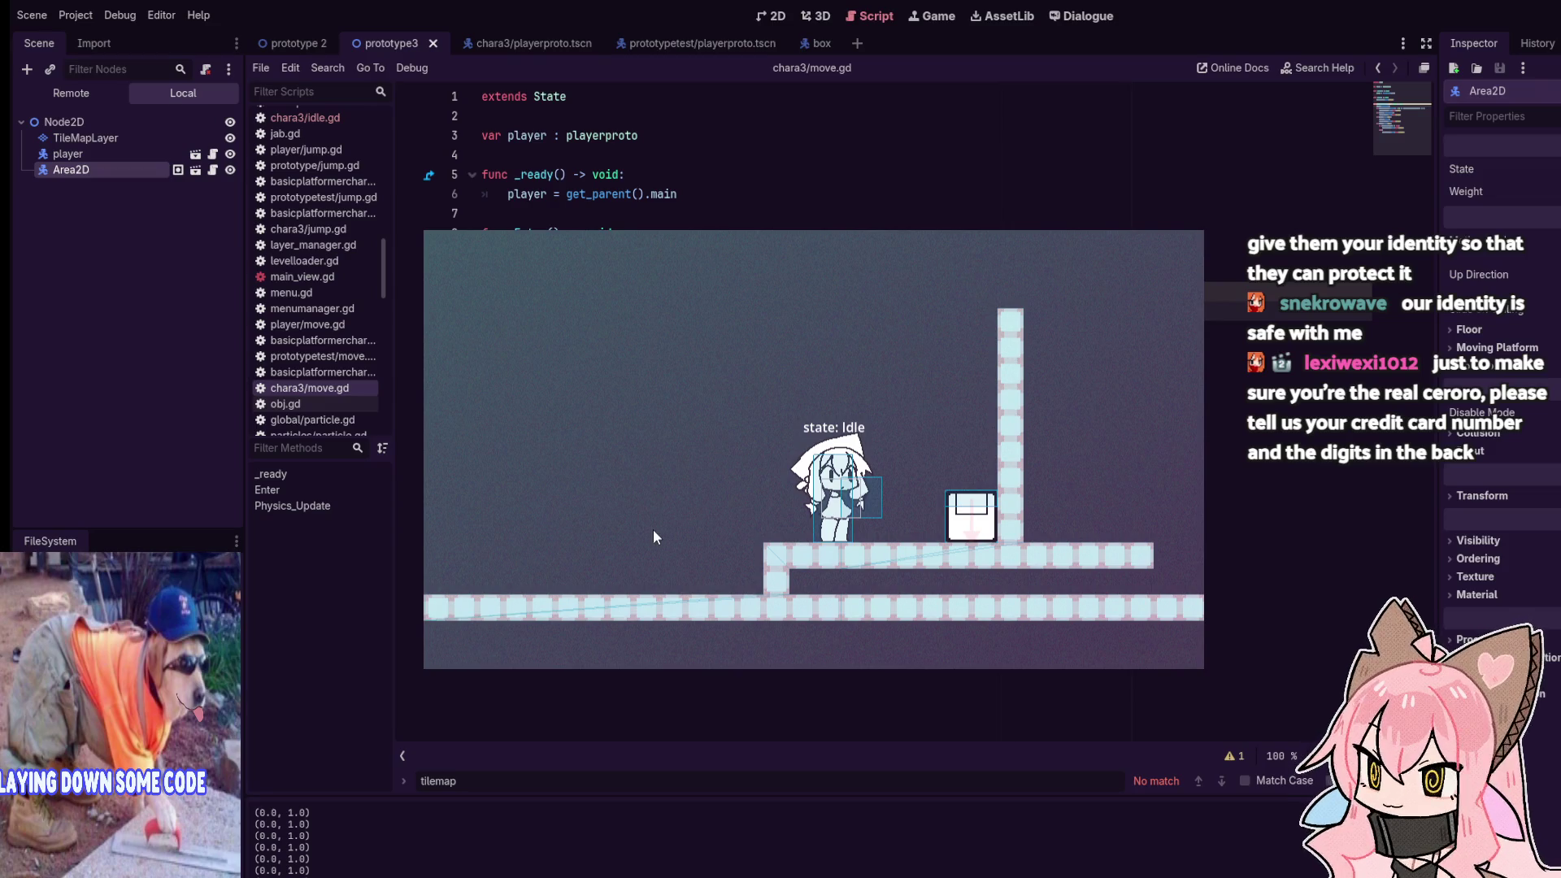
Step: Grab the box and carry it while jumping between platforms up onto the raised platform
key("Right")
key("x")
key("Left")
key("z")
key("Right")
key("z")
key("Left")
key("z")
key("Right")
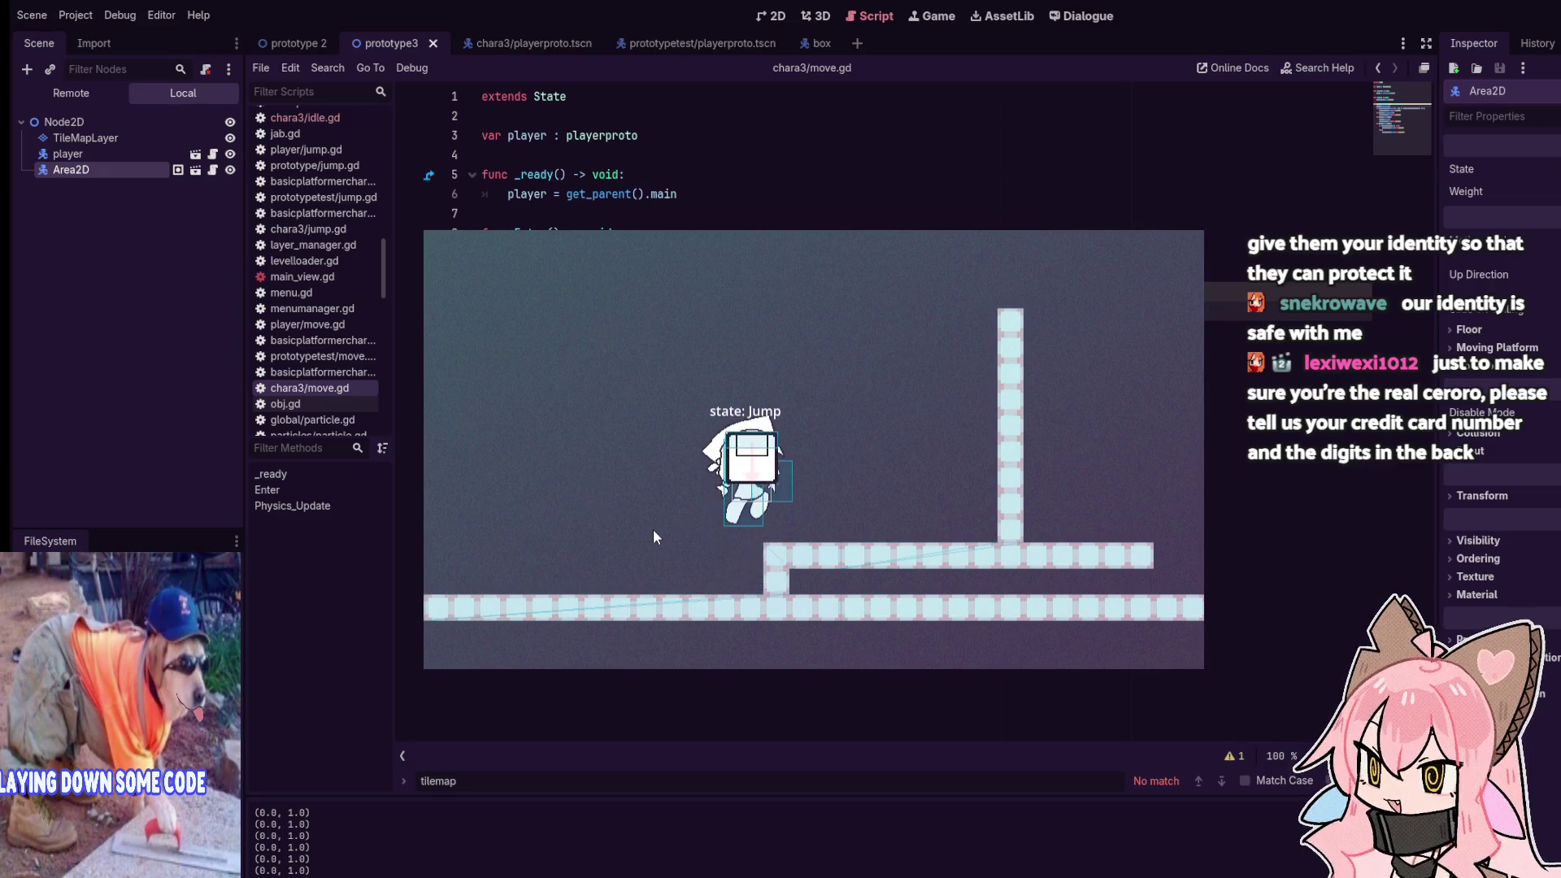
key("Left")
key("z")
key("Right")
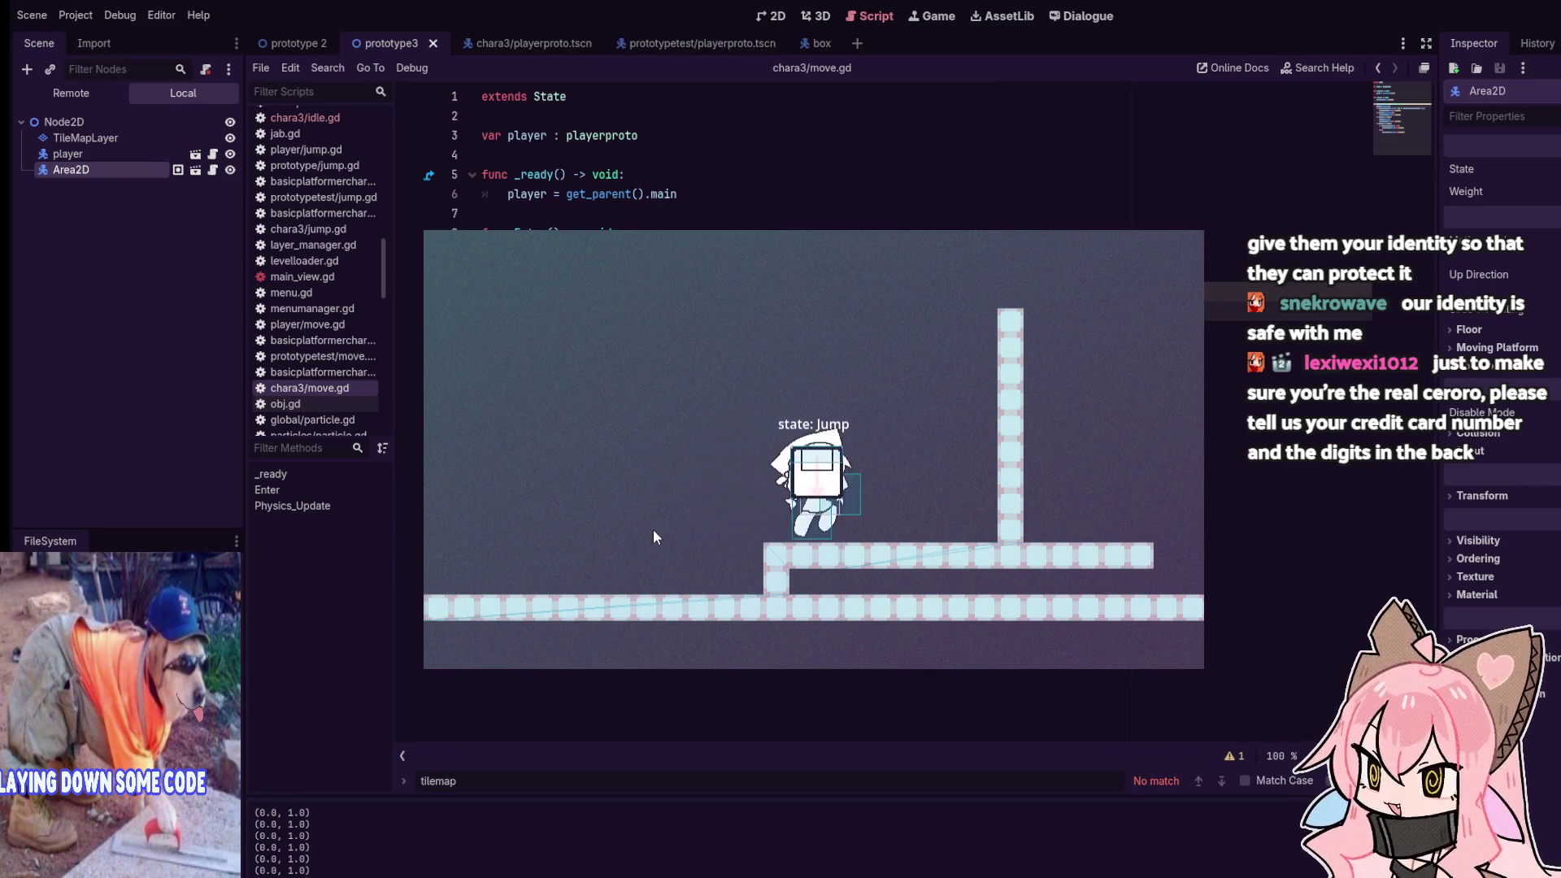
Step: Set the box down by the wall, pick it back up, jump left, and stop the game with F8
key("Right")
key("Left")
key("Down")
key("Right")
key("Down")
key("Left")
key("z")
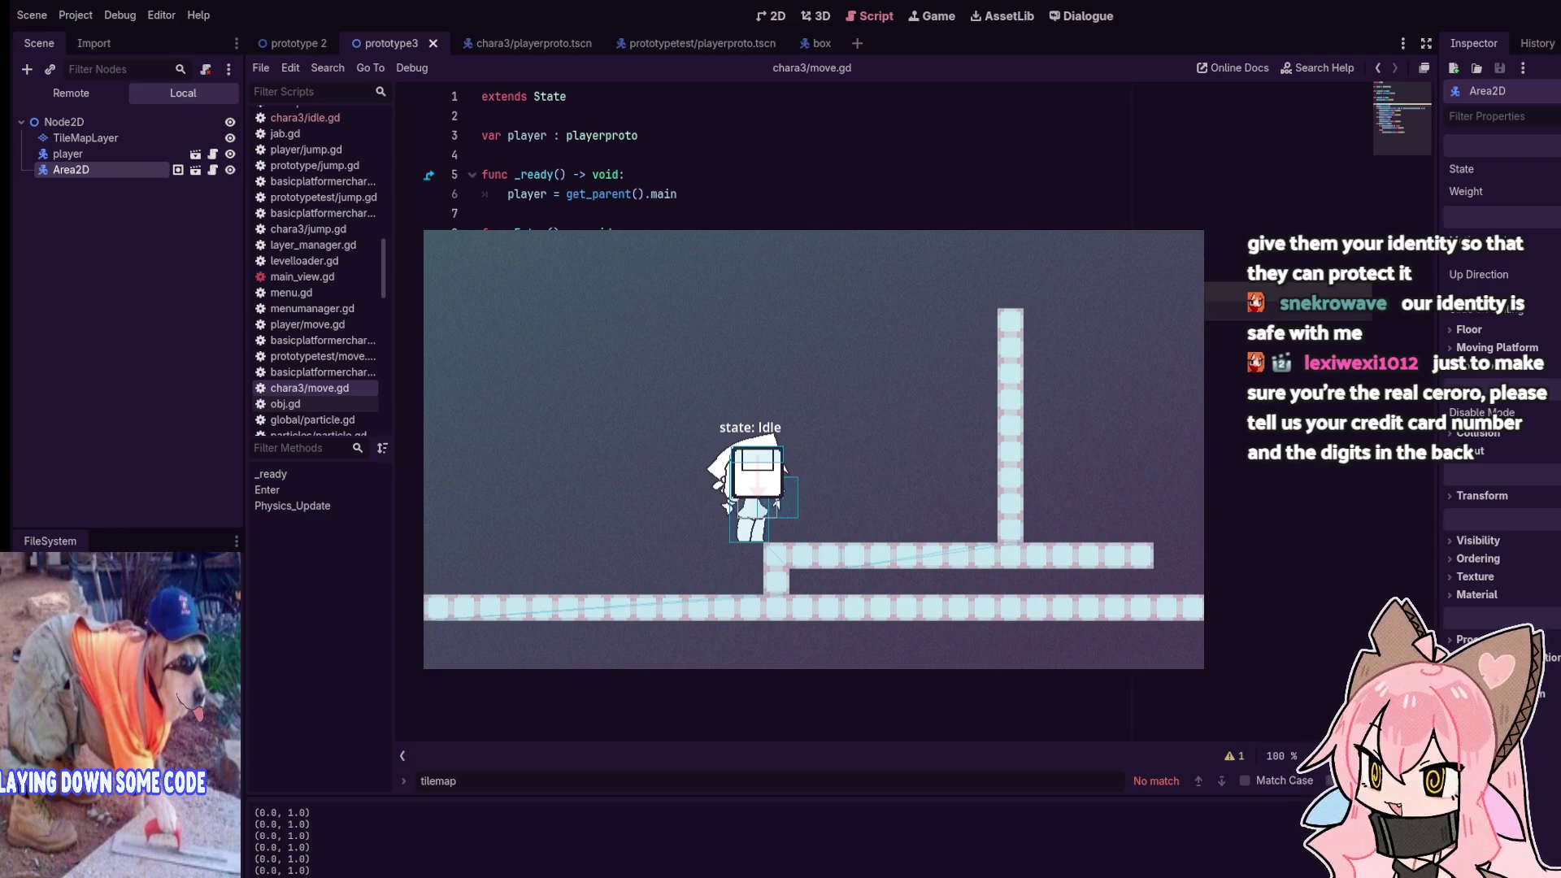
key("F8")
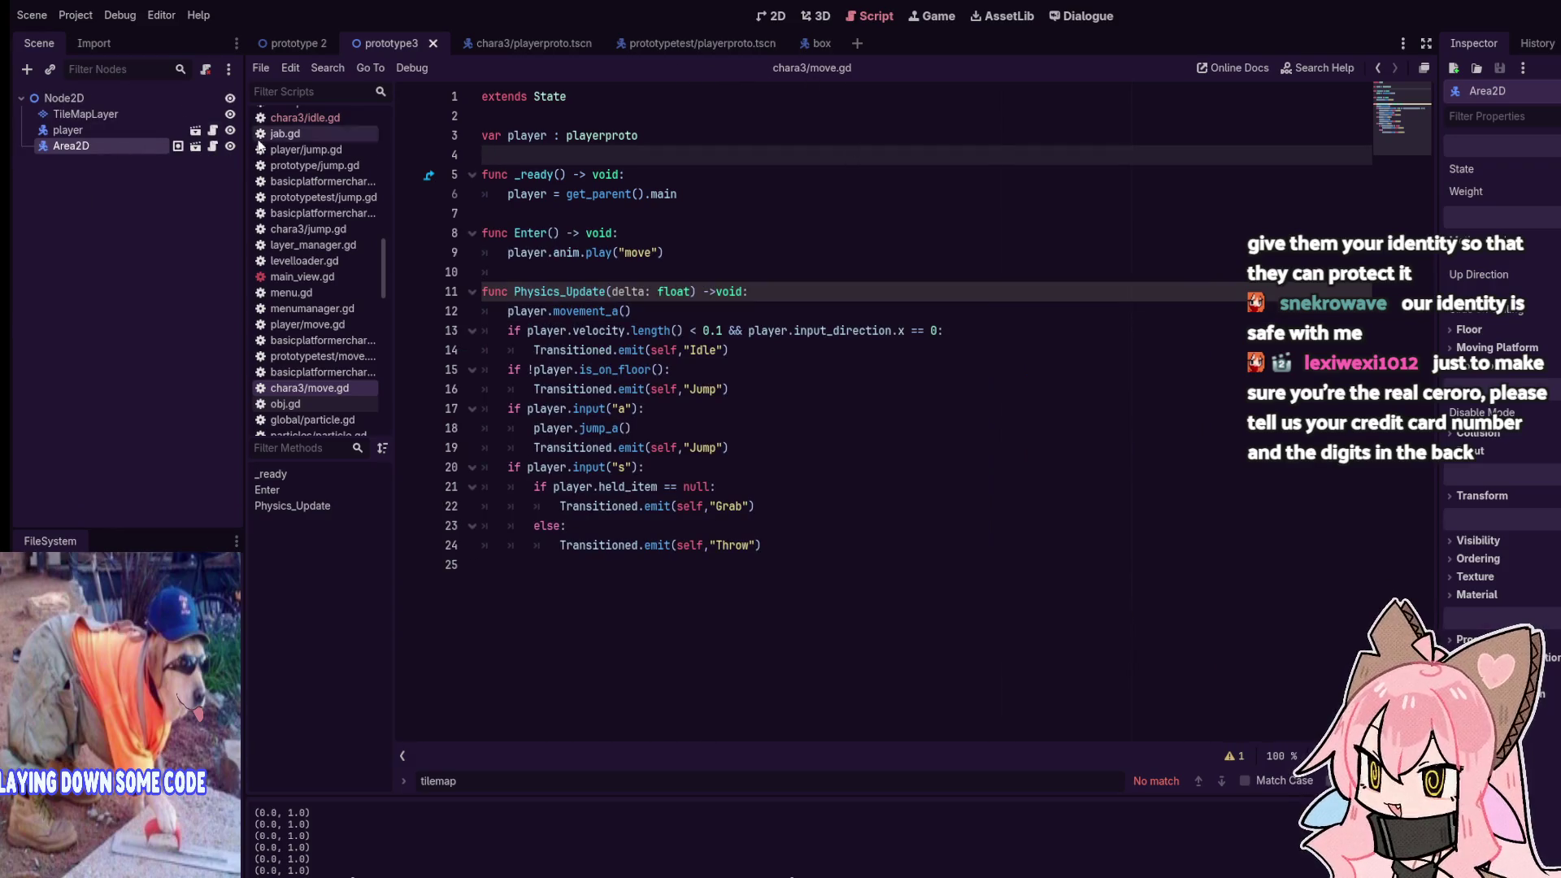
Step: Open the Angle state's angle.gd script and comment out the player height line 37
left_click(548, 51)
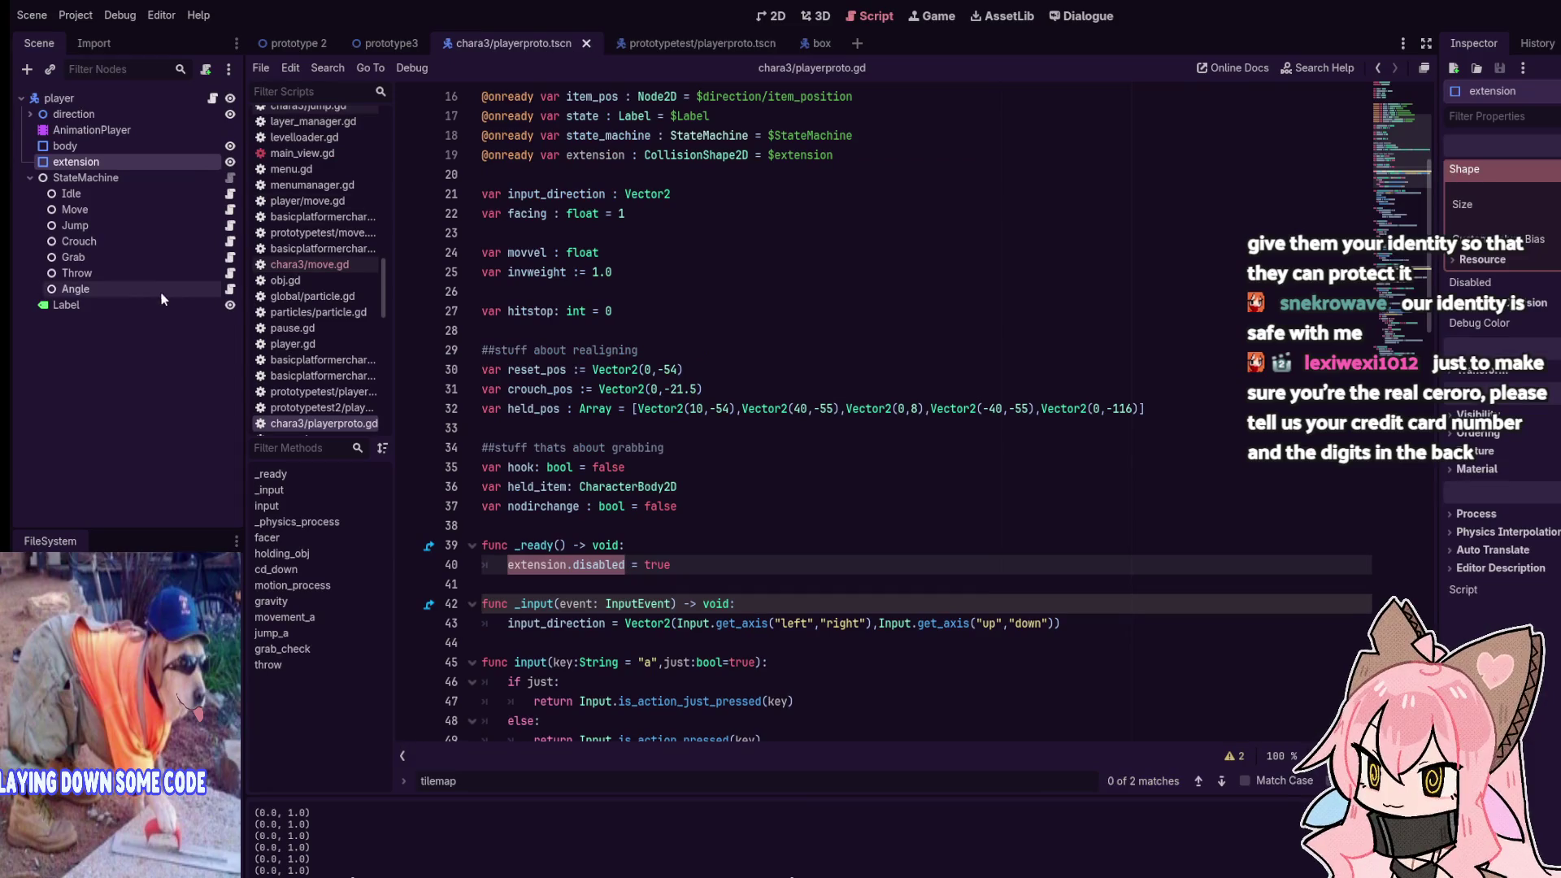
left_click(230, 289)
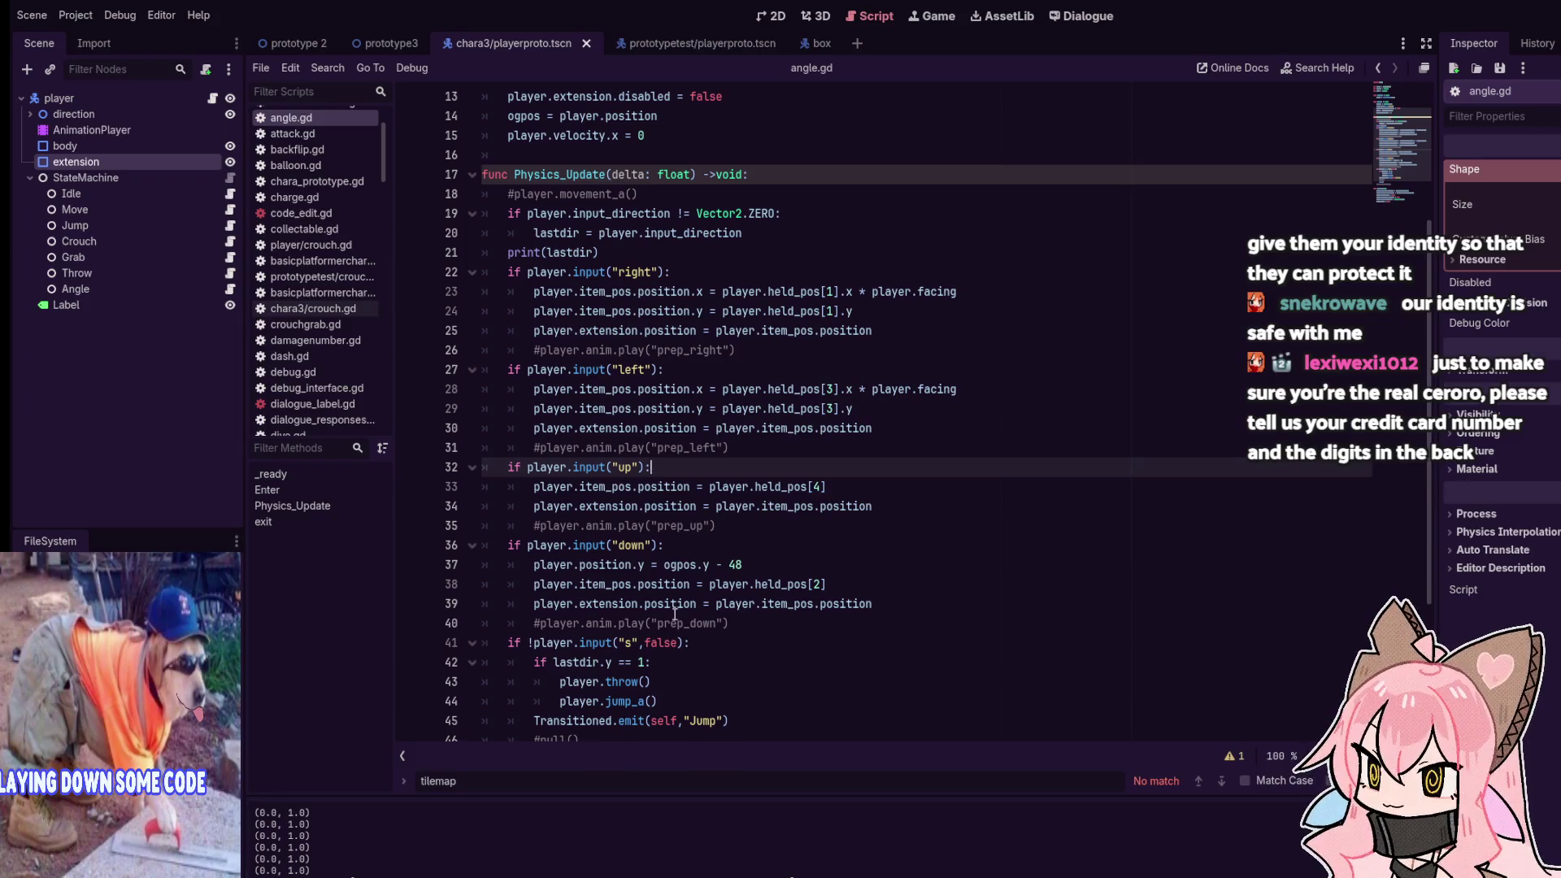
left_click(513, 564)
key("ctrl+k")
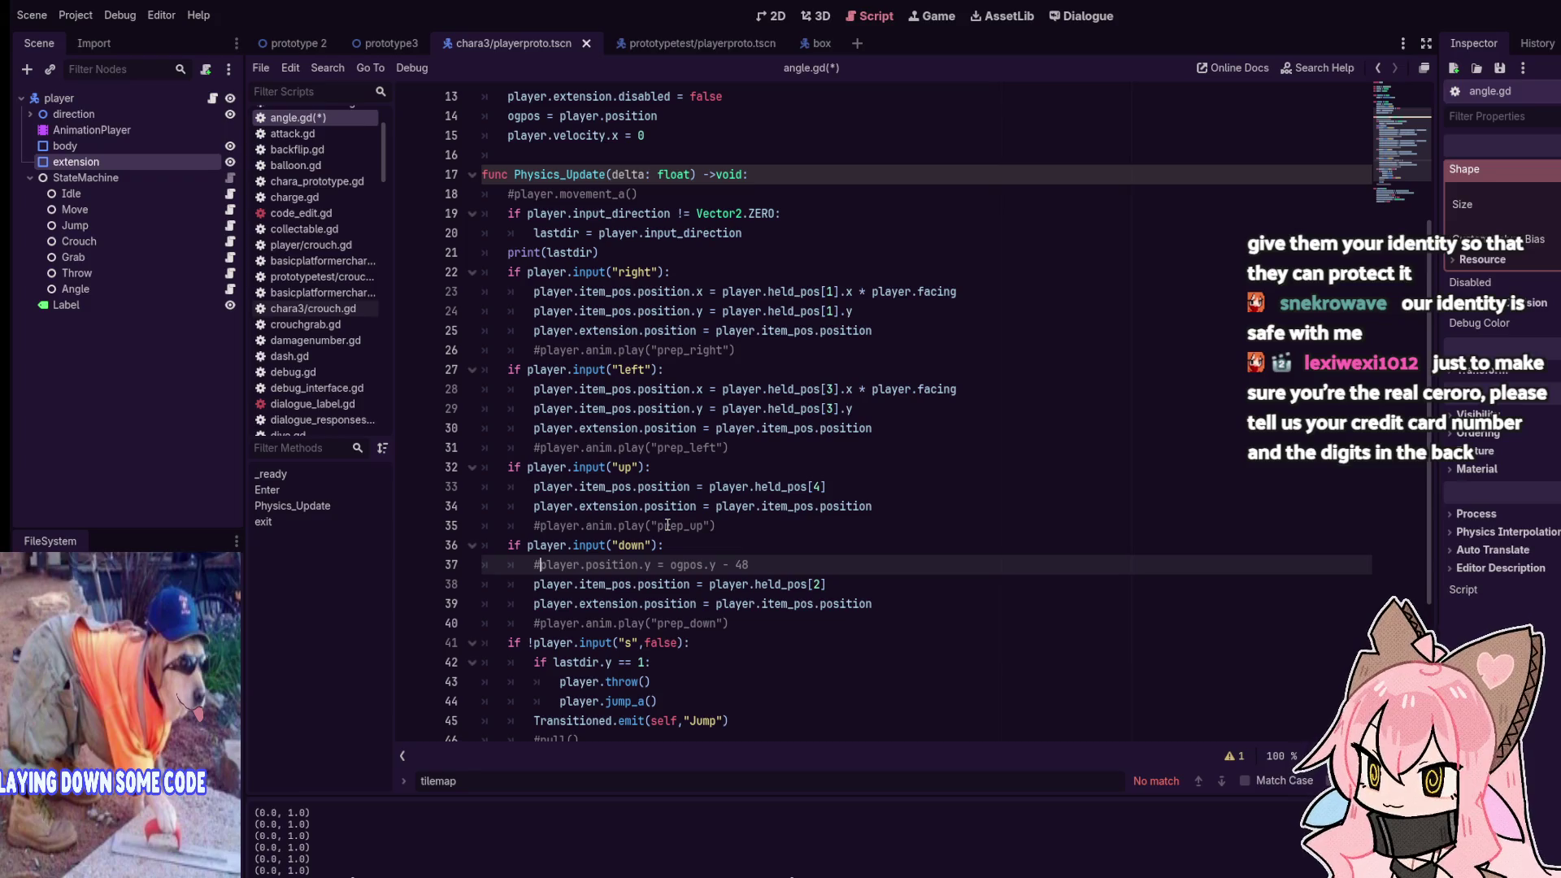
Step: Delete the commented prep_up, ogpos.y - 48, prep_down, prep_left and prep_right lines
left_click(737, 532)
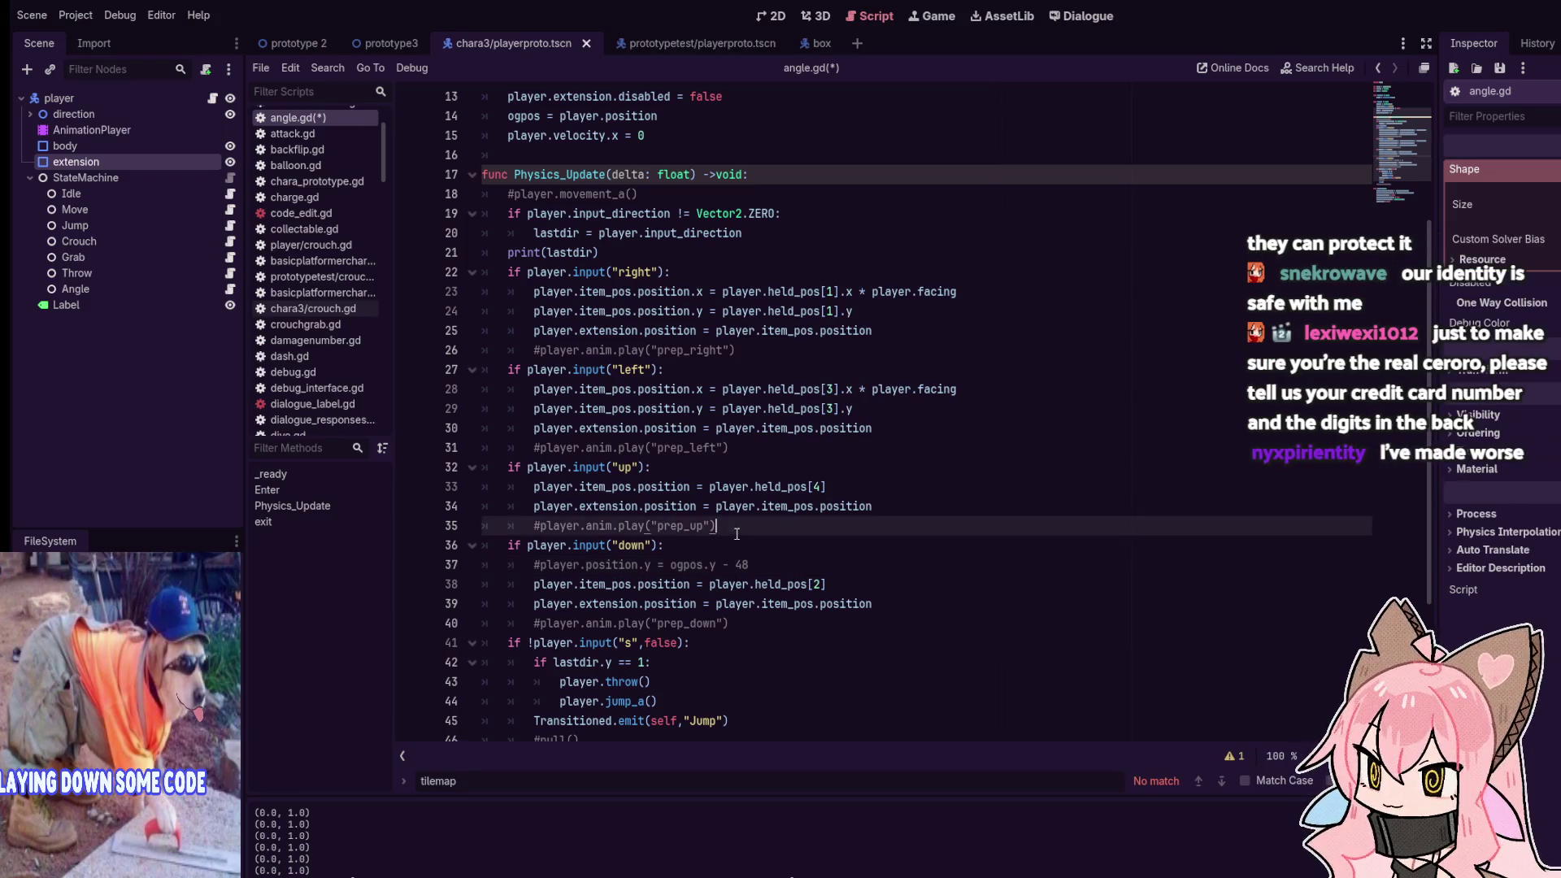
left_click_drag(713, 529, 419, 525)
key("BackSpace")
key("BackSpace")
left_click_drag(746, 603, 443, 602)
key("BackSpace")
key("BackSpace")
left_click_drag(749, 545, 443, 545)
key("BackSpace")
key("BackSpace")
left_click_drag(729, 447, 260, 443)
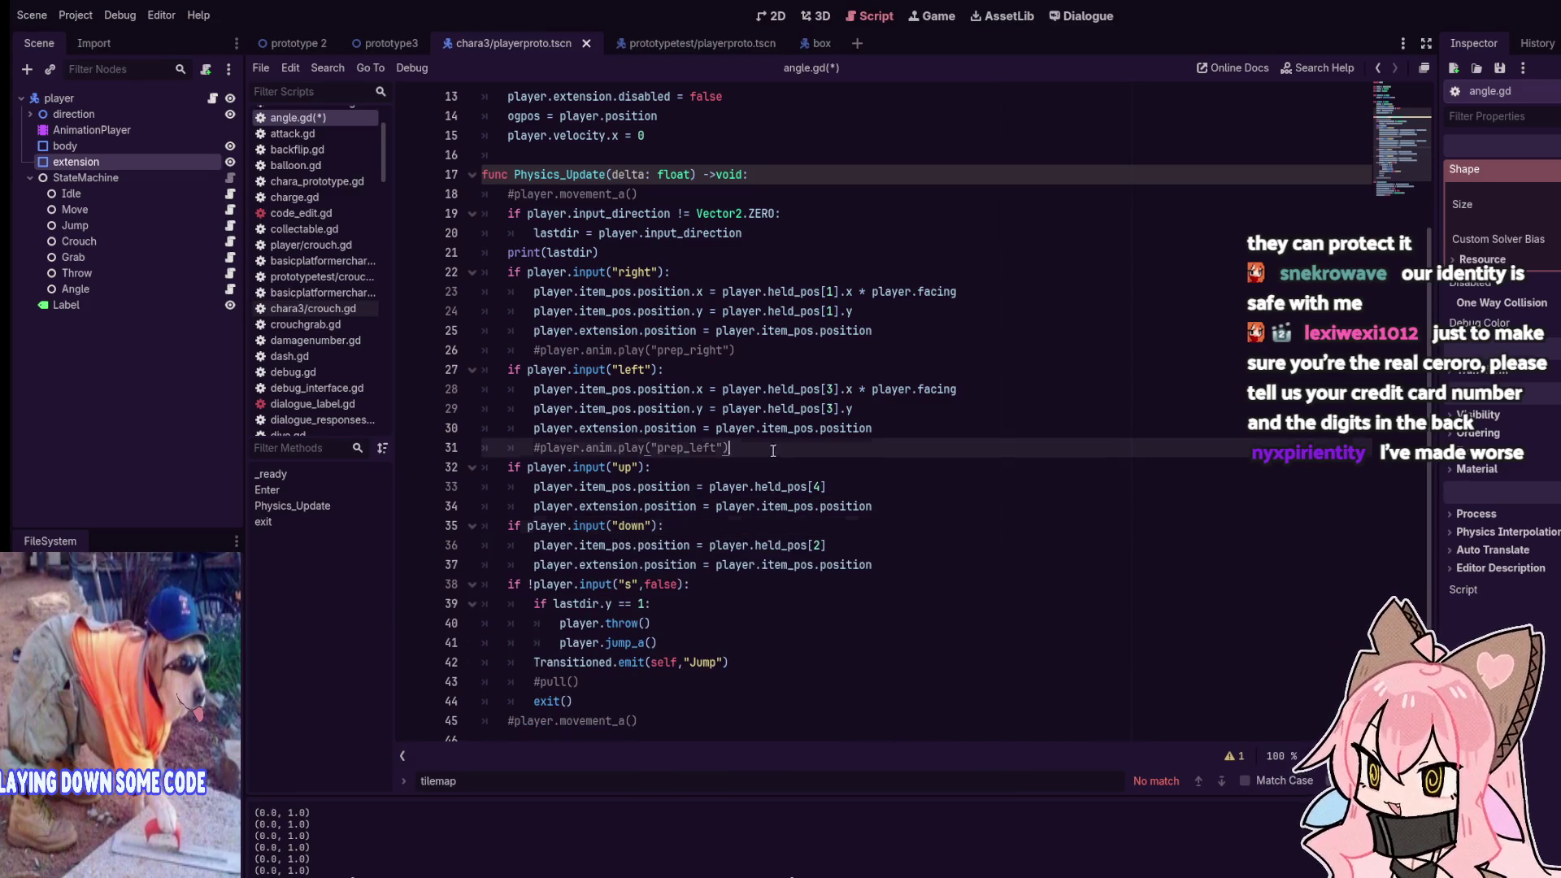
key("BackSpace")
key("BackSpace")
left_click_drag(781, 350, 271, 359)
key("BackSpace")
key("BackSpace")
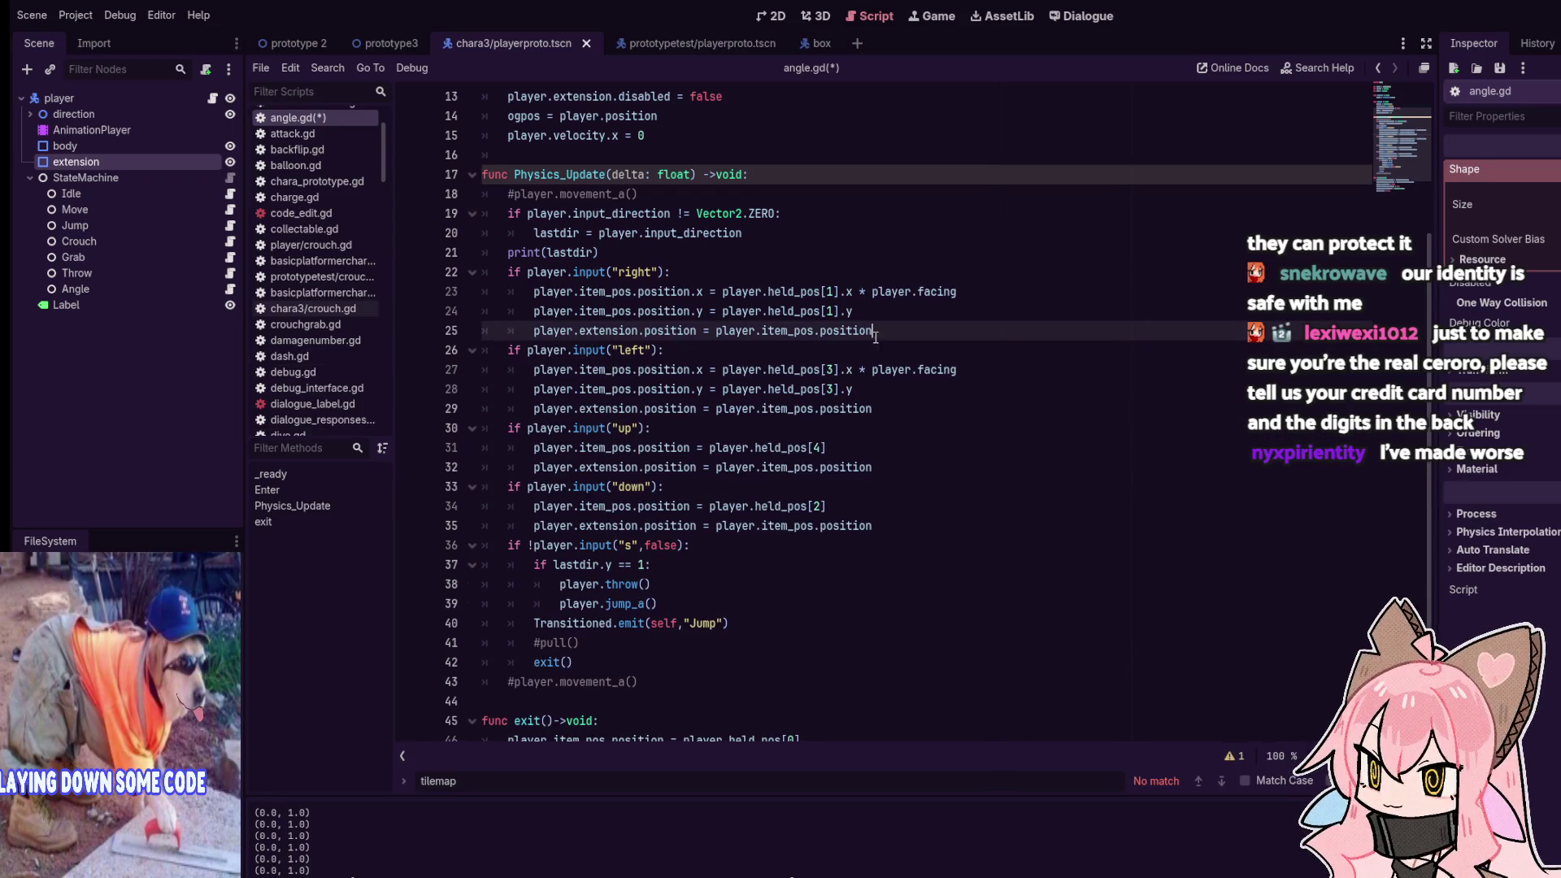
left_click_drag(873, 330, 534, 325)
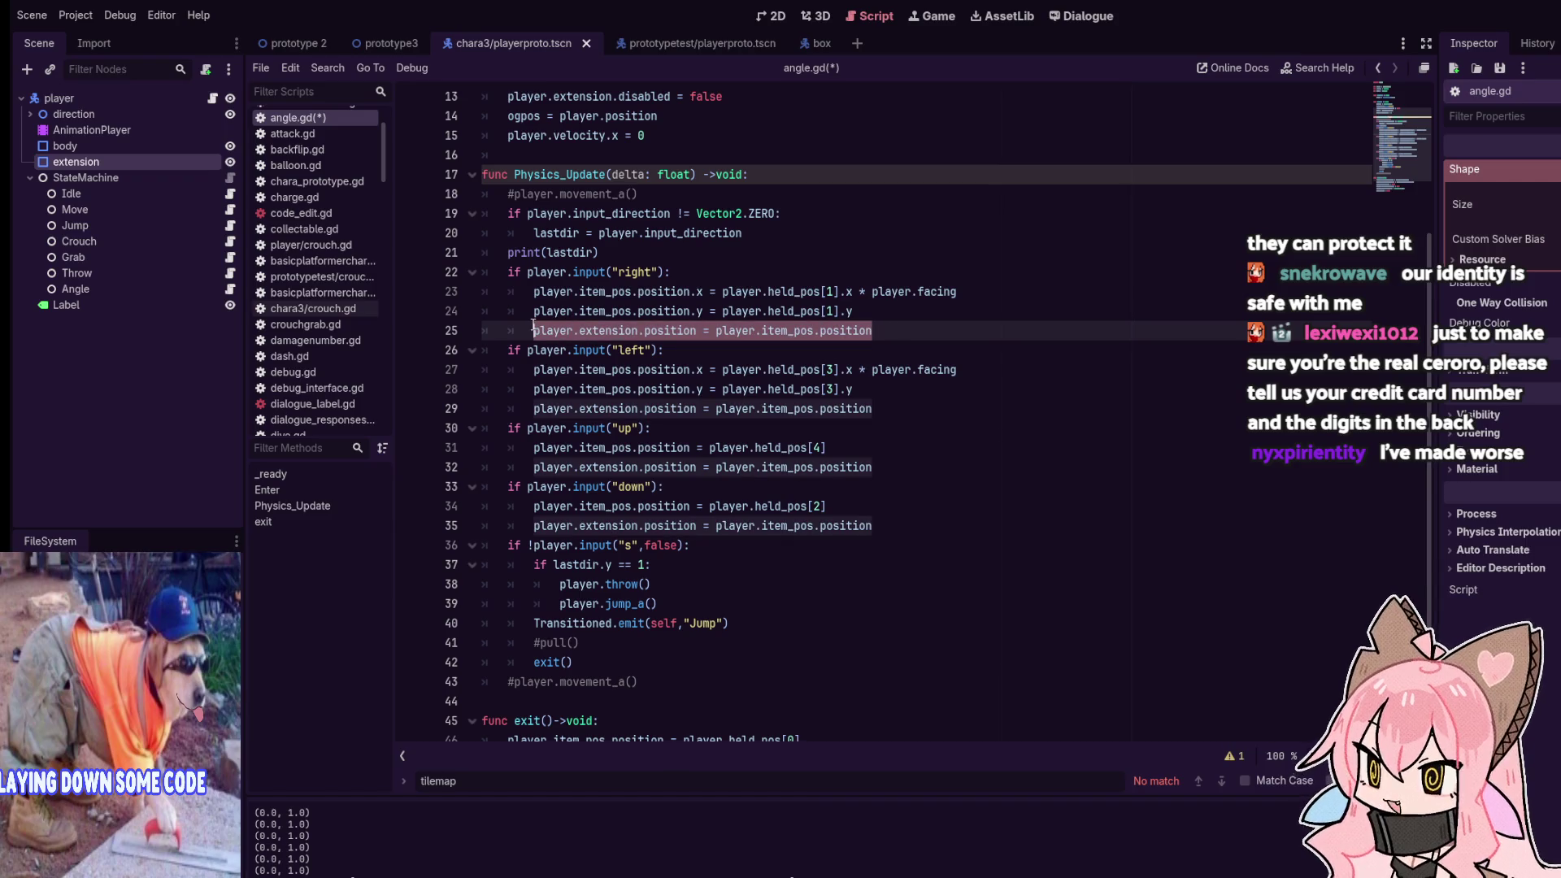
left_click(547, 272)
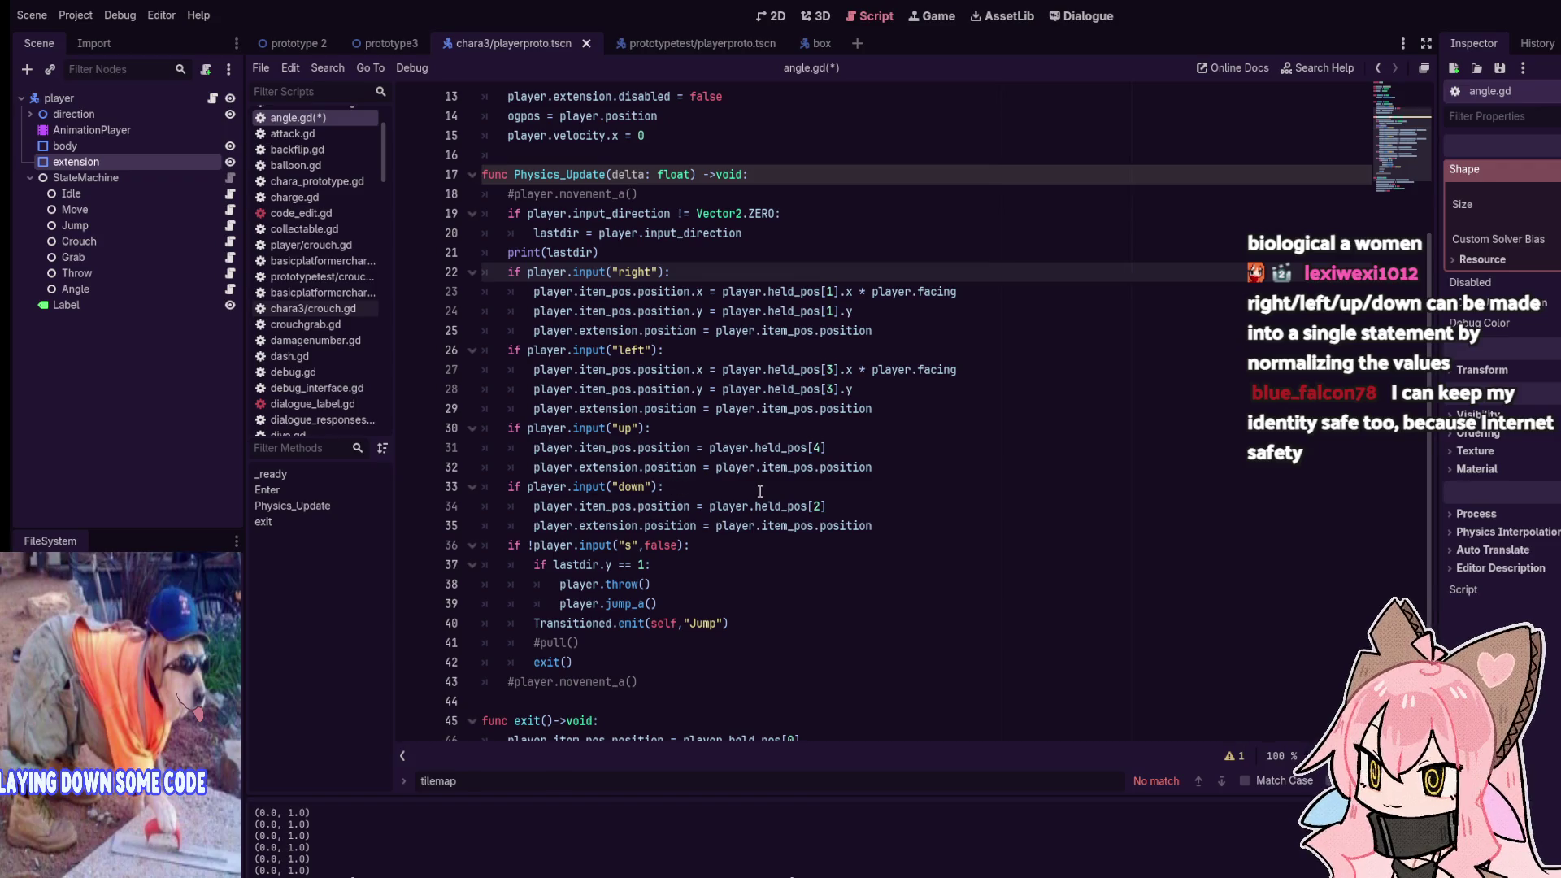
Step: Select the direction-check block (lines 21–35) for copying and save angle.gd
left_click(836, 293)
double_click(830, 292)
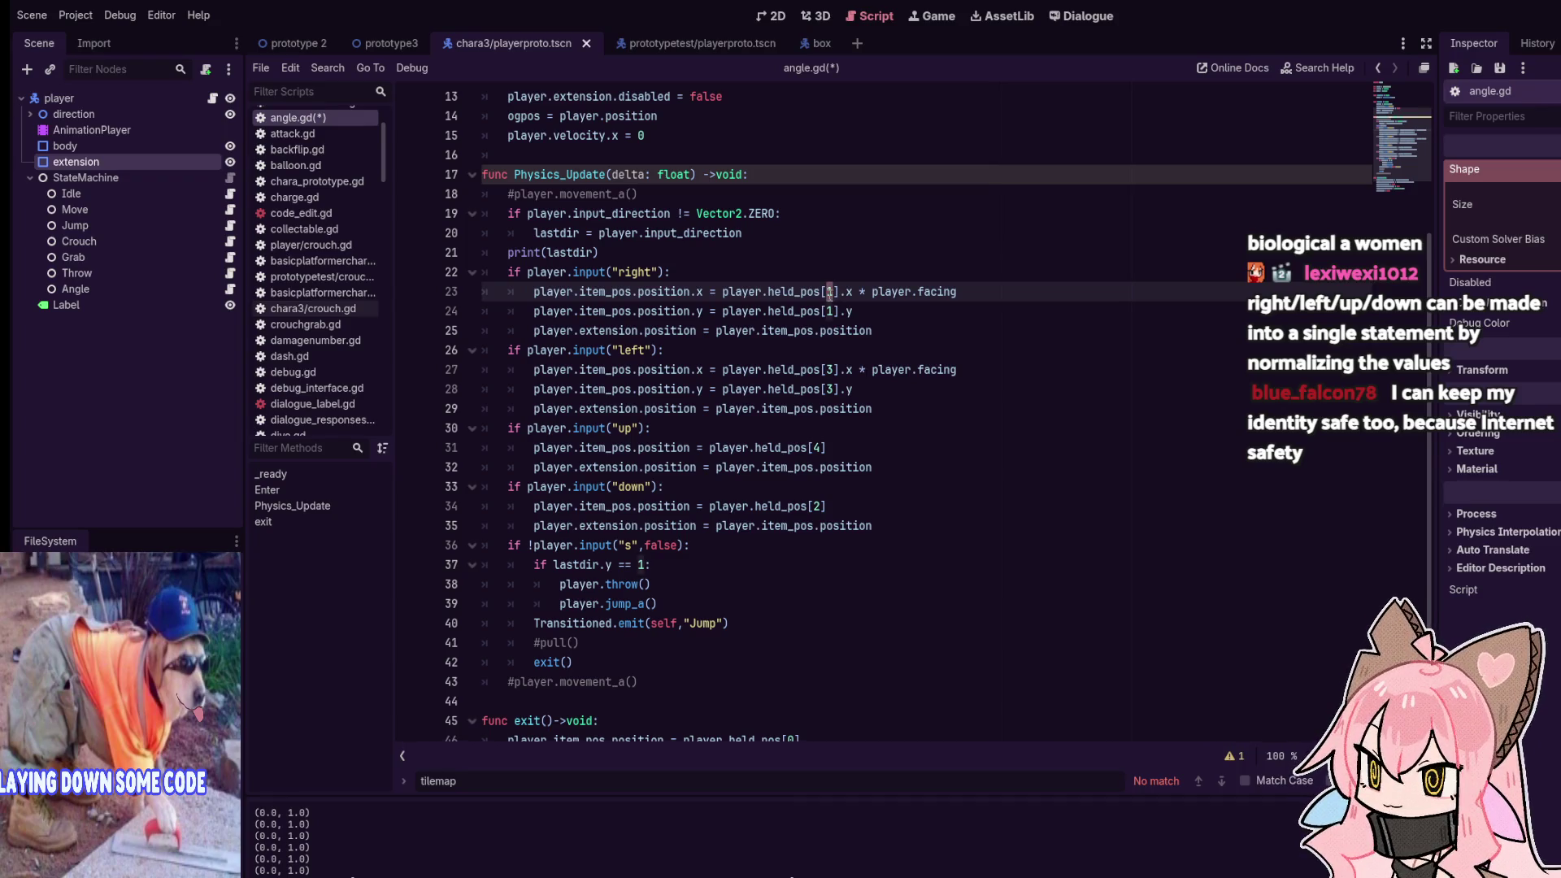
scroll(830, 292, "up", 4)
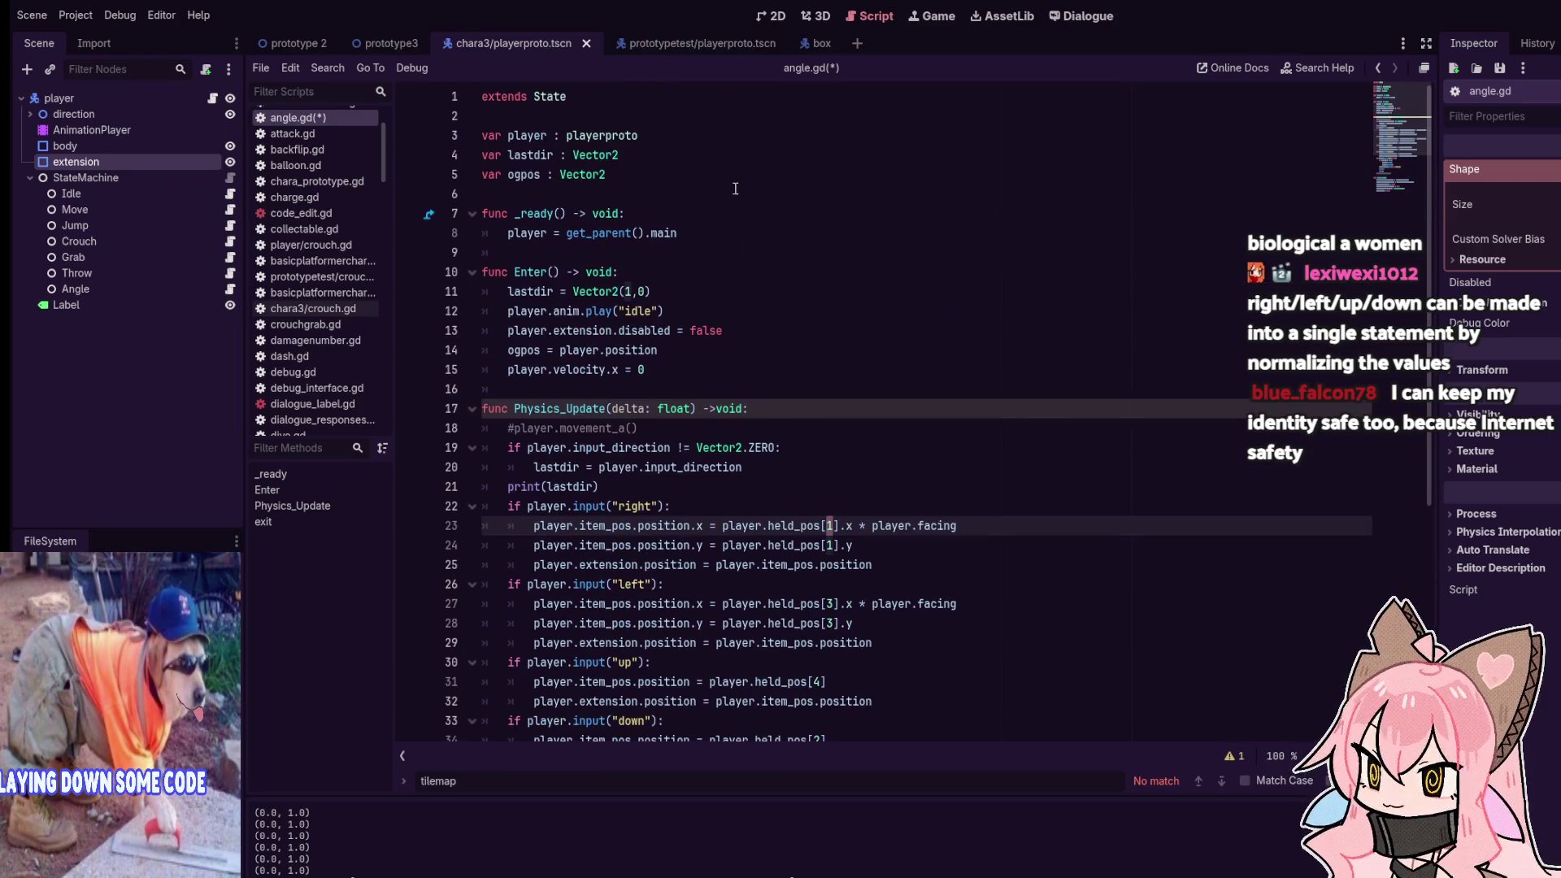
left_click(730, 176)
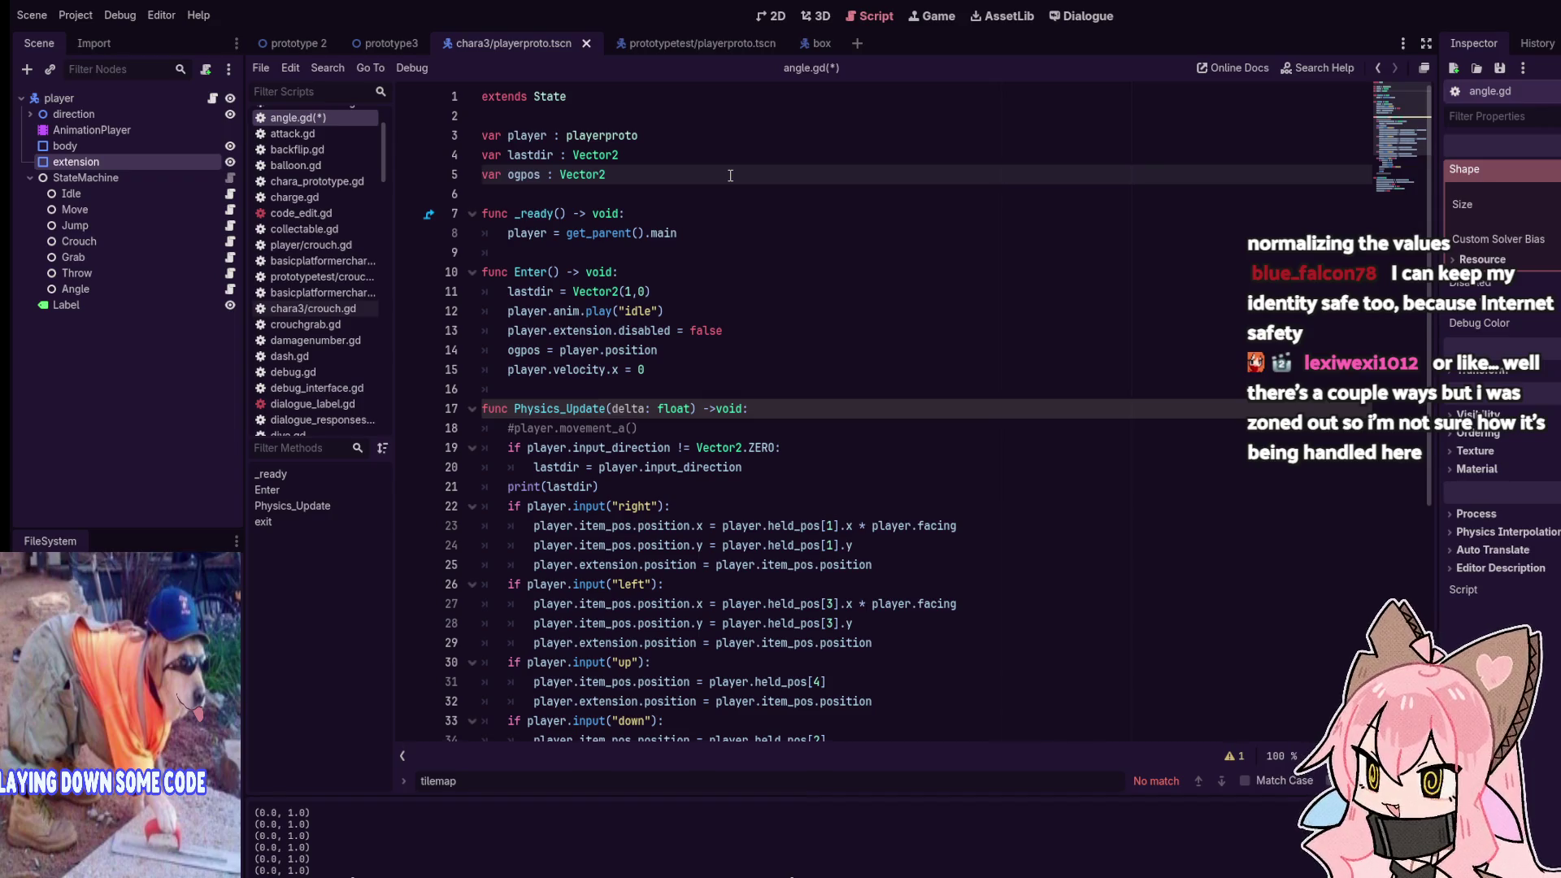
scroll(716, 170, "down", 4)
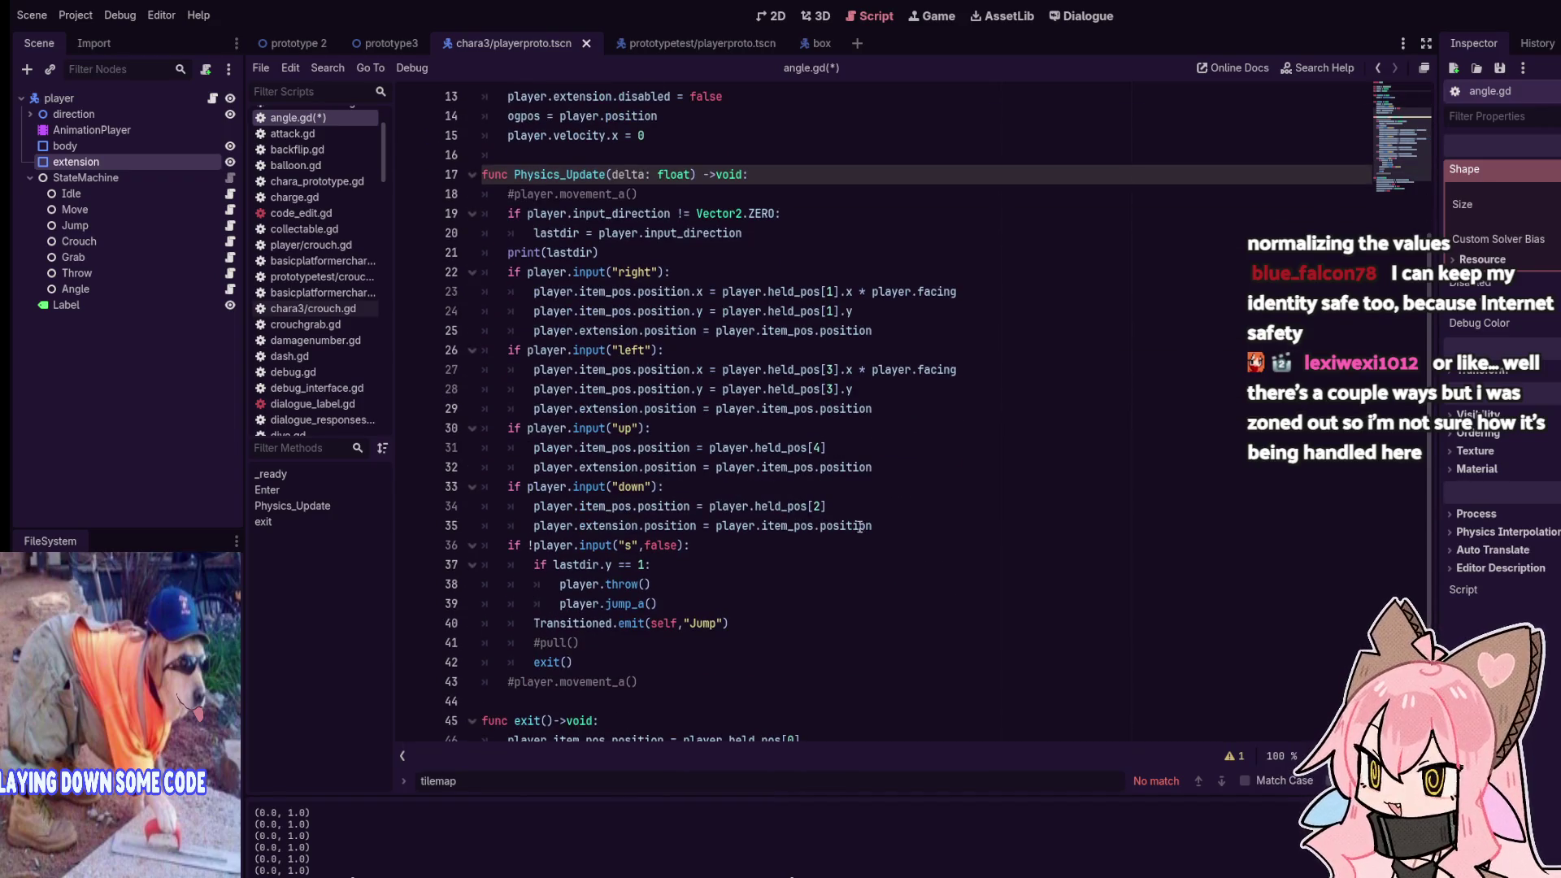
left_click_drag(882, 535, 764, 262)
key("ctrl+c")
left_click(764, 343)
key("ctrl+s")
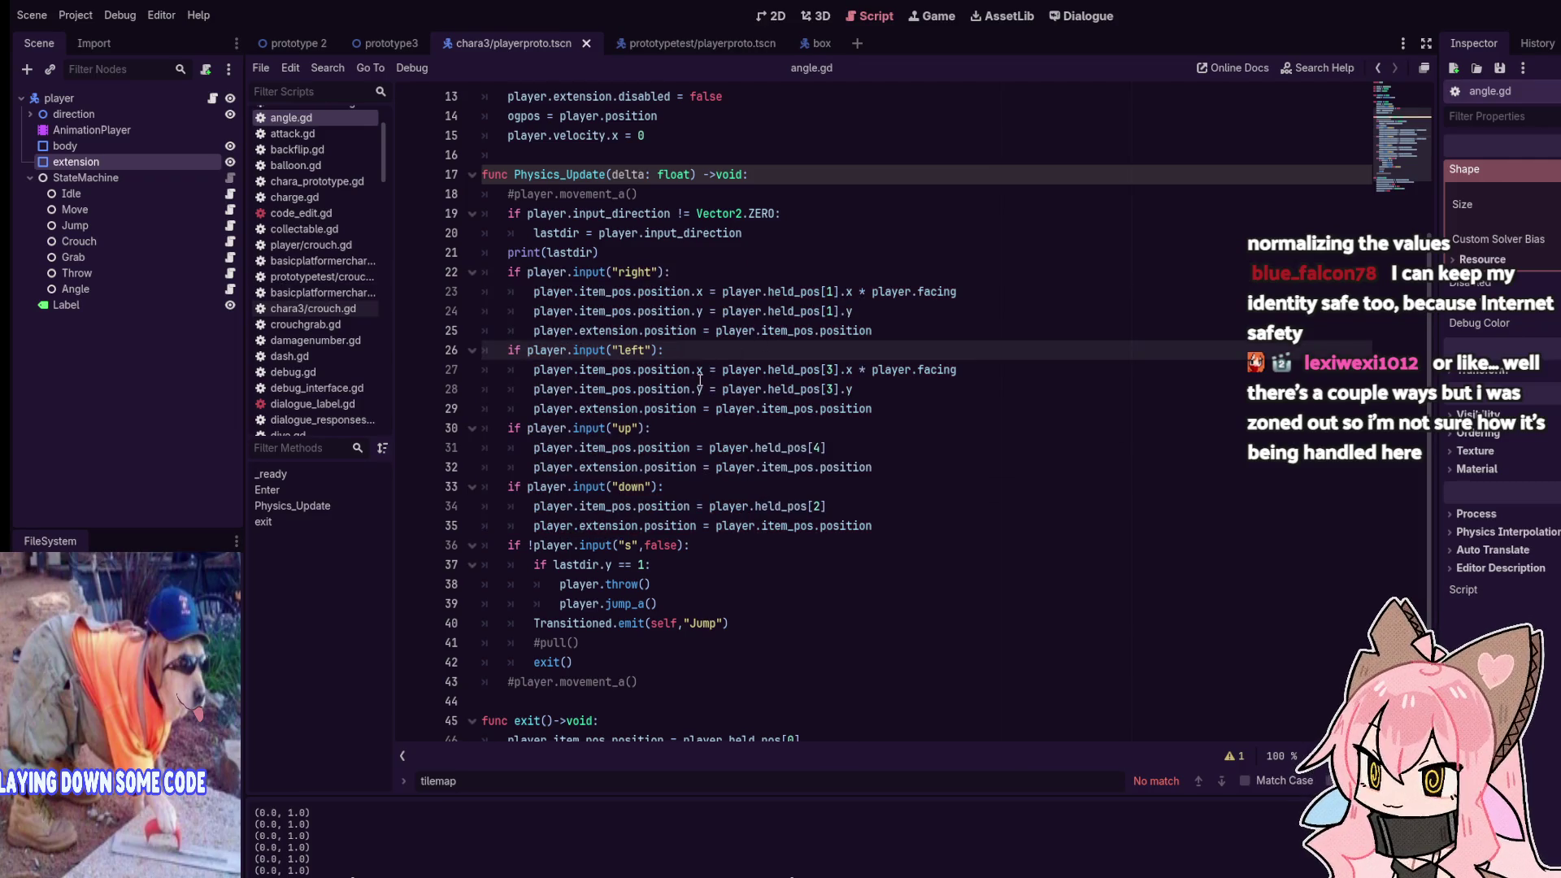
Step: In playerproto.gd, start a new func angle()->void: below grab_check
left_click(212, 97)
scroll(595, 270, "down", 5)
scroll(595, 270, "down", 15)
left_click(579, 572)
key("Return")
key("Return")
left_click(542, 591)
type("func angle()")
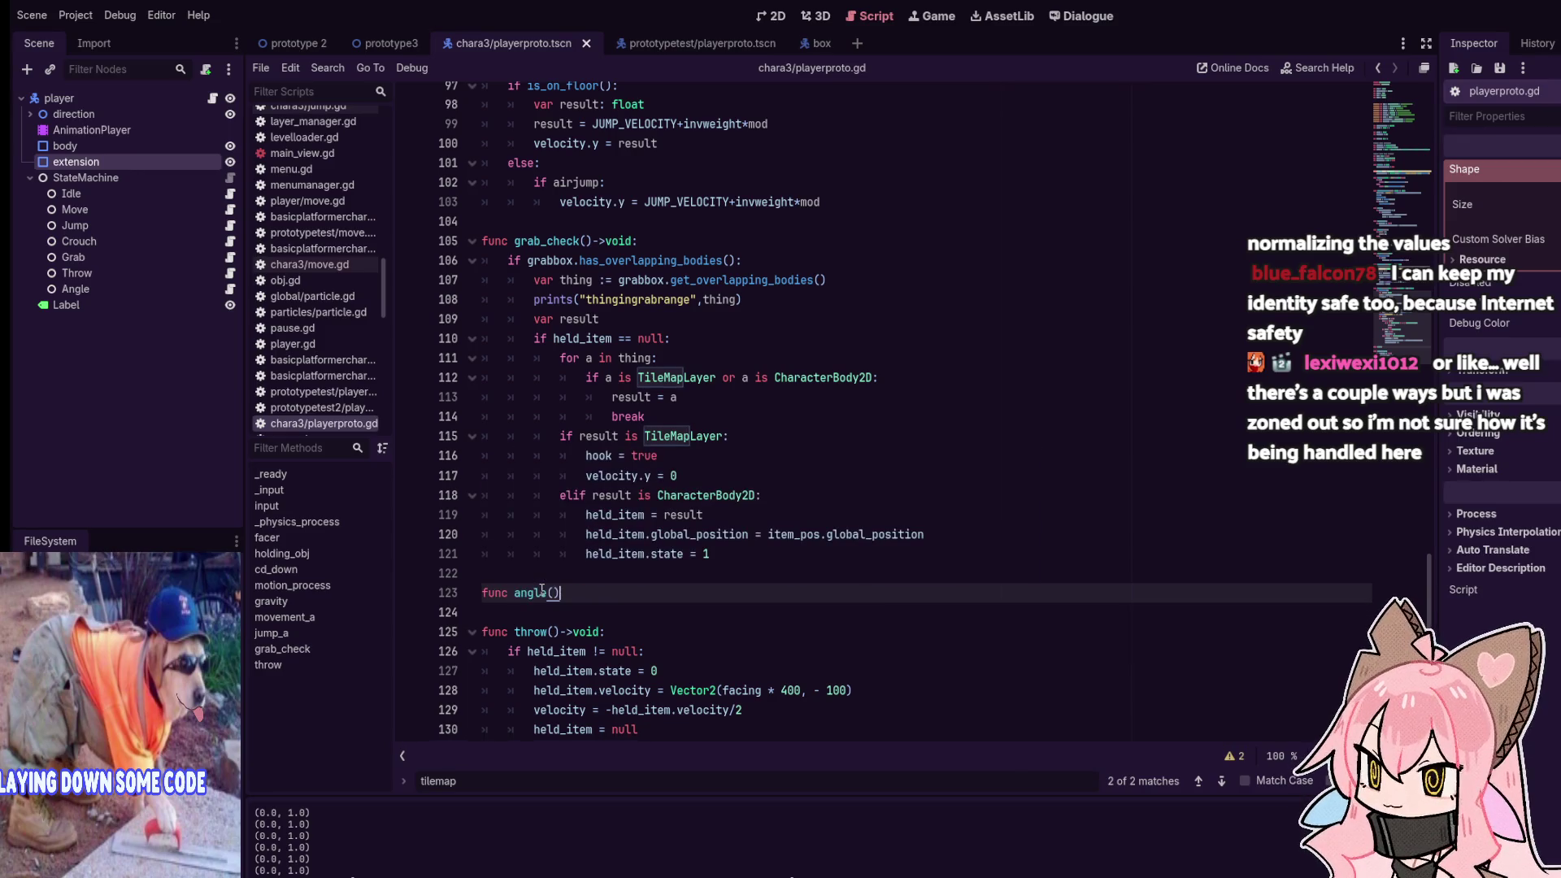
type("->void:")
Step: Paste the copied right/left/up/down direction checks as the body of angle()
key("Return")
key("ctrl+v")
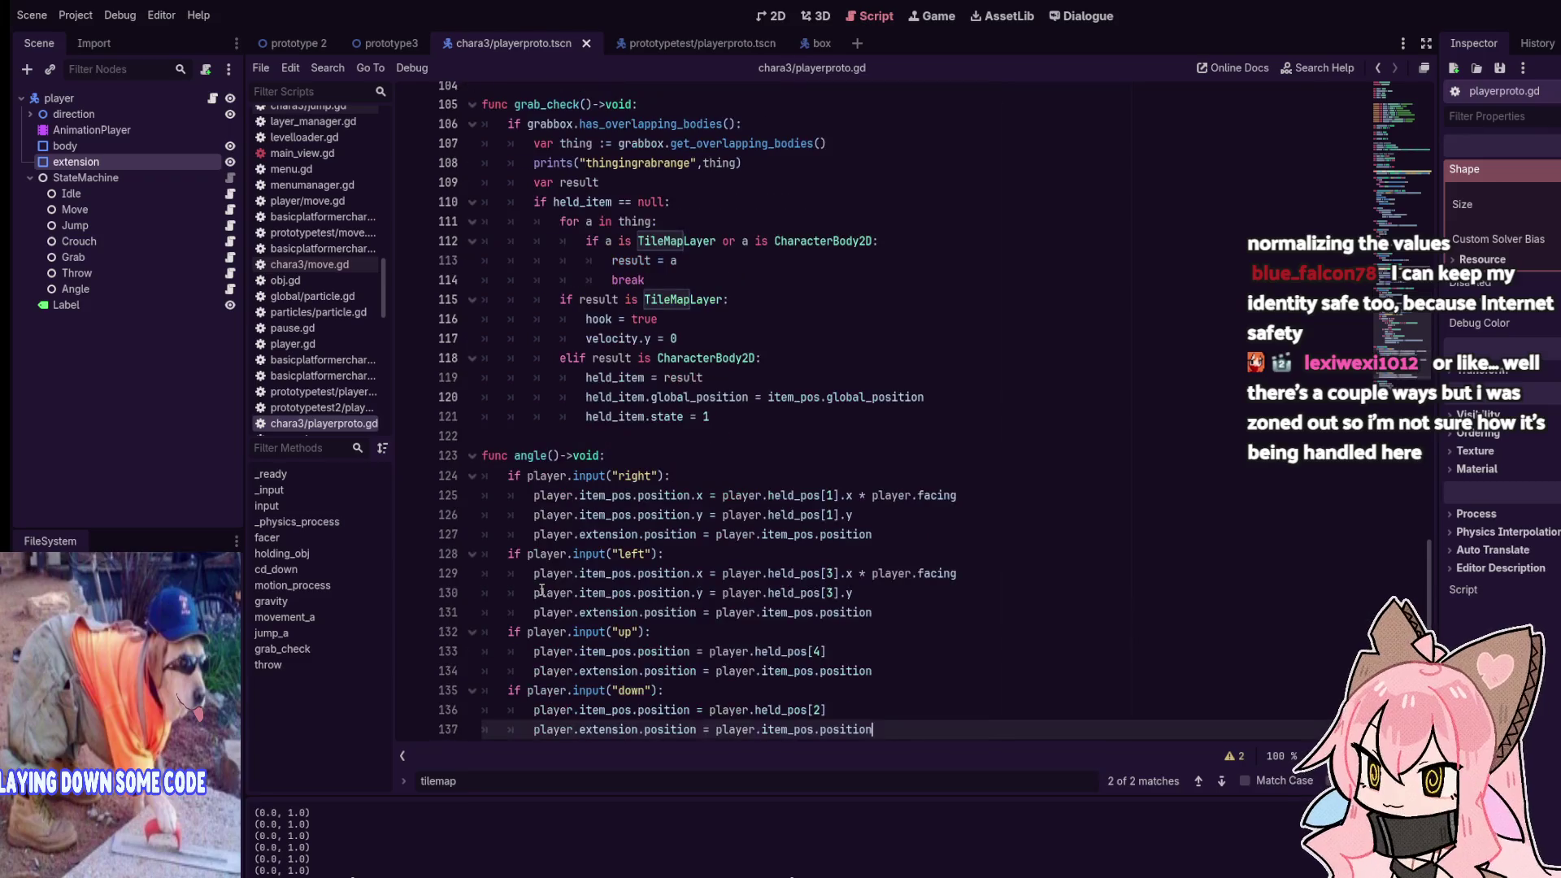
scroll(541, 591, "down", 1)
left_click_drag(482, 416, 872, 670)
left_click_drag(813, 610, 583, 444)
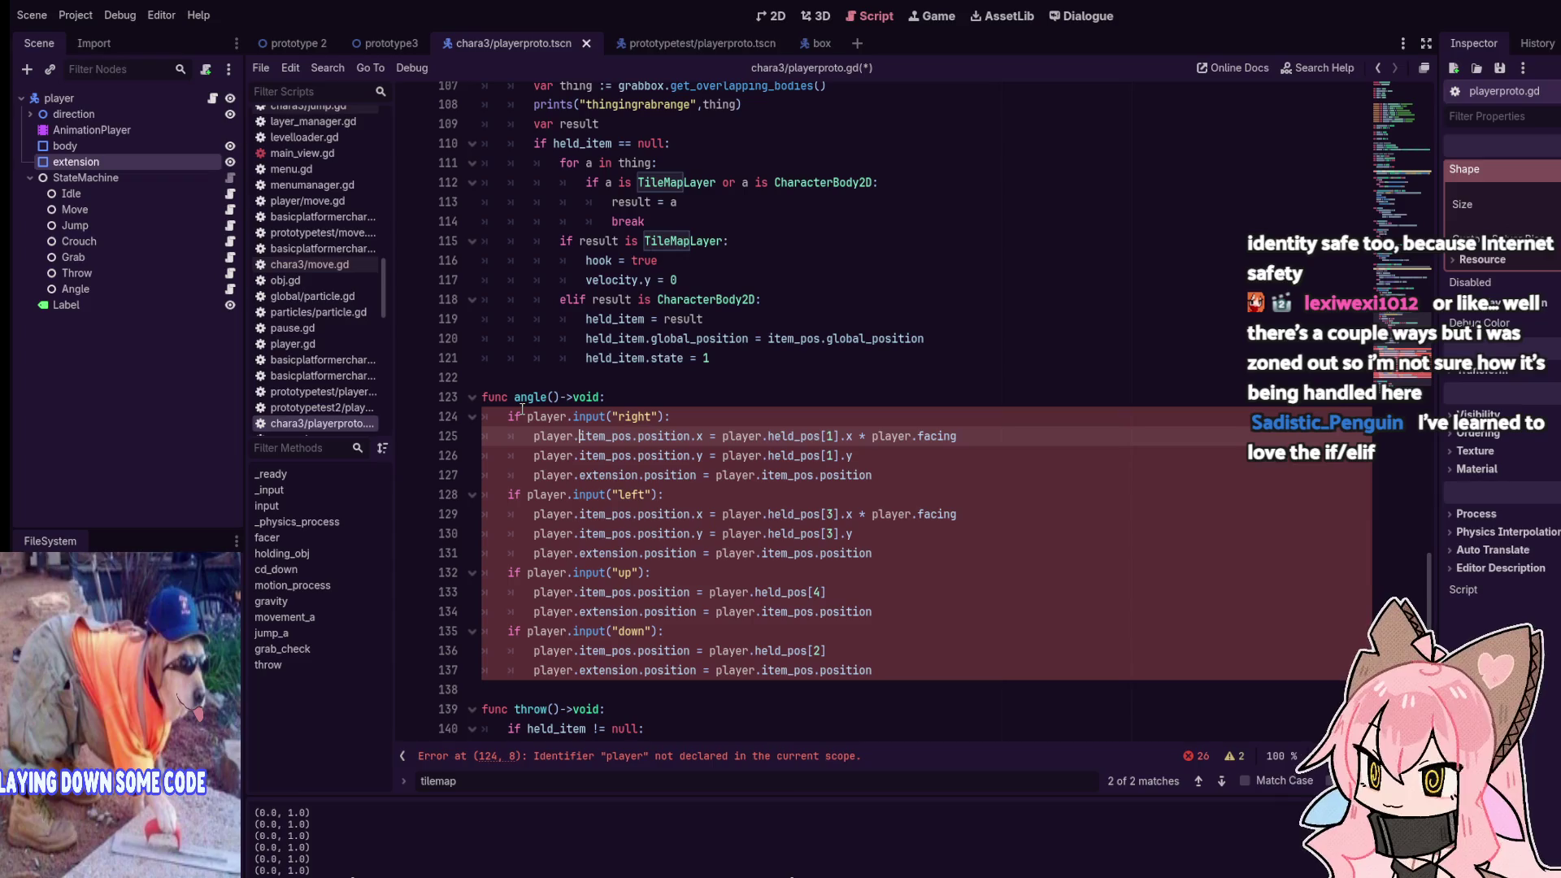
Step: Find and replace all 14 'player.i' occurrences with 'i' in playerproto.gd
left_click(522, 410)
key("ctrl+f")
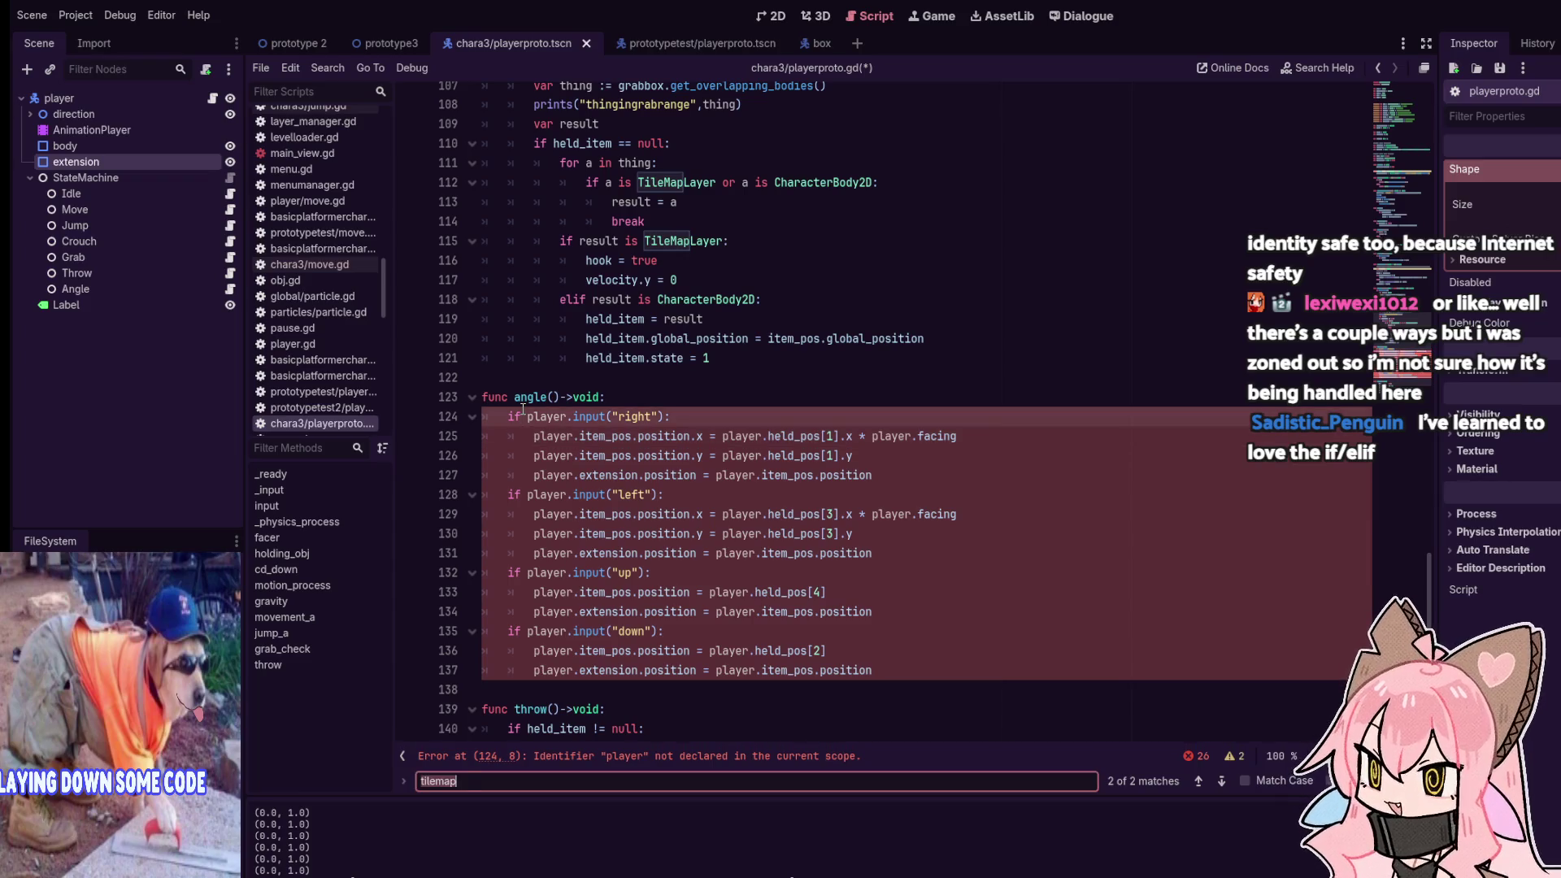
type("player.")
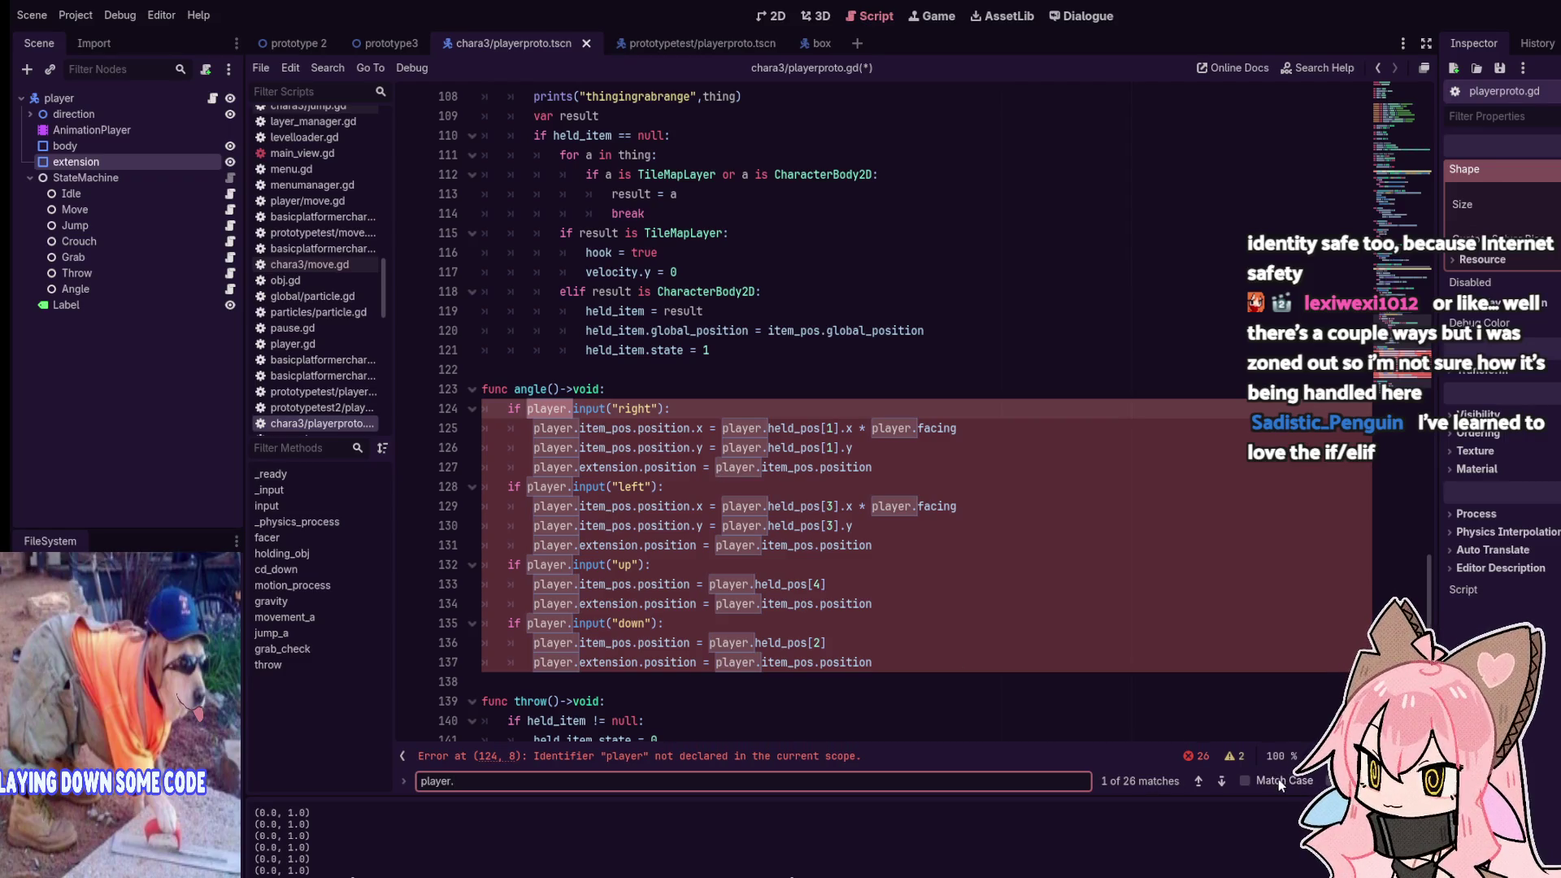
type("i")
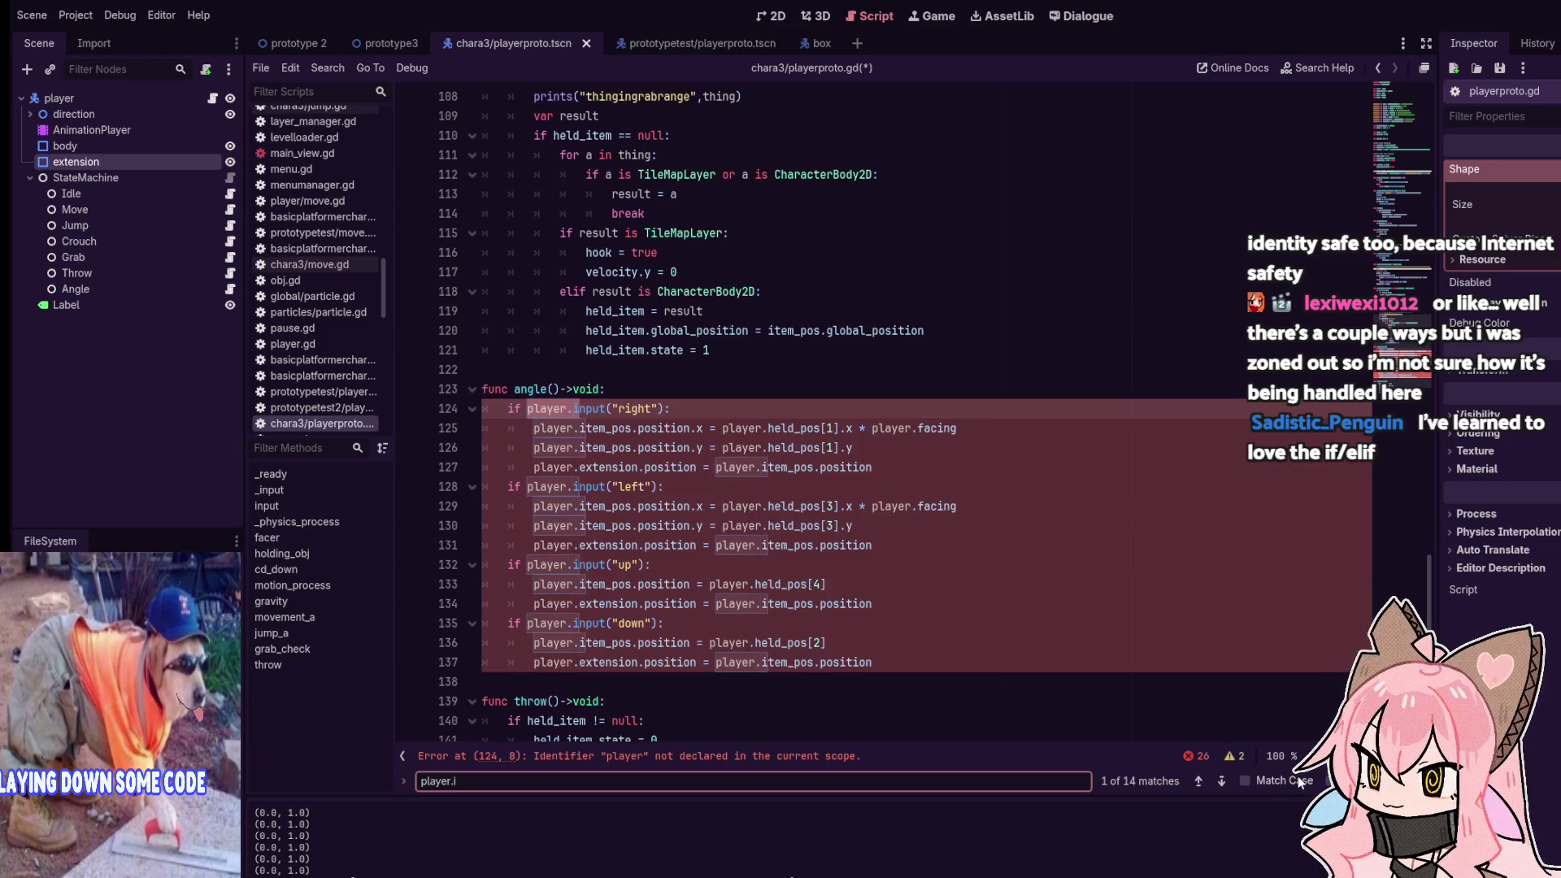
scroll(1134, 477, "up", 7)
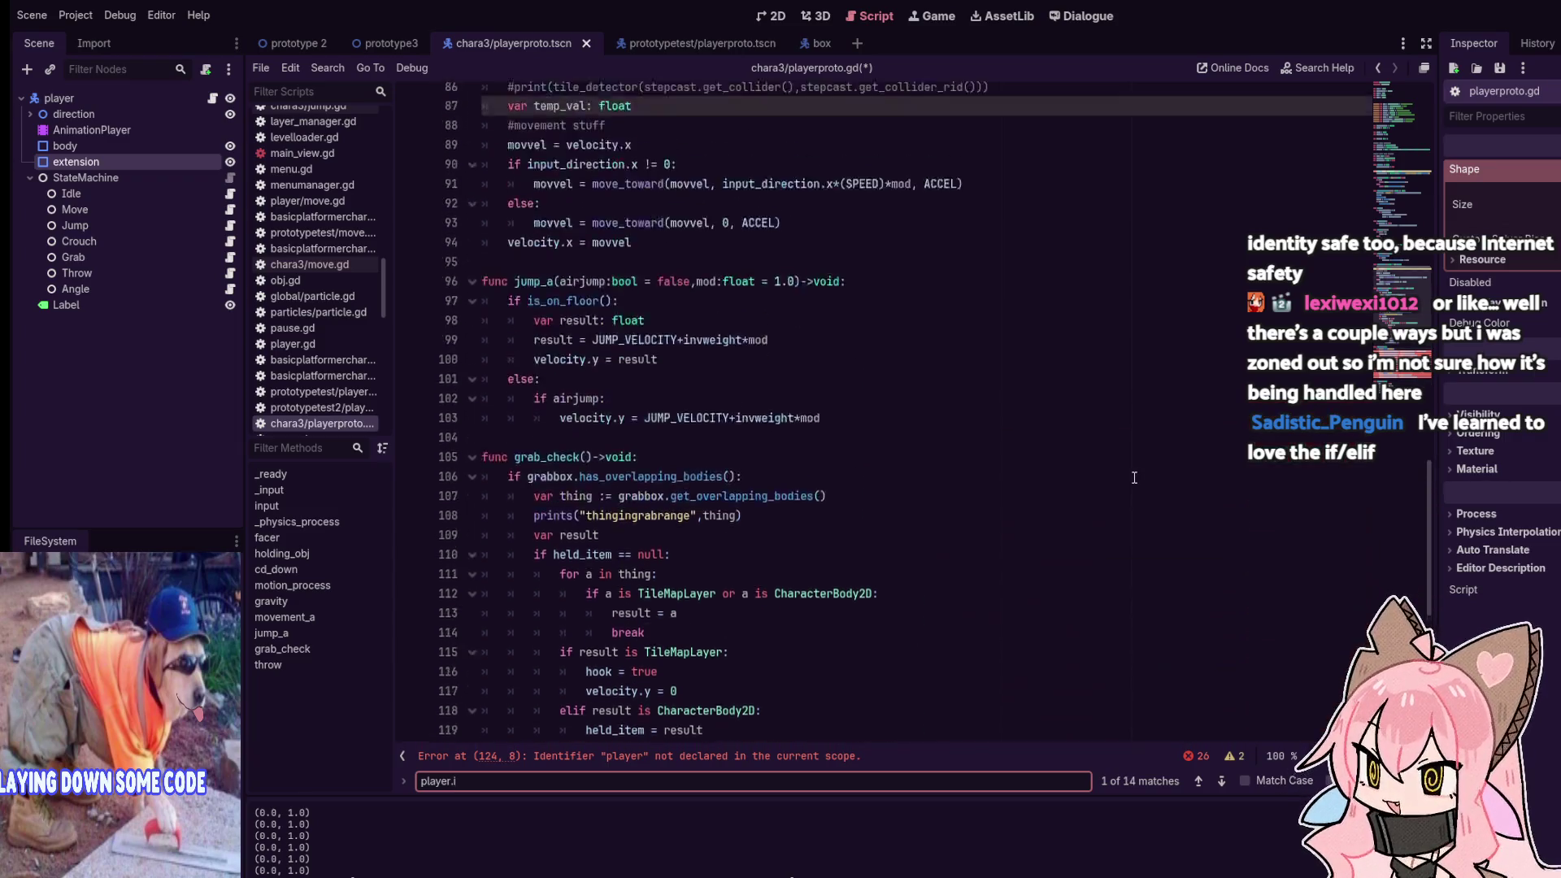
scroll(1135, 477, "down", 10)
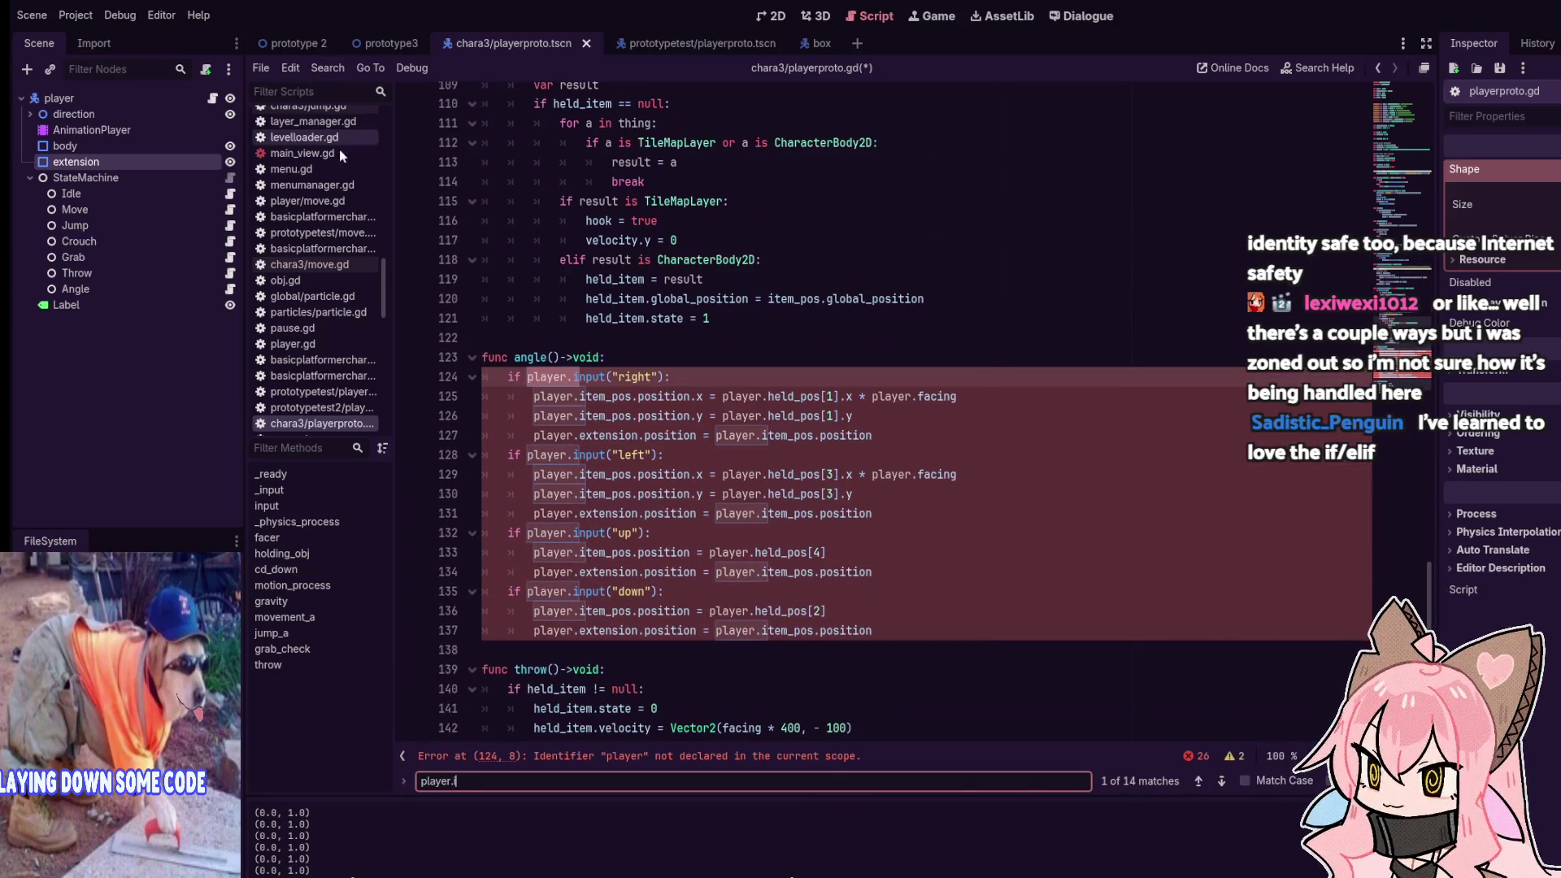
key("ctrl+a")
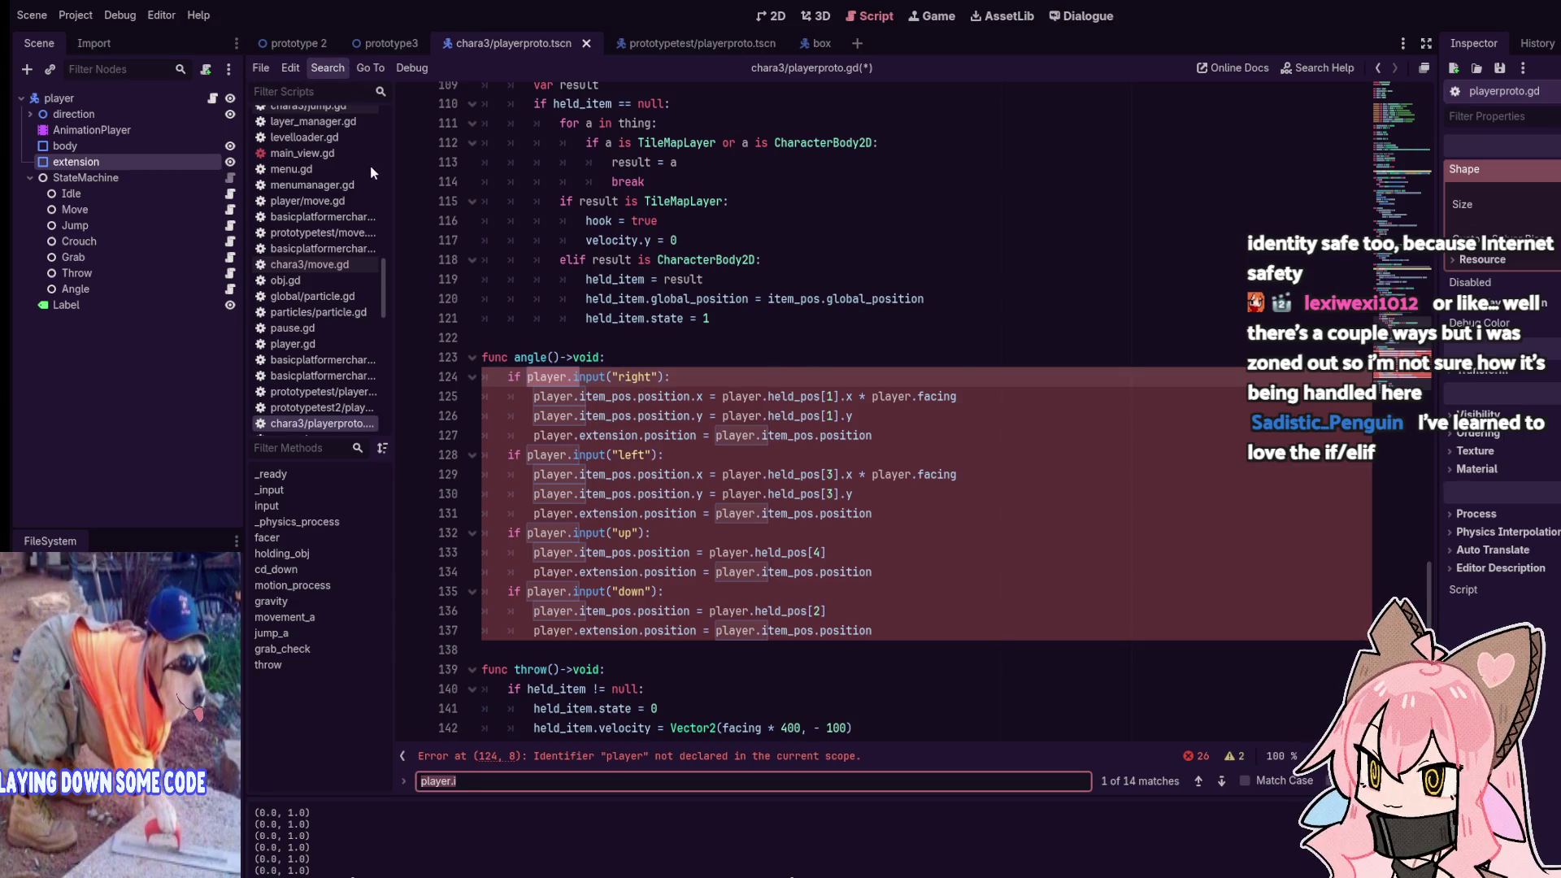
key("ctrl+r")
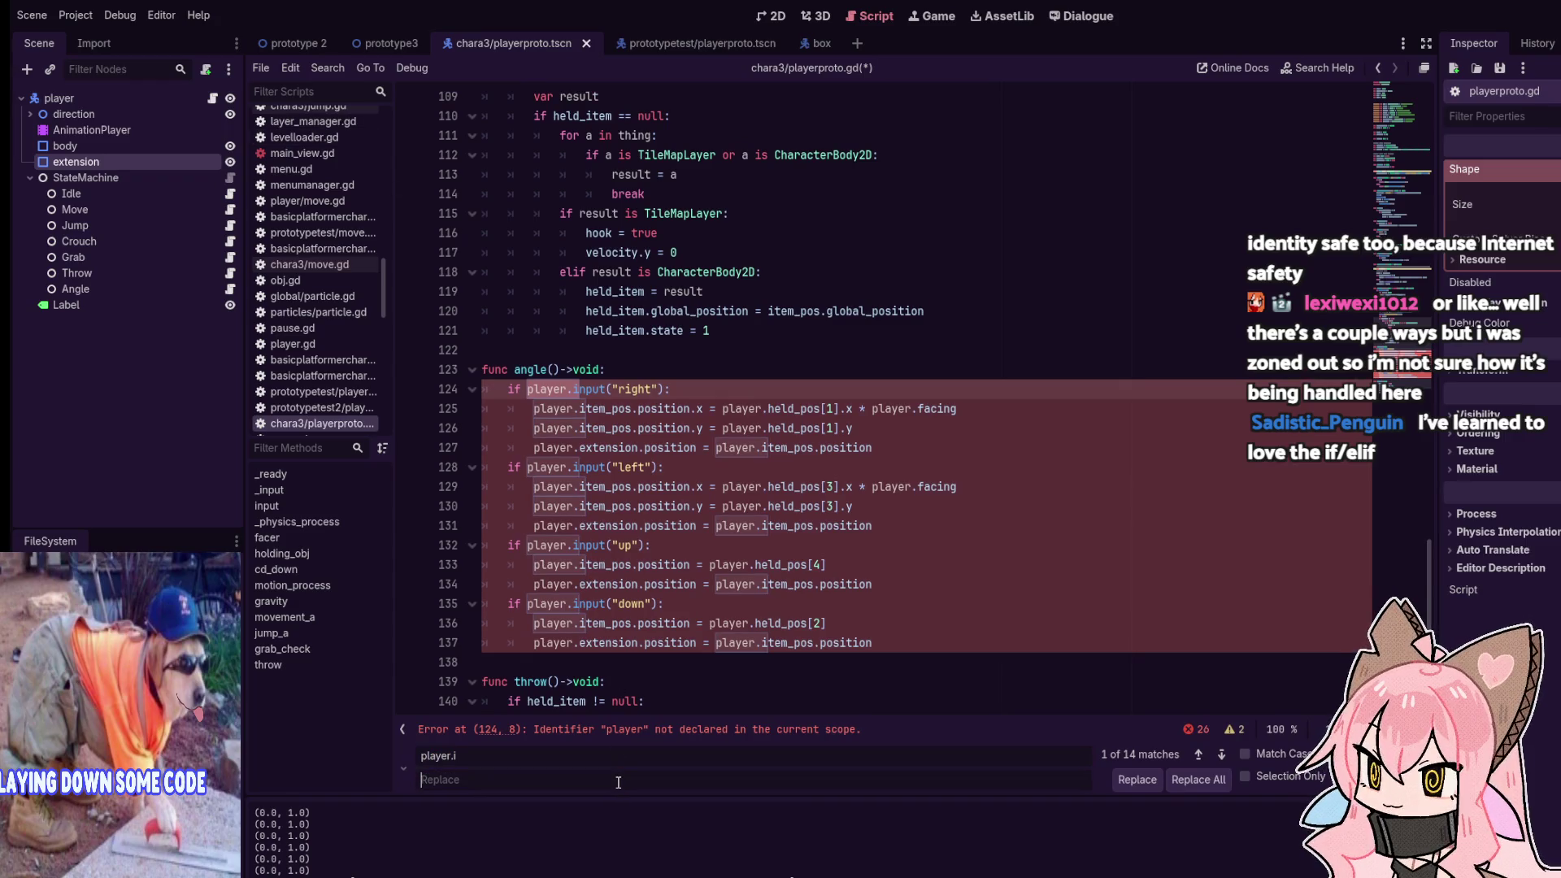
type("I")
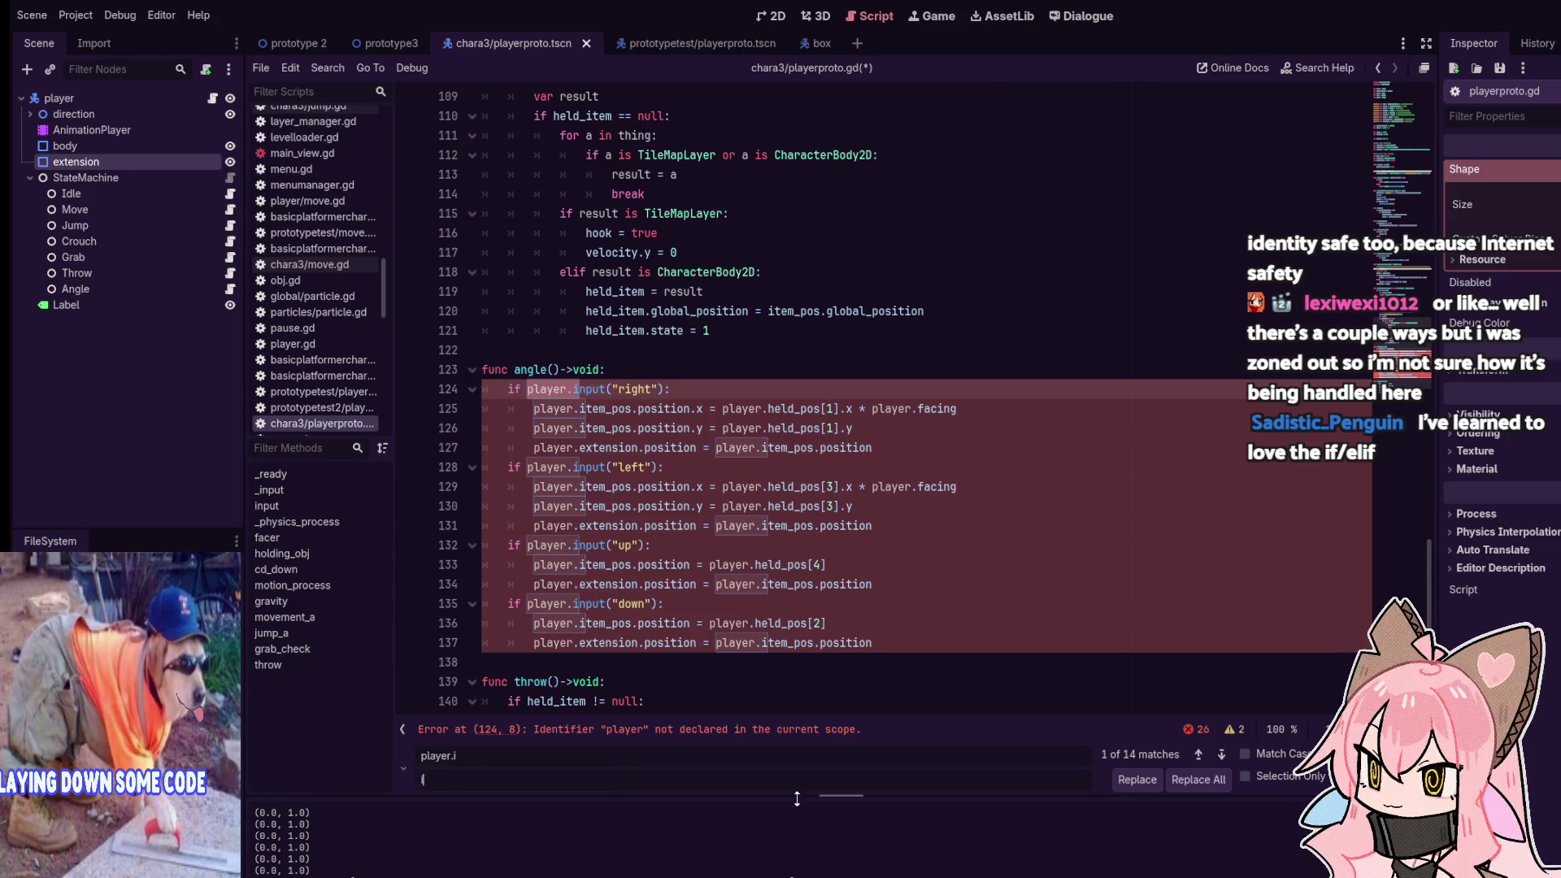
left_click(1206, 779)
left_click(937, 512)
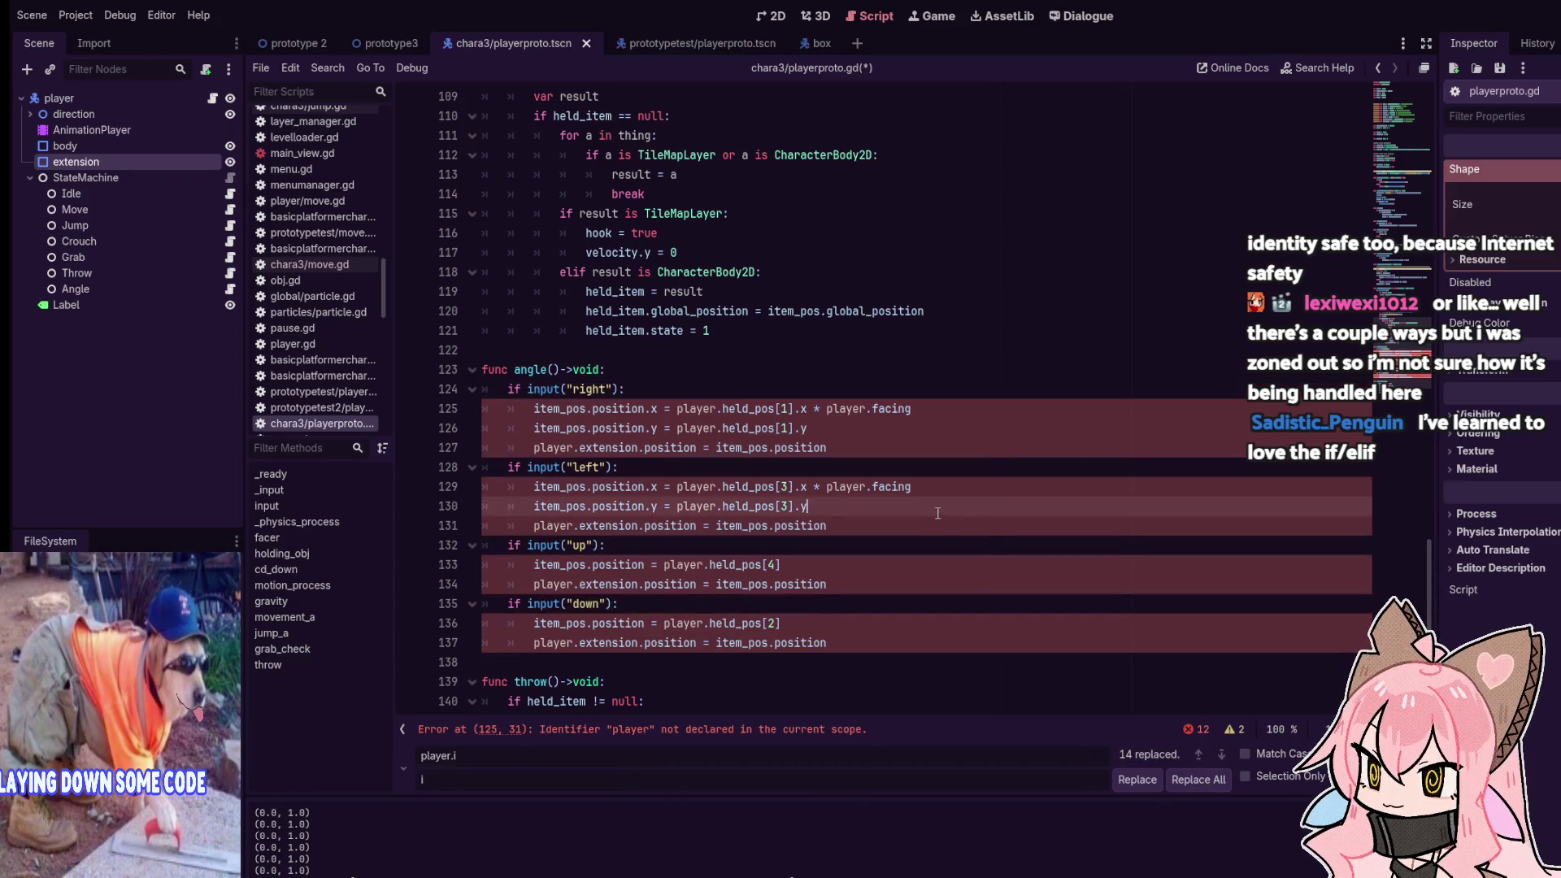
Step: Remove the remaining 'player.' prefixes, fixing lines 125–126 by hand and replacing all 10 others
left_click(670, 409)
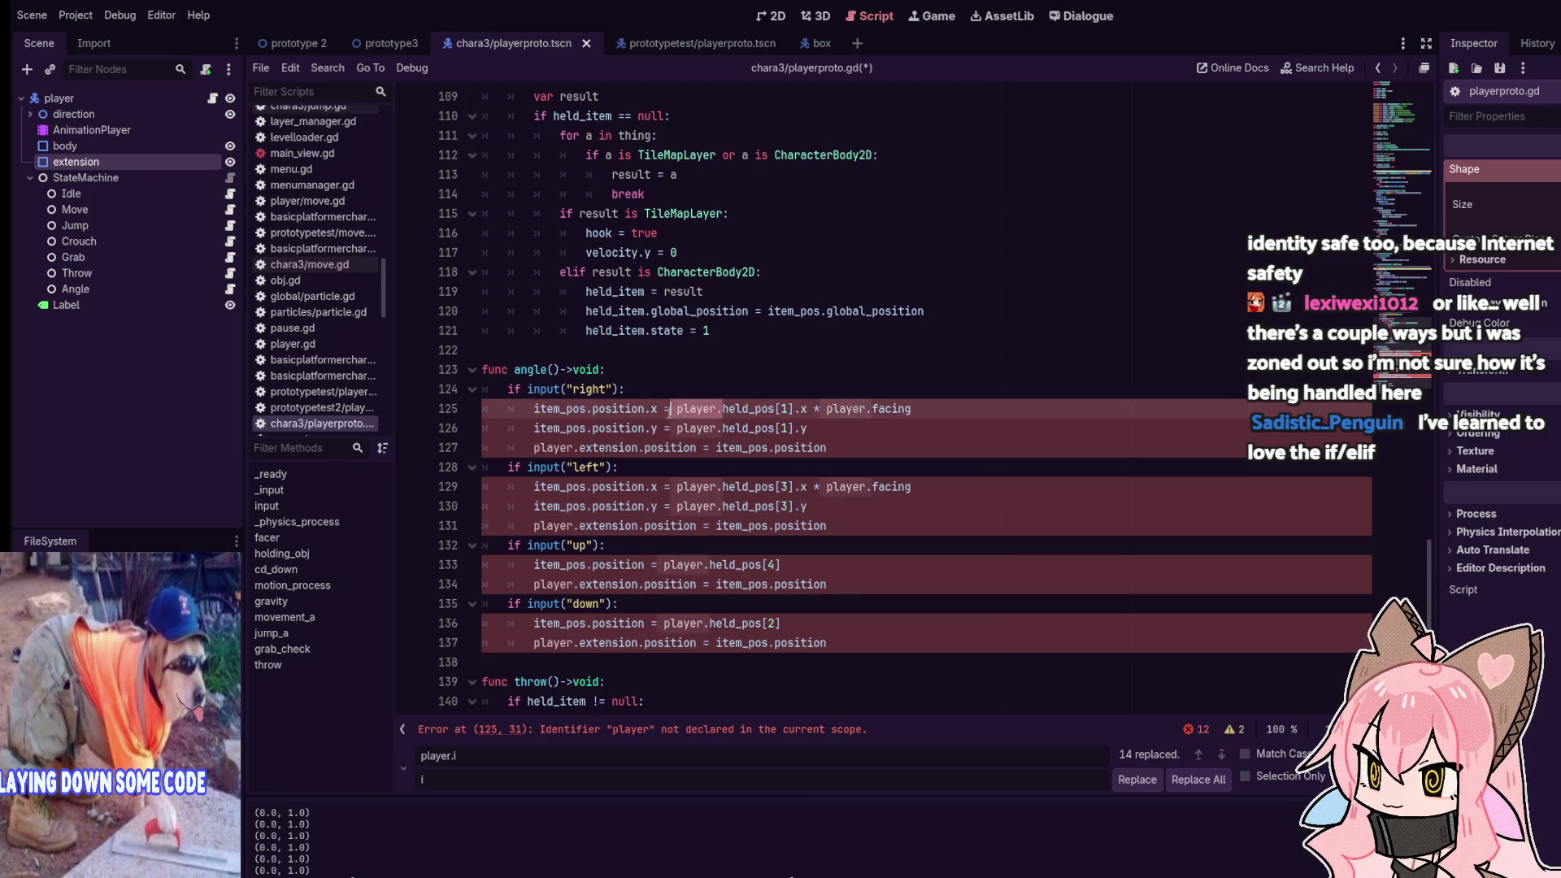
key("Delete")
key("Delete")
key("Delete")
left_click(721, 428)
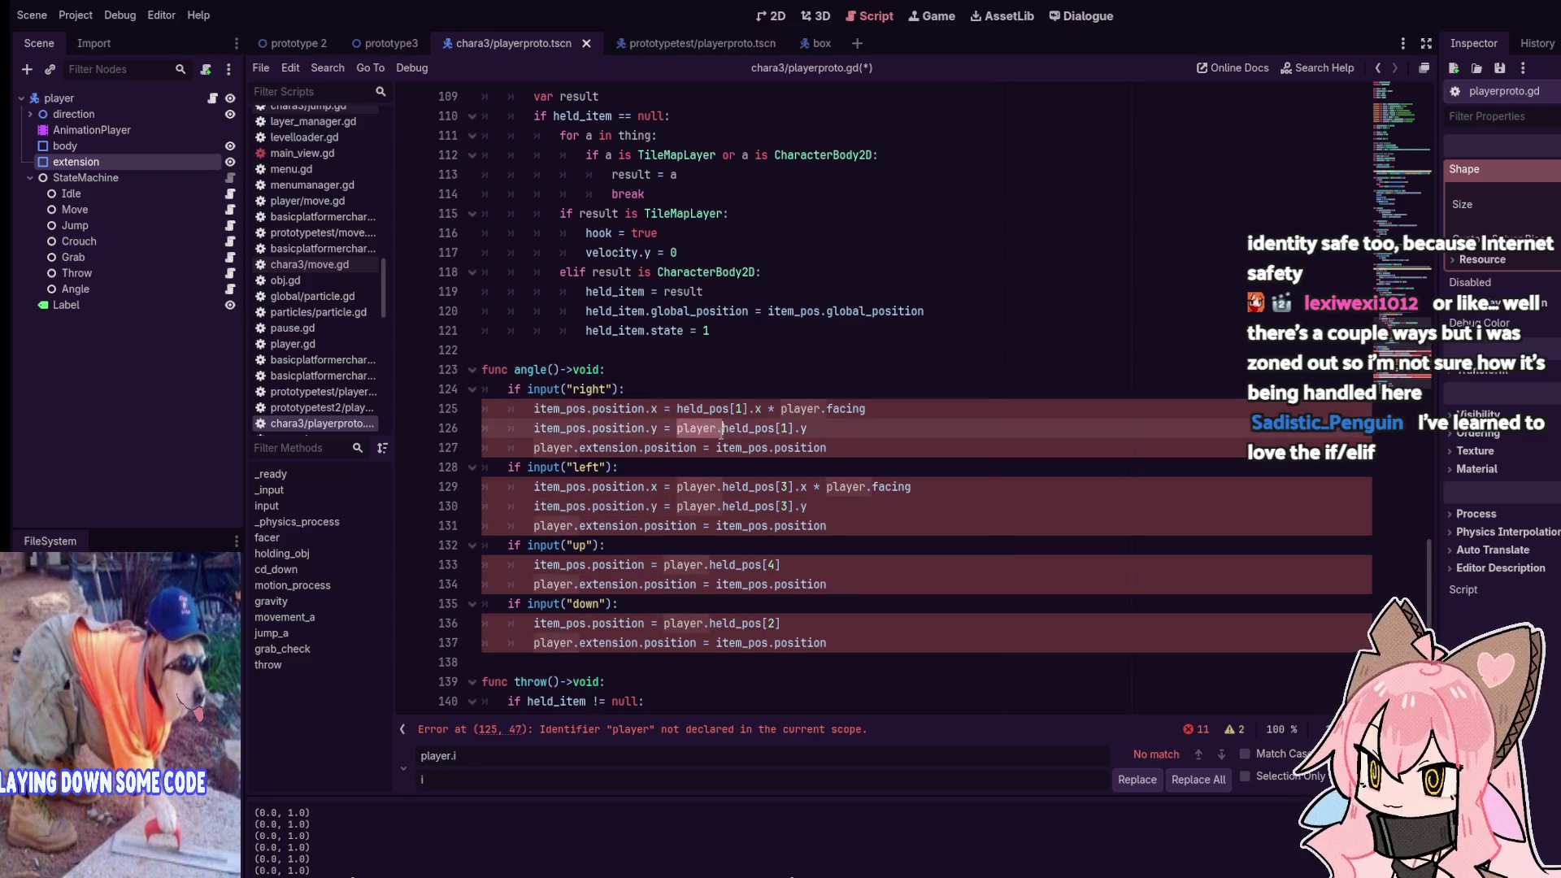
key("BackSpace")
key("BackSpace")
key("BackSpace")
left_click(813, 409)
left_click(581, 755)
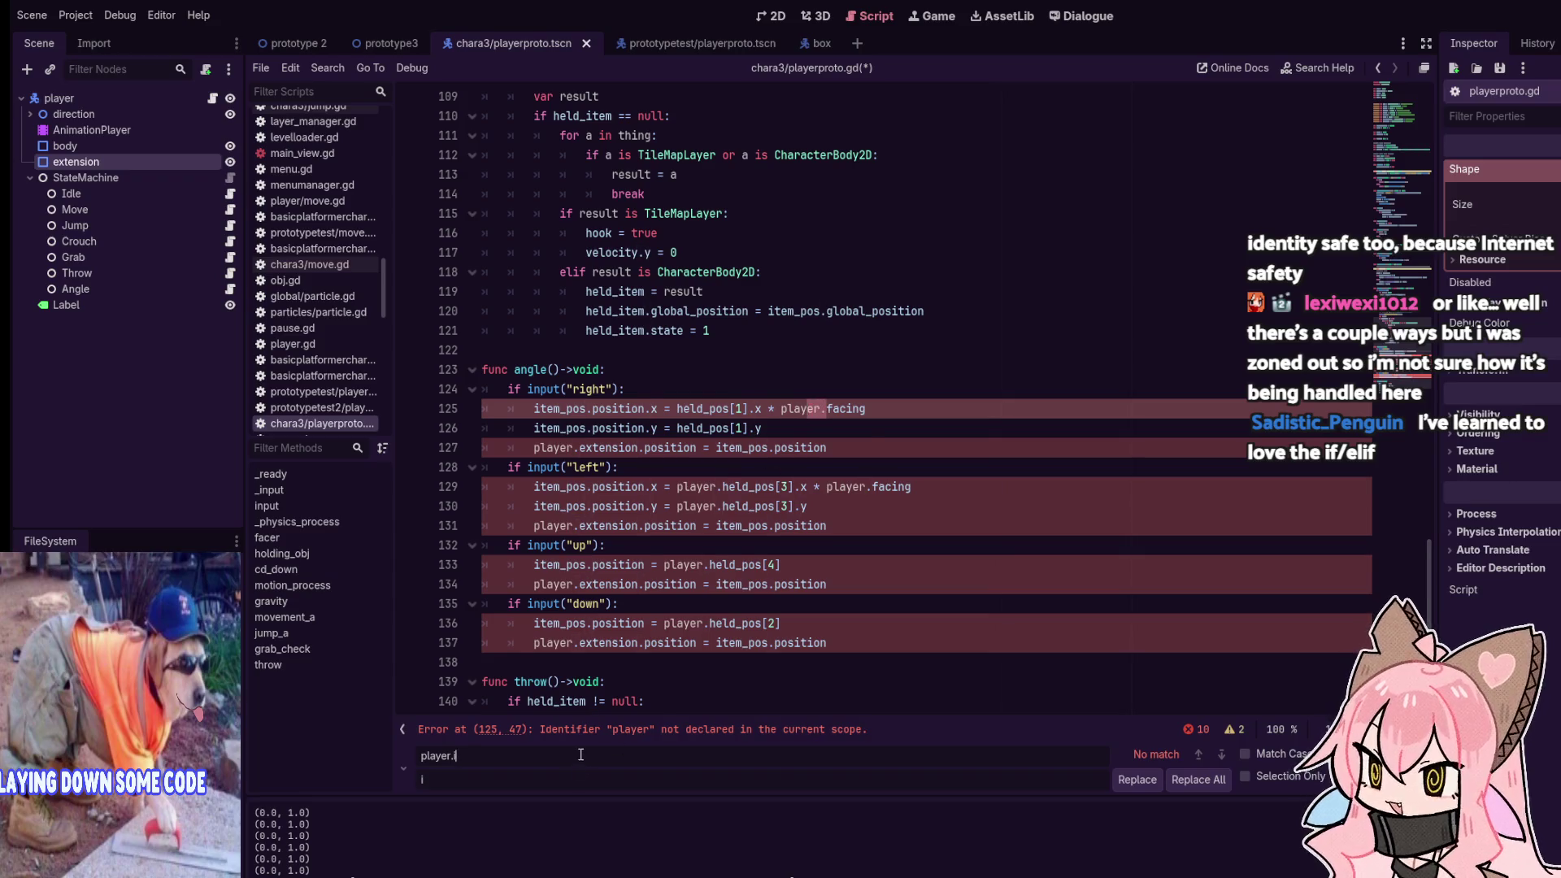
key("BackSpace")
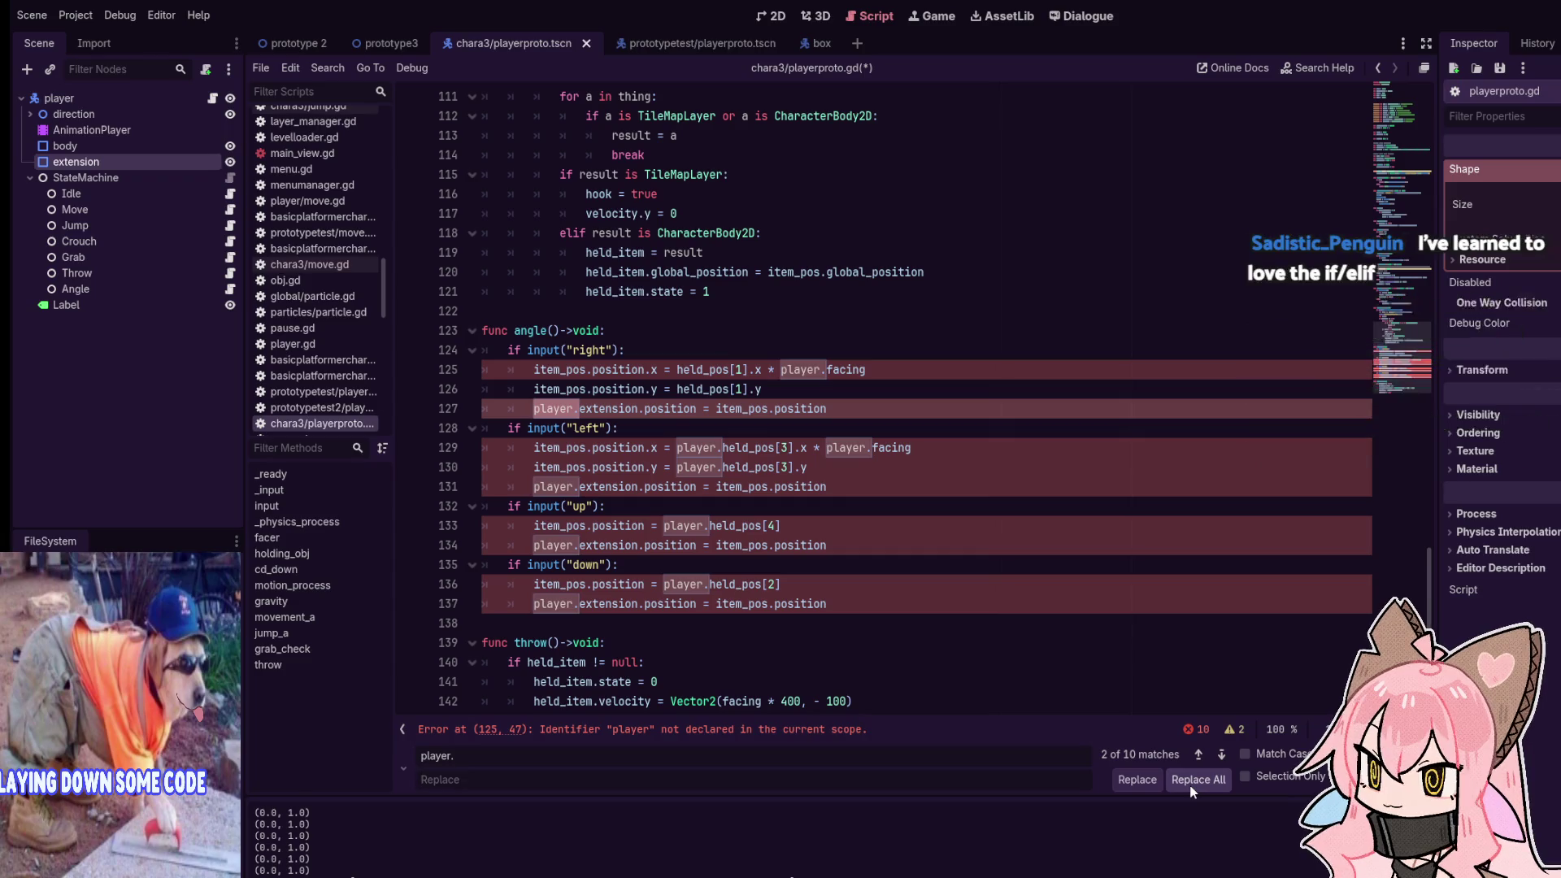
left_click(1192, 786)
scroll(873, 485, "up", 6)
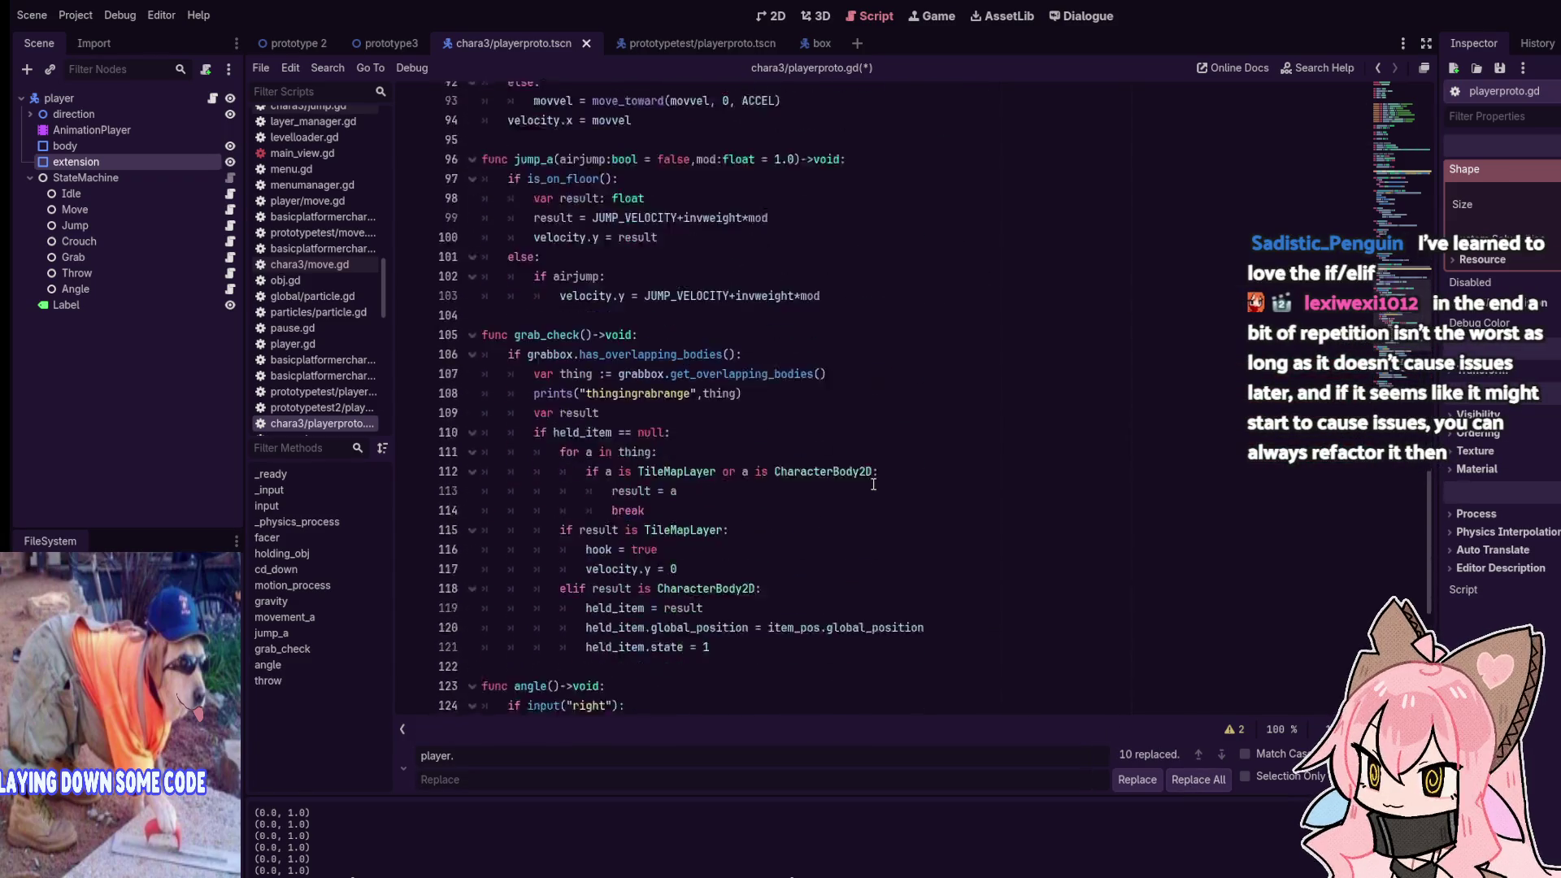
Step: Close the search-and-replace bar and save playerproto.gd
scroll(873, 485, "down", 6)
key("Escape")
left_click(1022, 467)
key("ctrl+s")
Step: Add spaces around the return types in the angle() and throw() headers
left_click(558, 370)
left_click_drag(561, 369, 523, 368)
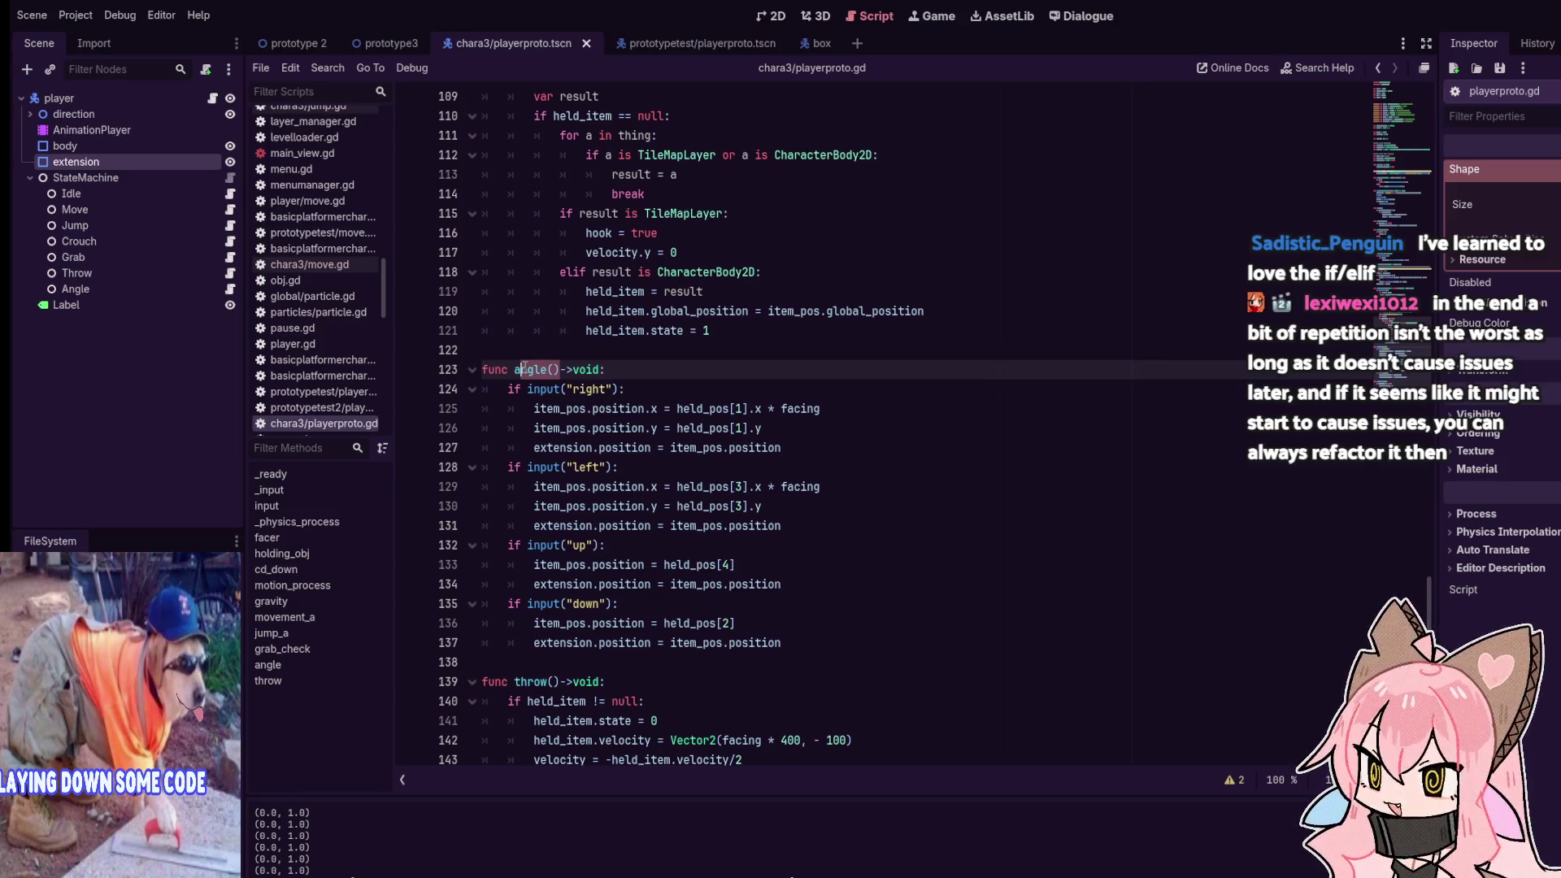
double_click(524, 370)
left_click(559, 370)
key("Right")
key("Right")
key("Right")
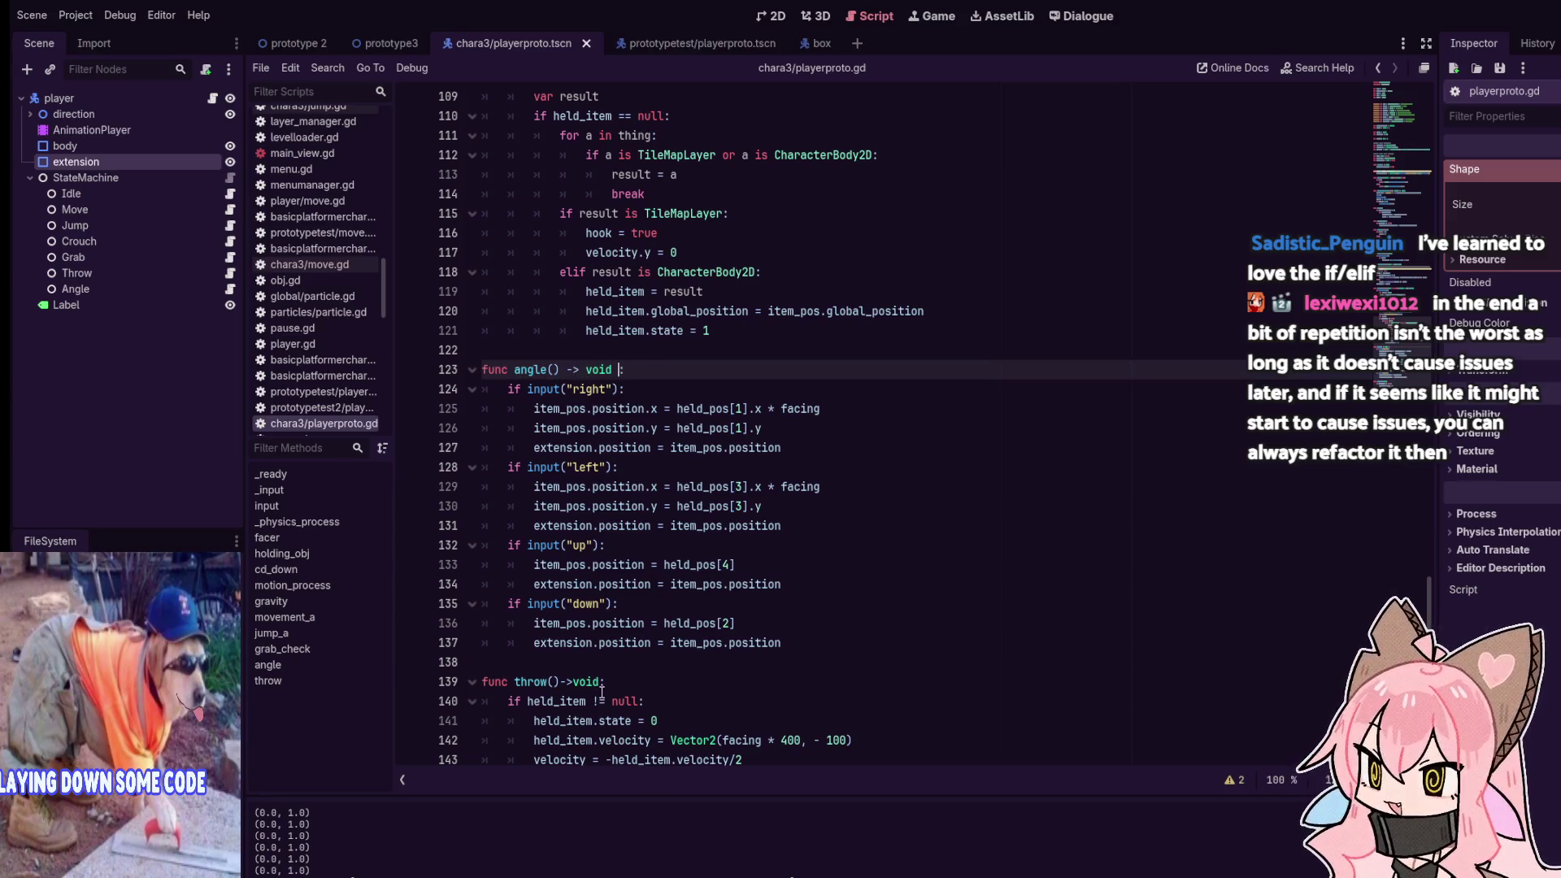
left_click(600, 683)
left_click(557, 681)
key("Right")
key("Right")
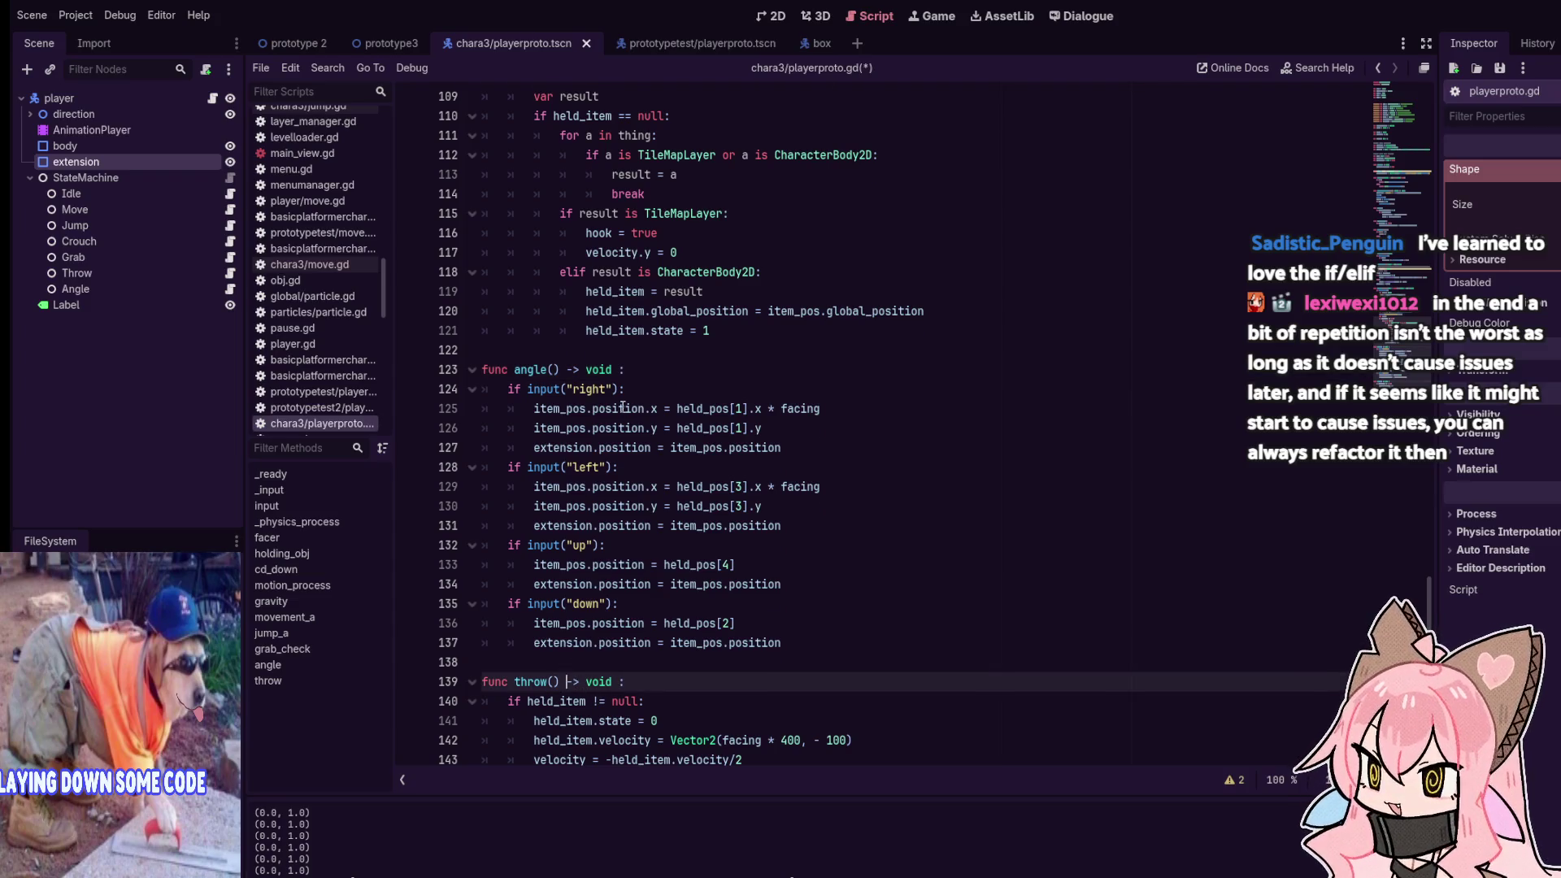
Step: Space out the return arrows in the grab_check, jump_a and movement_a headers
scroll(623, 407, "up", 4)
left_click(607, 260)
left_click(587, 253)
scroll(591, 258, "up", 5)
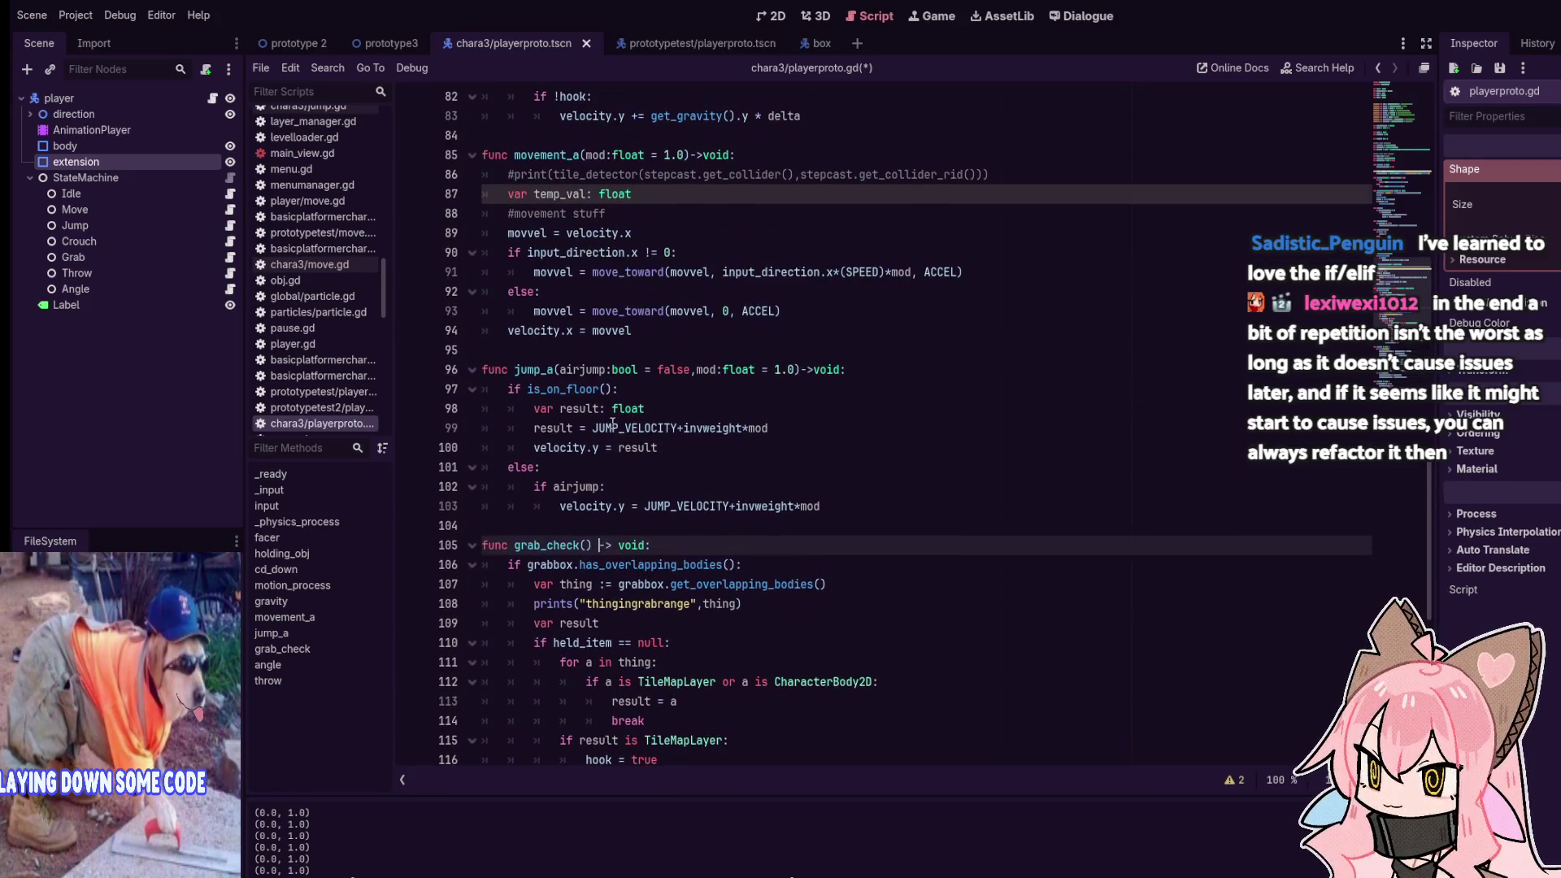
left_click(814, 369)
left_click(801, 369)
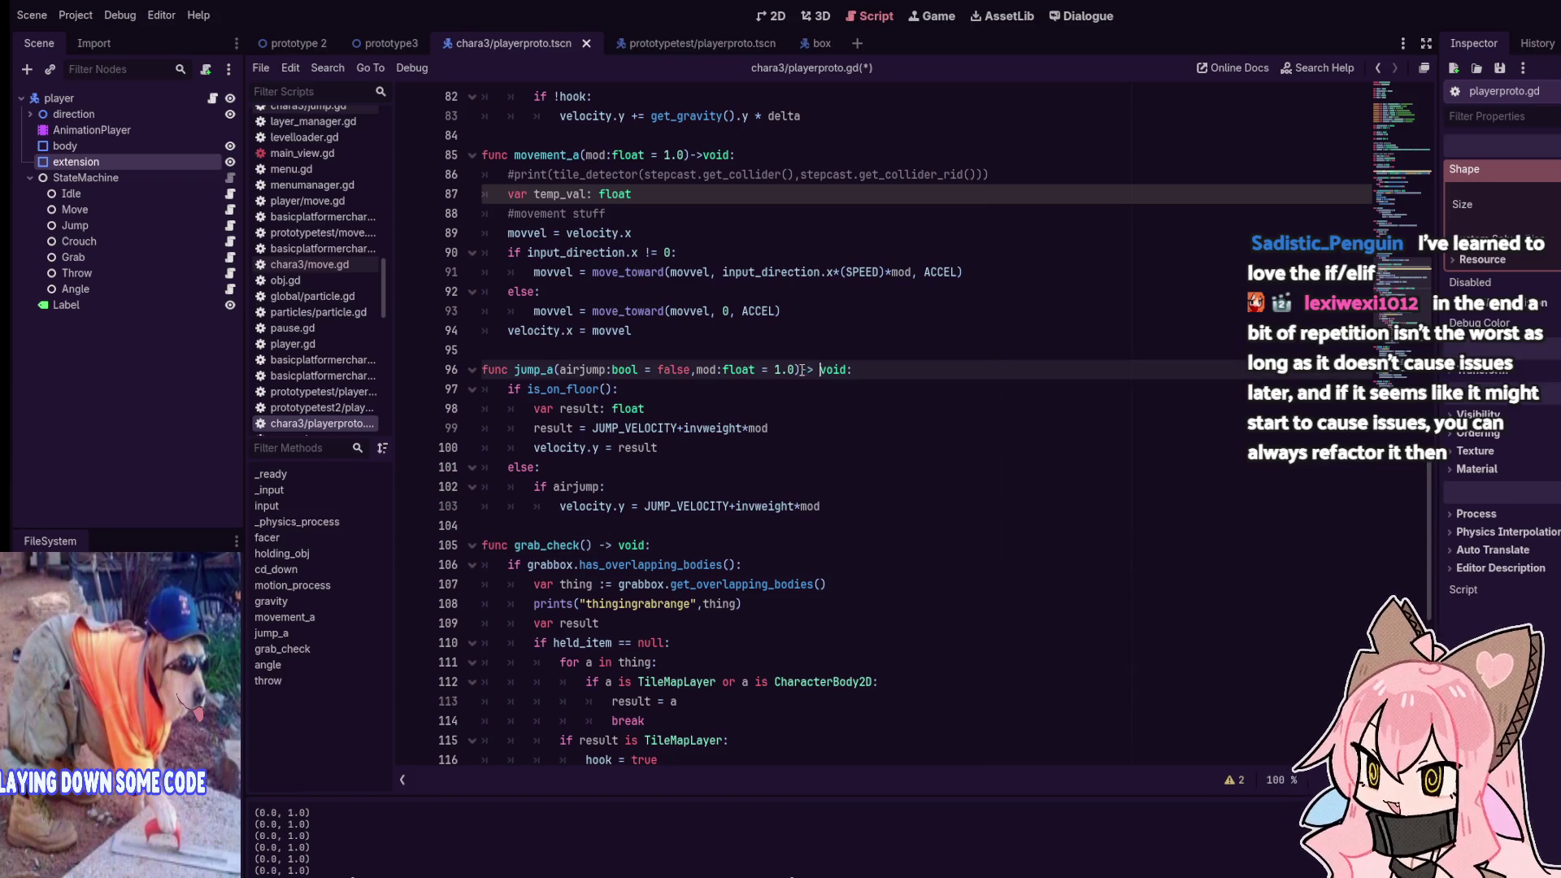
left_click(703, 155)
left_click(689, 155)
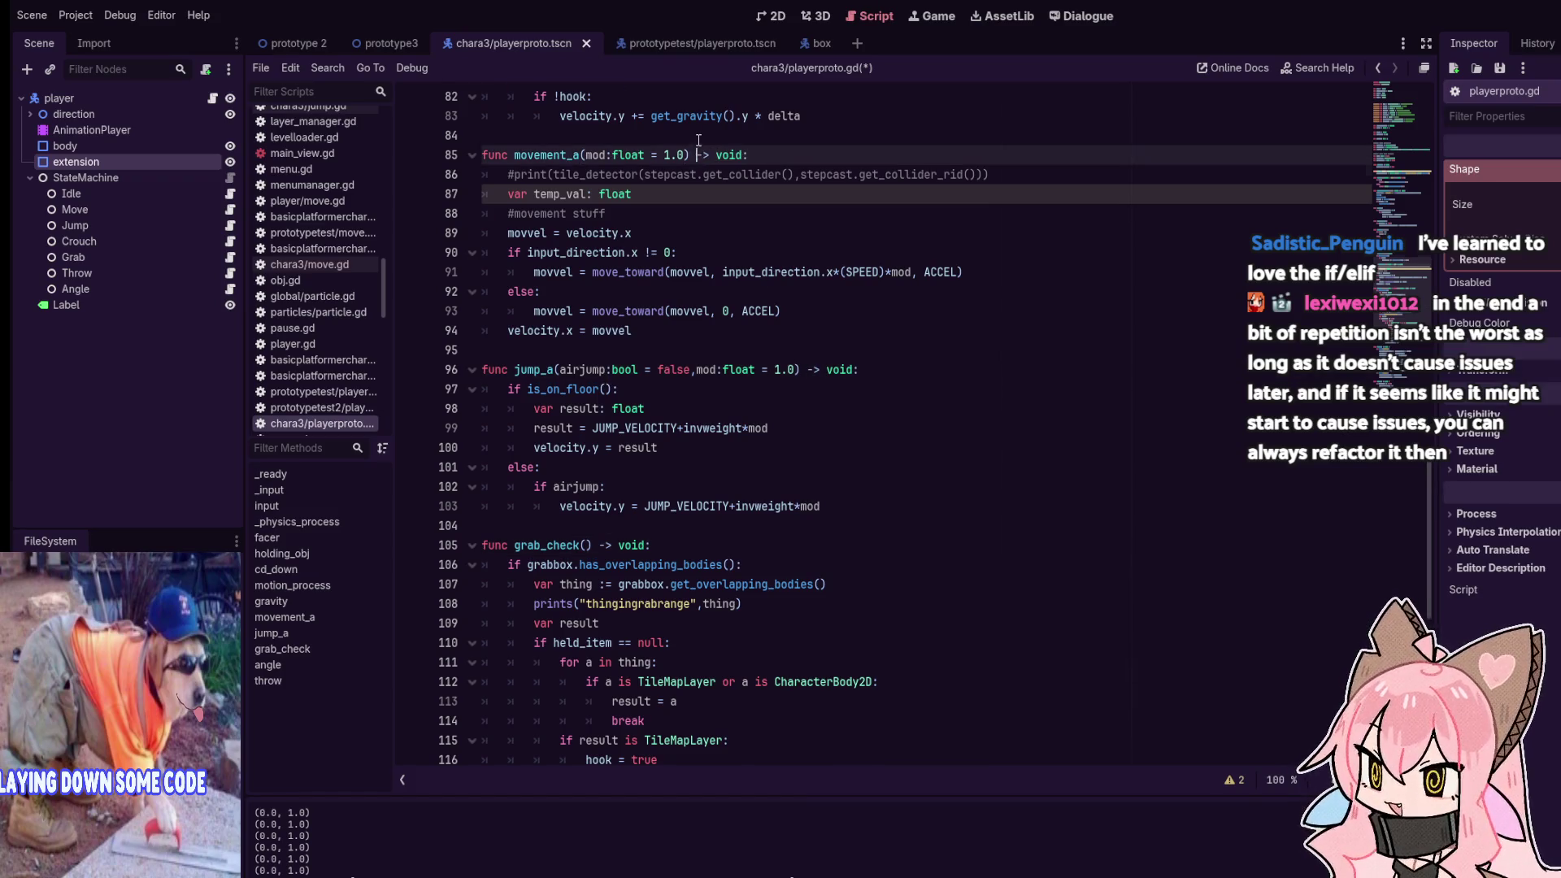
Step: Fix gravity's return arrow and add spaces before the colons of holding_obj, cd_down and facer
scroll(671, 265, "up", 5)
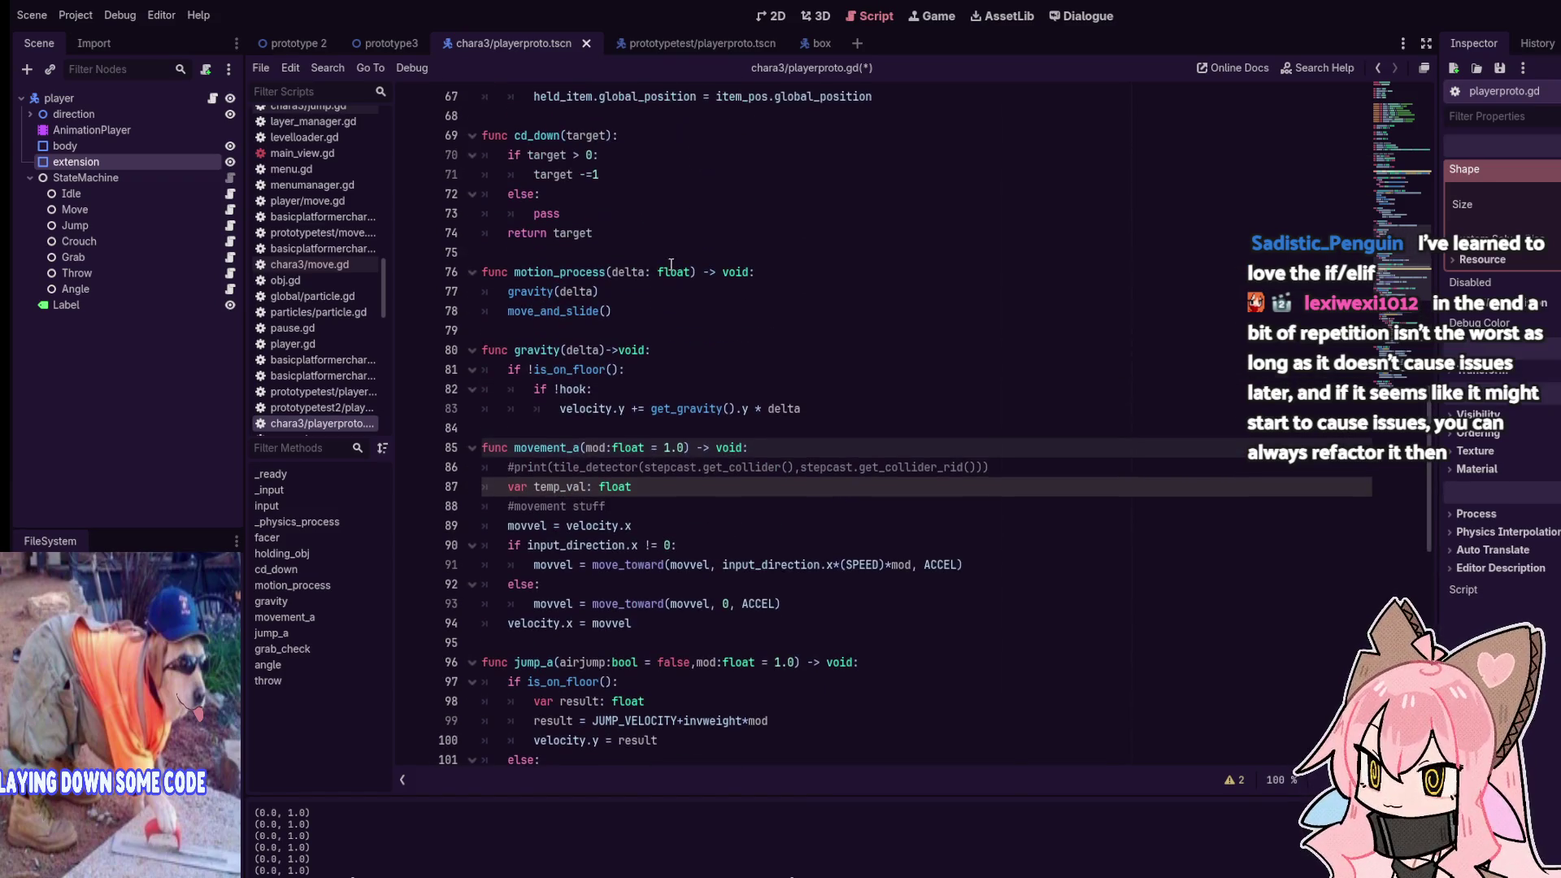
left_click(618, 350)
left_click(605, 350)
scroll(679, 183, "up", 5)
scroll(679, 183, "up", 1)
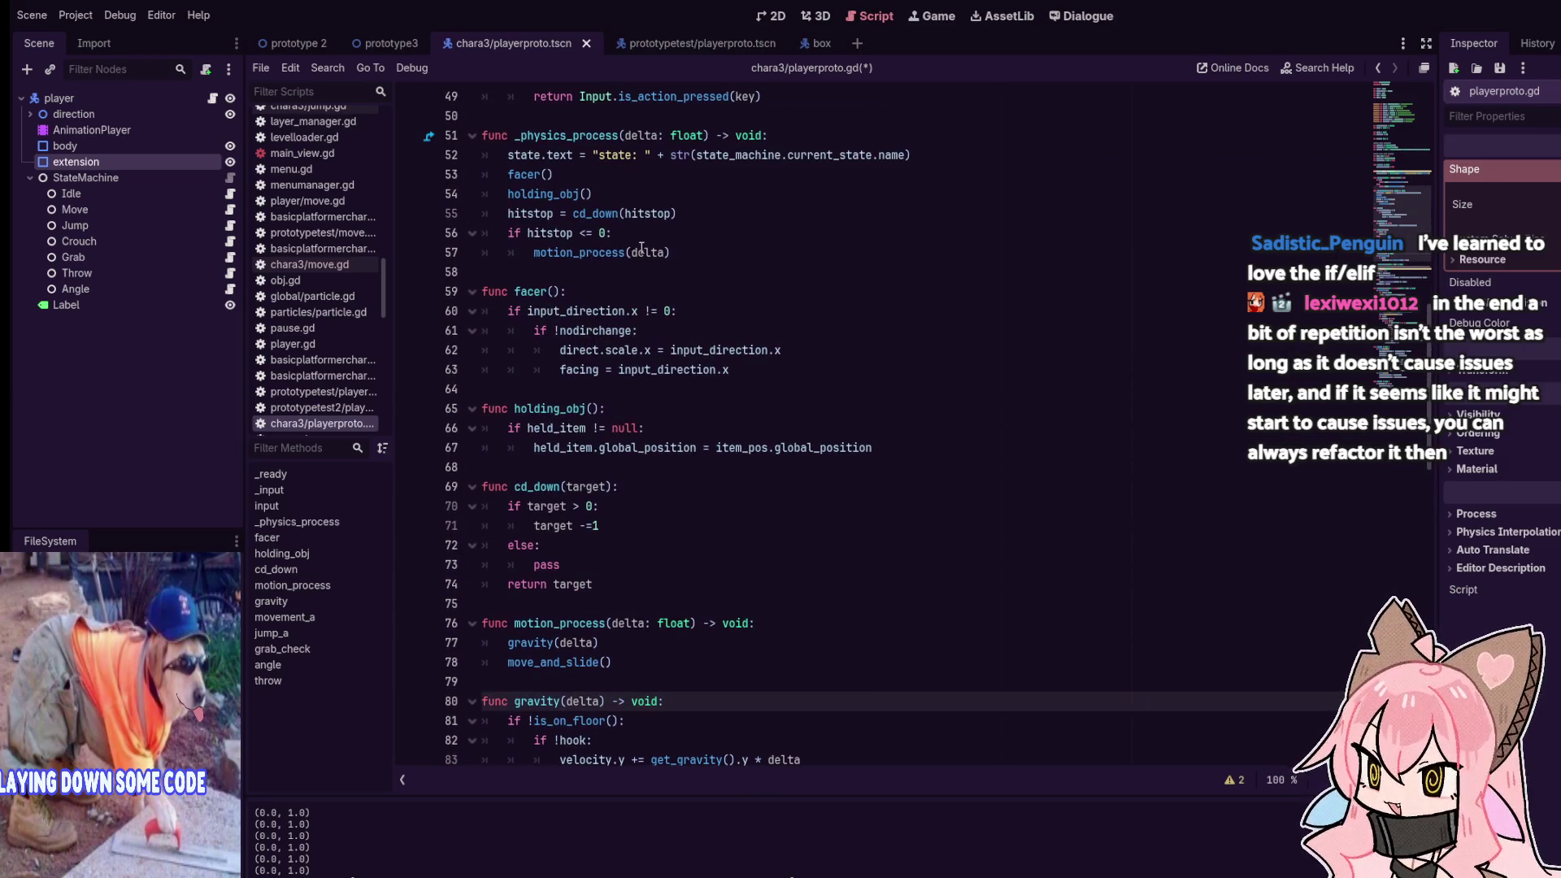
left_click(602, 408)
left_click(616, 486)
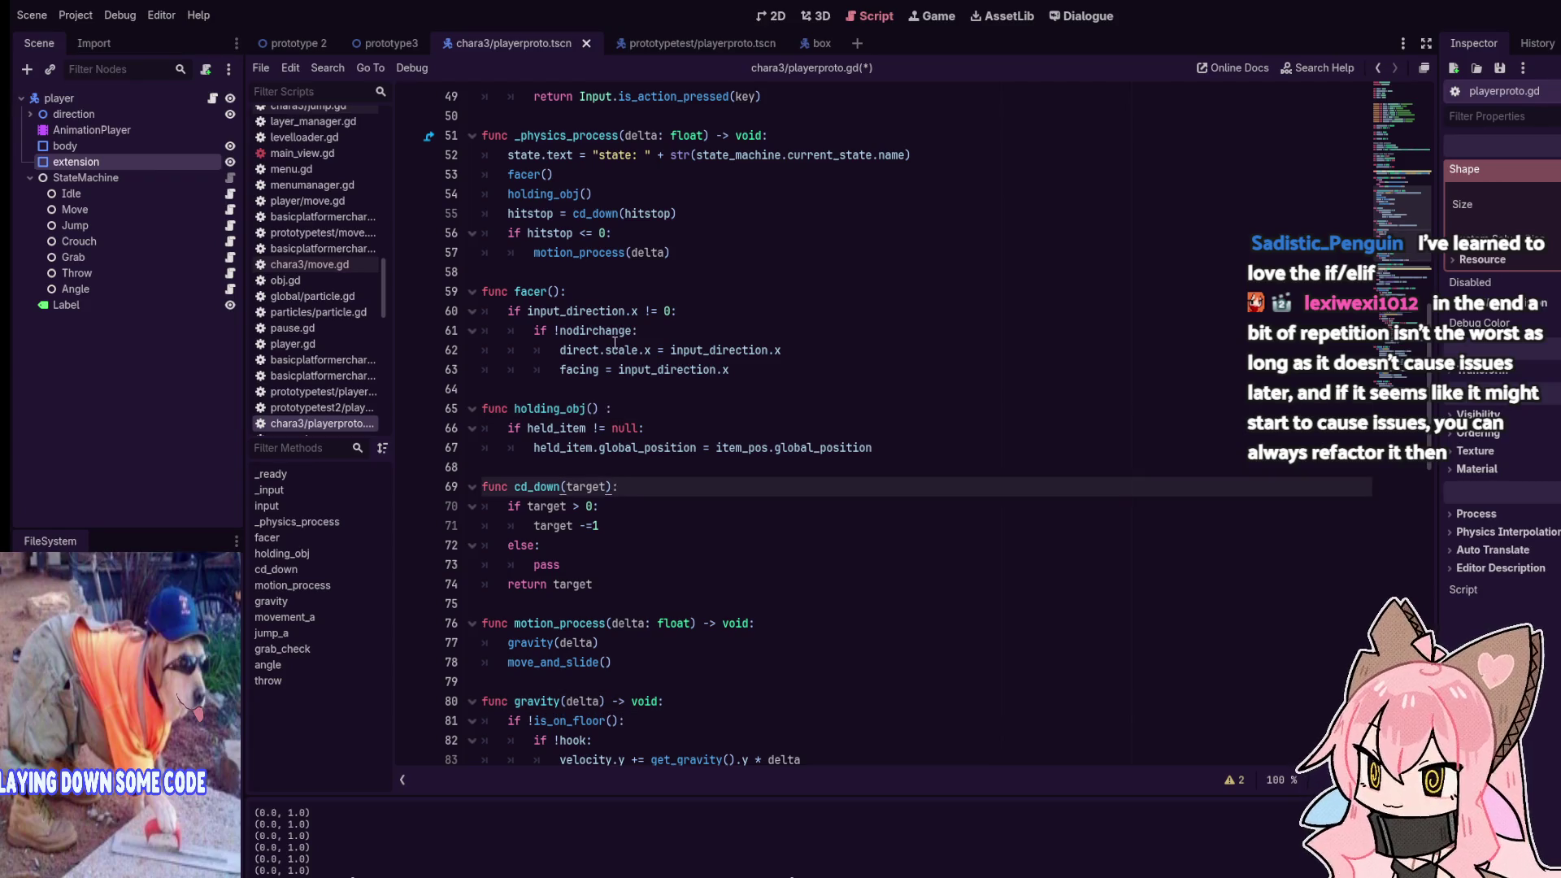
left_click(562, 291)
Step: Return to the angle() header and save the player script
scroll(723, 283, "up", 3)
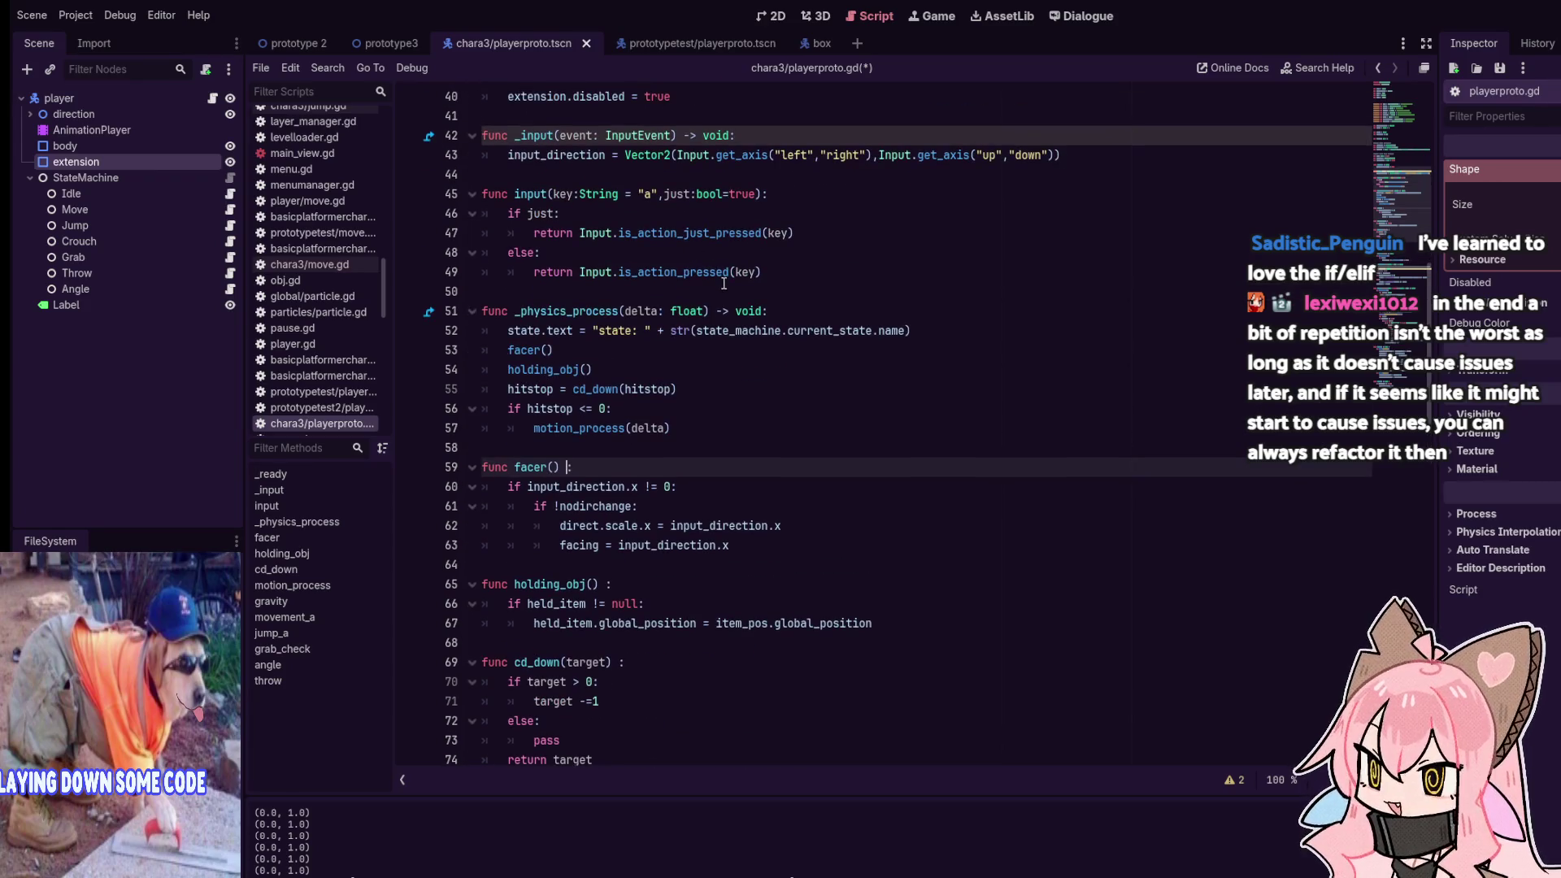
scroll(723, 283, "down", 20)
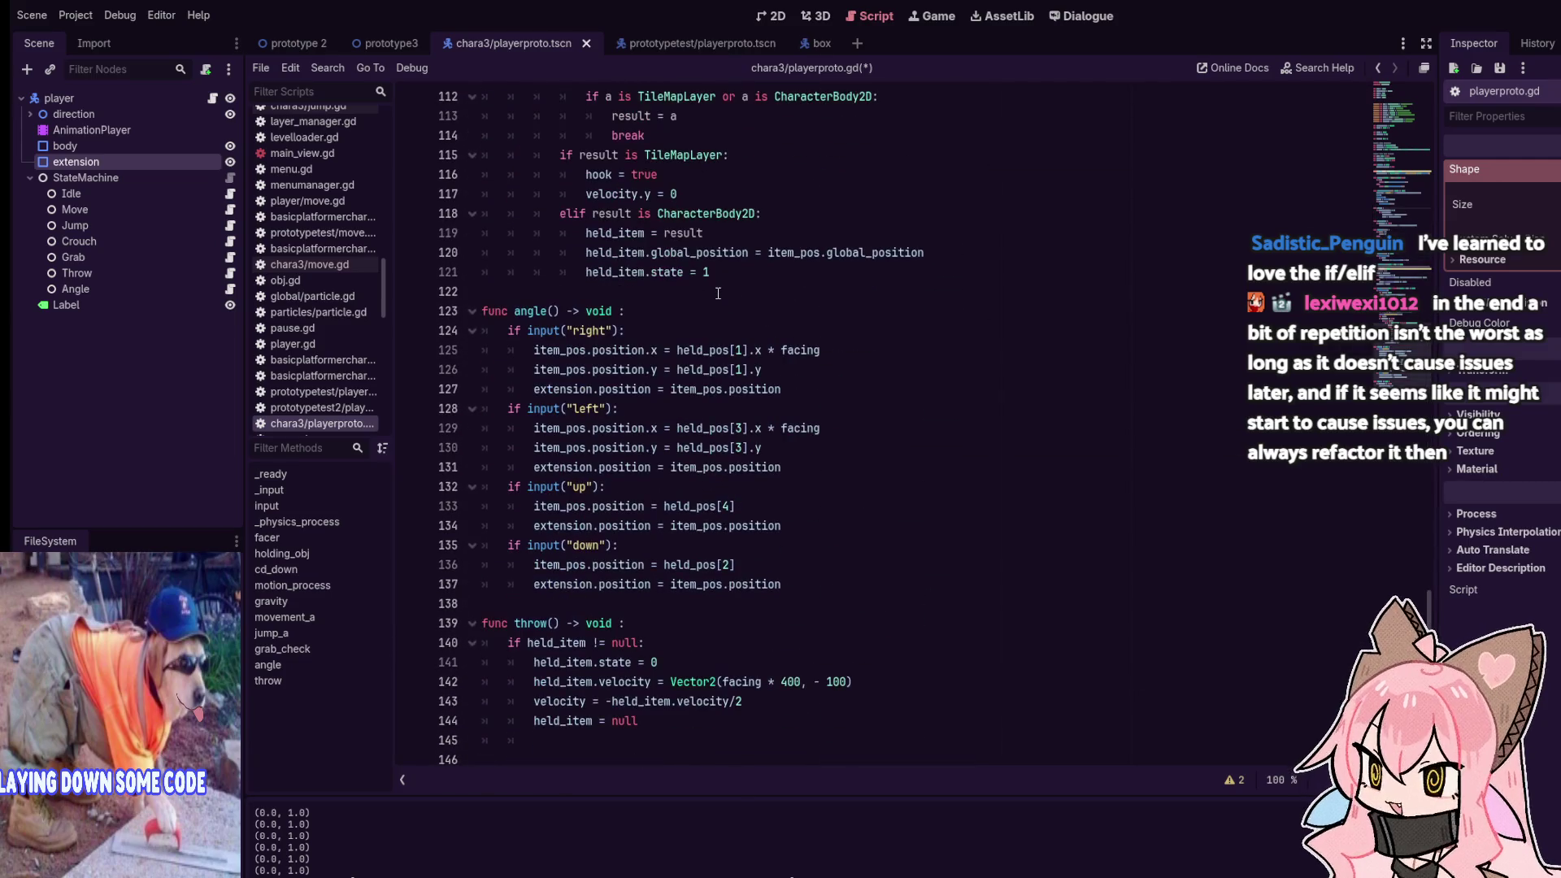
left_click(556, 311)
left_click(514, 311)
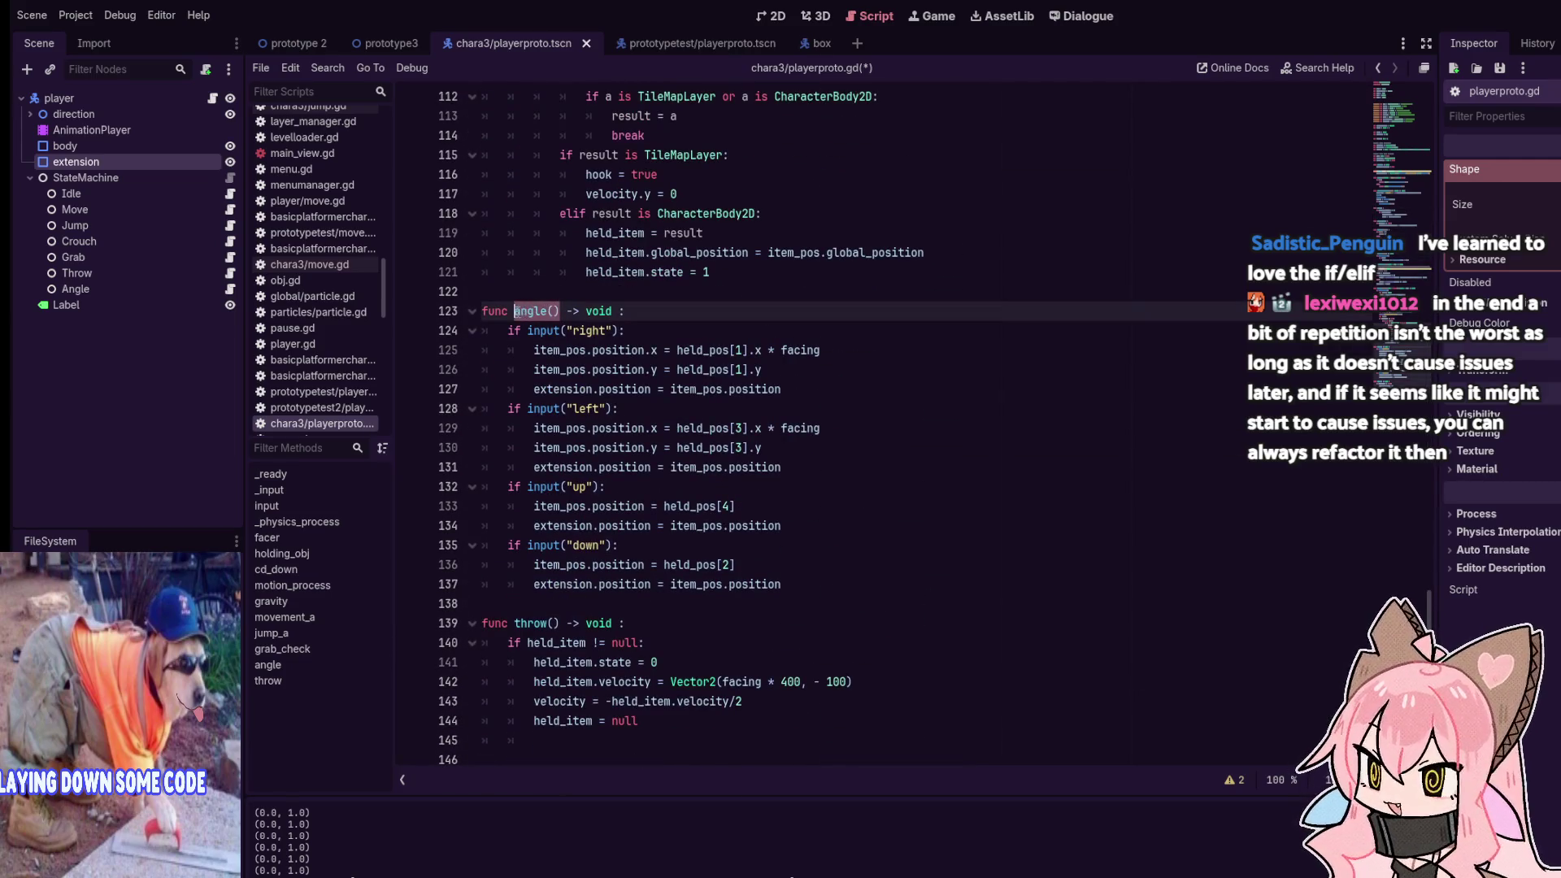
left_click(533, 273)
key("ctrl+s")
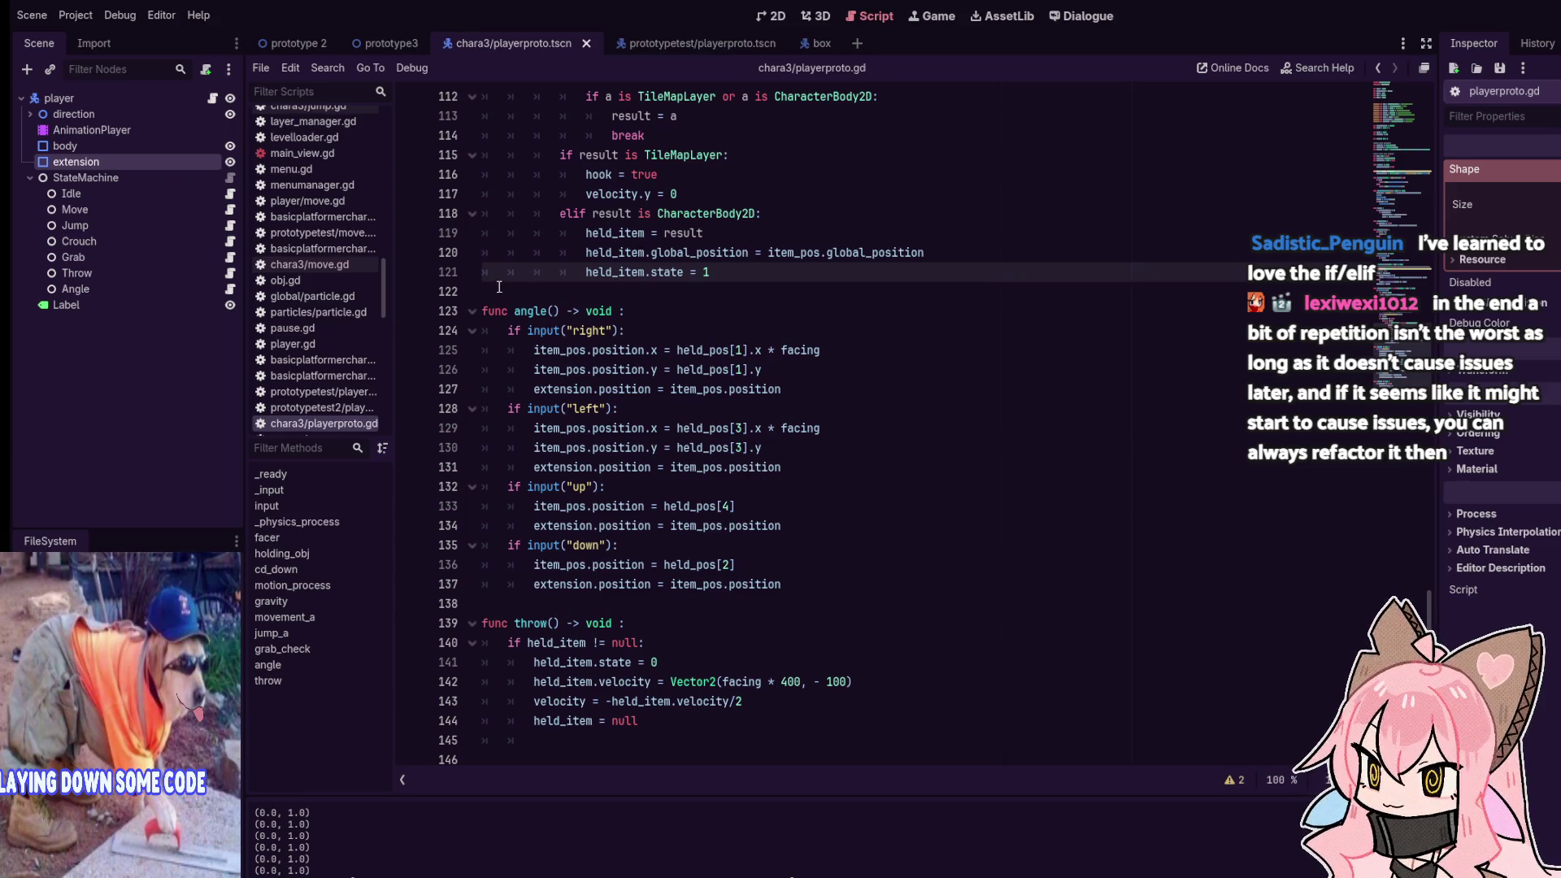
Step: Copy the input_direction/lastdir lines from angle.gd and paste them as angle()'s first lines
left_click(230, 289)
mouse_move(761, 236)
left_mouse_down()
mouse_move(488, 236)
mouse_move(481, 213)
left_mouse_up()
key("ctrl+c")
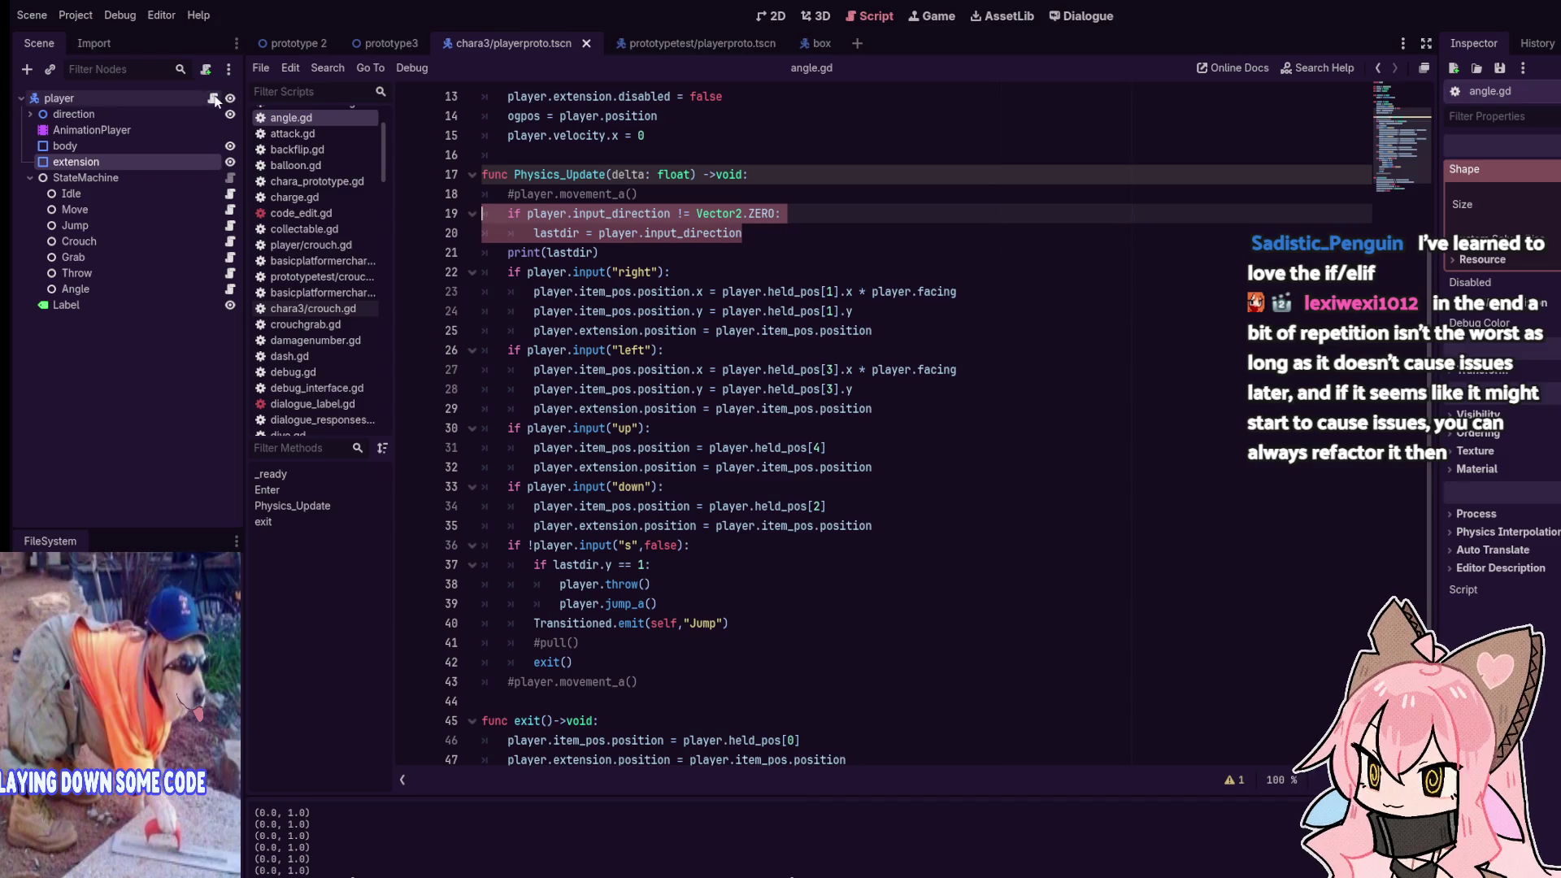
left_click(214, 98)
scroll(685, 280, "up", 6)
scroll(686, 280, "down", 5)
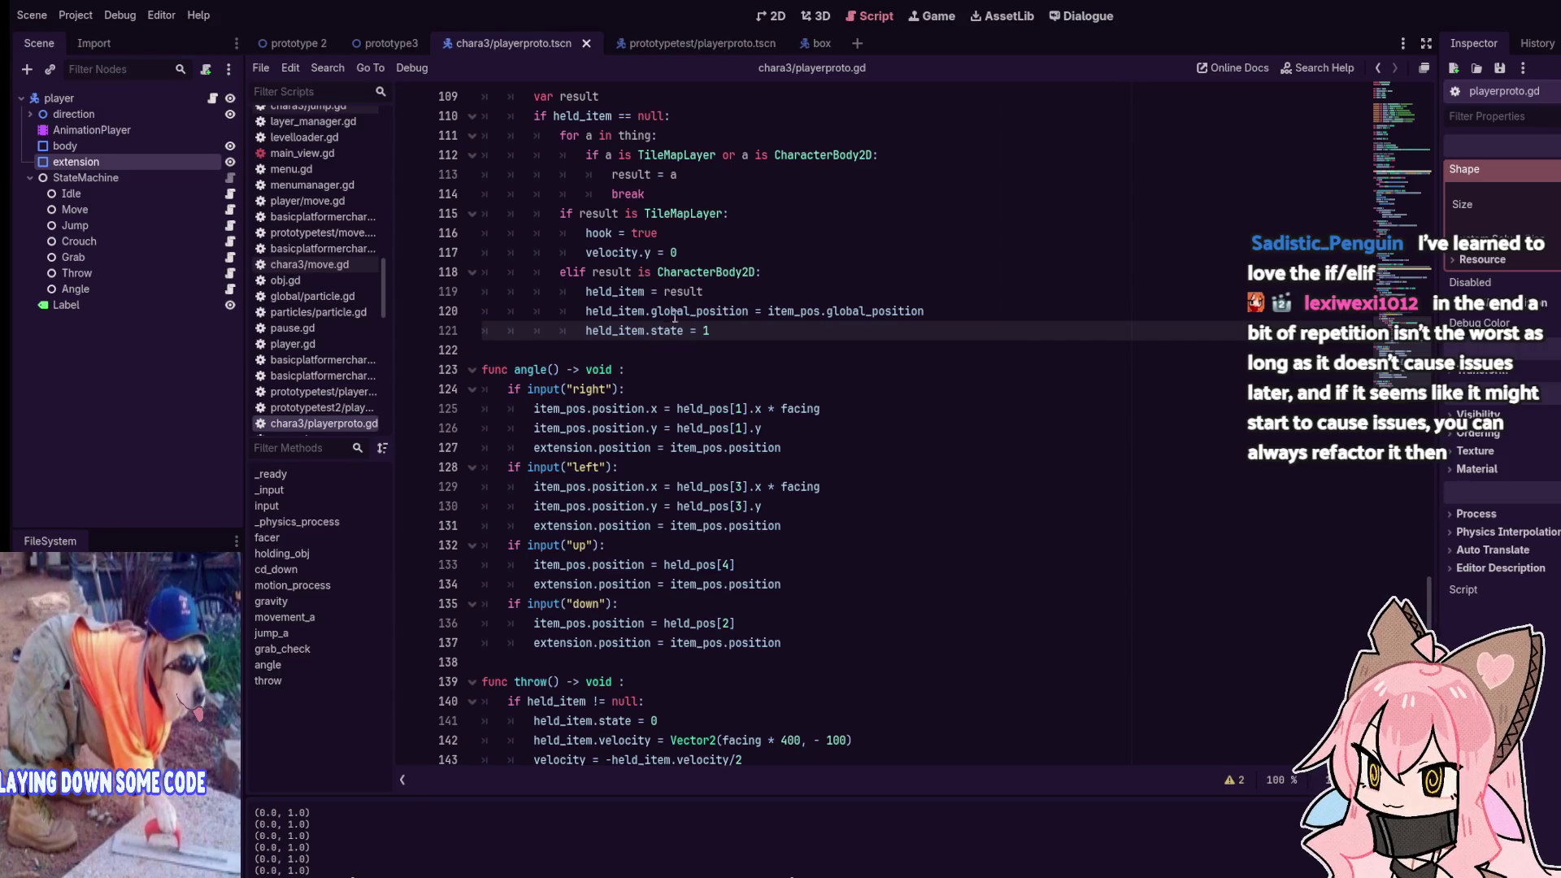
left_click(666, 369)
key("Return")
key("ctrl+v")
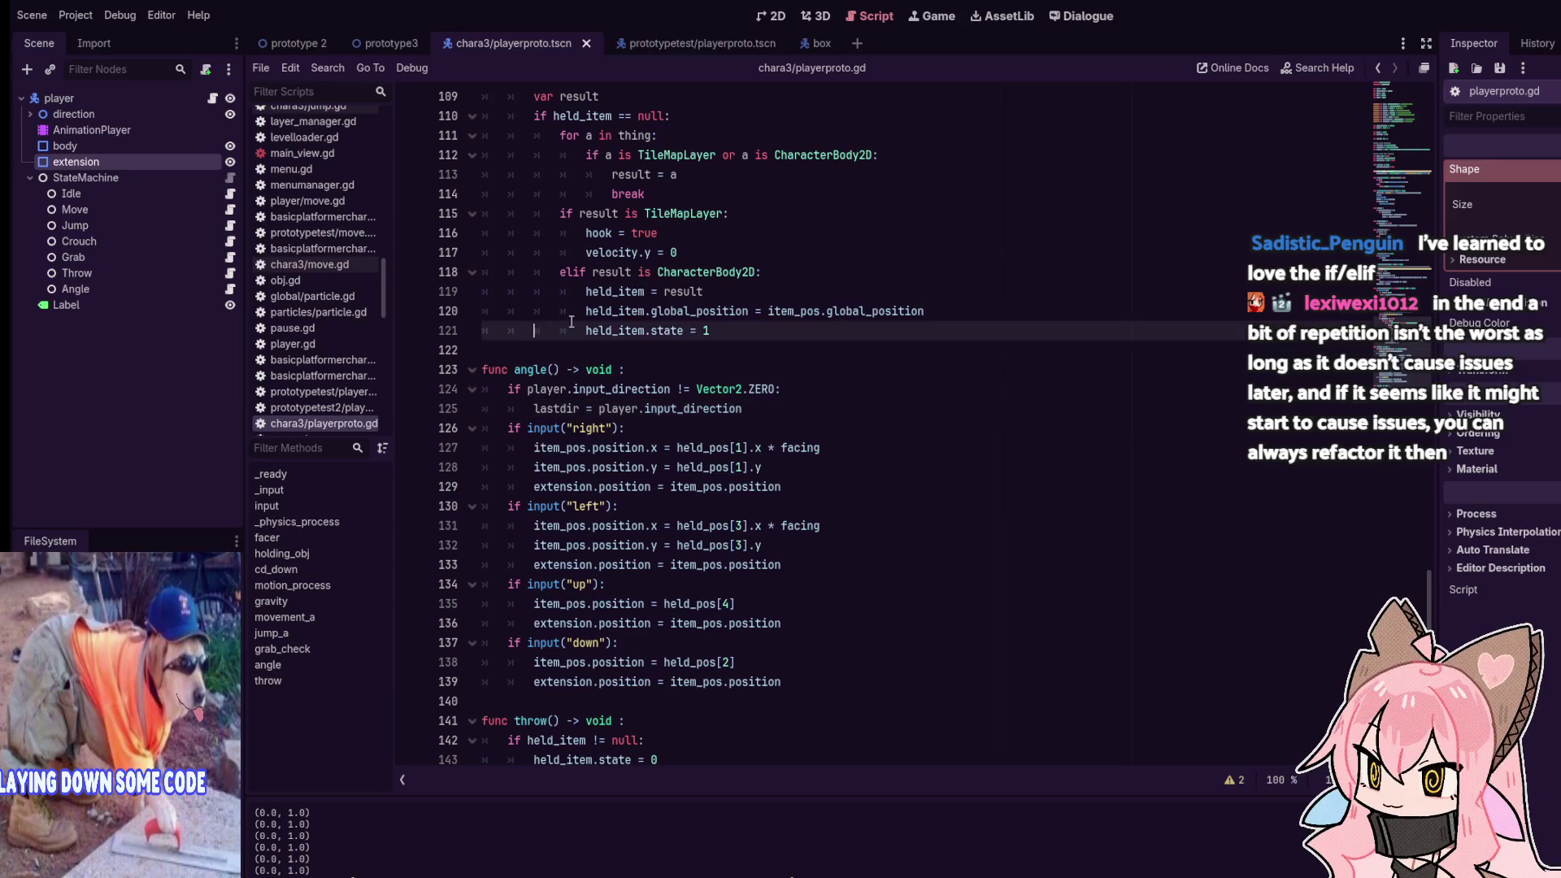
scroll(567, 279, "up", 20)
scroll(567, 279, "down", 3)
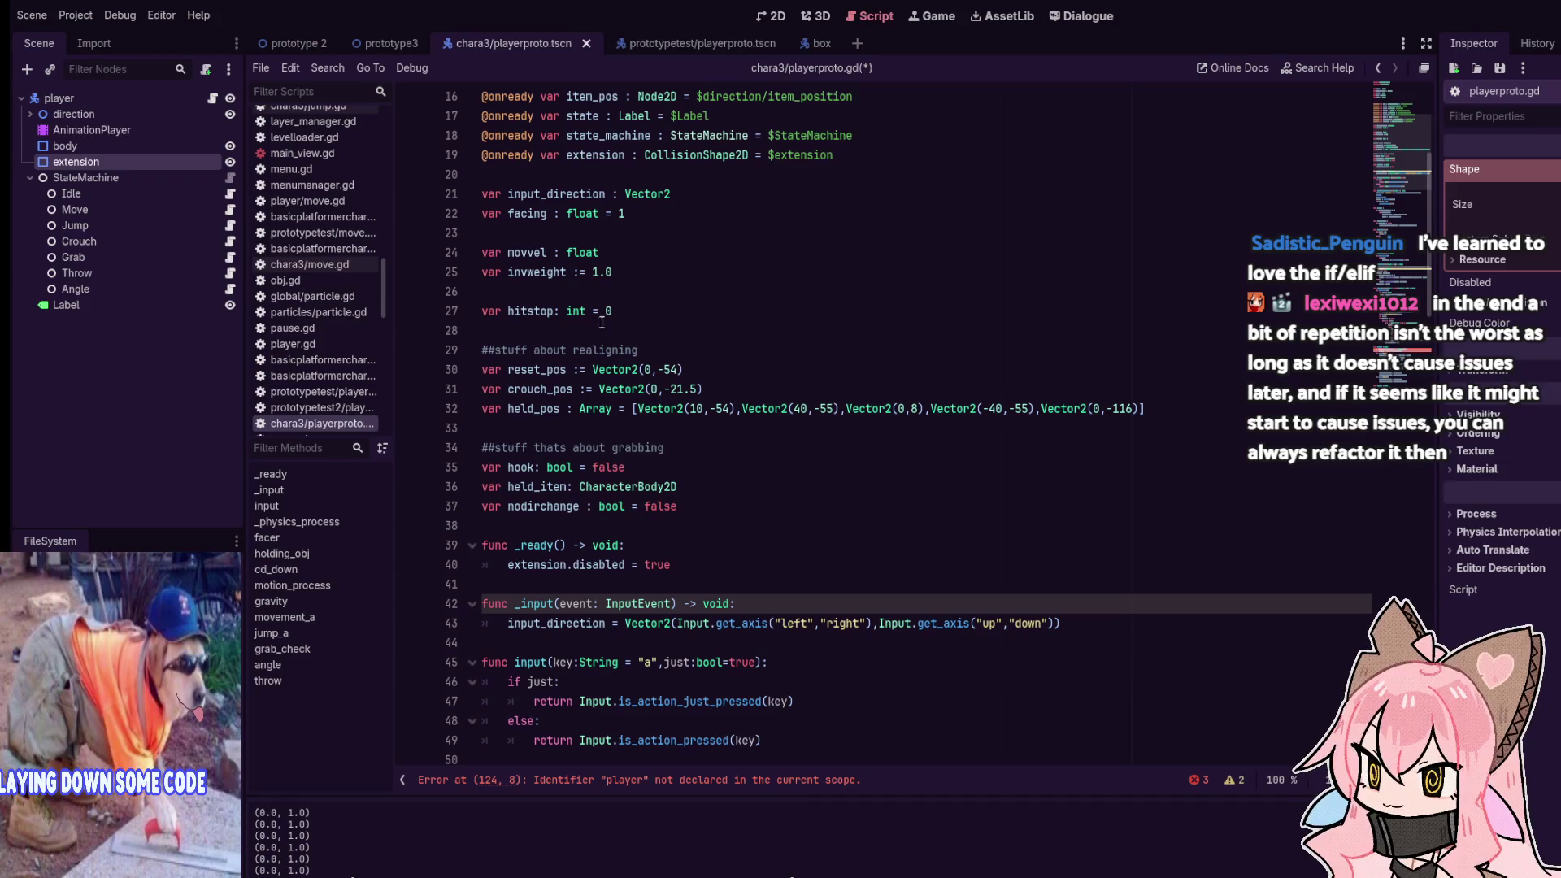
Step: Add a '##stuff about inputs' comment above the input variables
scroll(583, 332, "up", 1)
left_click(604, 234)
key("Return")
type("##stuff about inputs")
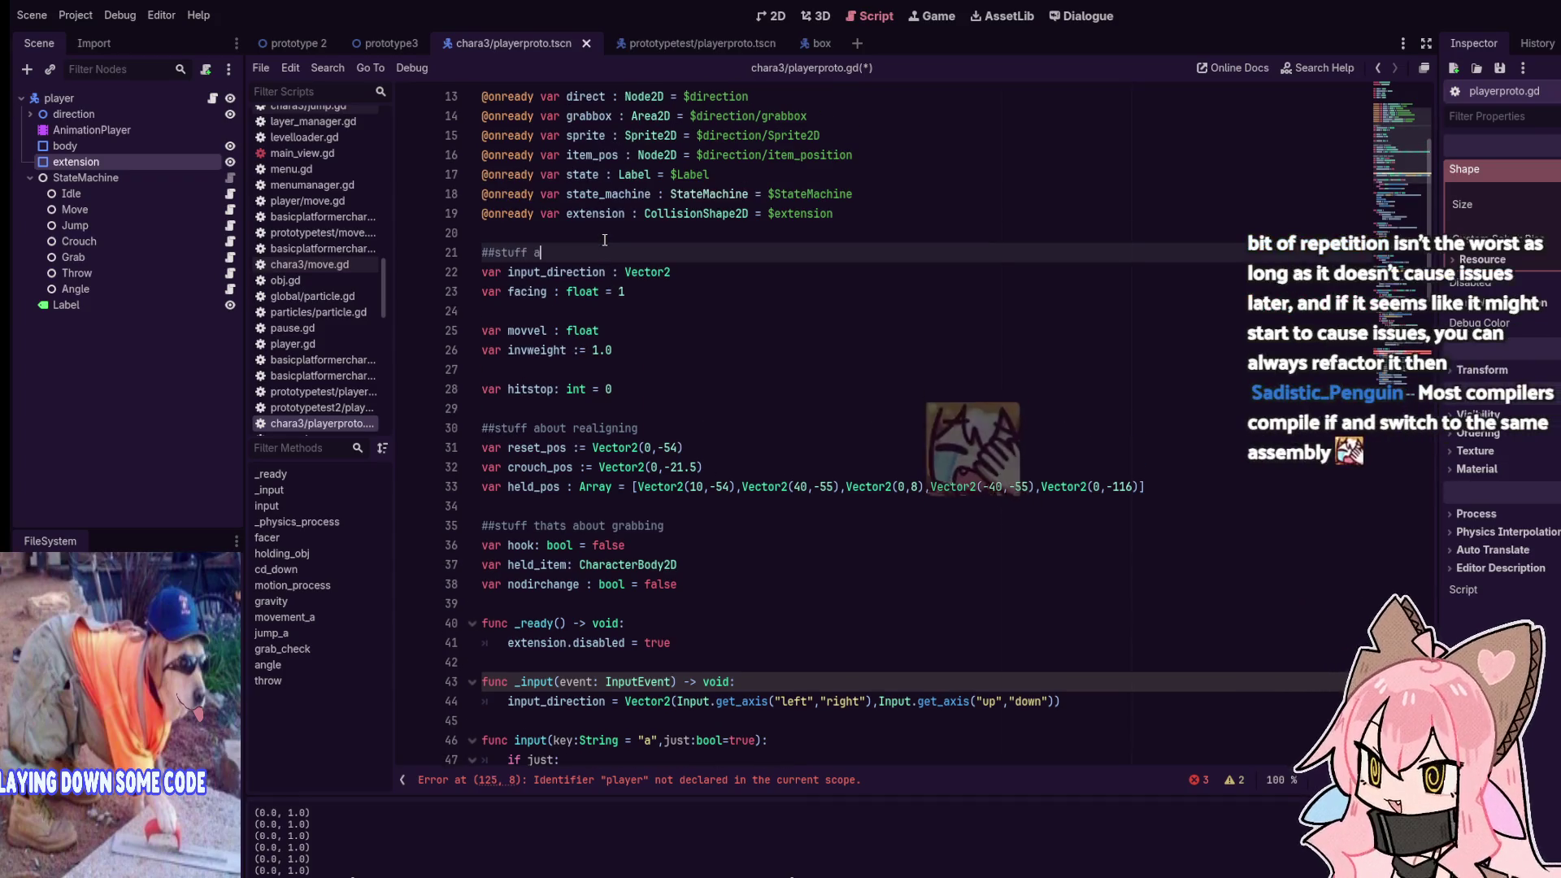
Step: Declare 'var lastdir : Vector2' below facing and save the script
left_click(721, 273)
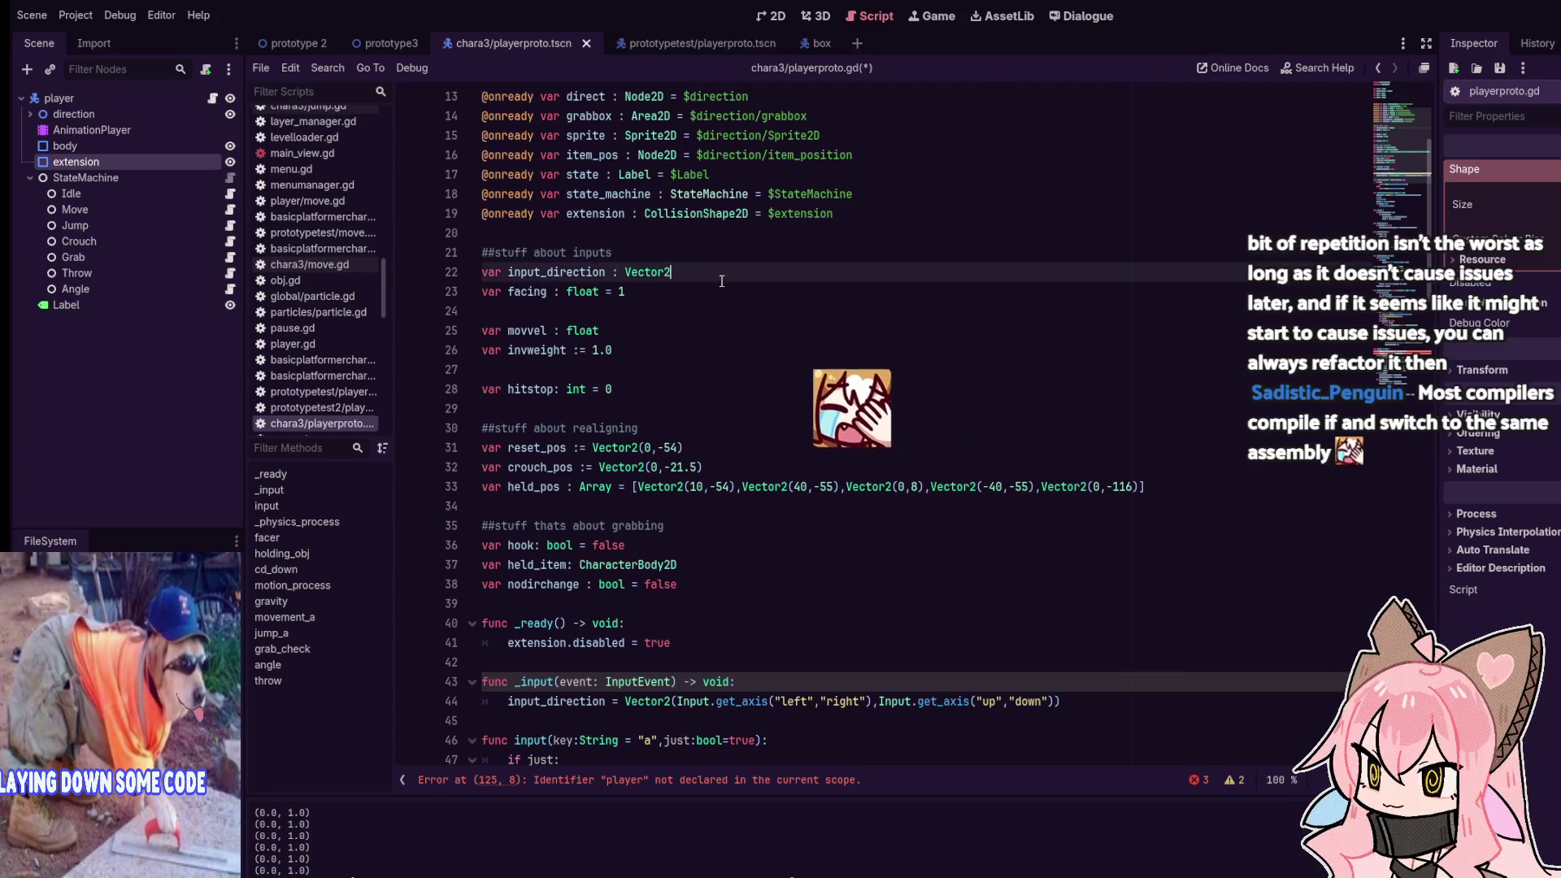
key("Down")
key("Return")
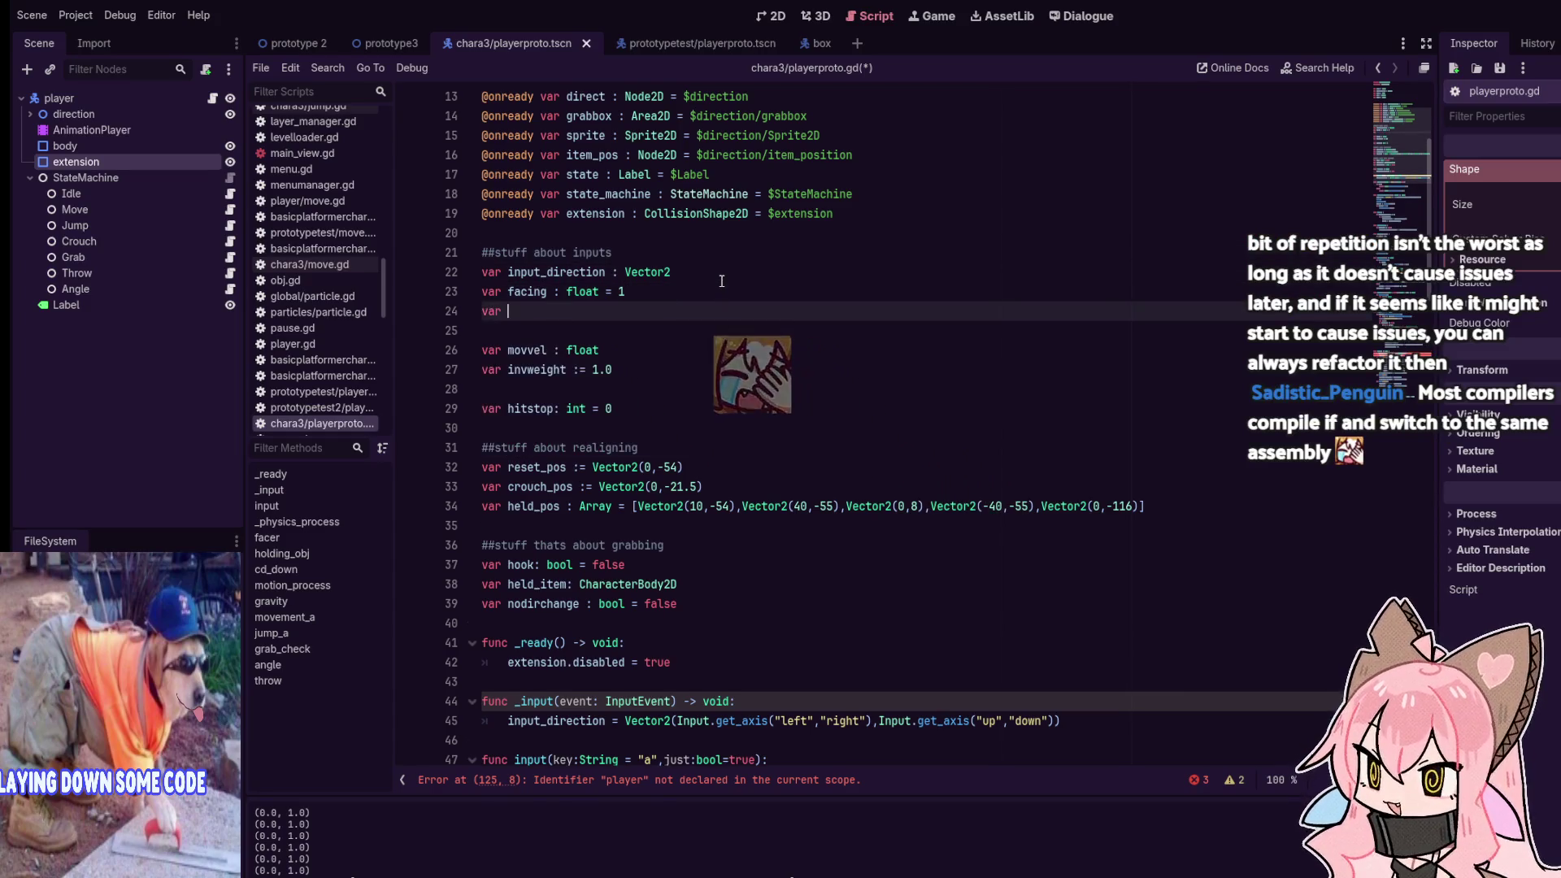
type("var i")
type("astdir")
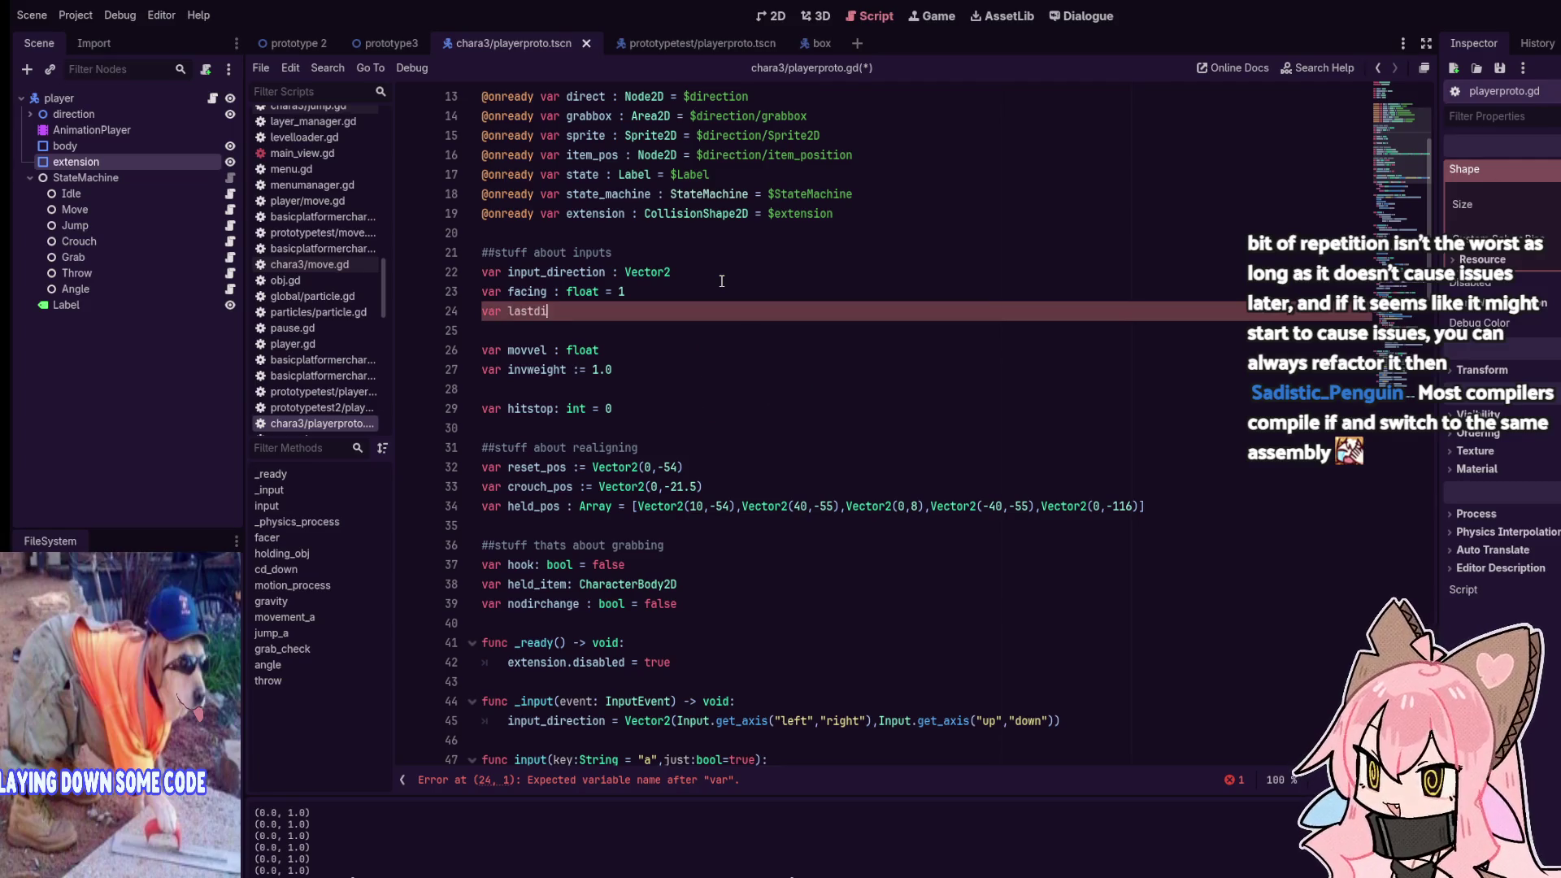
type("Vector")
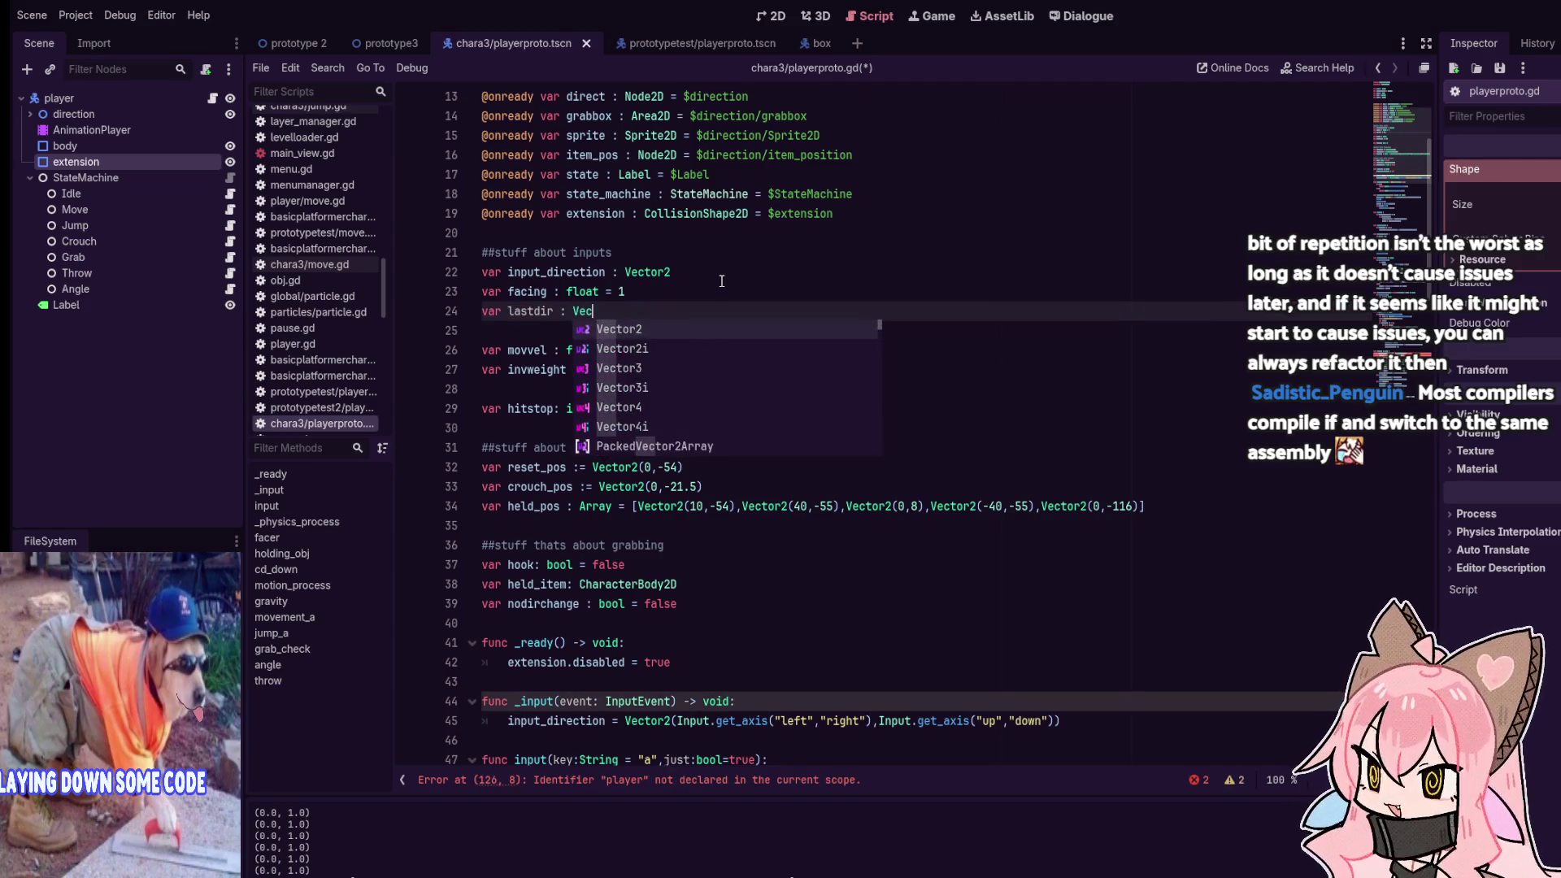
double_click(642, 327)
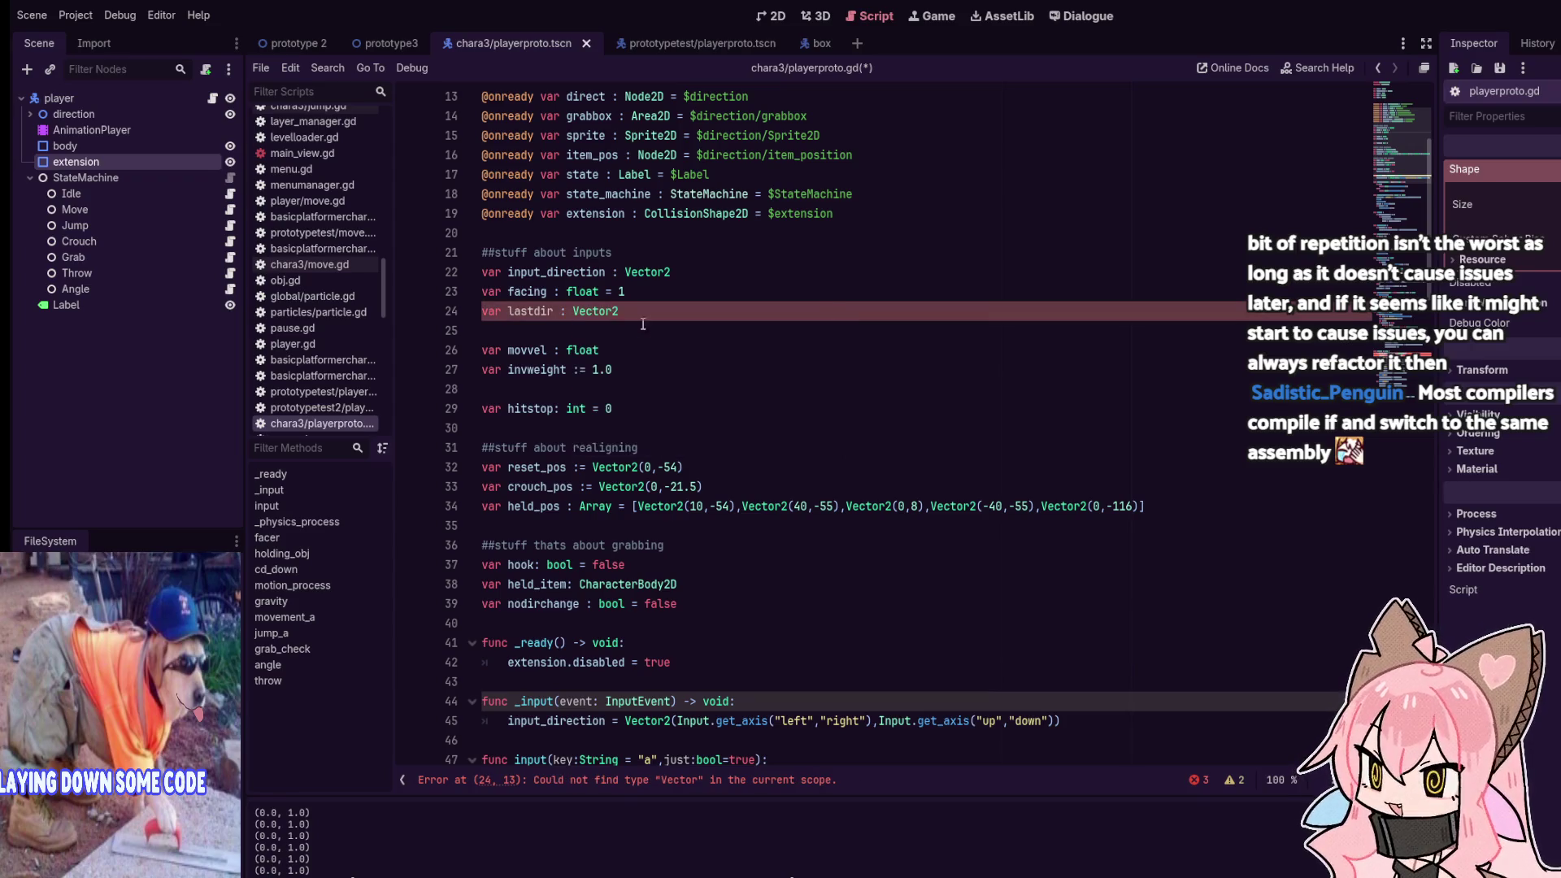
left_click_drag(553, 311, 509, 310)
left_click(546, 271)
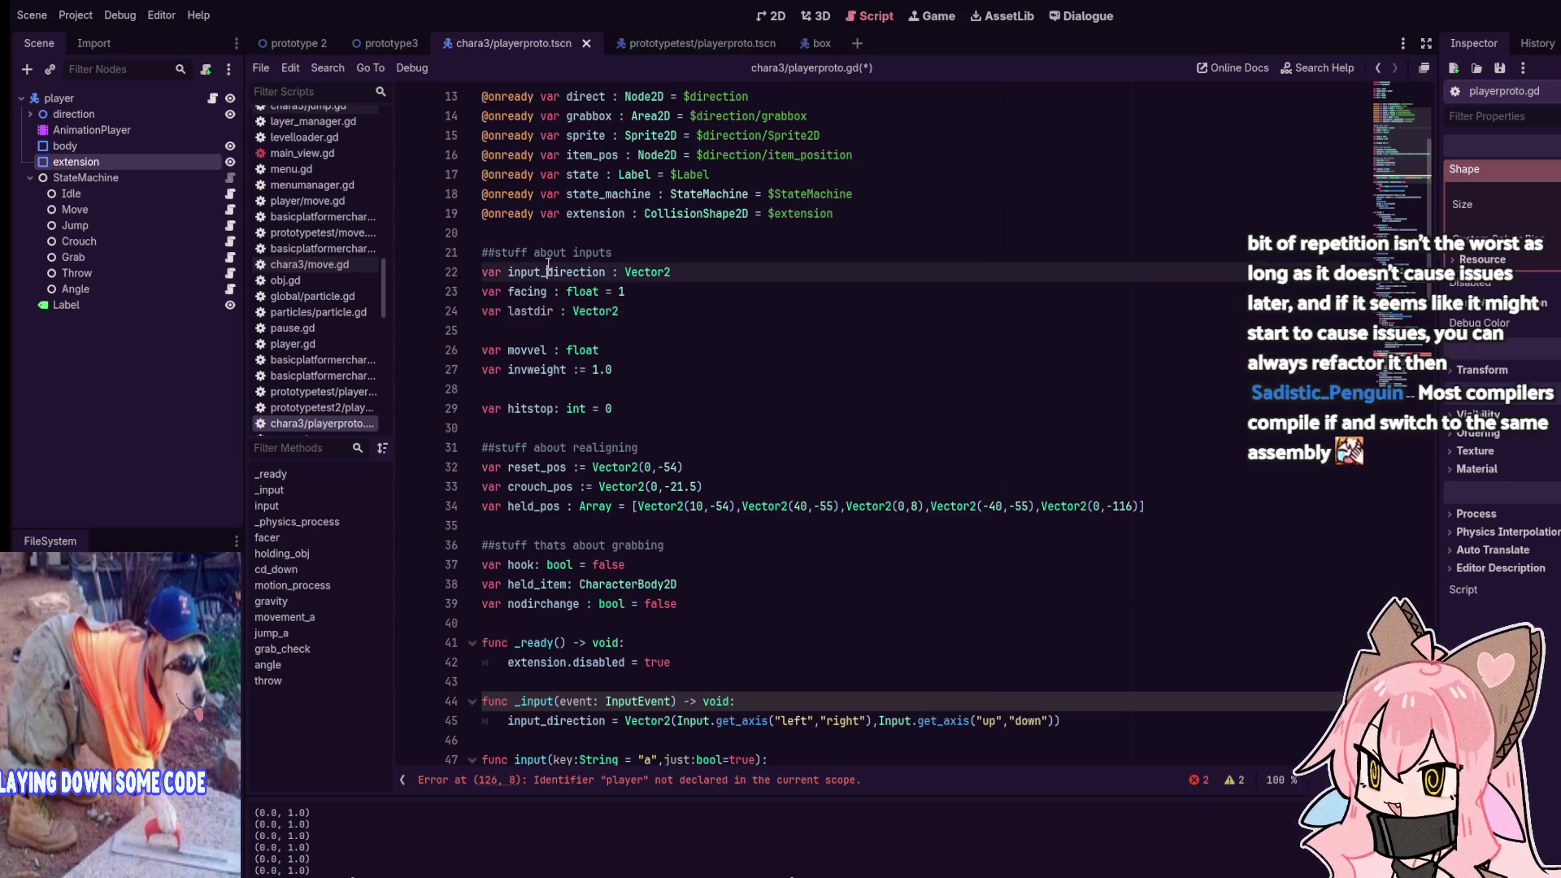
key("ctrl+s")
scroll(560, 271, "down", 20)
scroll(560, 272, "down", 6)
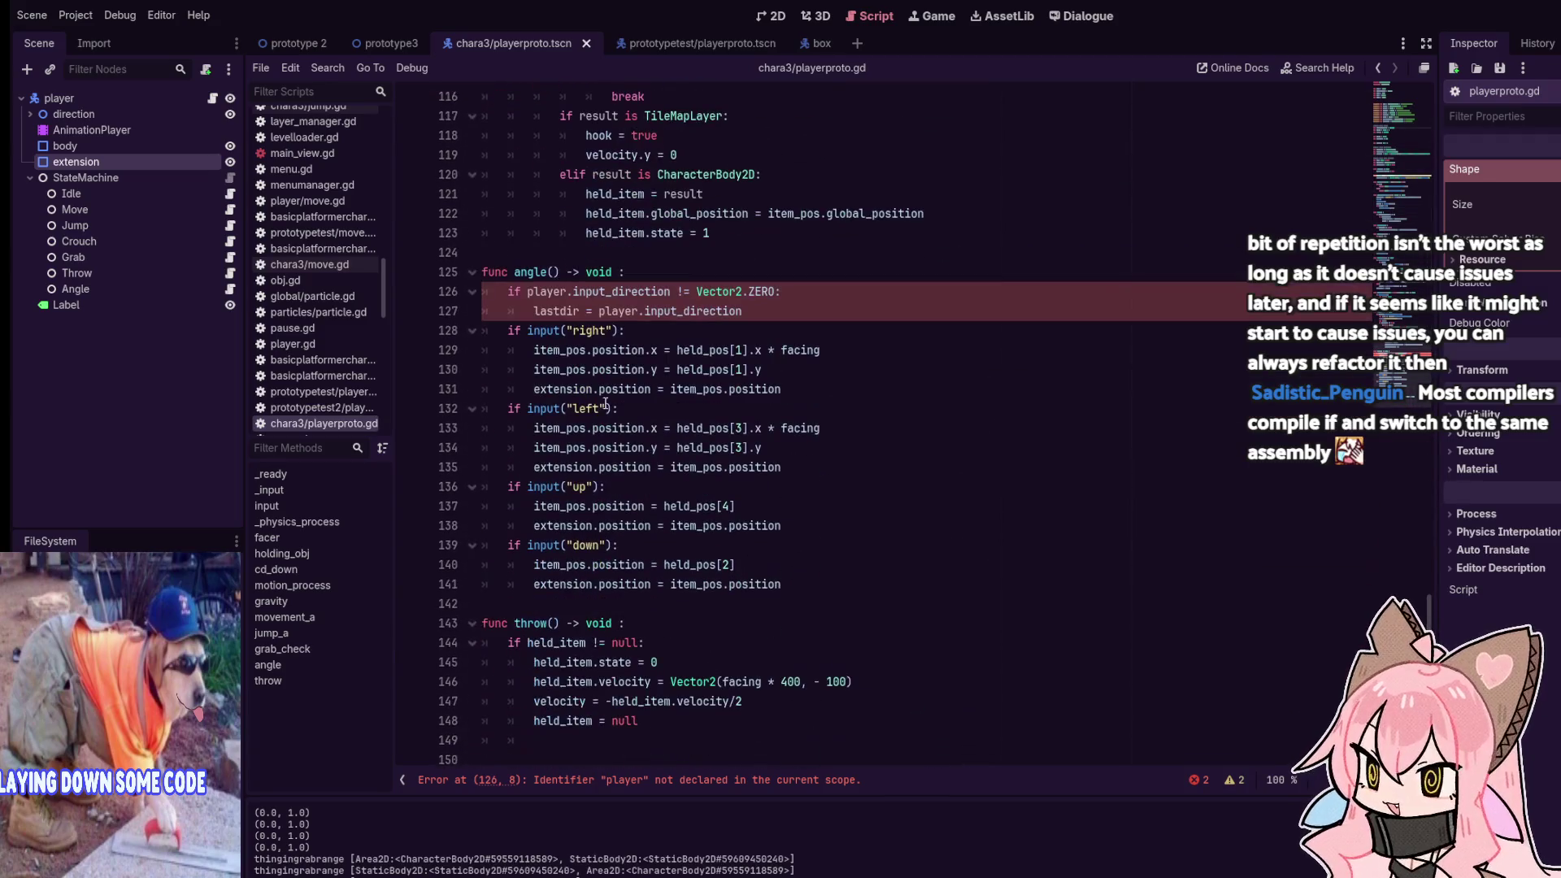
Step: Delete the 'player.' prefixes from input_direction and lastdir in angle()
left_click_drag(573, 291, 527, 291)
key("BackSpace")
left_click_drag(643, 310, 599, 311)
key("BackSpace")
left_click(634, 271)
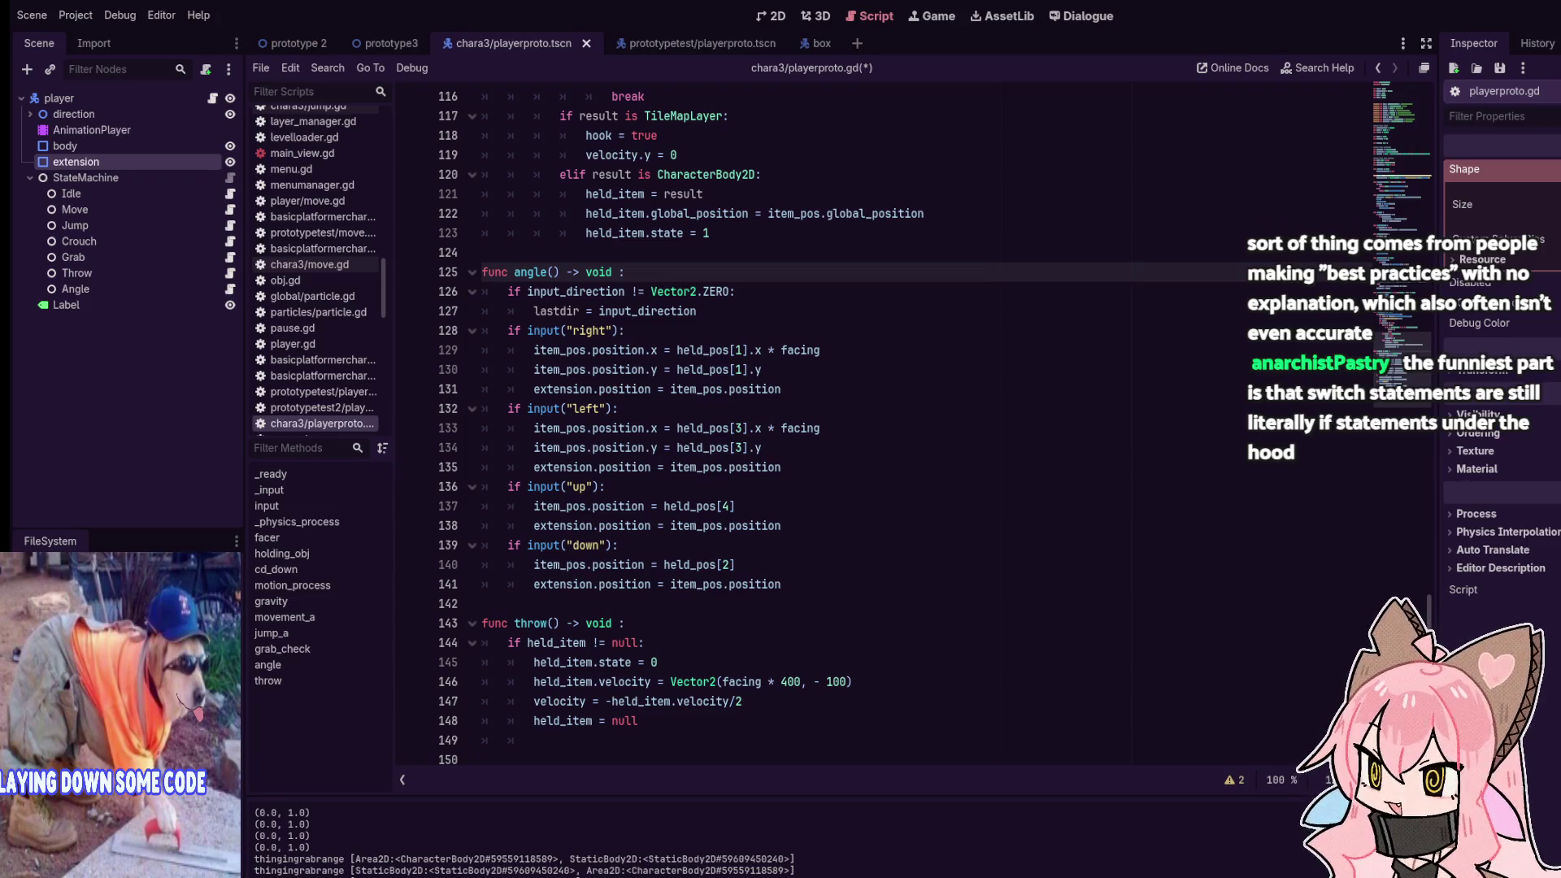
left_click(752, 604)
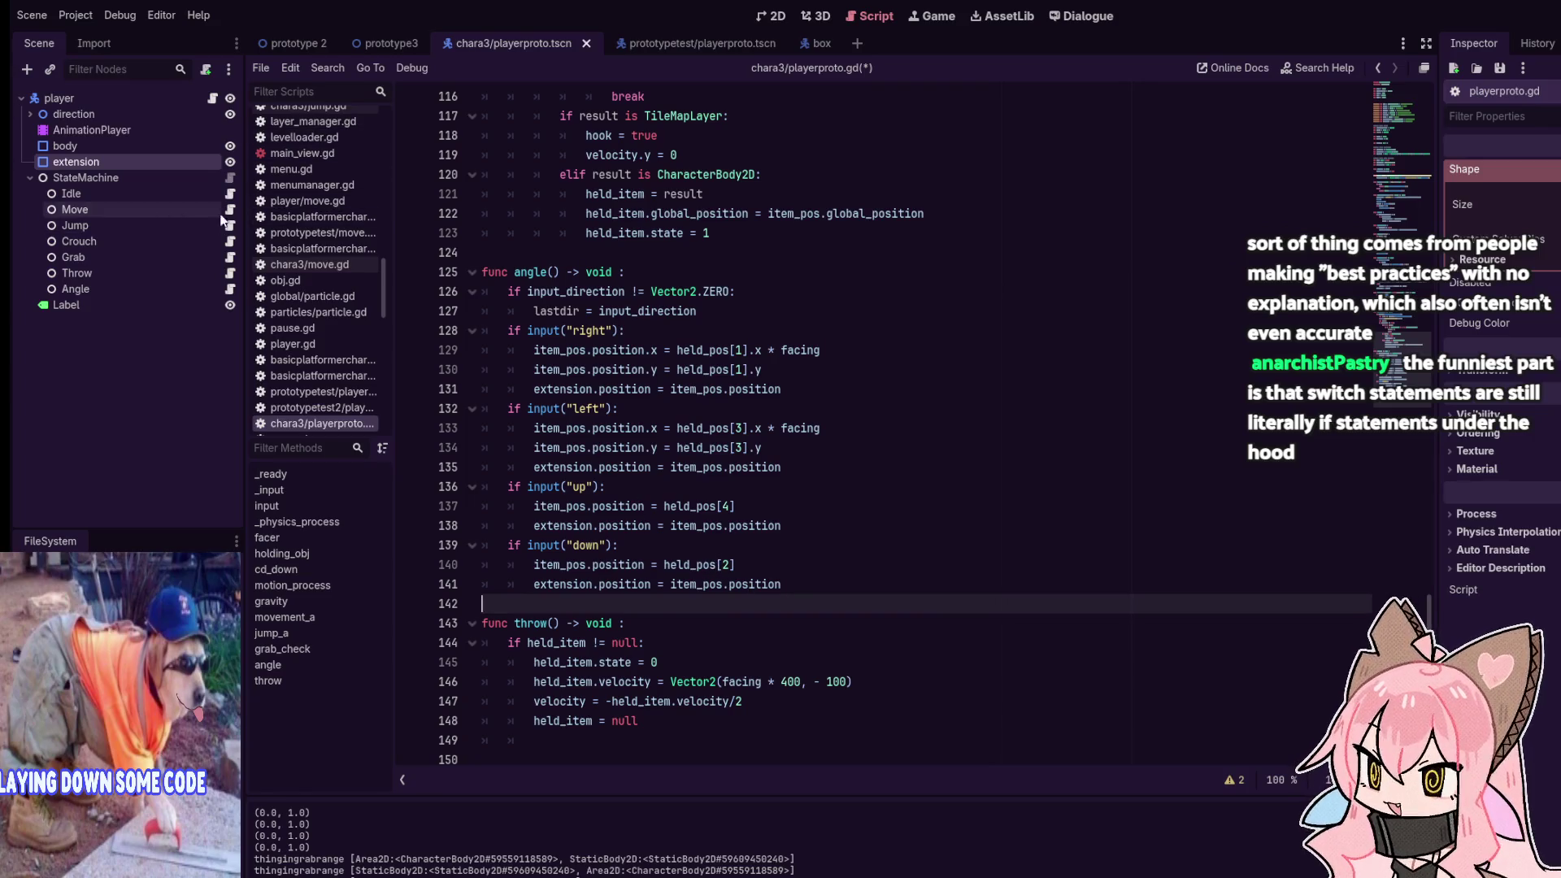
Step: Add a player.angle() call to jump.gd's Physics_Update, then switch to the prototype3 scene
left_click(230, 228)
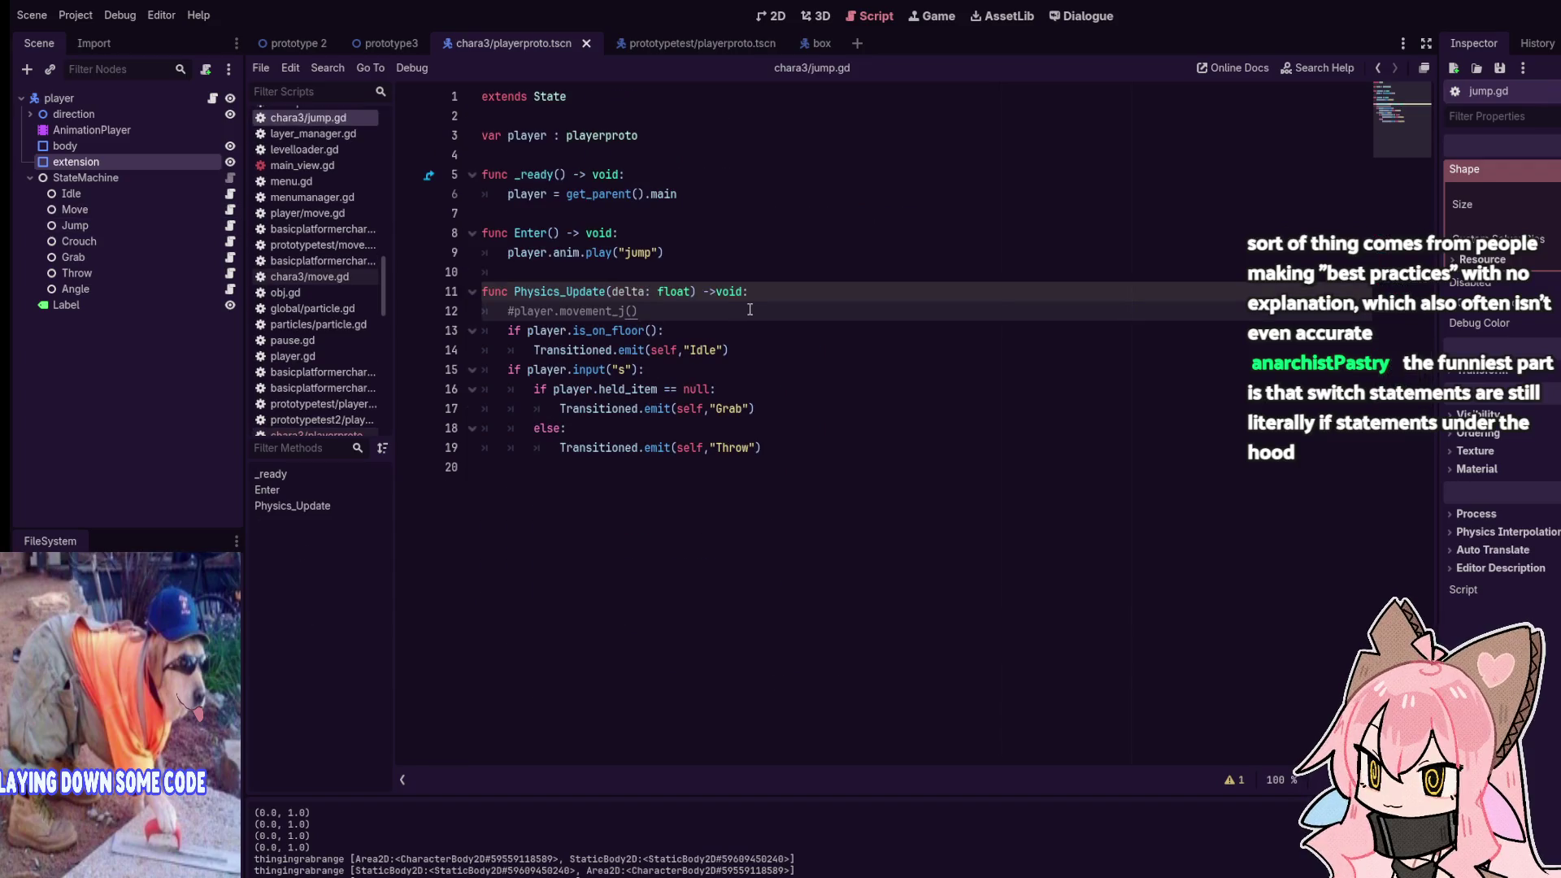
key("Return")
type("an")
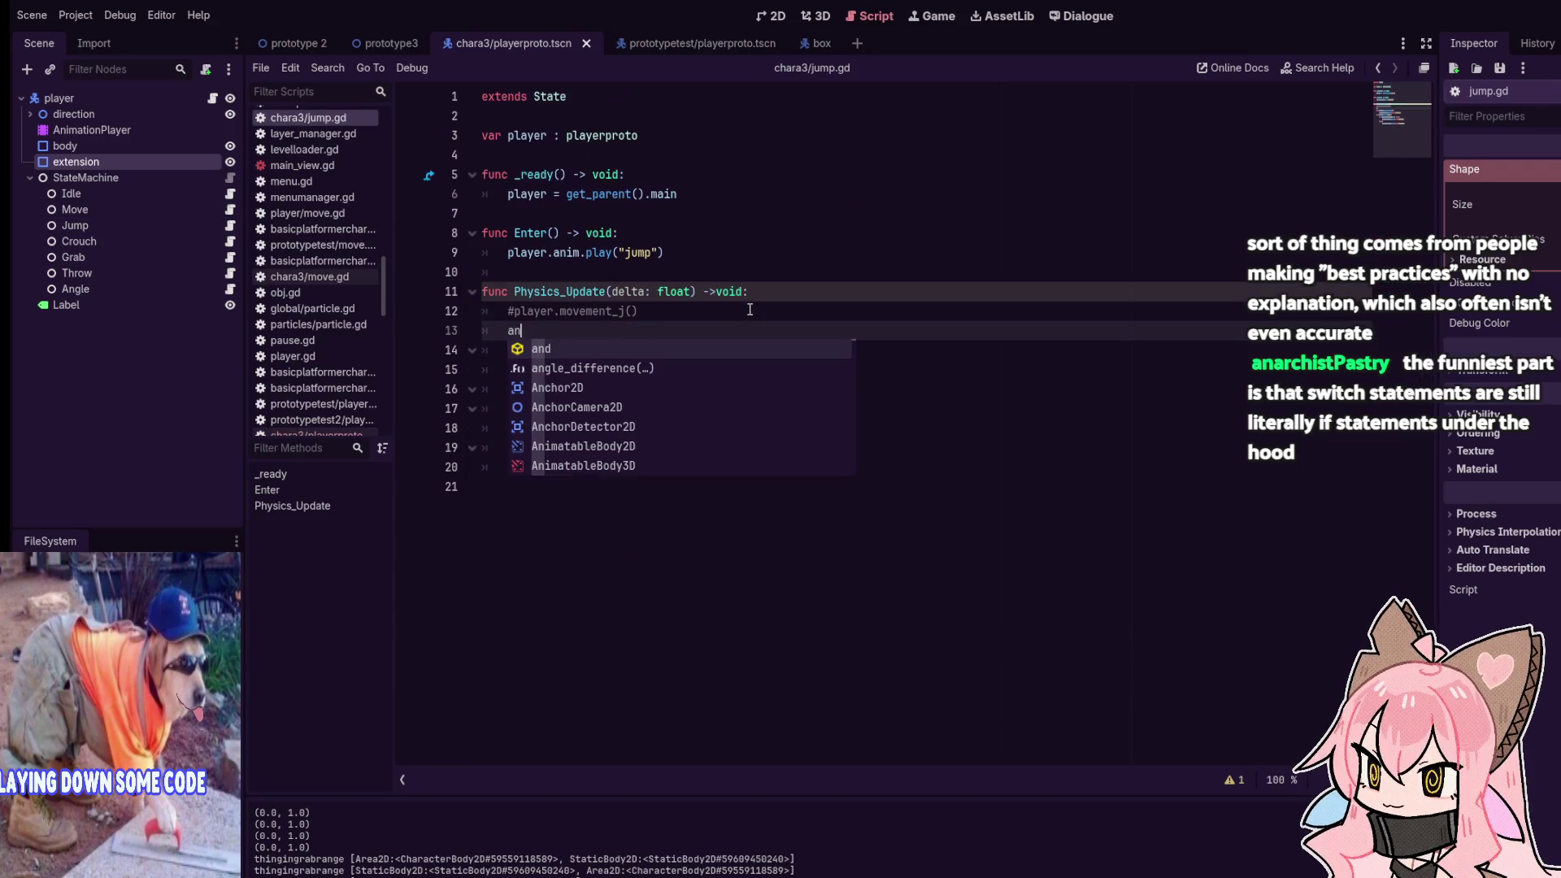
key("BackSpace")
key("BackSpace")
type("player.ang")
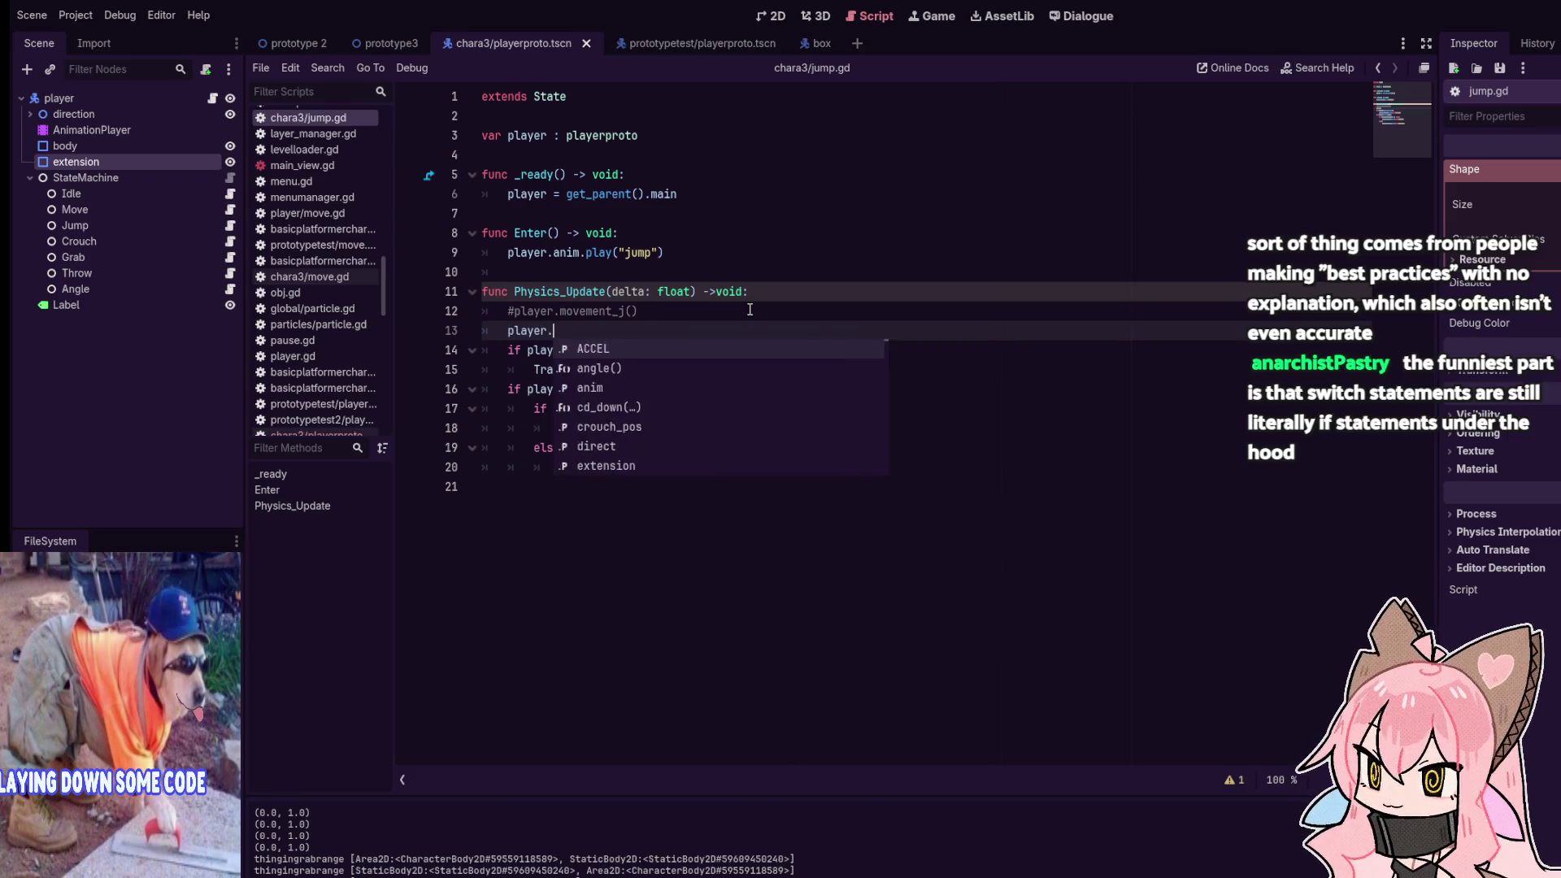
key("Return")
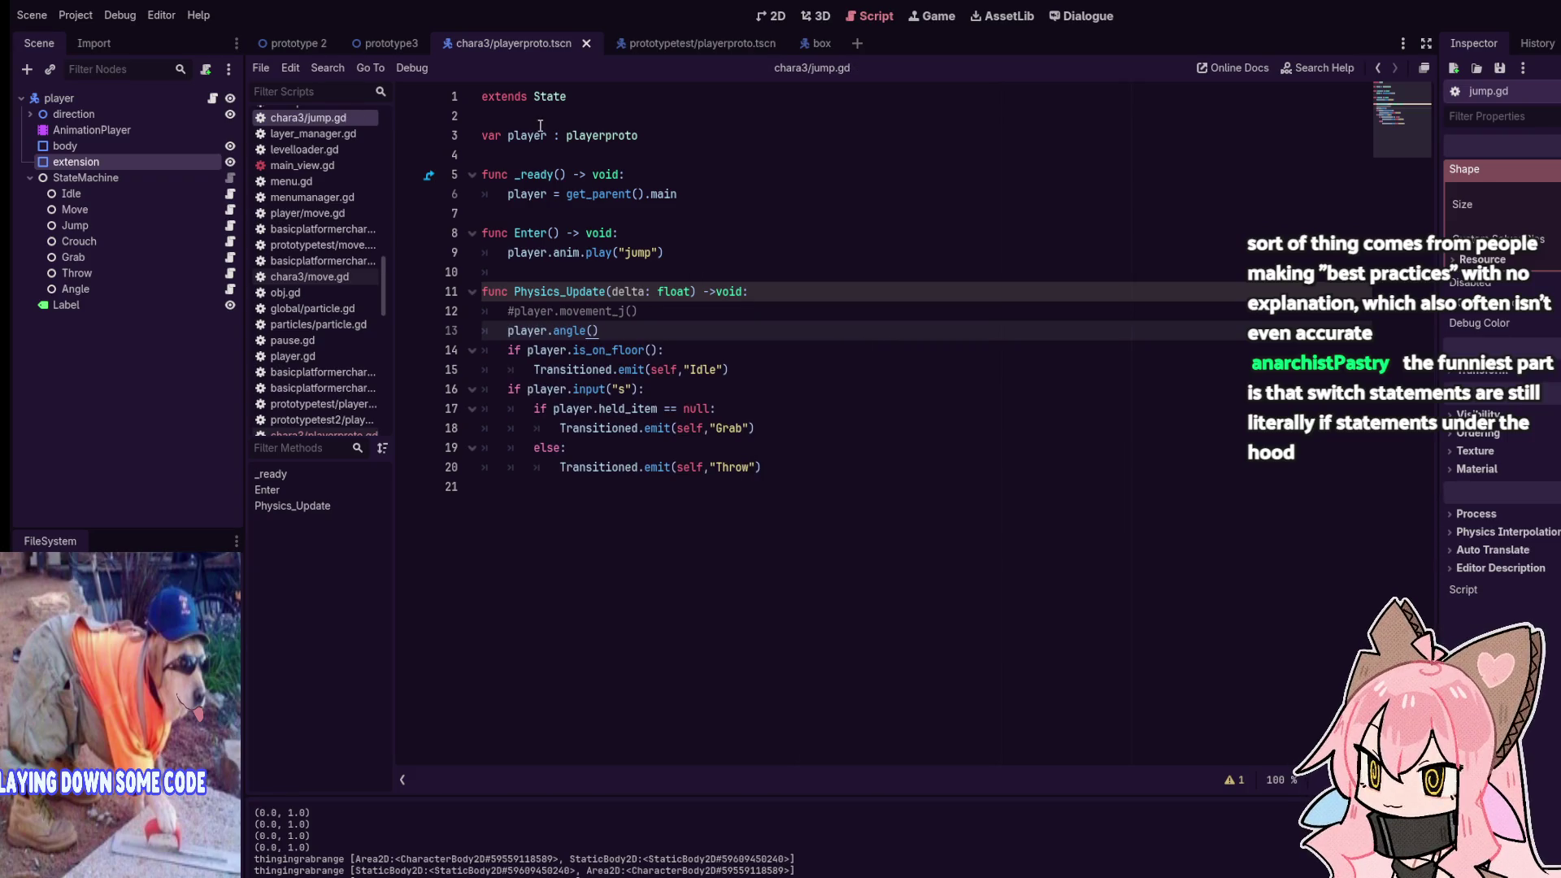
left_click(366, 43)
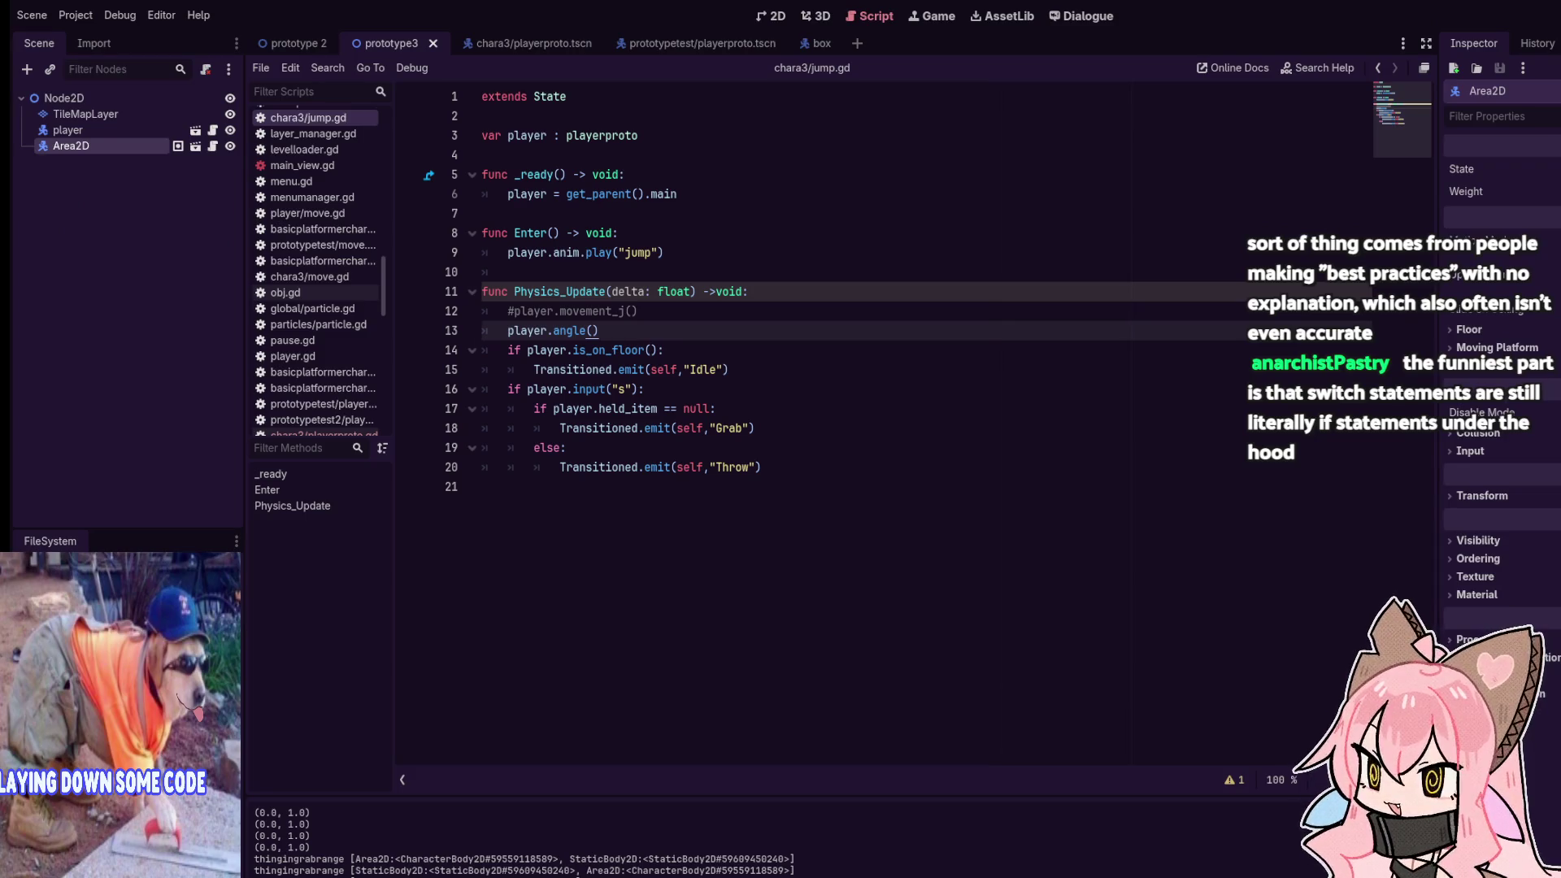
Step: Run the project and jump the box-carrying character around the platform and pillar
key("F6")
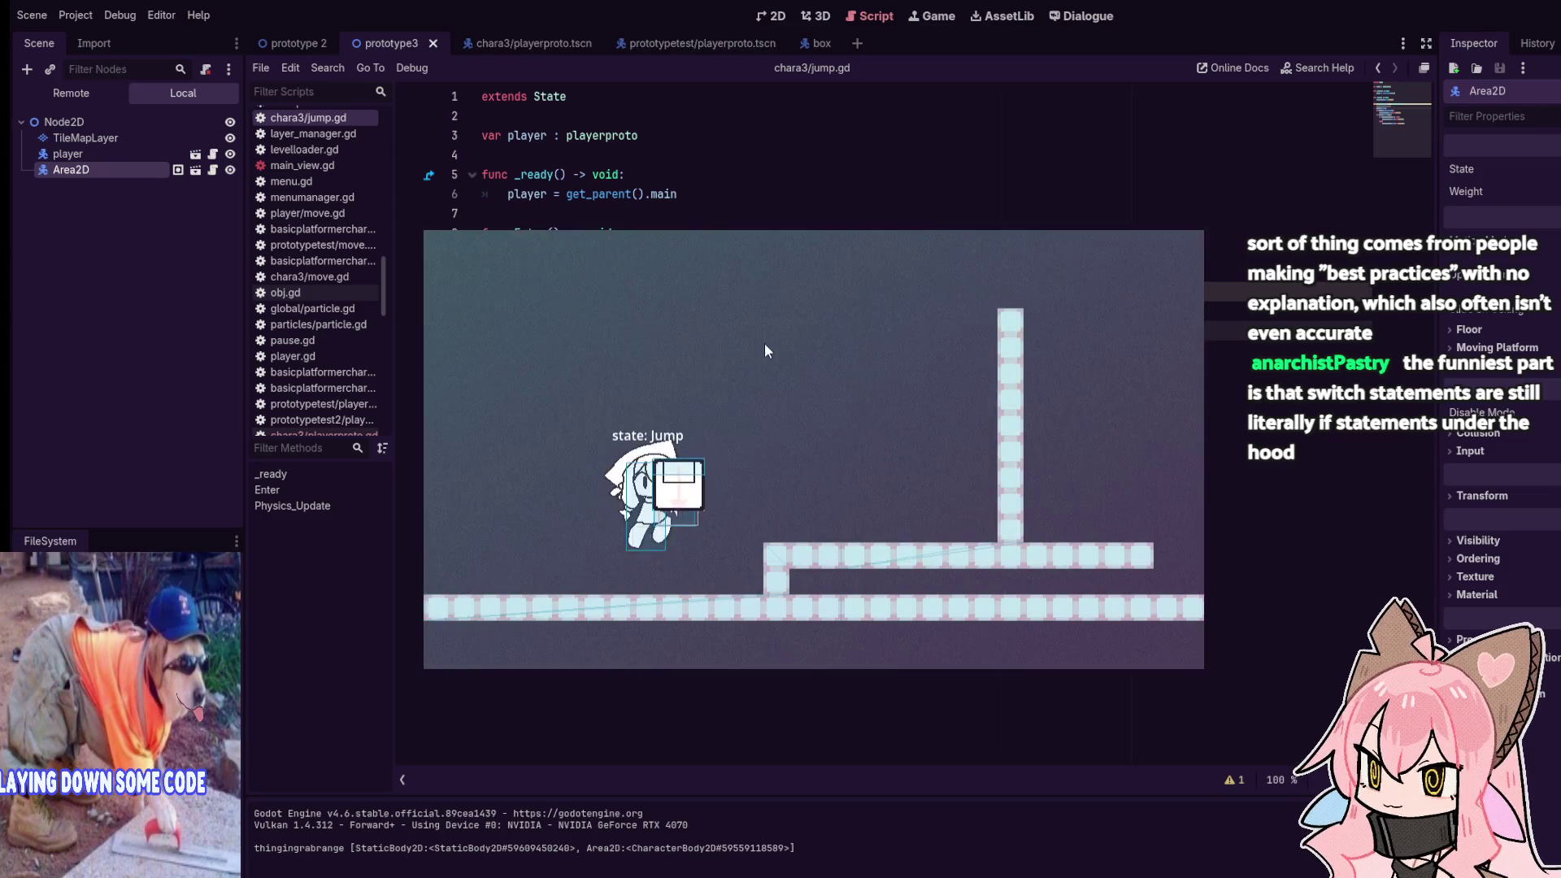
key("a")
key("d")
key("space")
key("d")
key("space")
key("a")
key("space")
key("d")
key("space")
key("a")
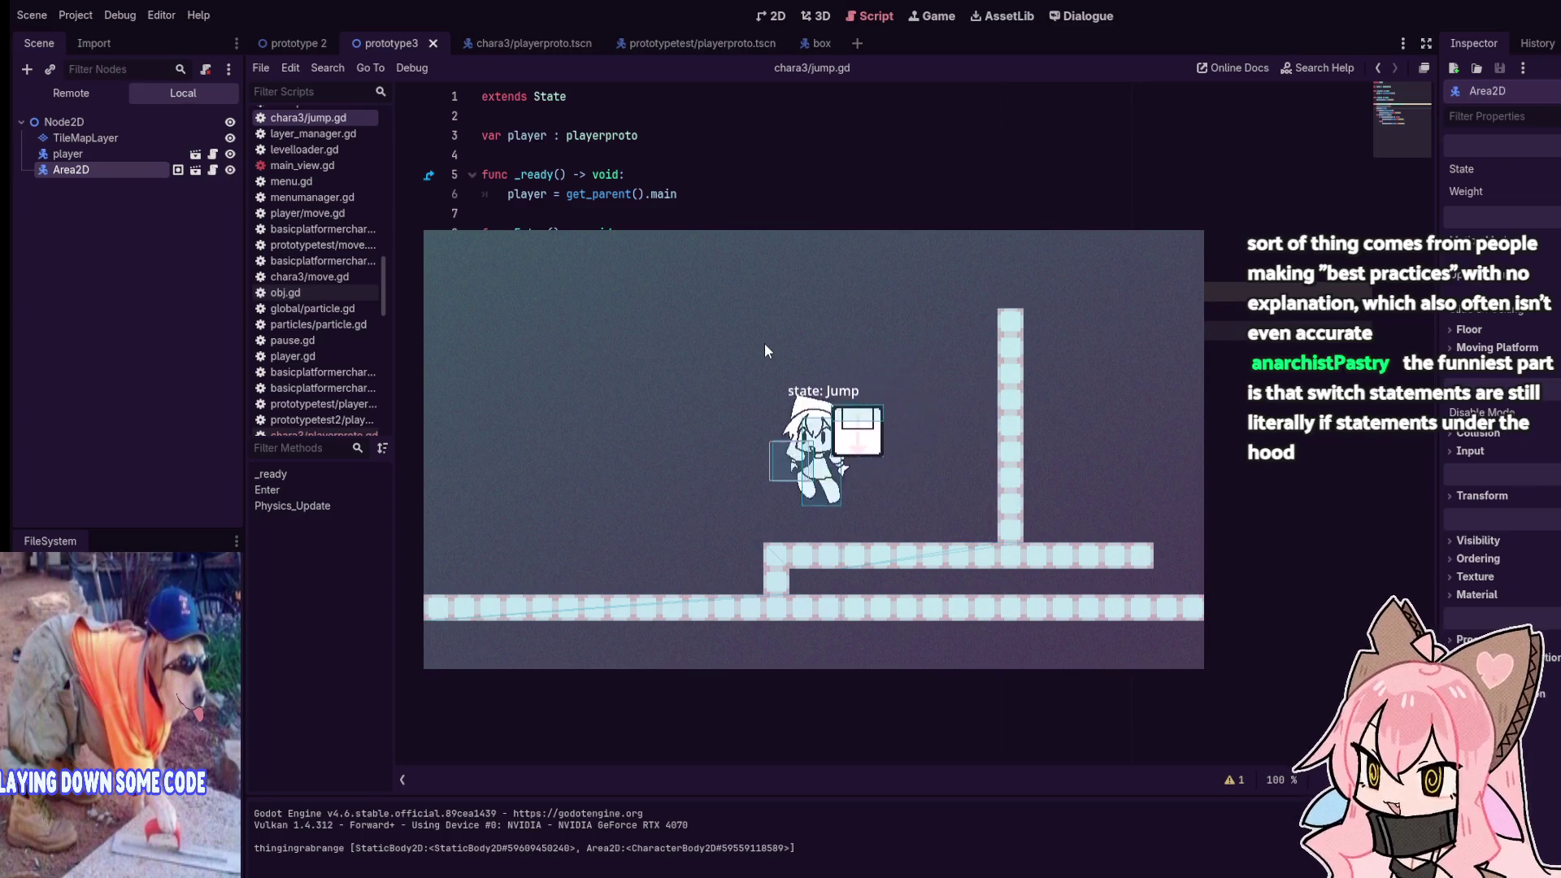
key("d")
key("space")
key("a")
key("space")
key("a")
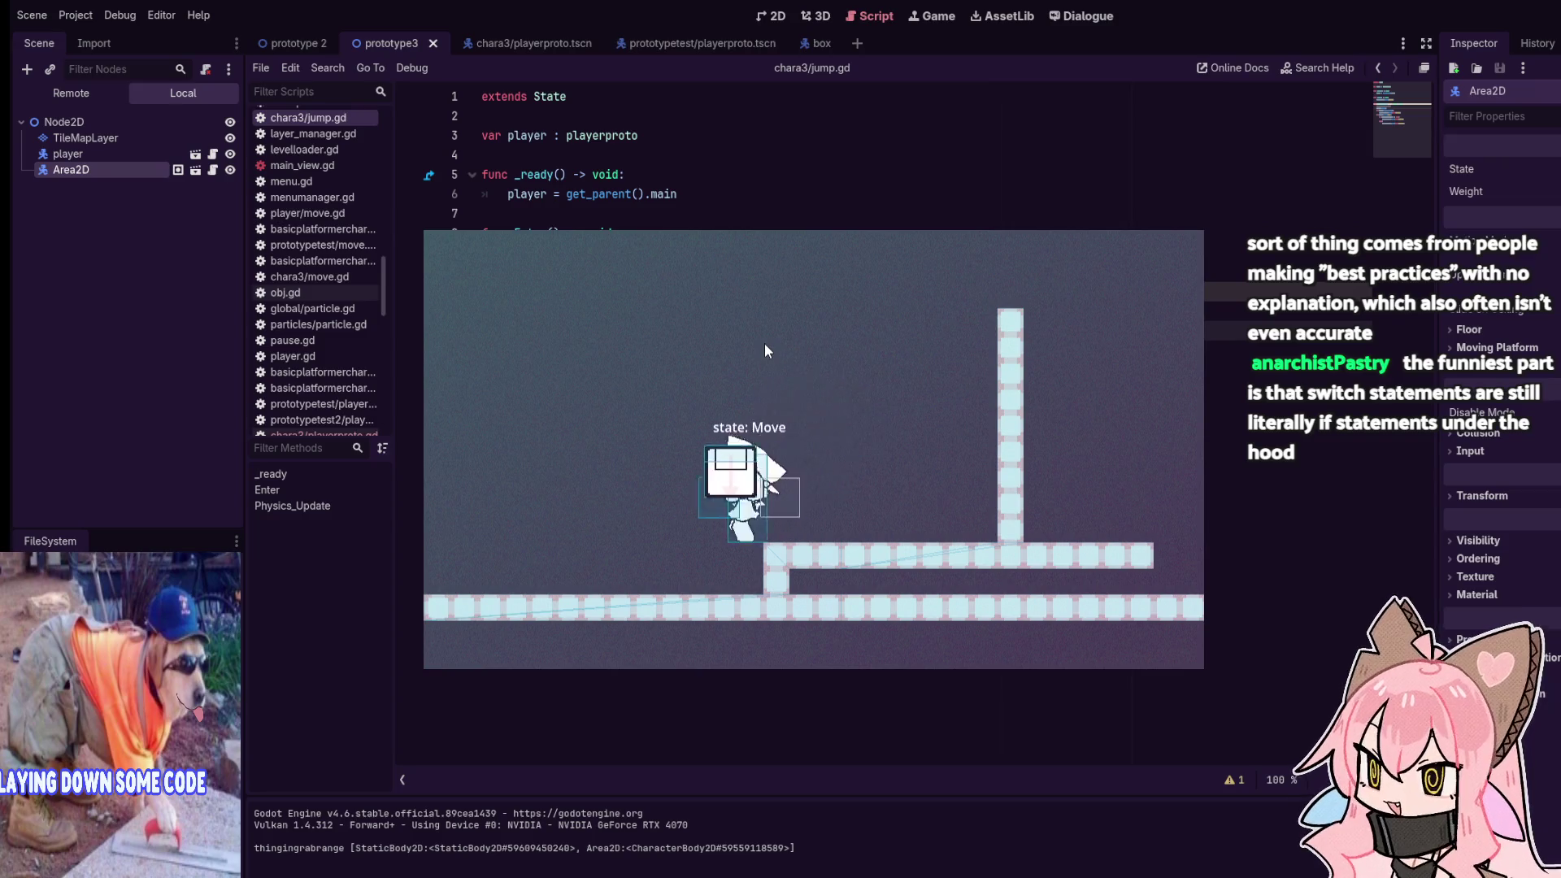
Step: Carry the box, throw it toward the wall, climb the wall and pick the box up again
key("d")
key("s")
key("space")
key("a")
key("d")
key("space")
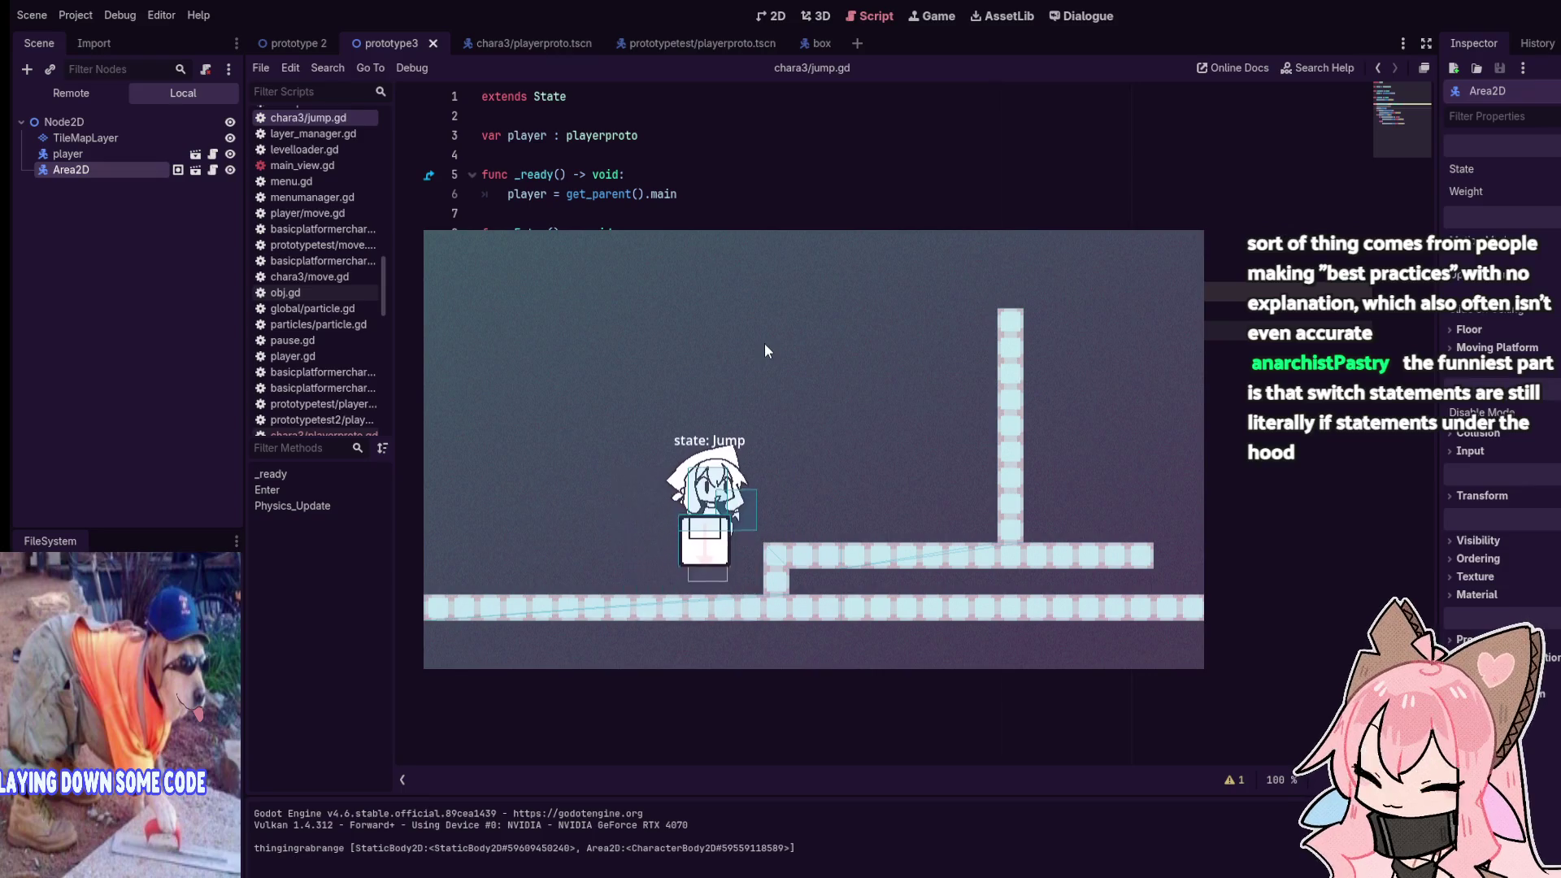
key("space")
key("a")
key("e")
key("d")
key("space")
Step: Jump along the platform toward the wall holding the box, then reopen playerproto.gd
key("space")
key("a")
key("d")
key("a")
key("d")
key("e")
key("a")
key("d")
key("space")
key("a")
key("space")
key("d")
key("space")
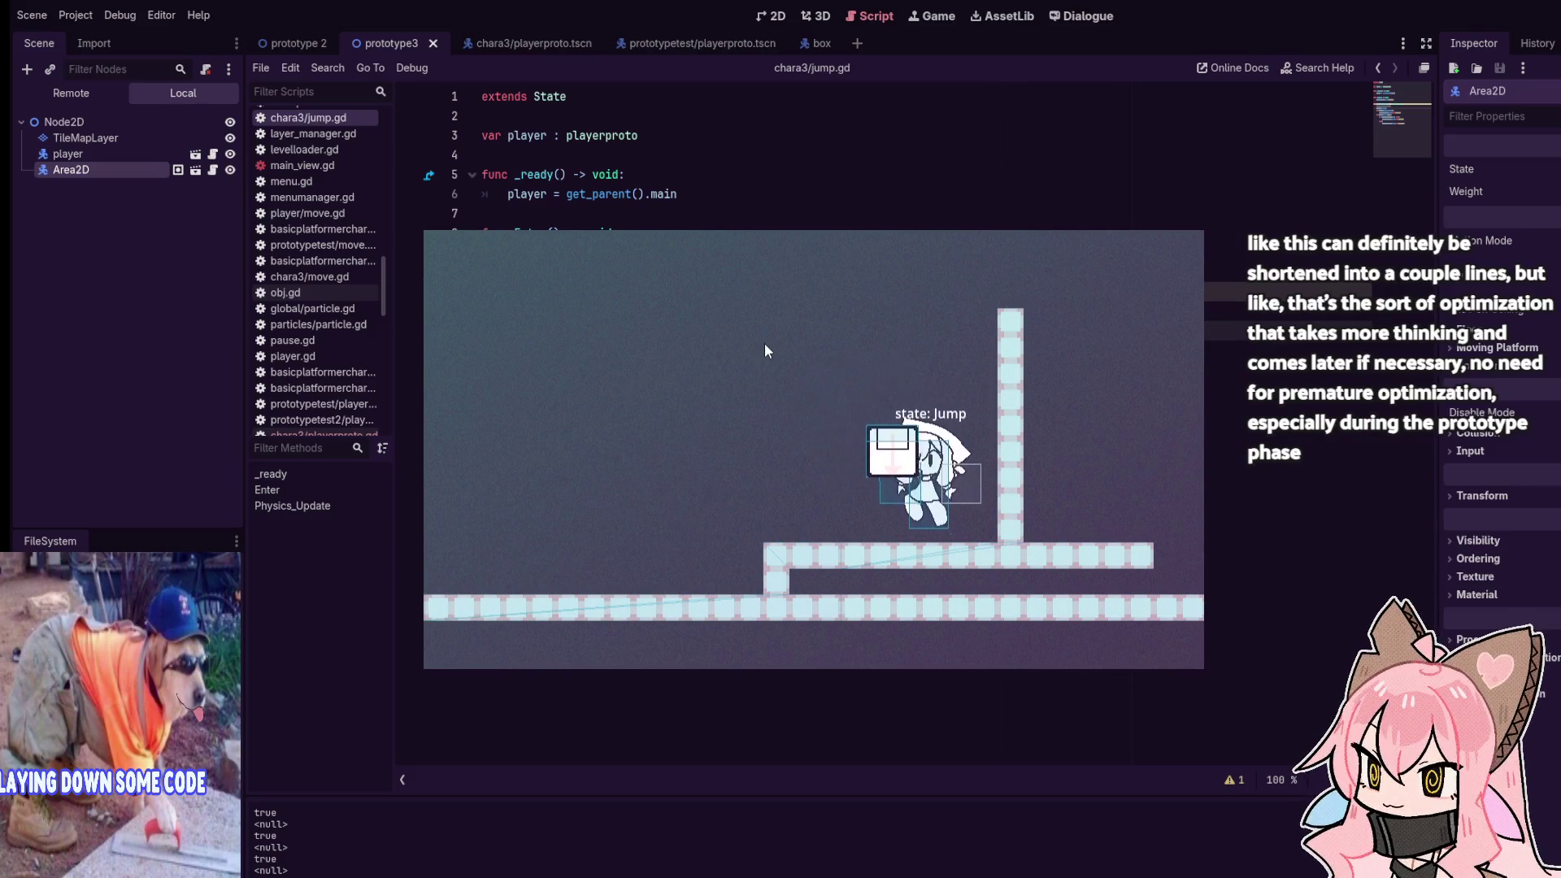
key("a")
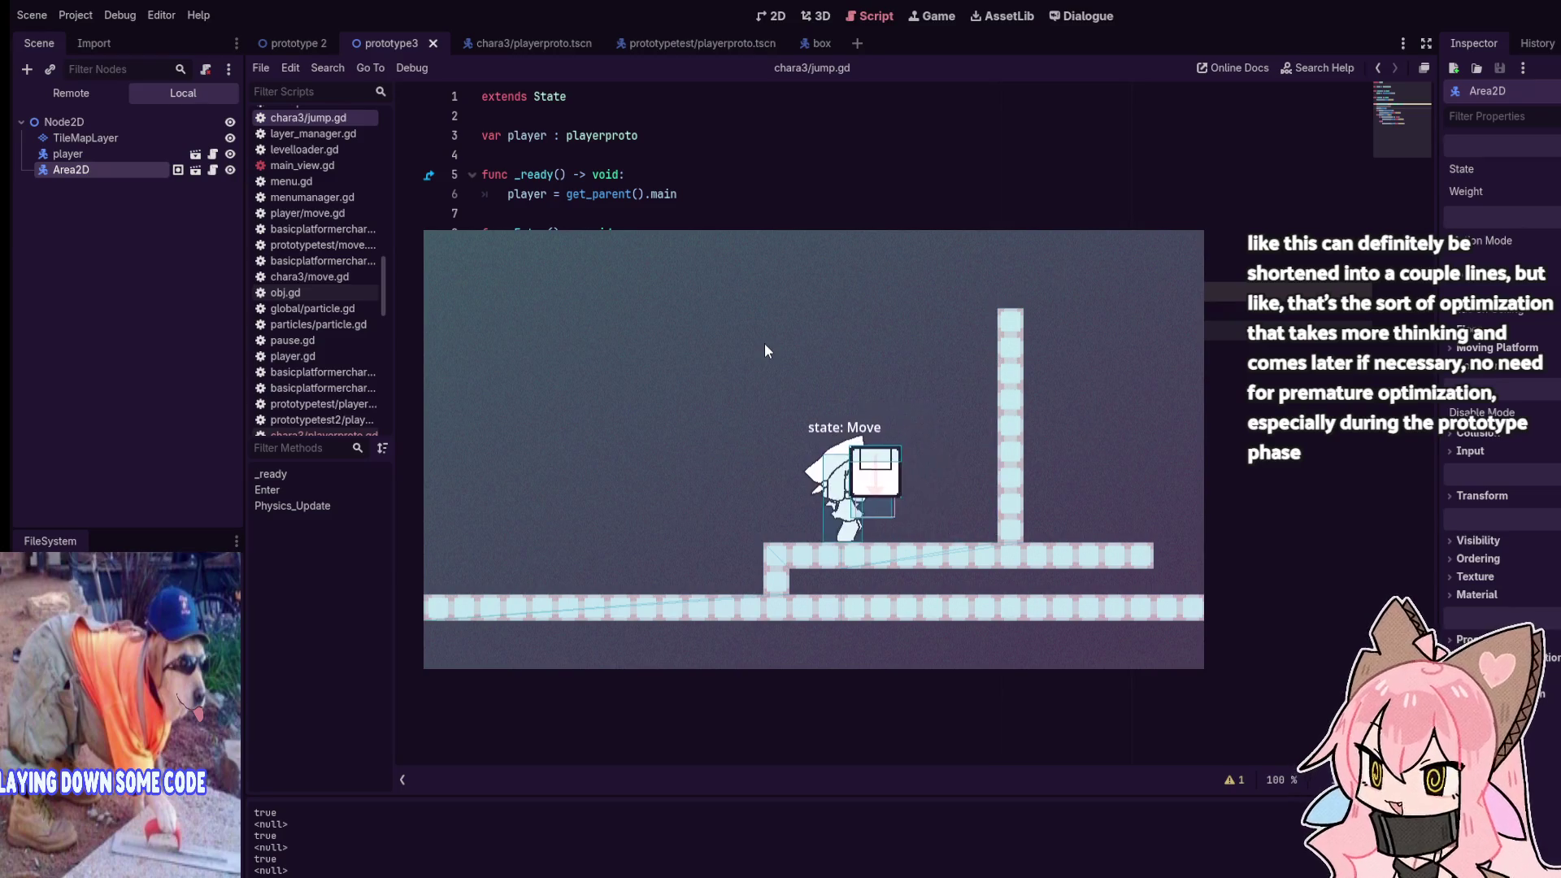
key("d")
key("a")
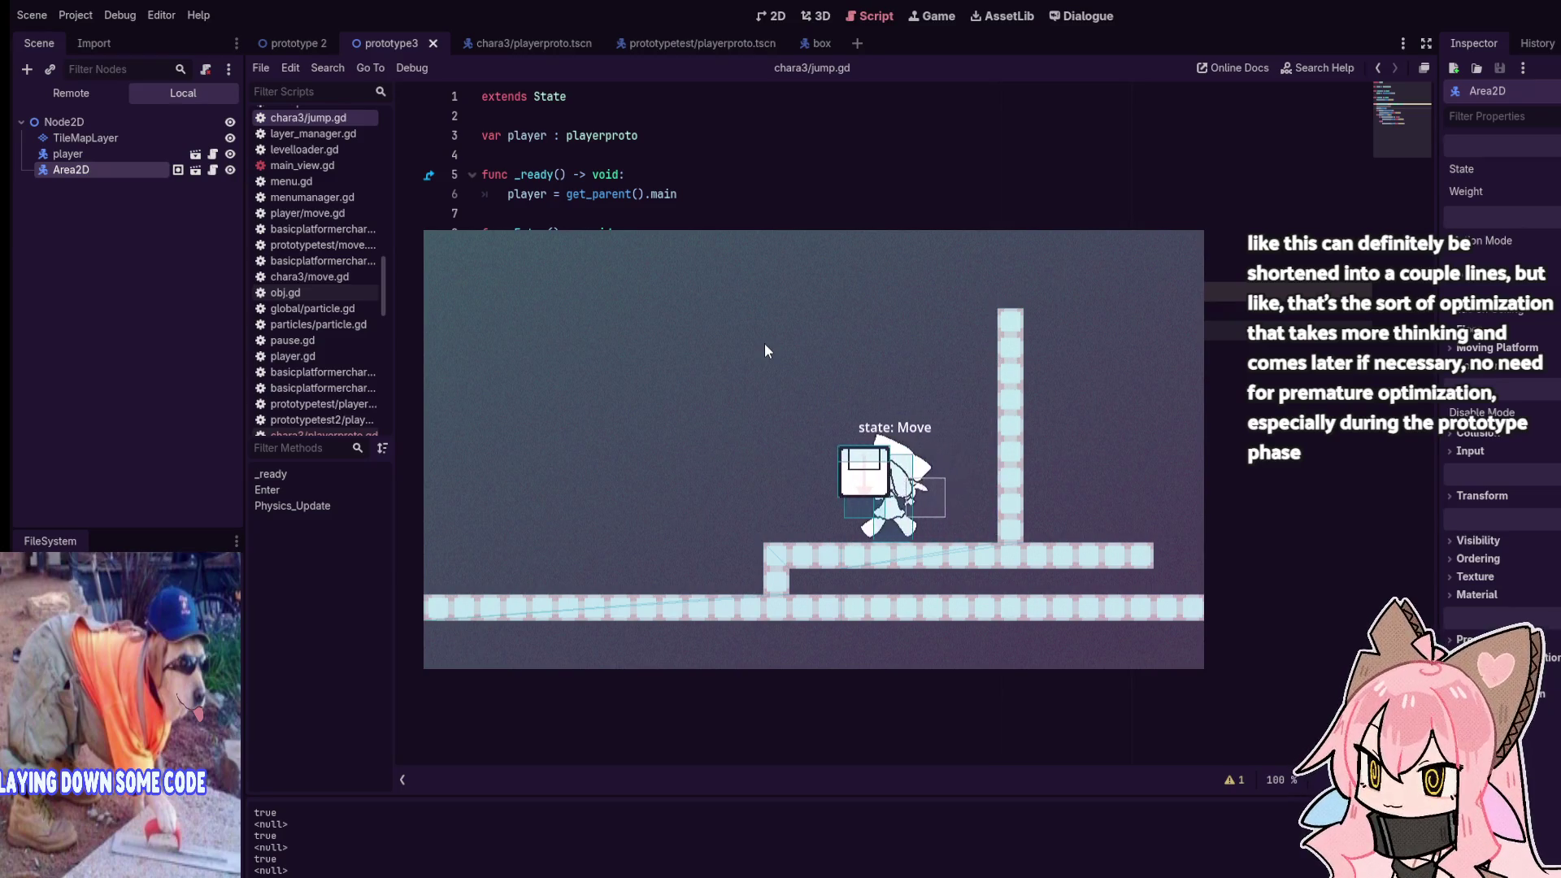
key("space")
key("d")
key("space")
key("a")
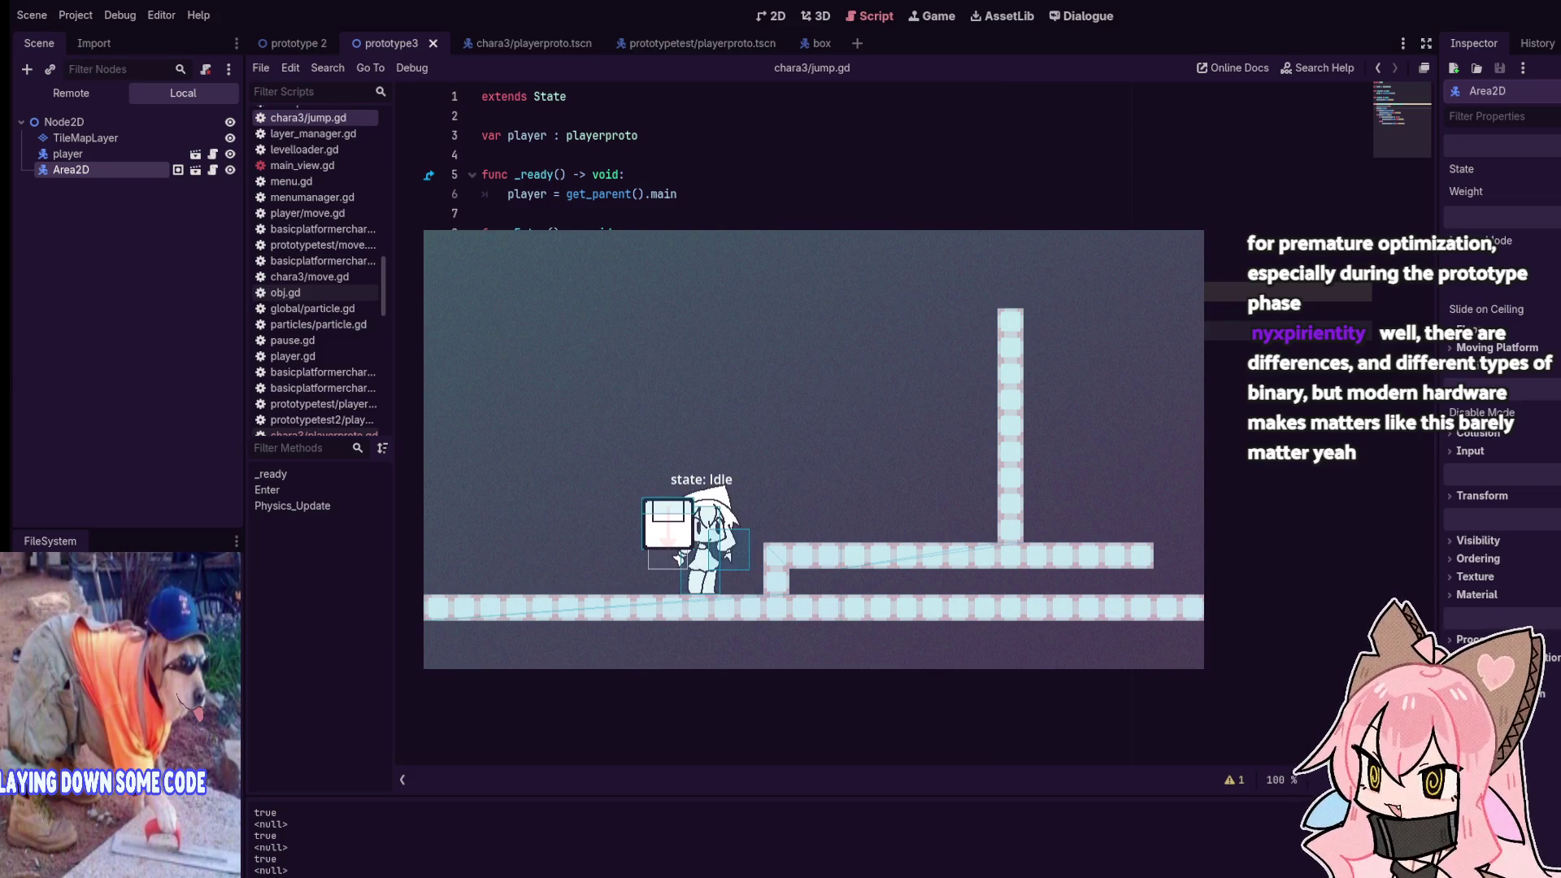
left_click(213, 155)
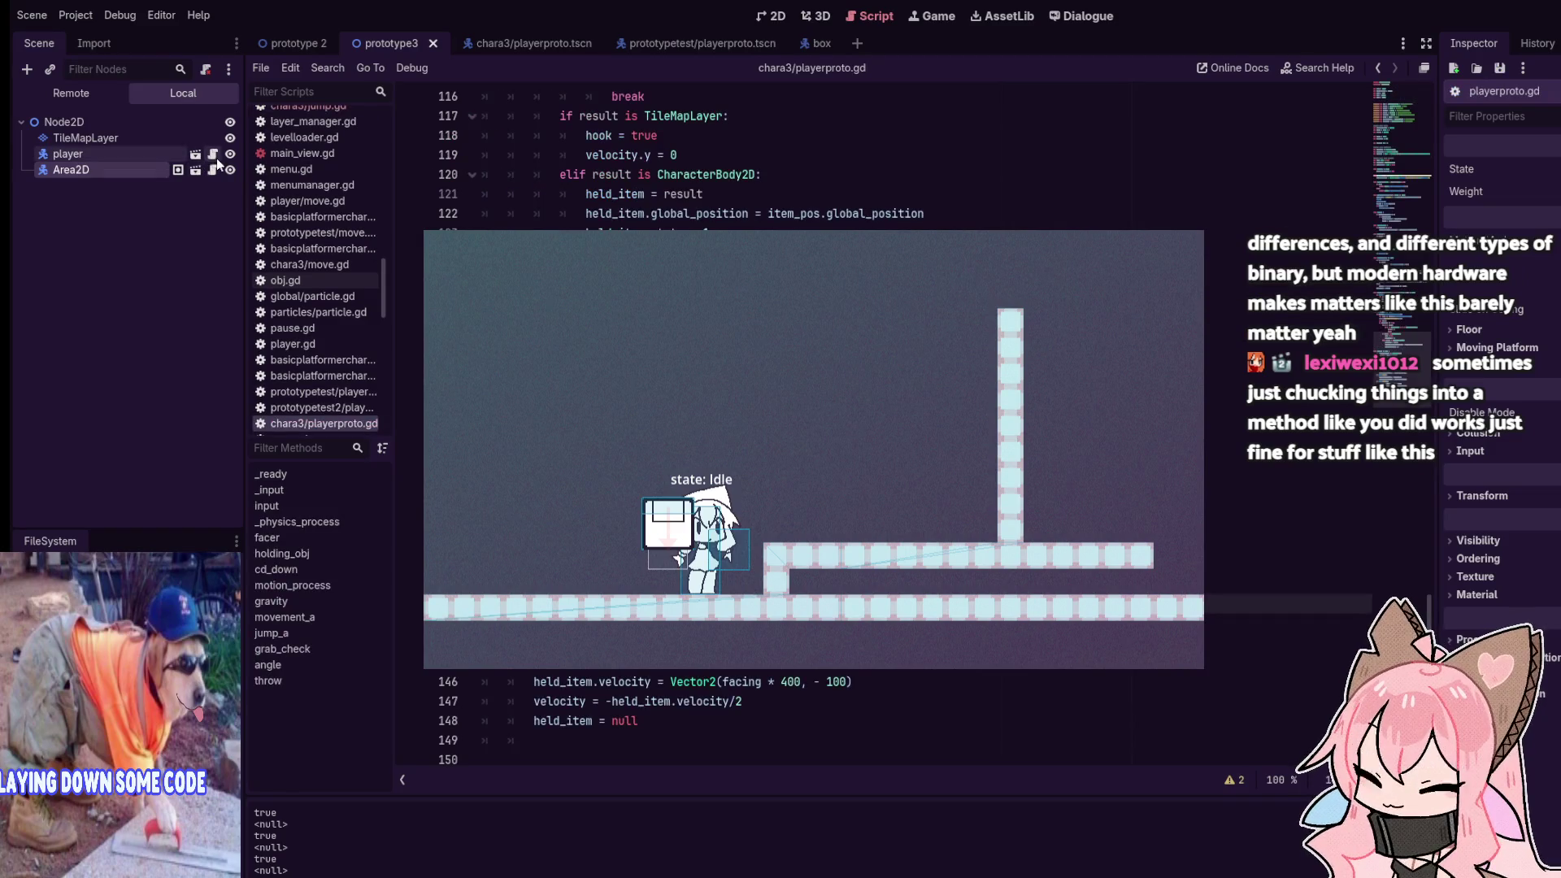
Step: In the chara3/playerproto.tscn scene, edit jump.gd and save it
left_click(213, 170)
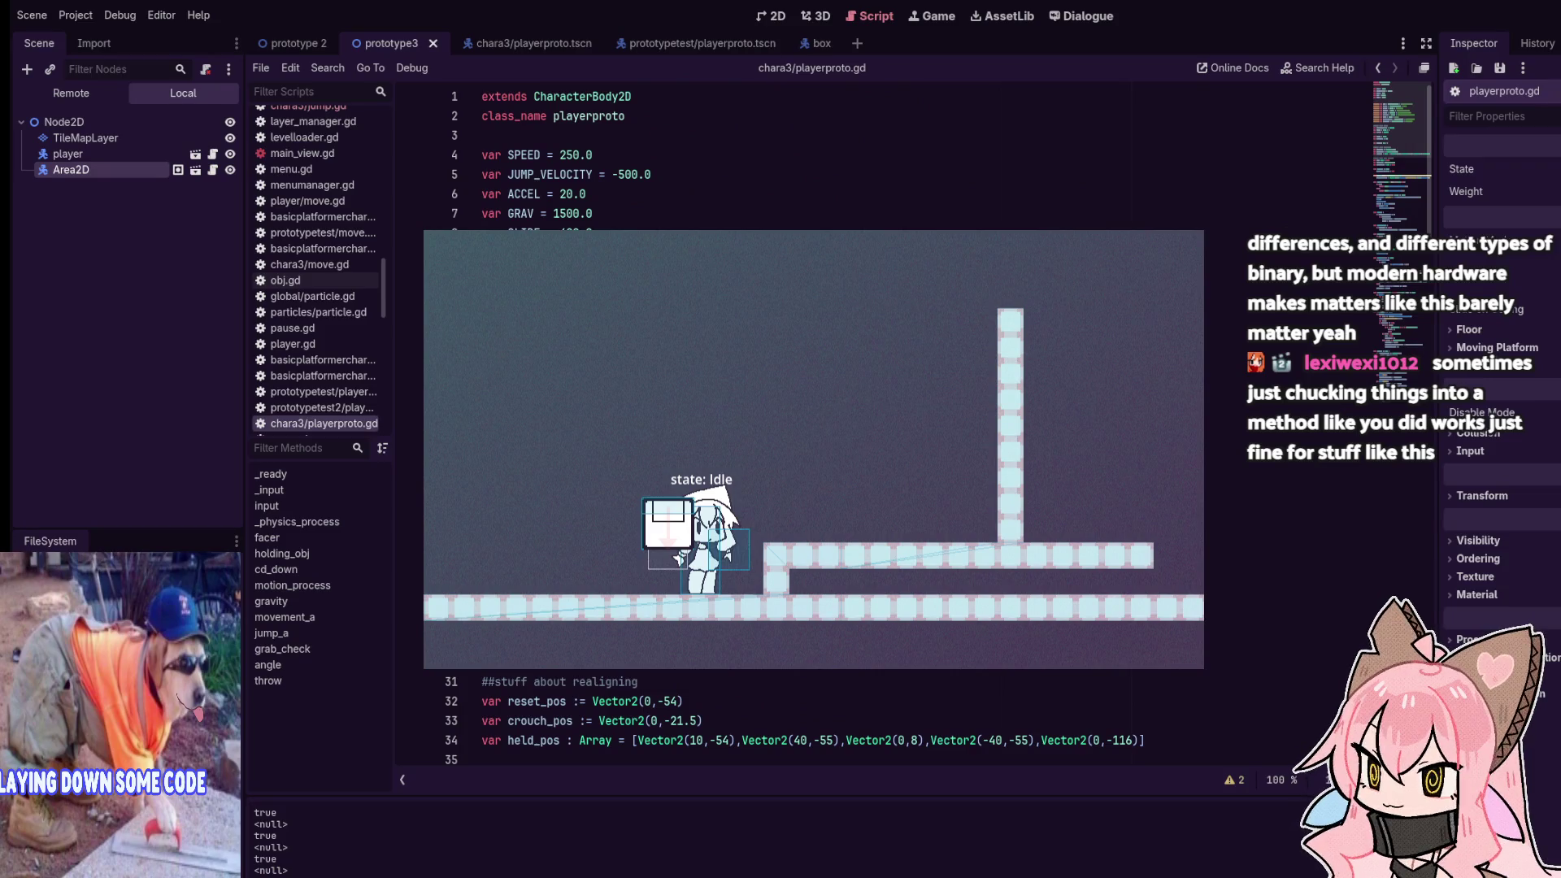
scroll(813, 716, "down", 2)
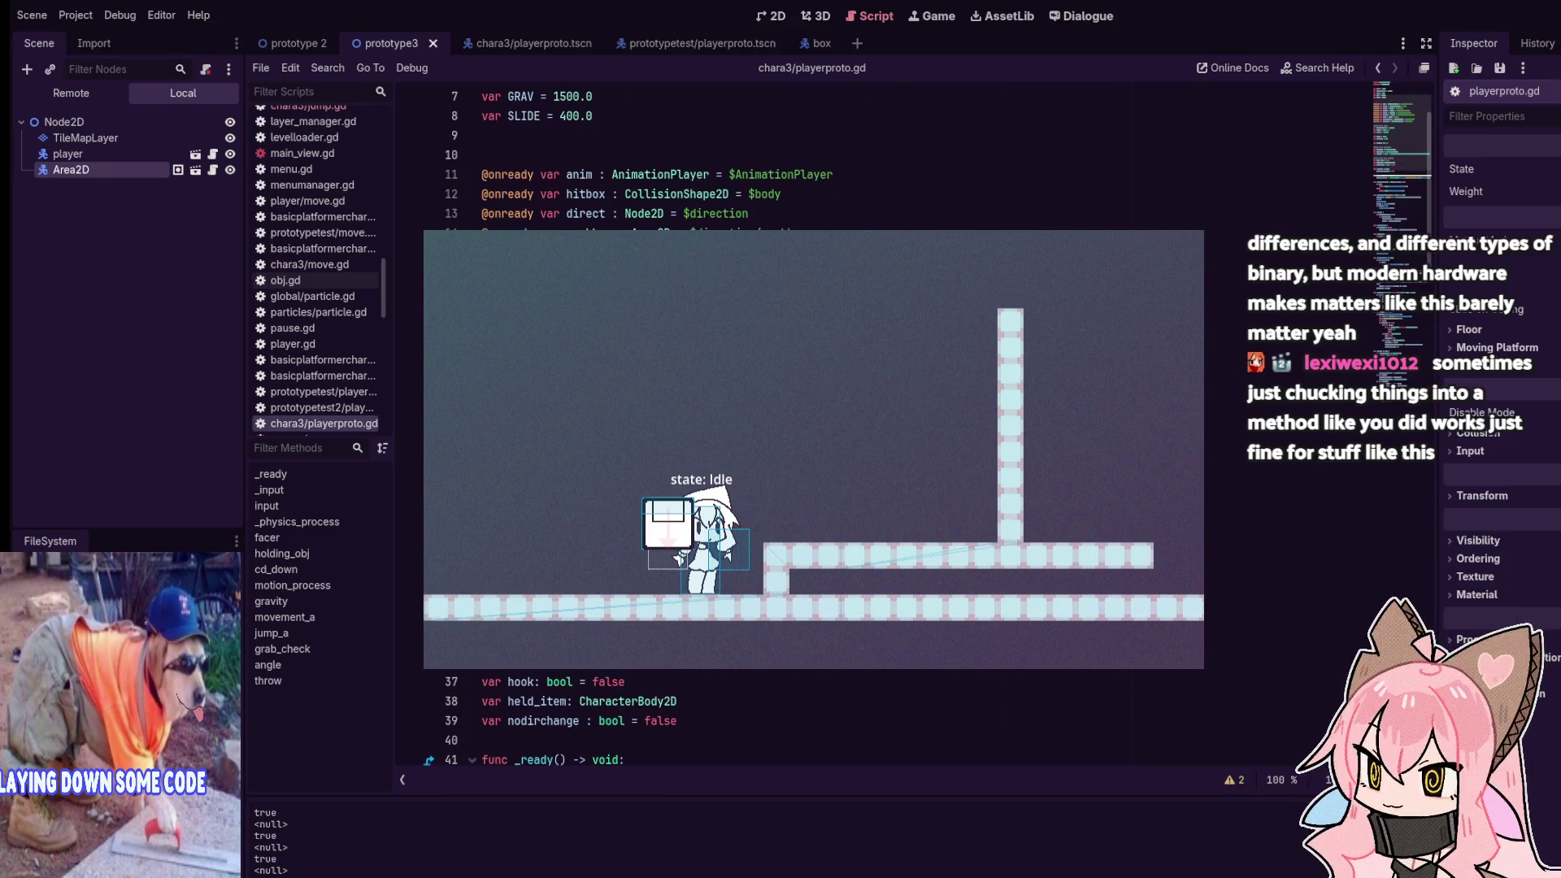
scroll(813, 716, "down", 2)
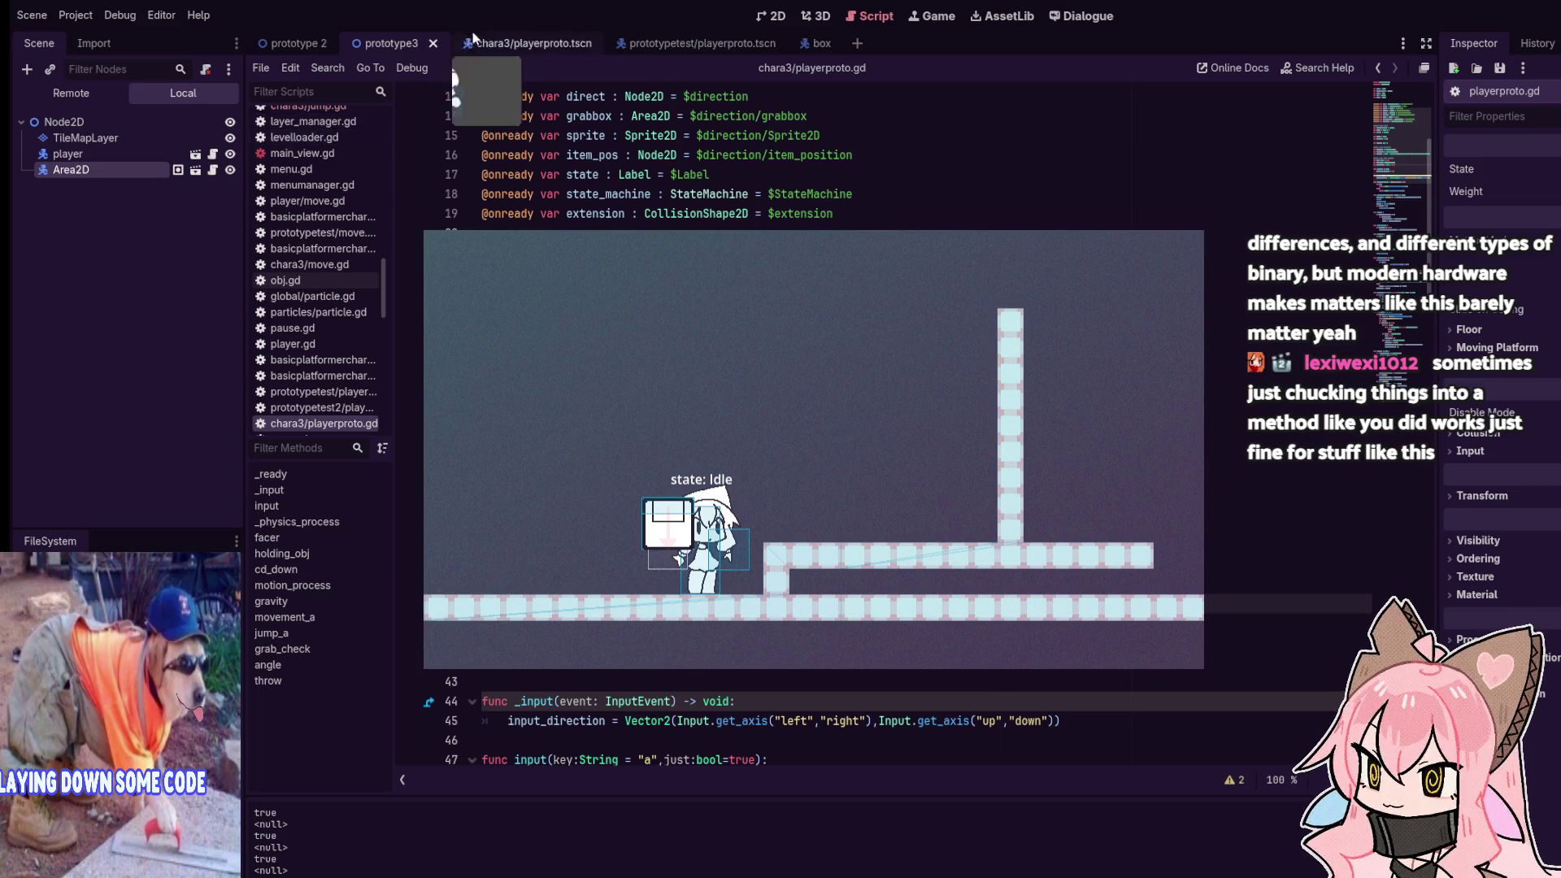
left_click(508, 43)
left_click(231, 250)
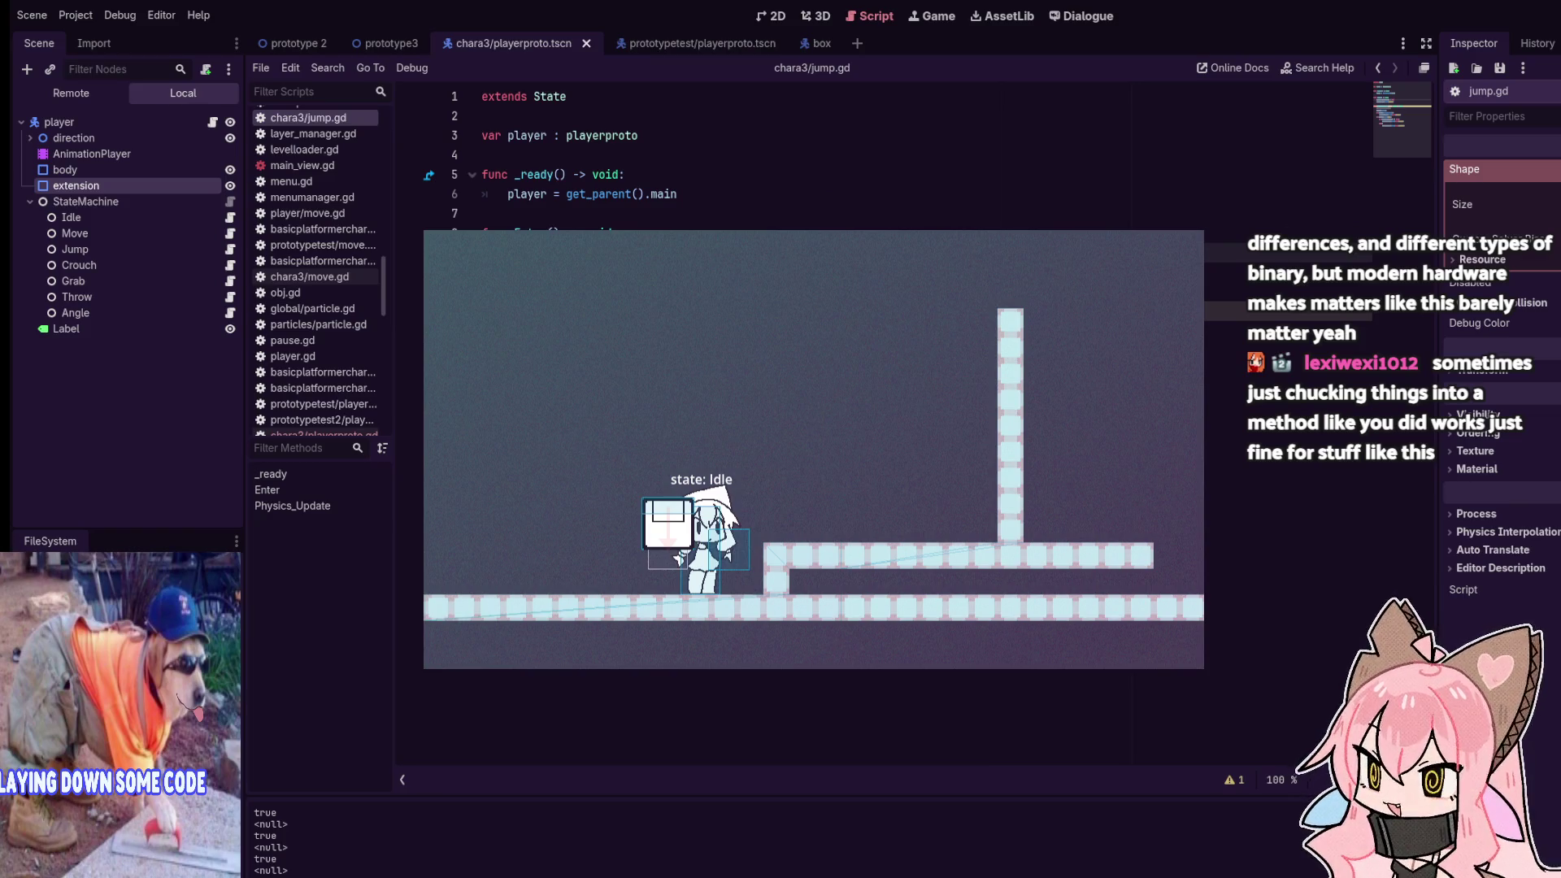
key("BackSpace")
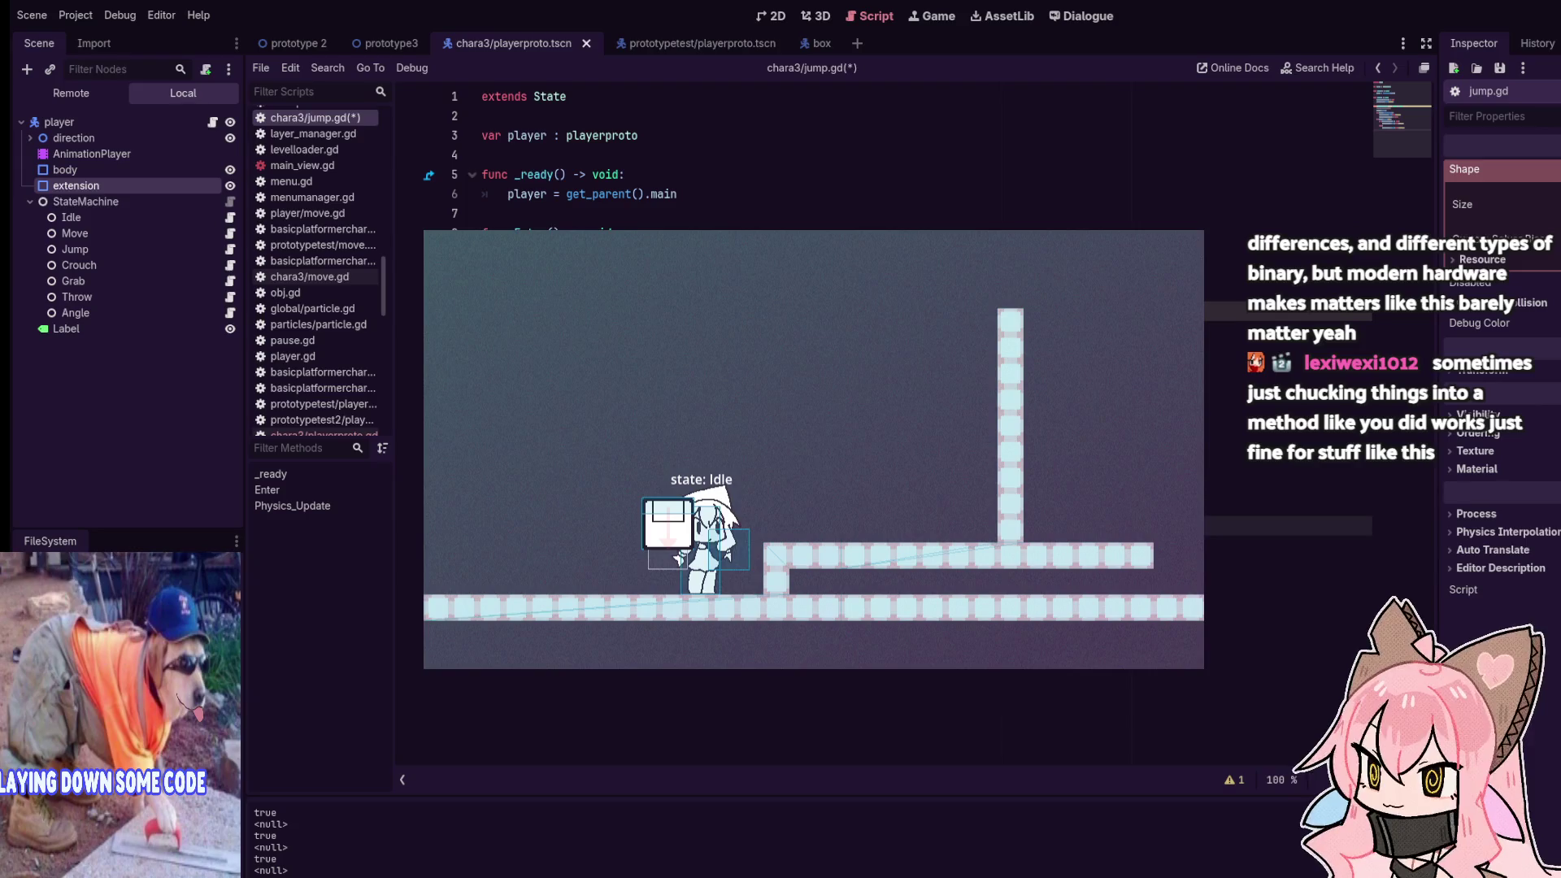
key("ctrl+s")
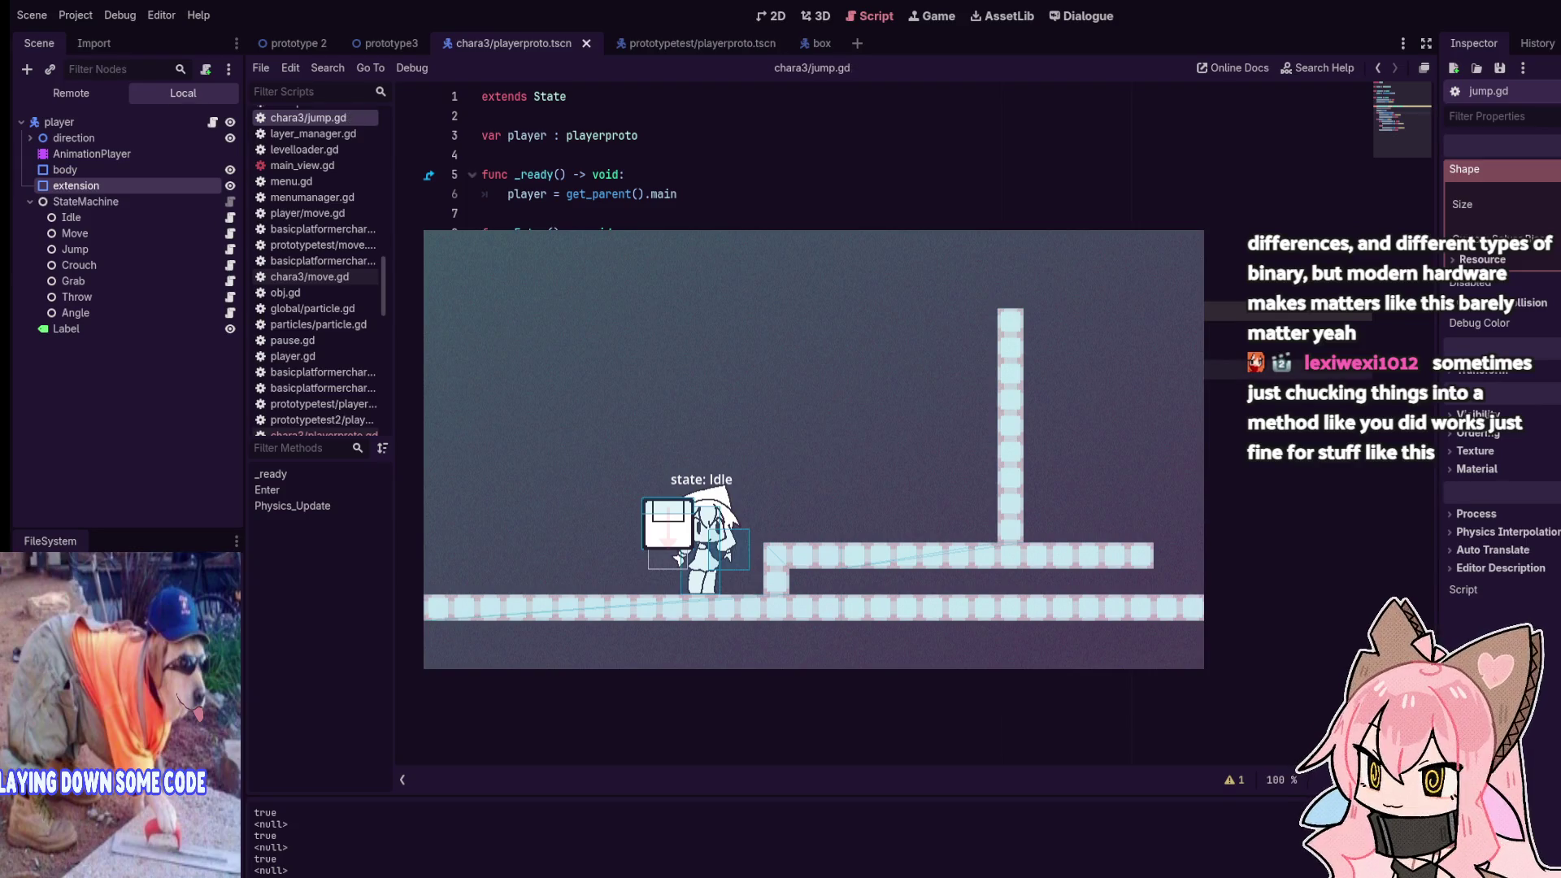
Step: Playtest walking left and right and jumping with the box onto the platform
key("Left")
key("Right")
key("space")
key("Left")
key("Right")
key("space")
key("Left")
key("Right")
key("space")
key("Left")
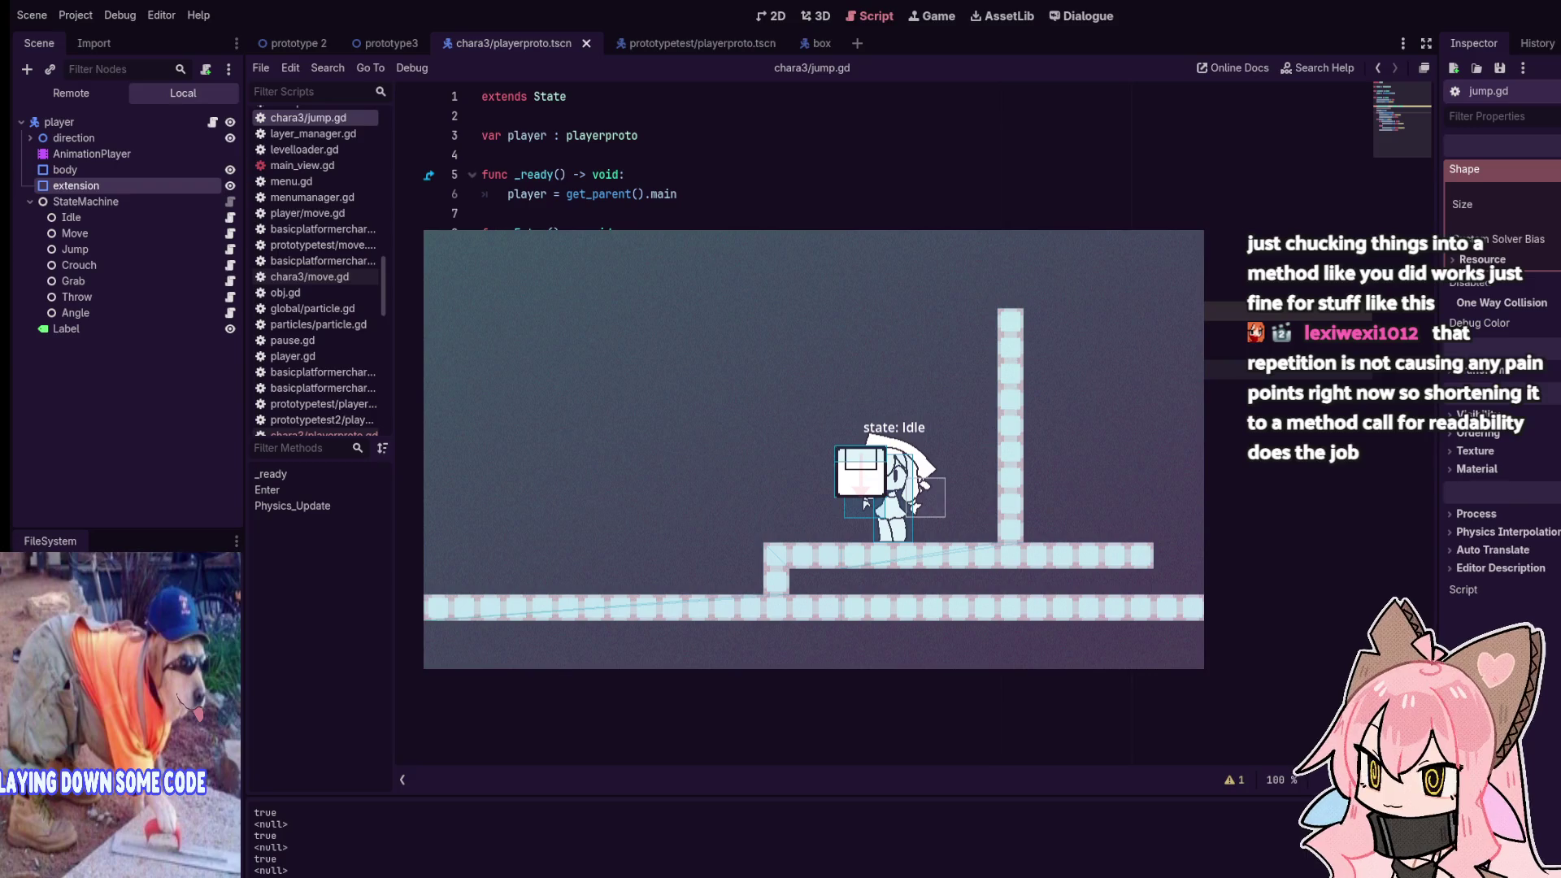
Step: Playtest the player walking left and right and jumping along and onto the platform
key("Left")
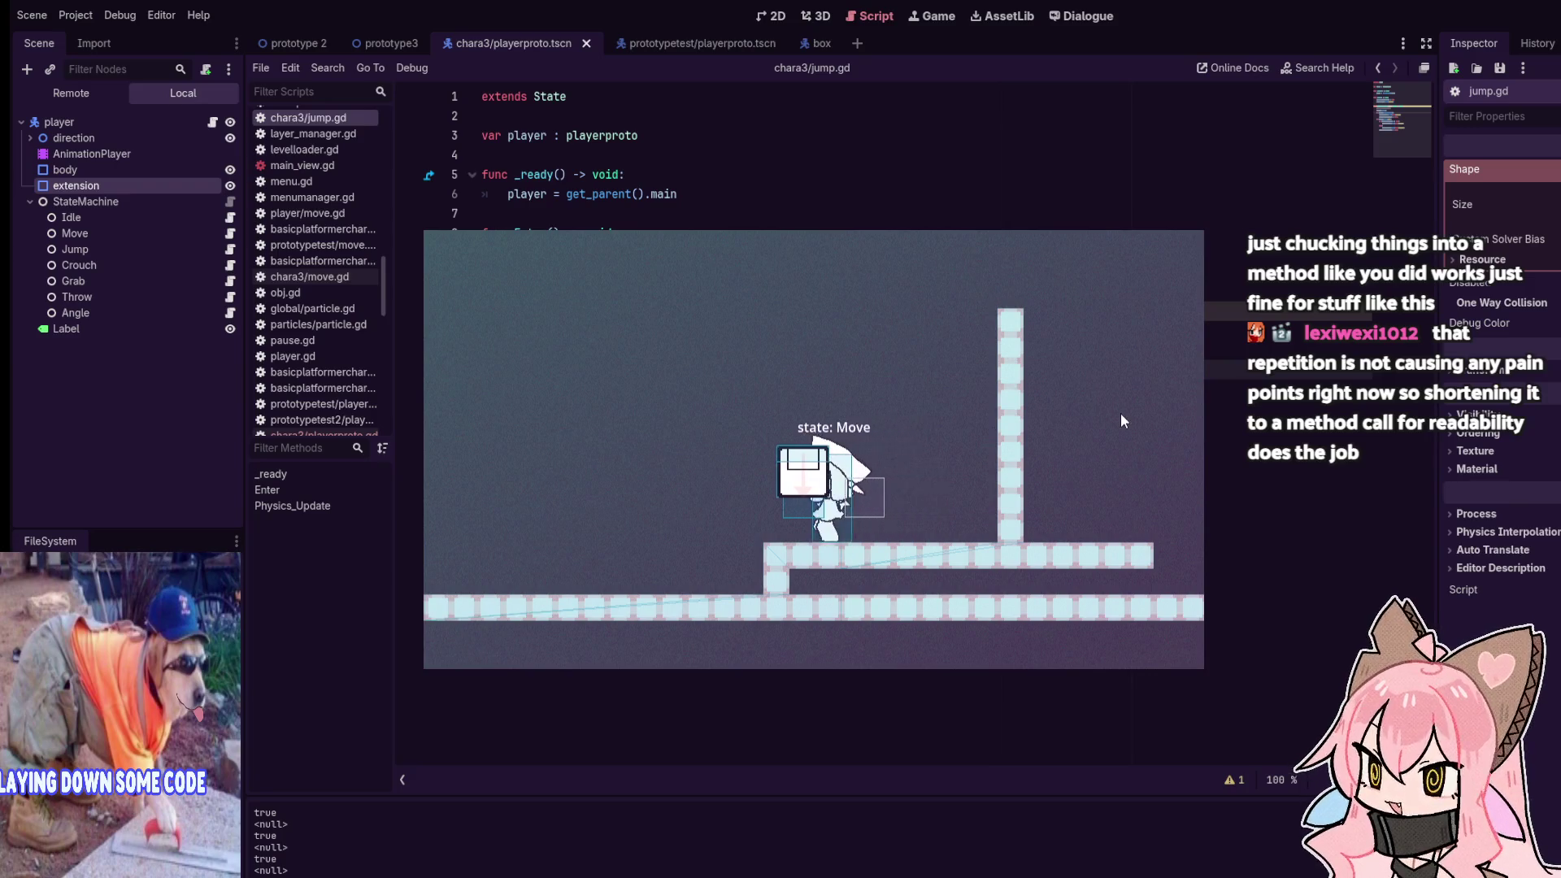
key("Right")
key("space")
key("Left")
key("space")
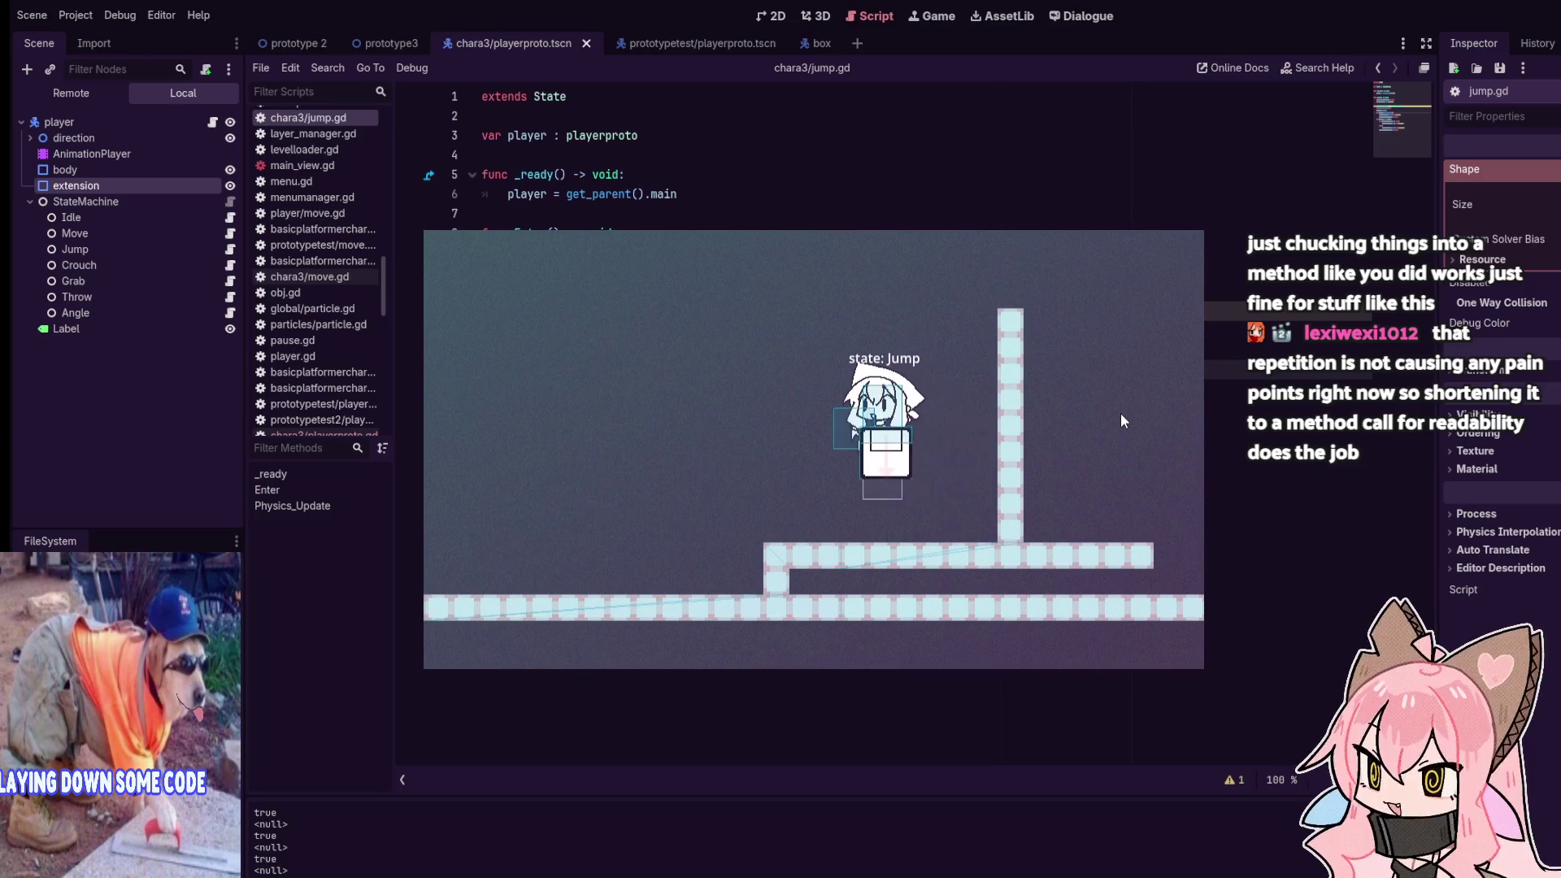
key("space")
key("Right")
key("space")
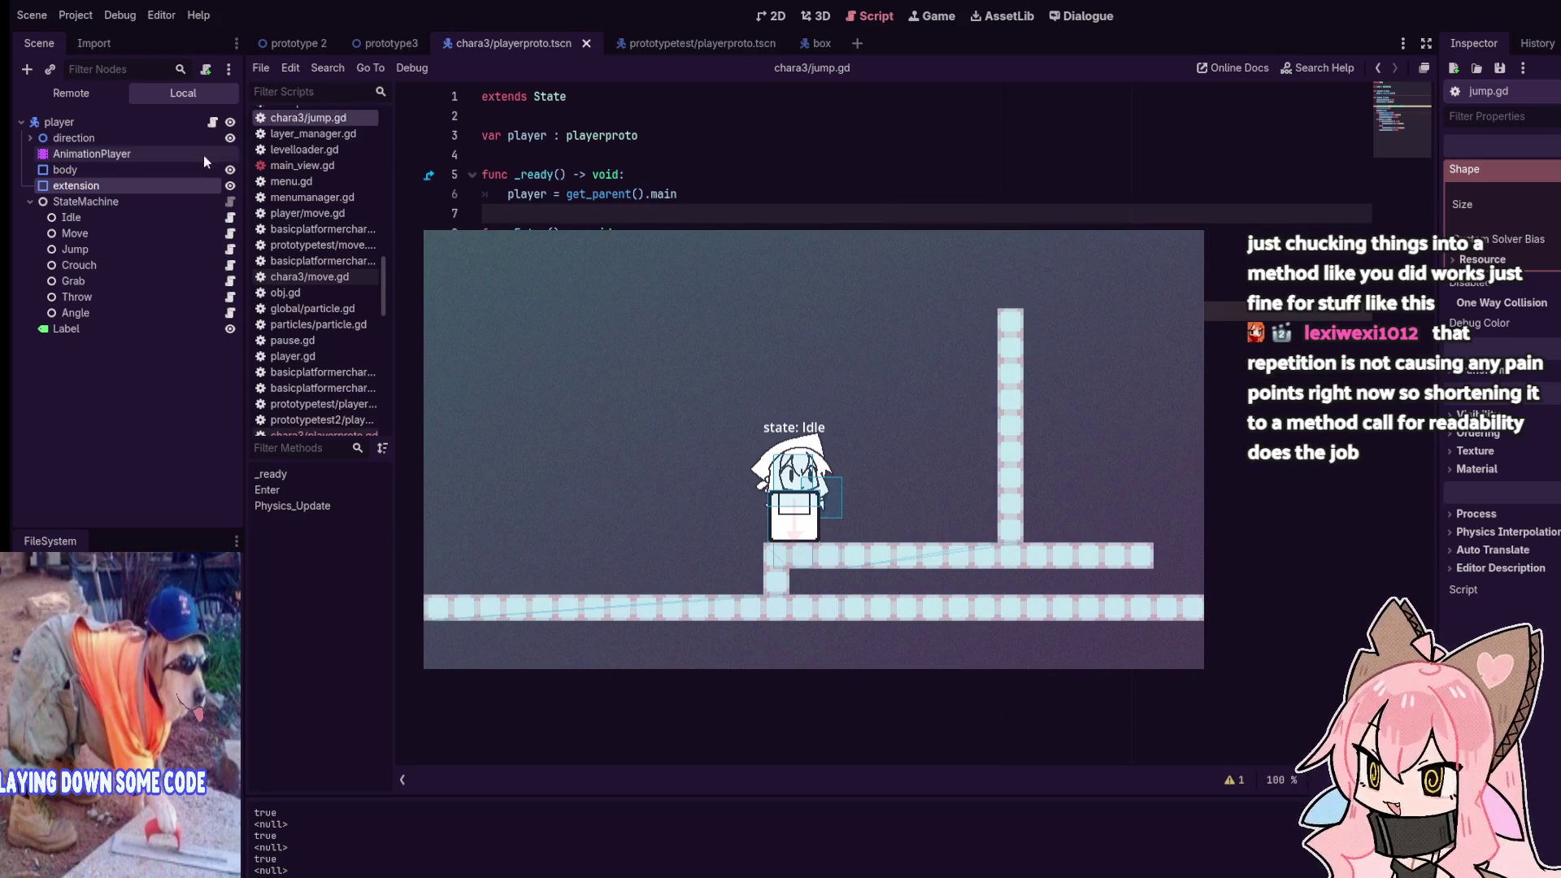
Step: Bring up playerproto.gd from the player node and scroll through its functions
left_click(215, 123)
scroll(813, 715, "down", 20)
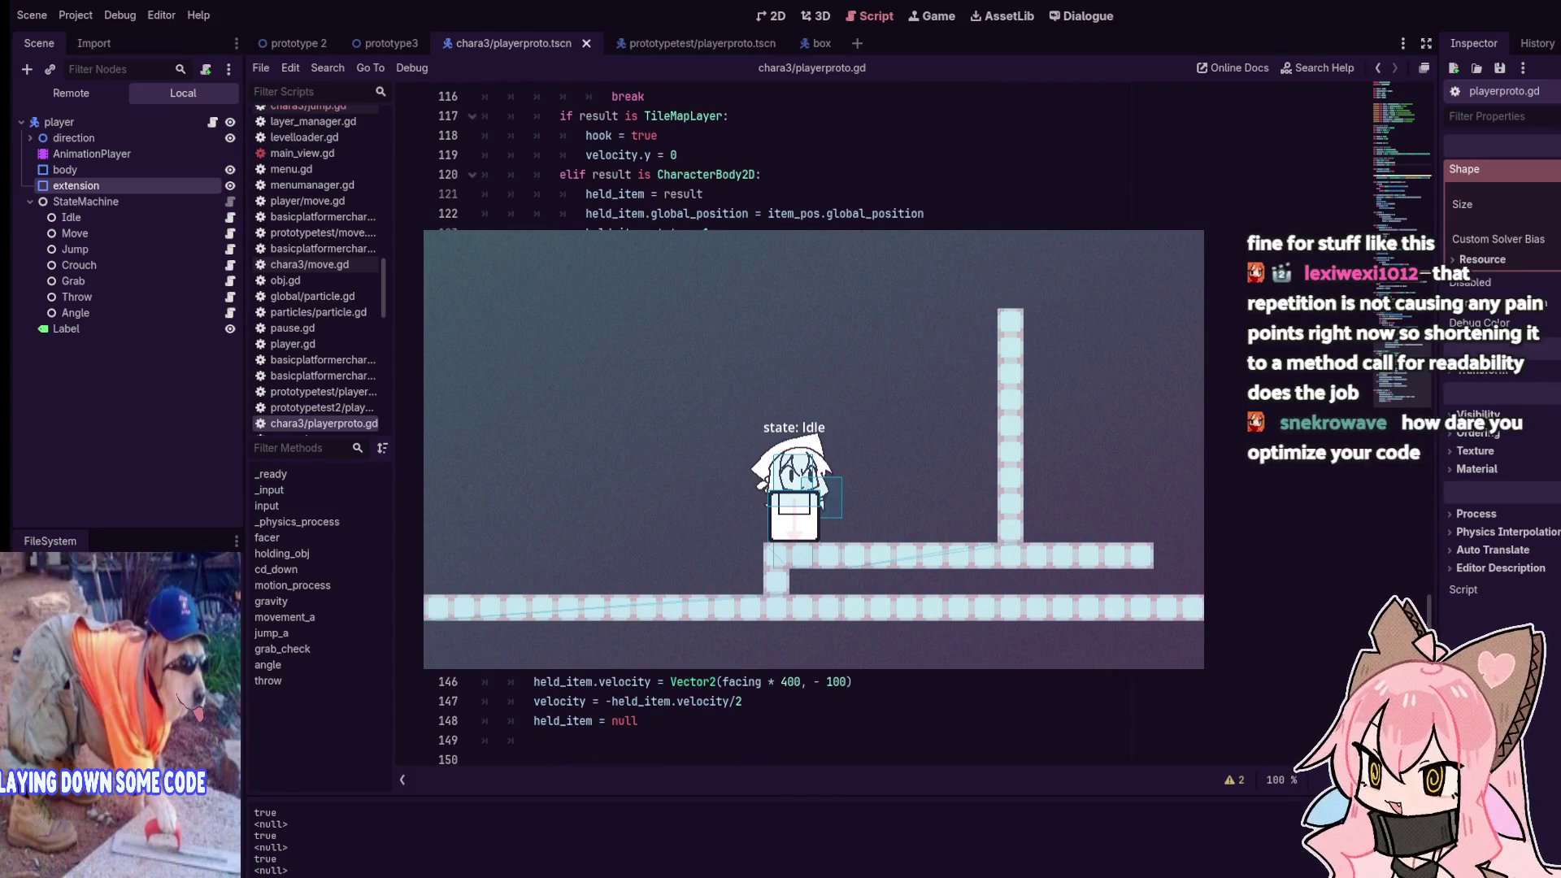
scroll(813, 715, "up", 13)
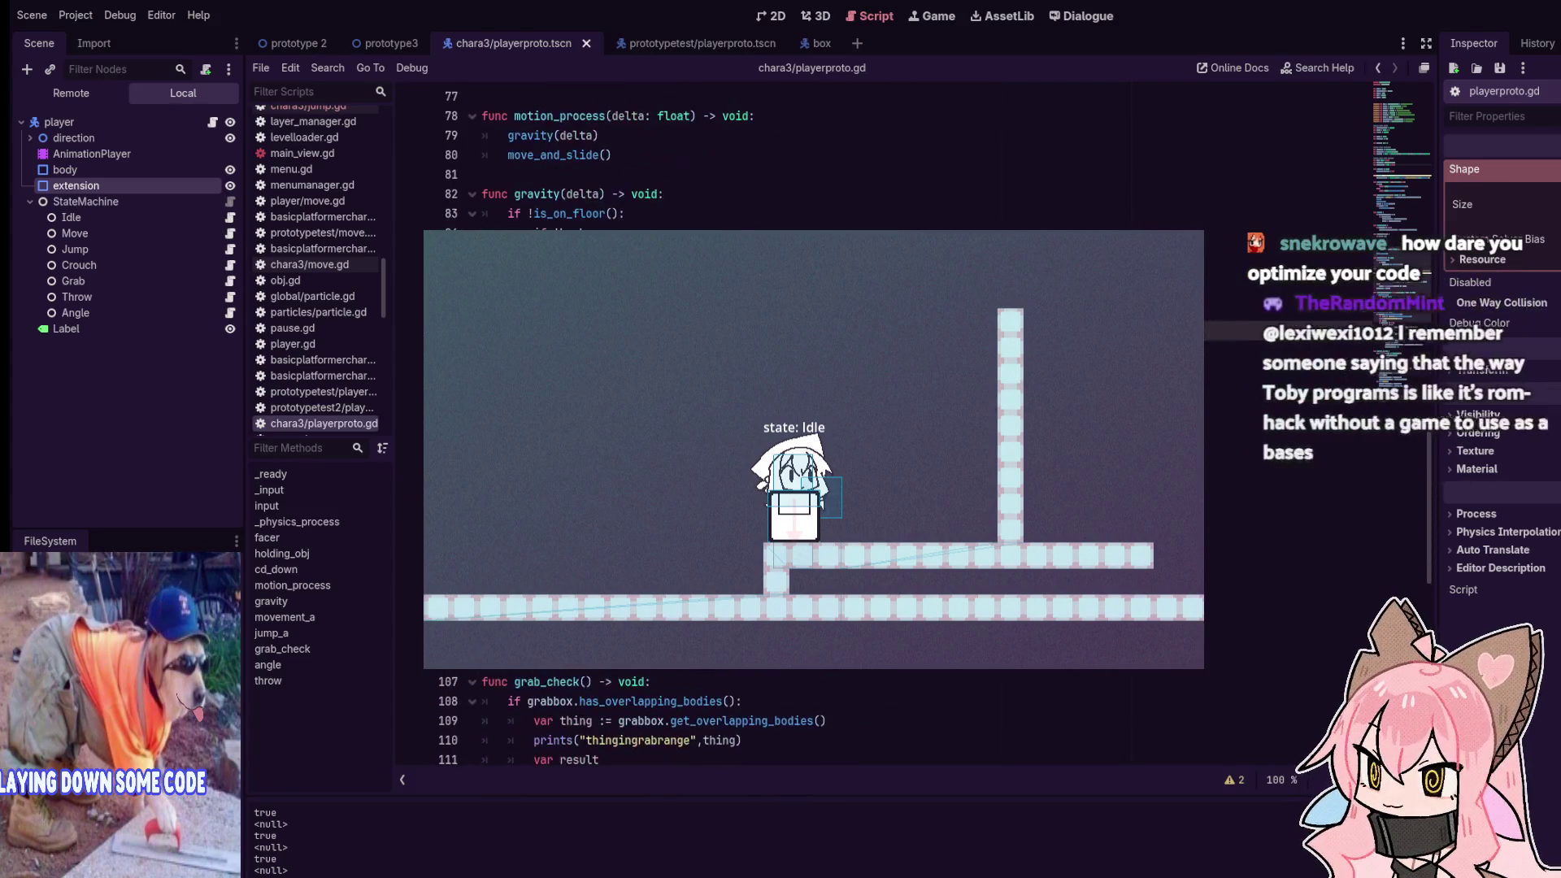
scroll(813, 716, "up", 1)
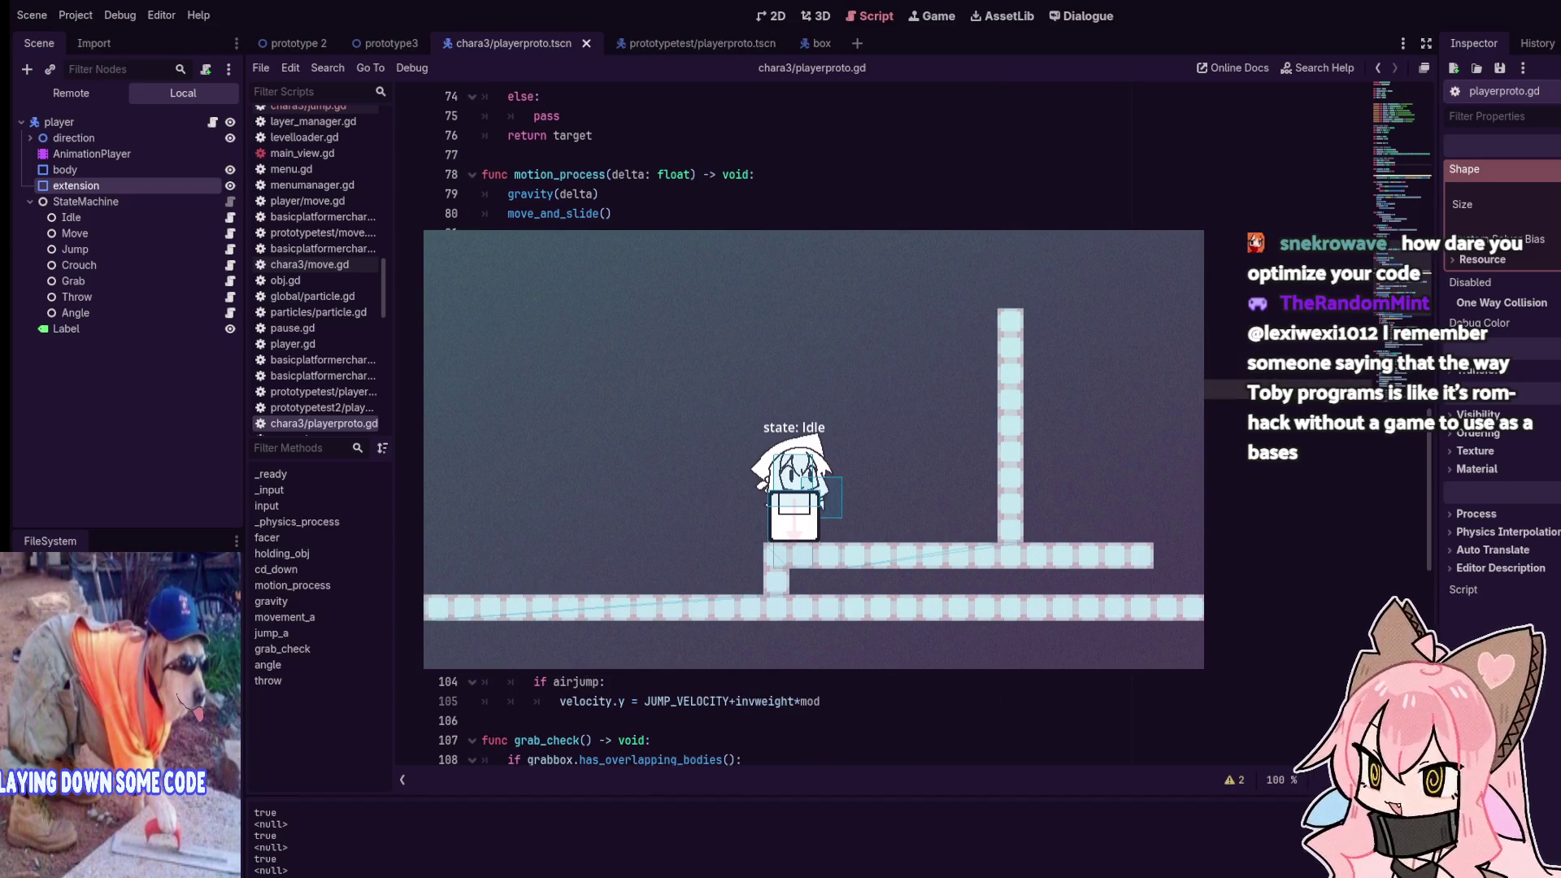
scroll(813, 716, "up", 6)
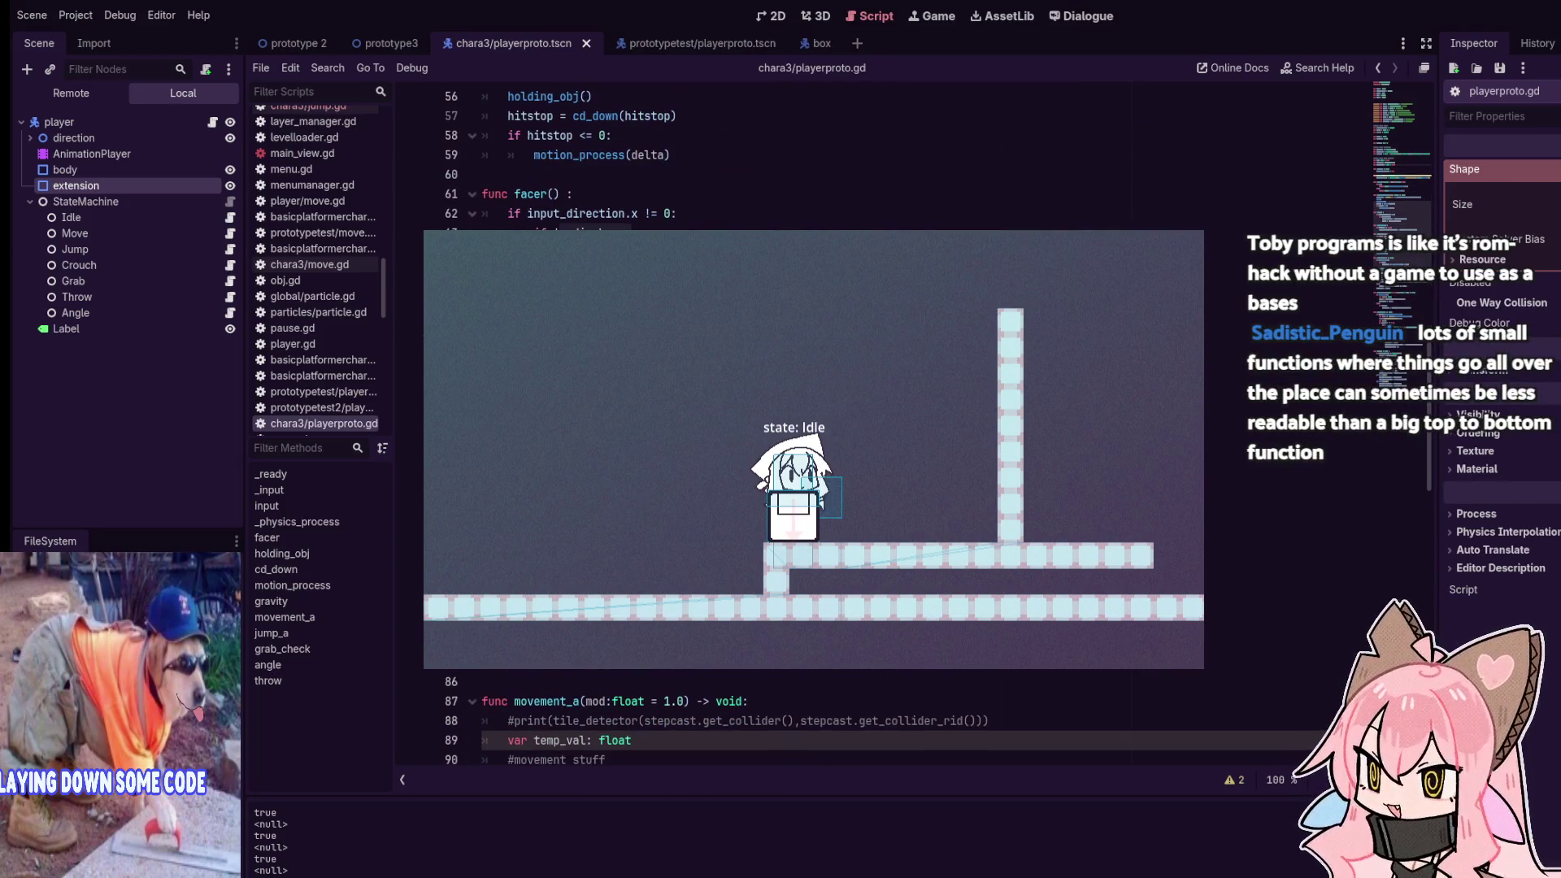
scroll(813, 715, "up", 5)
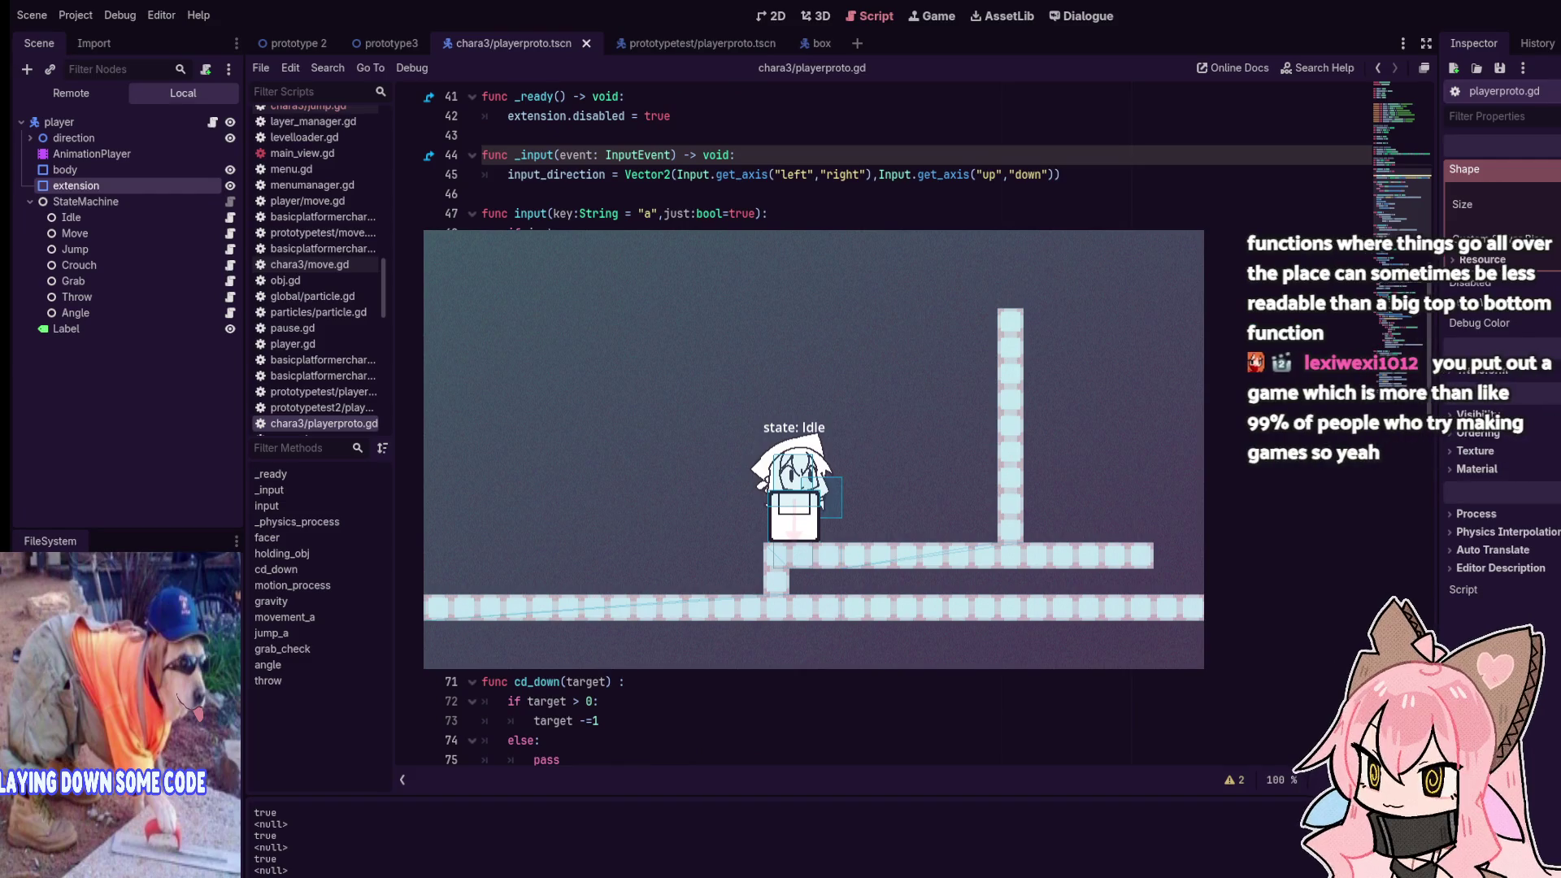
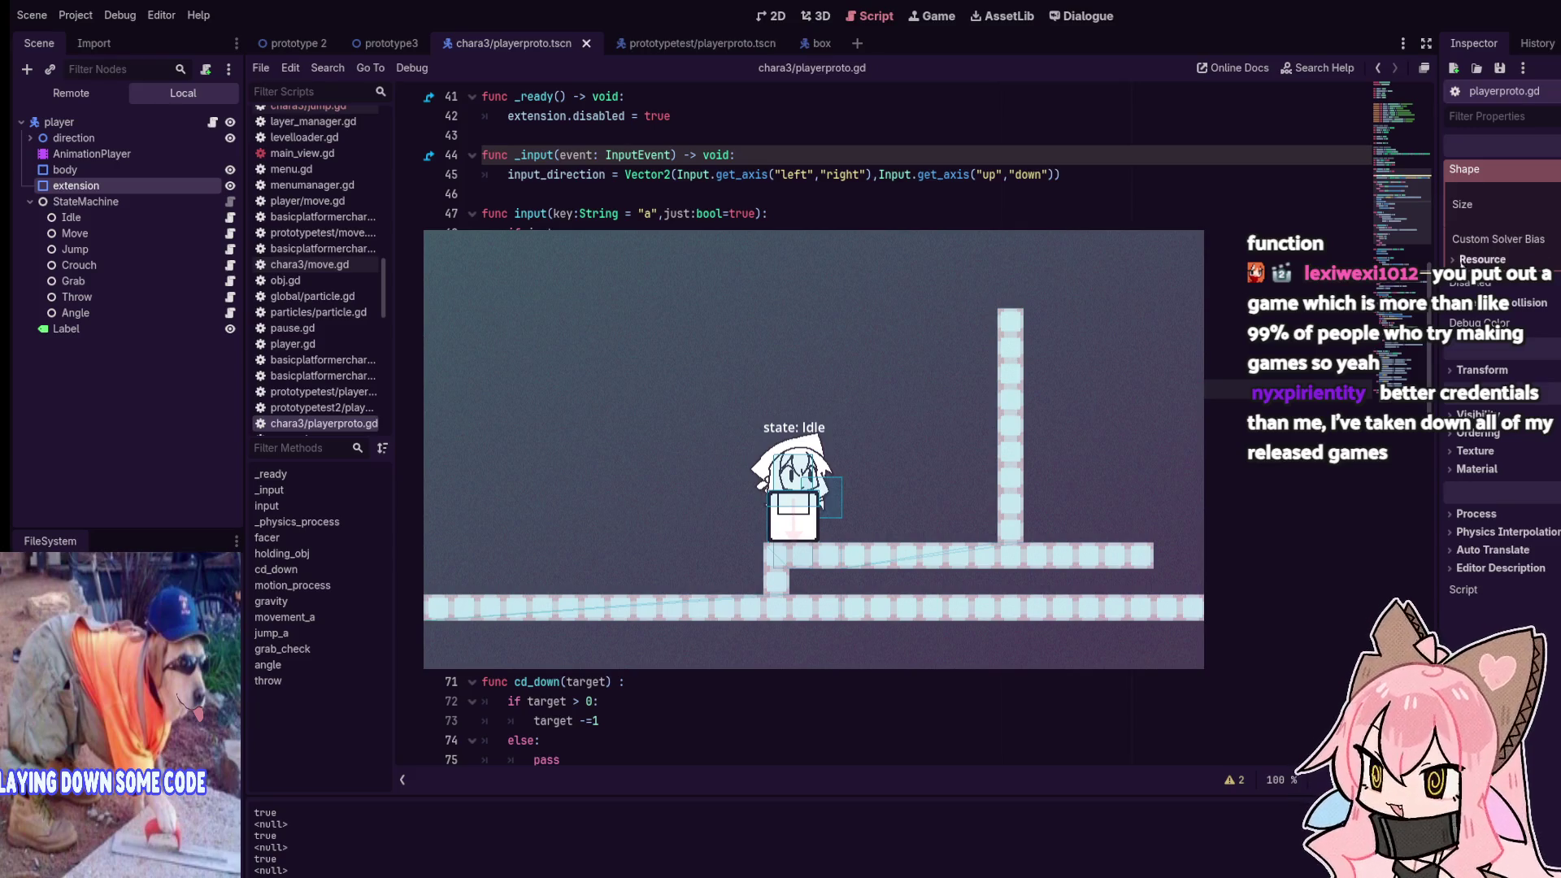
Step: Release the box, walk right to pick it back up, then jump twice carrying it
scroll(1426, 488, "down", 15)
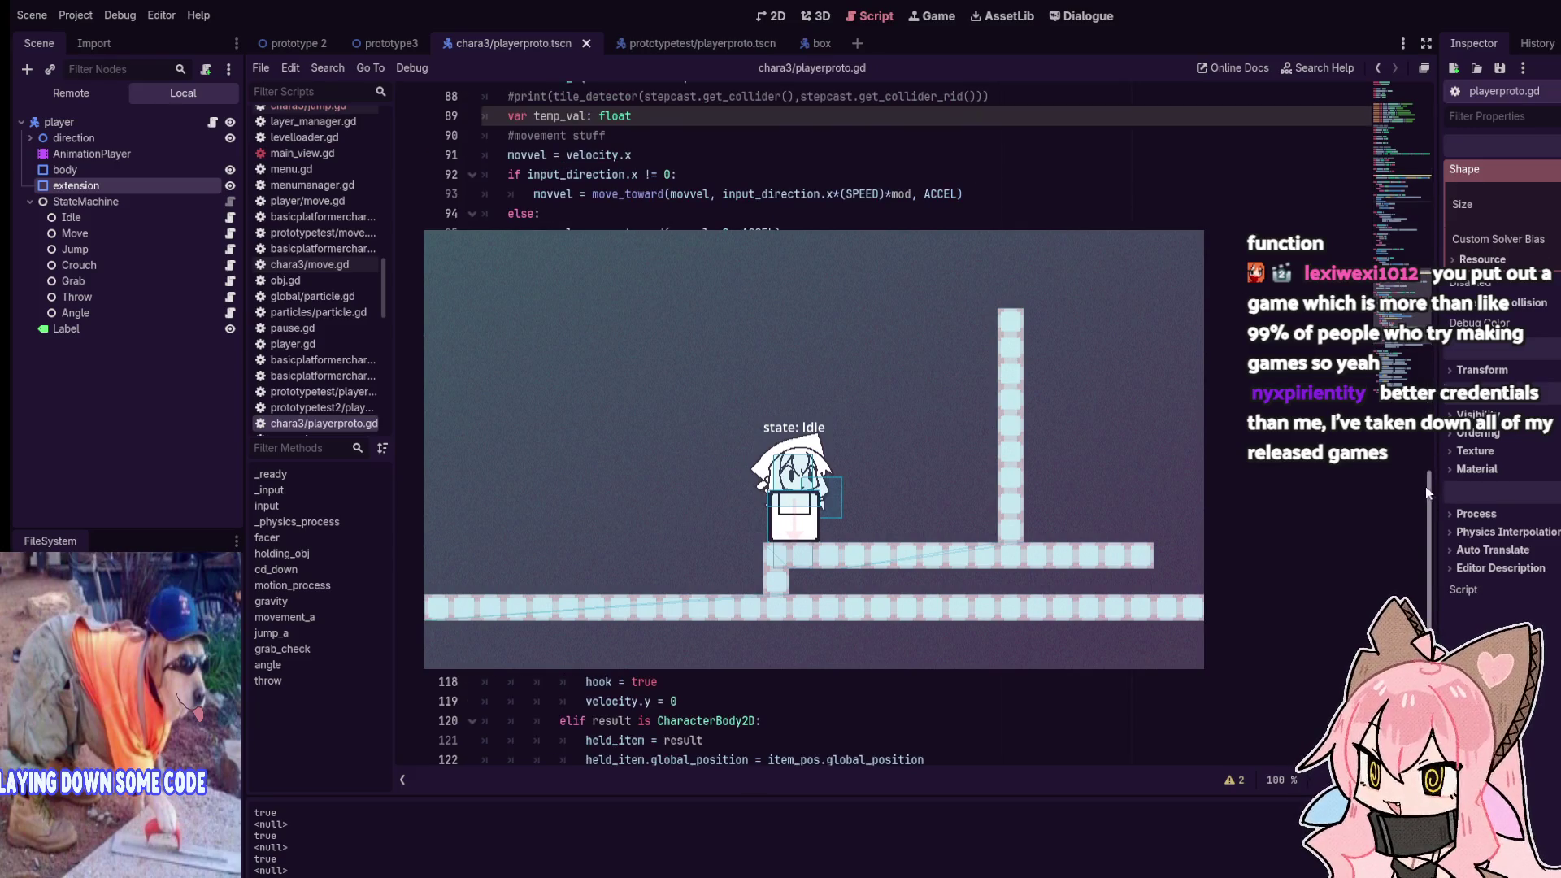
scroll(1426, 485, "down", 13)
scroll(1376, 374, "up", 20)
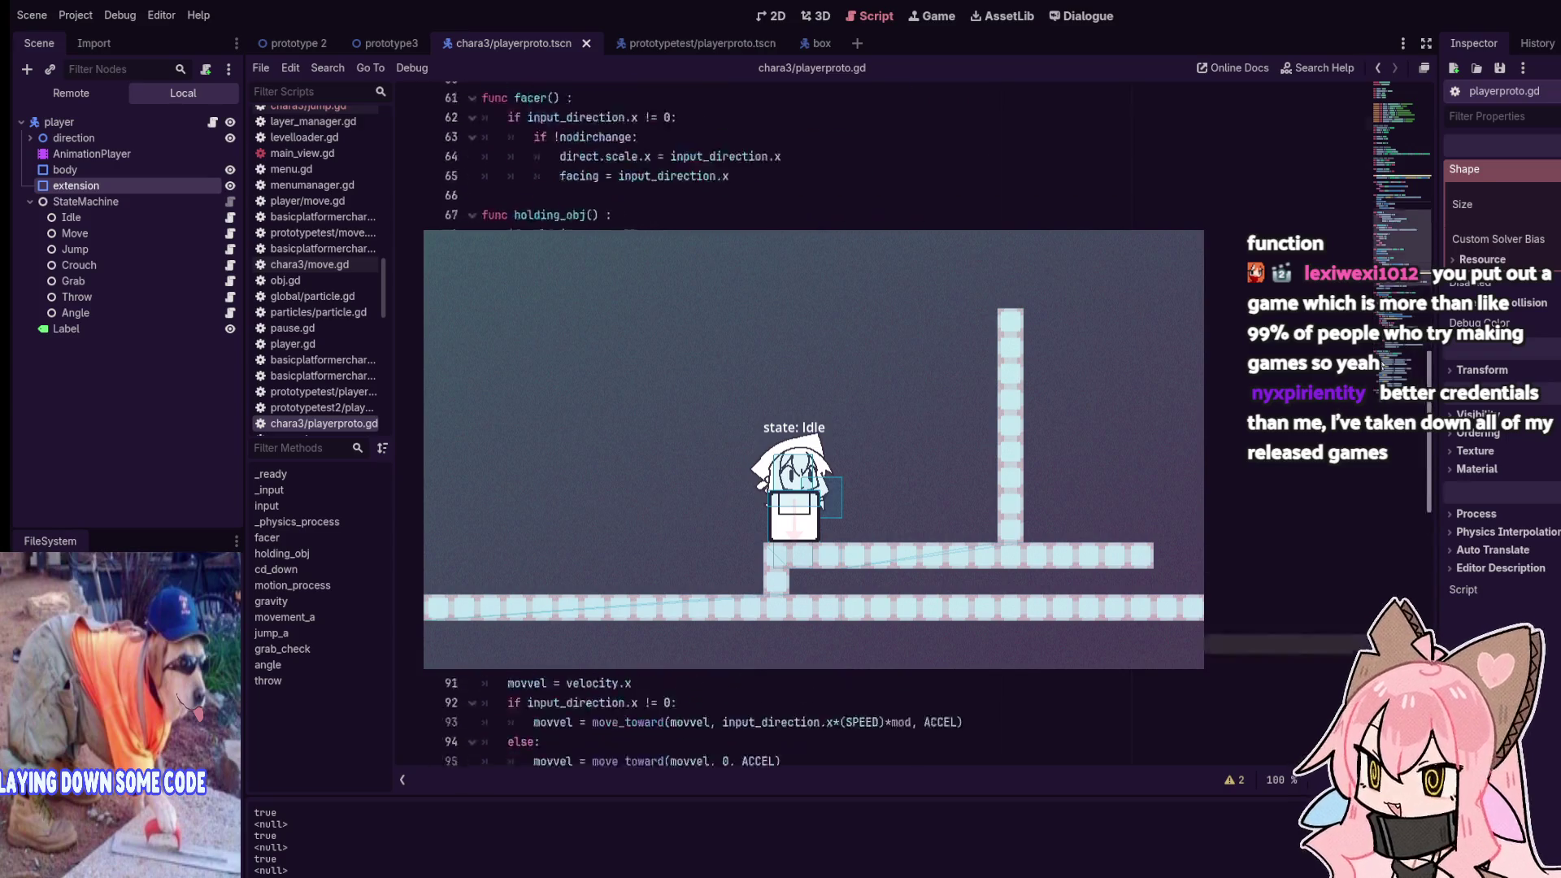
scroll(1376, 374, "up", 15)
scroll(1330, 499, "down", 20)
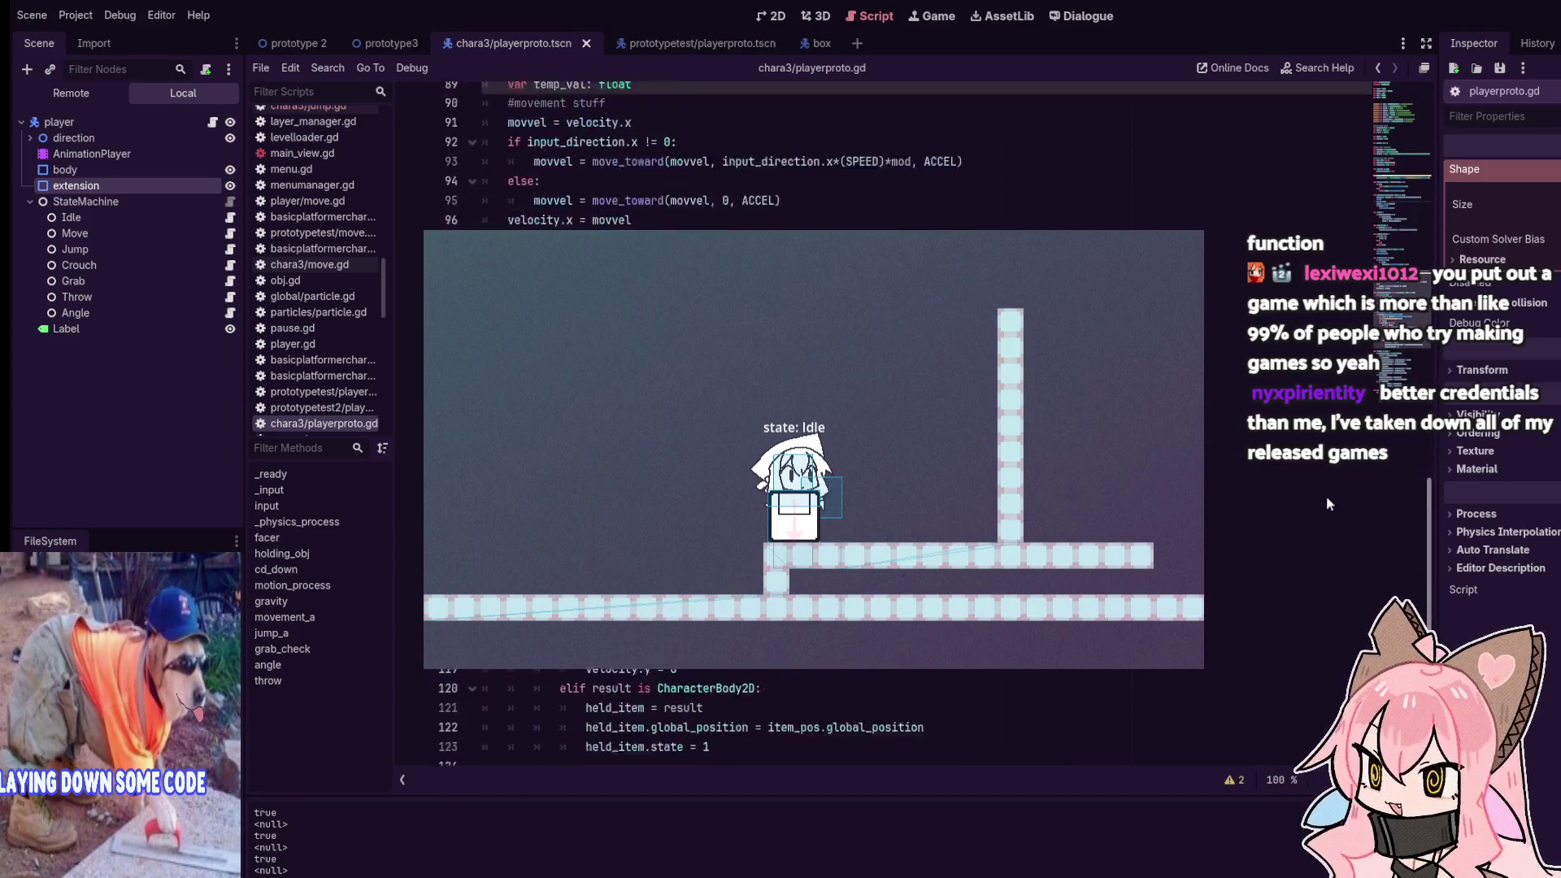
scroll(1310, 577, "down", 9)
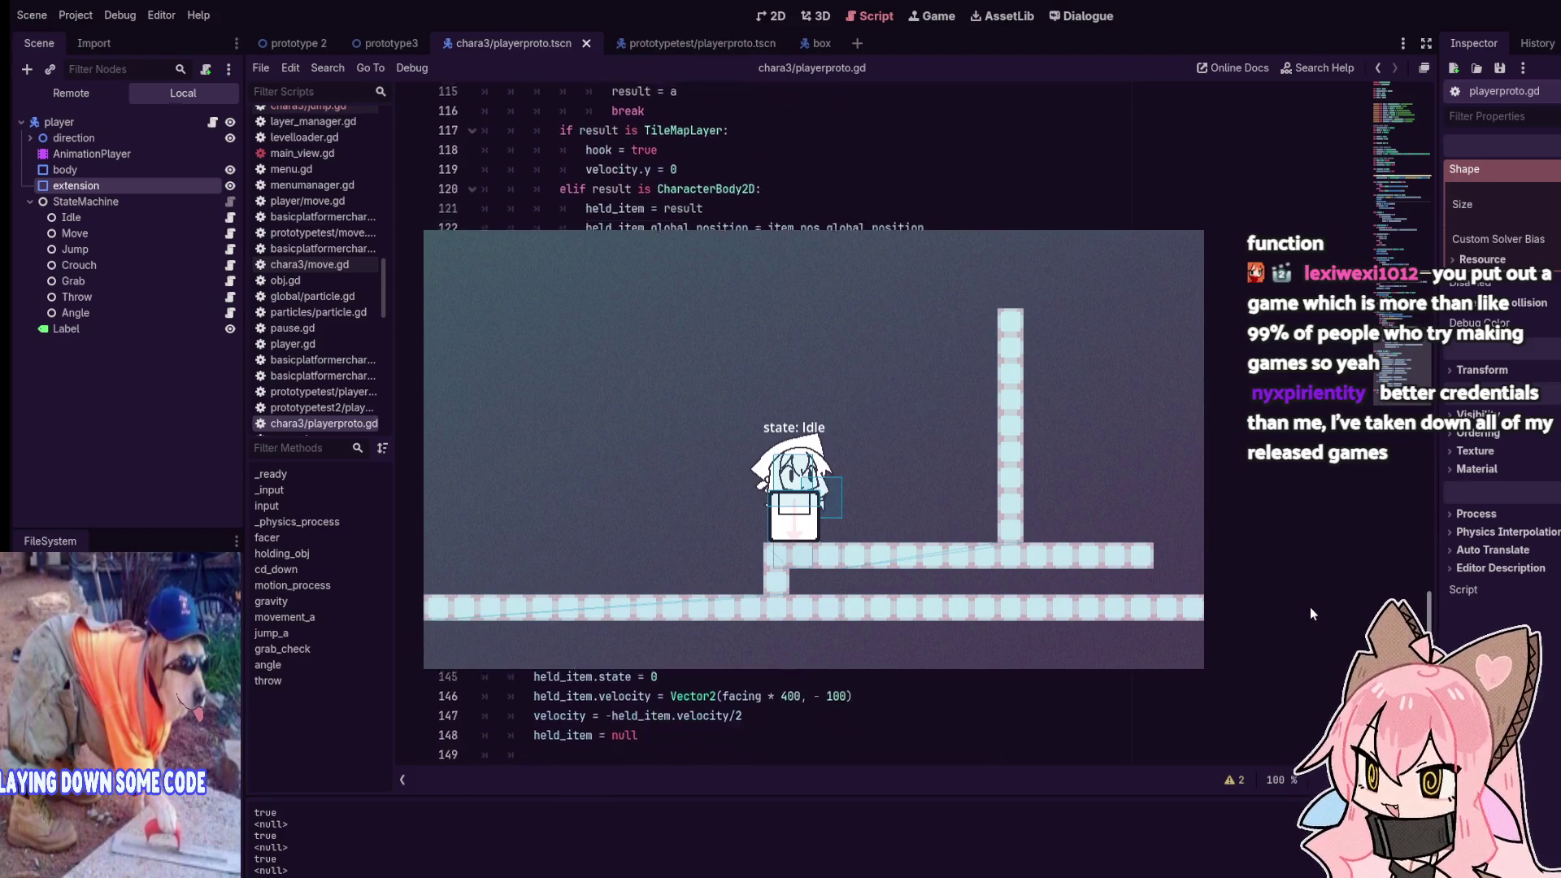
scroll(1310, 606, "down", 1)
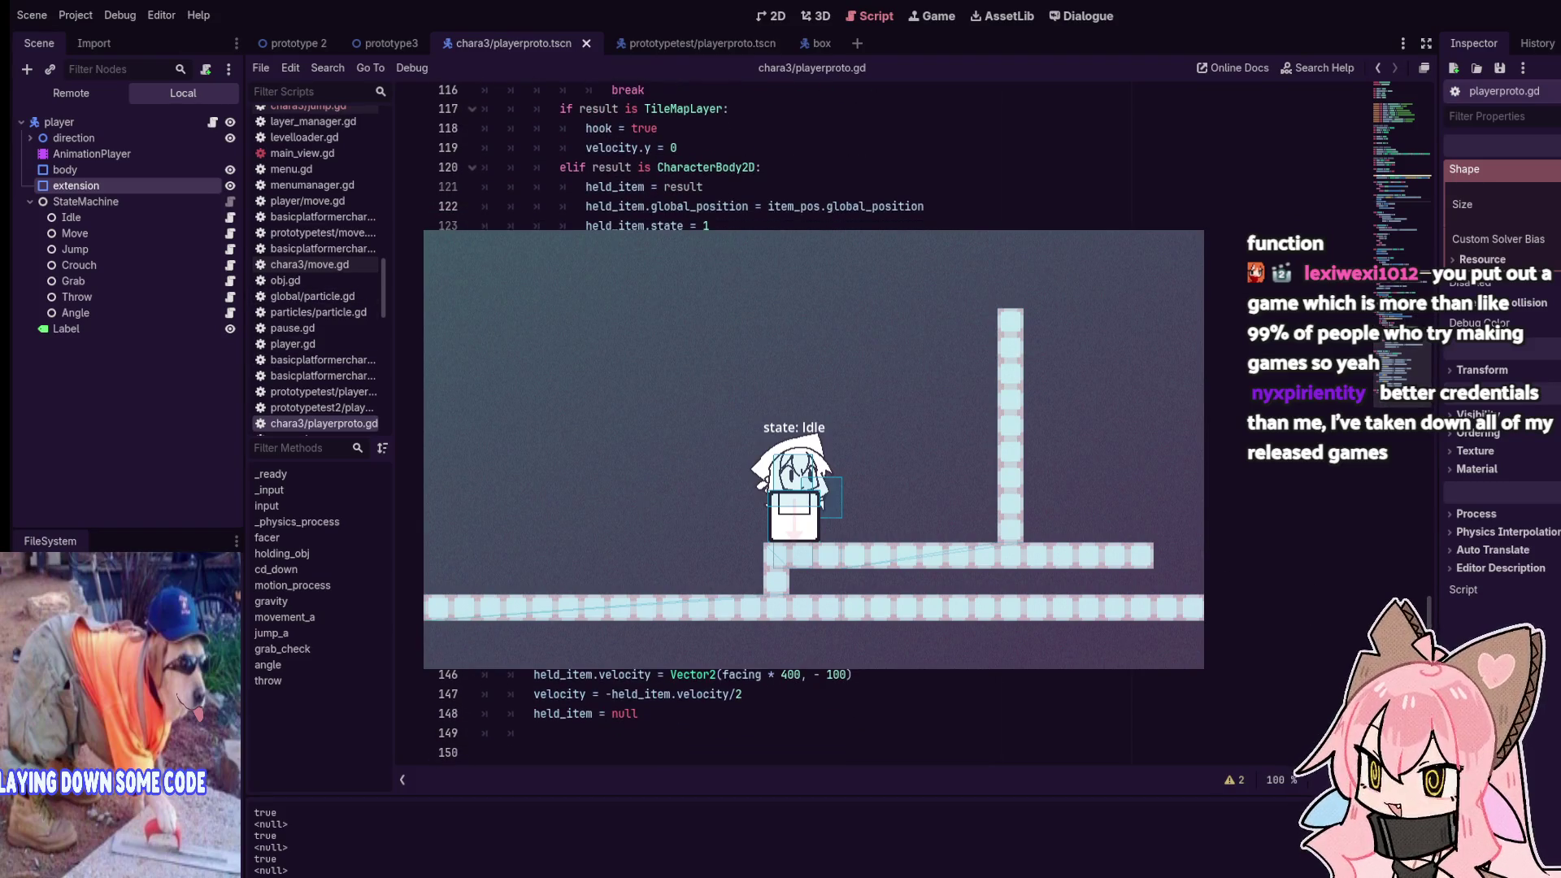
scroll(1423, 618, "up", 5)
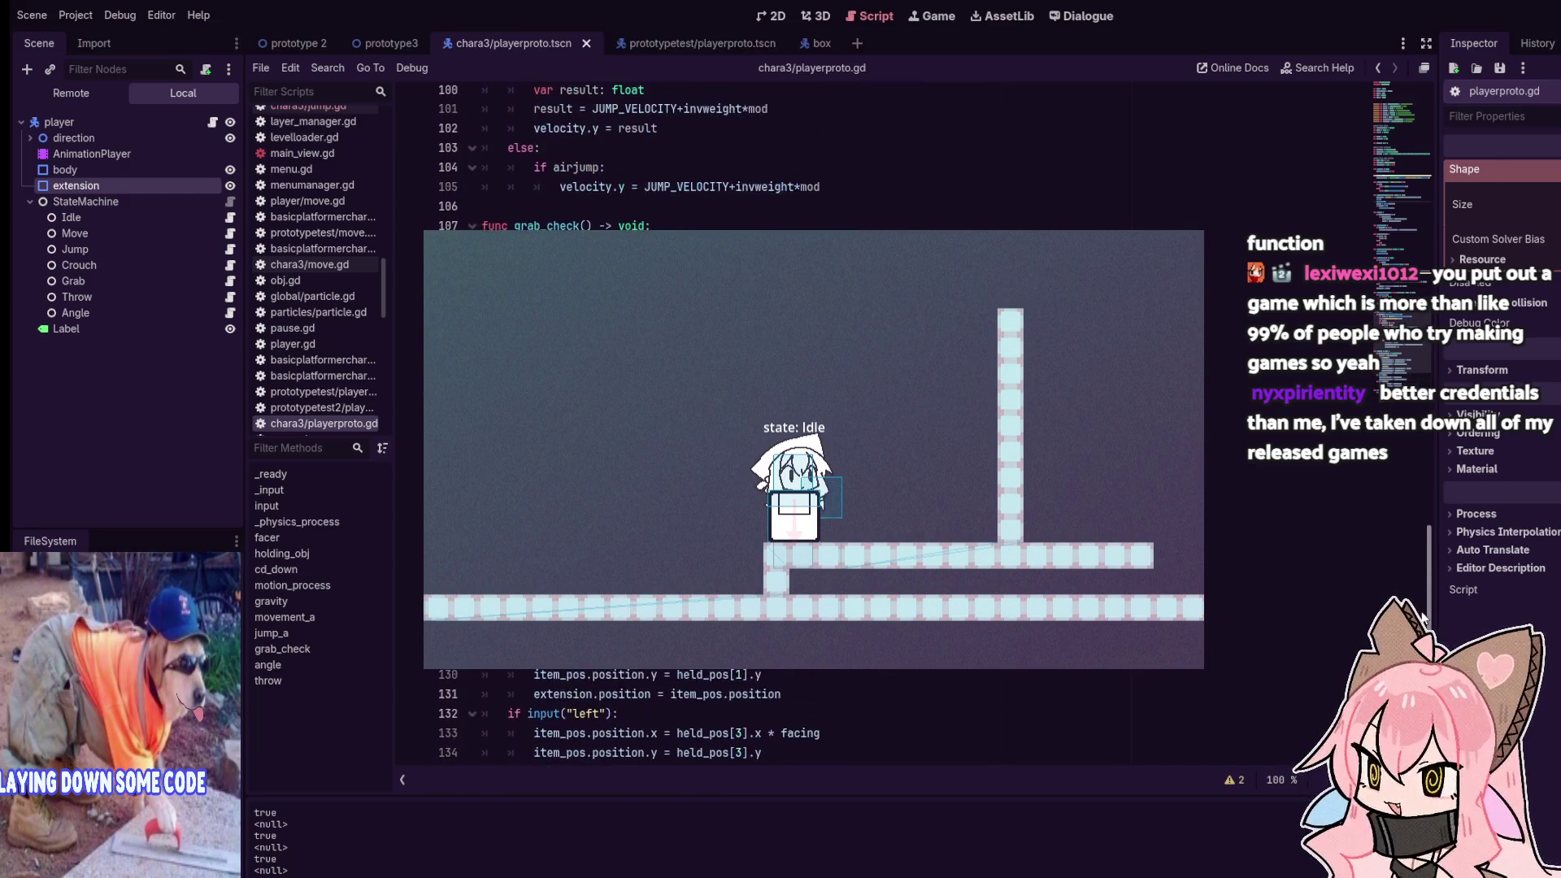
scroll(1408, 574, "up", 3)
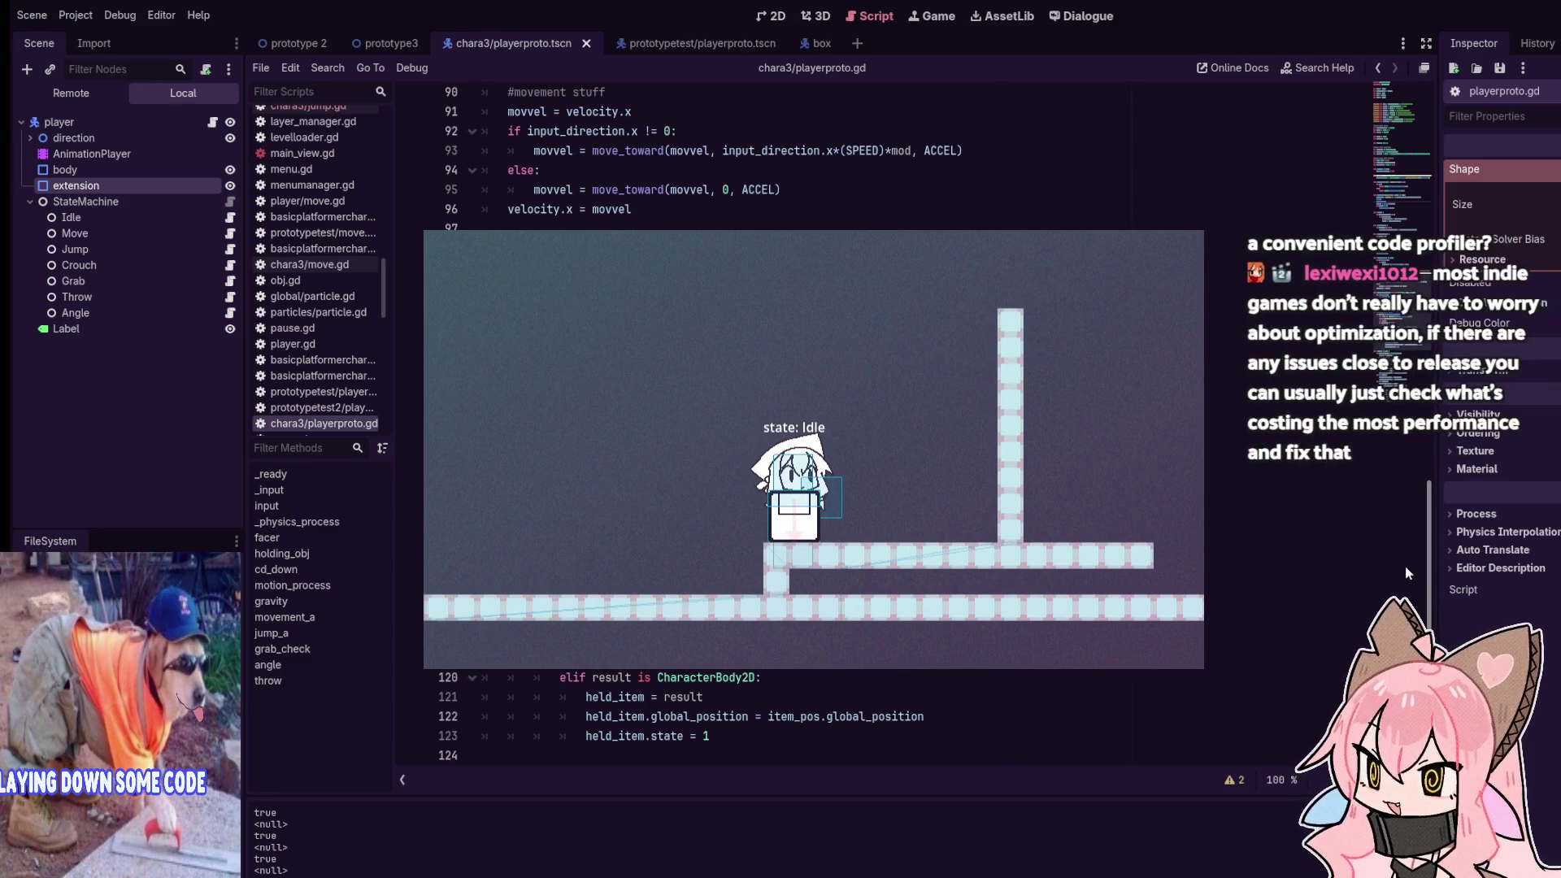
scroll(1402, 569, "up", 1)
scroll(1402, 562, "up", 6)
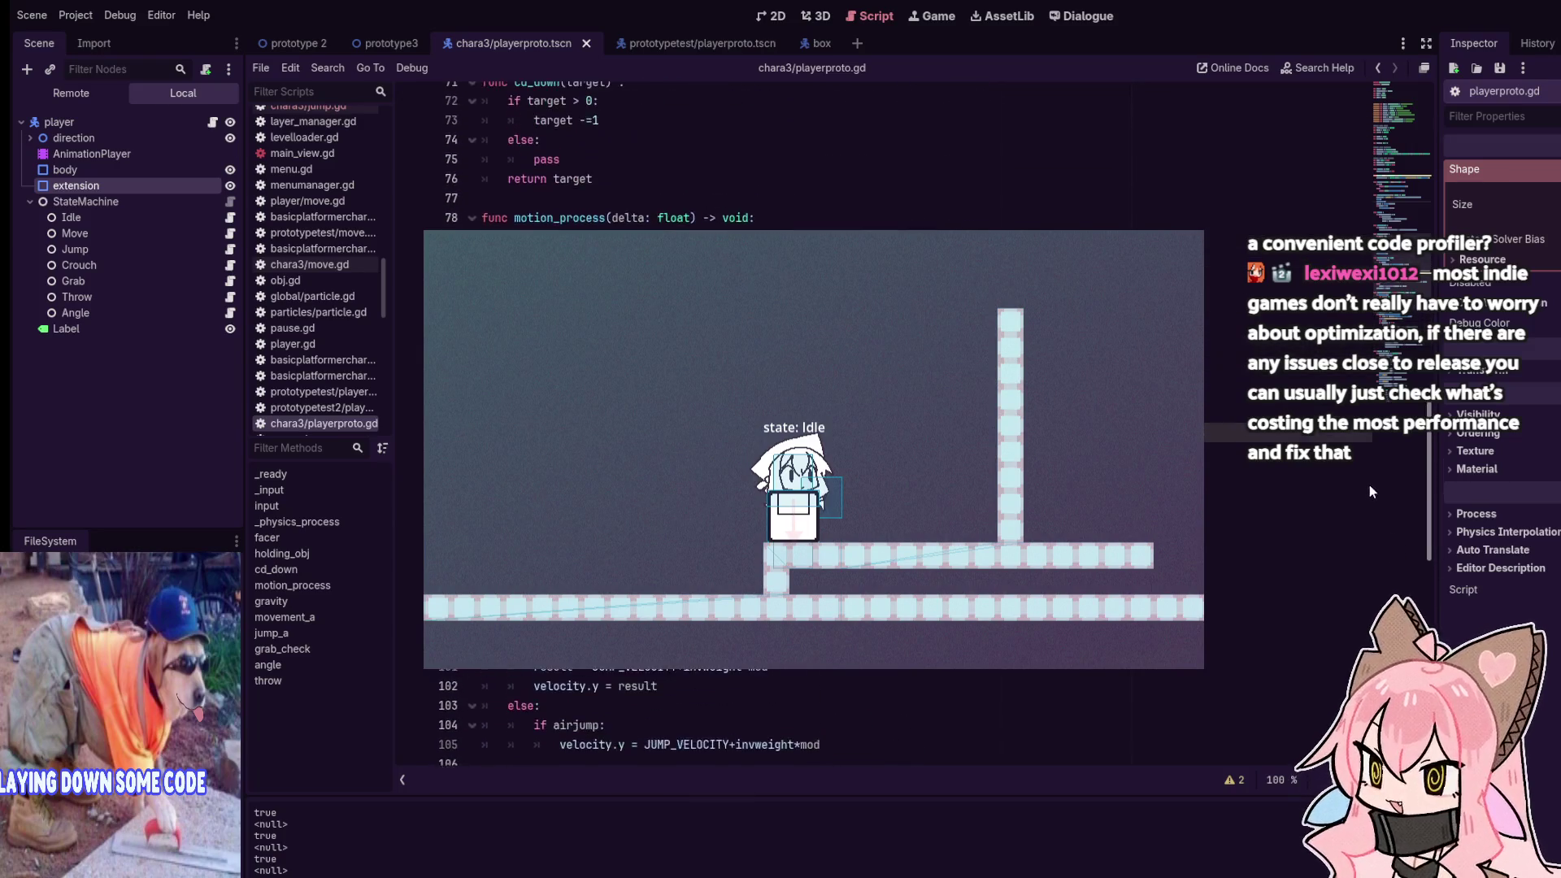
scroll(1369, 485, "up", 1)
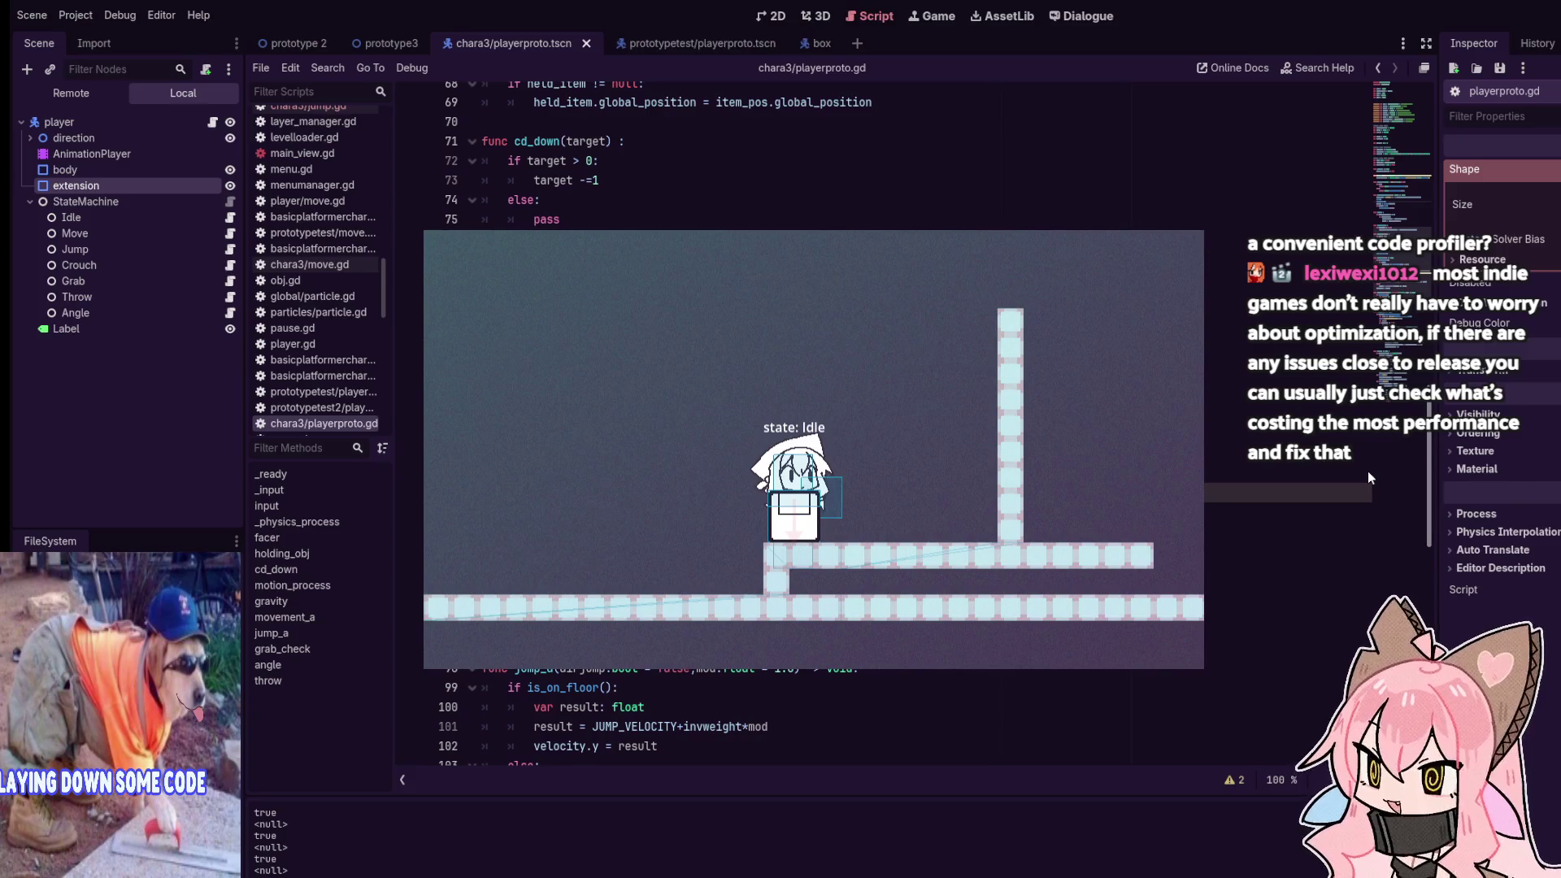
scroll(1368, 471, "up", 5)
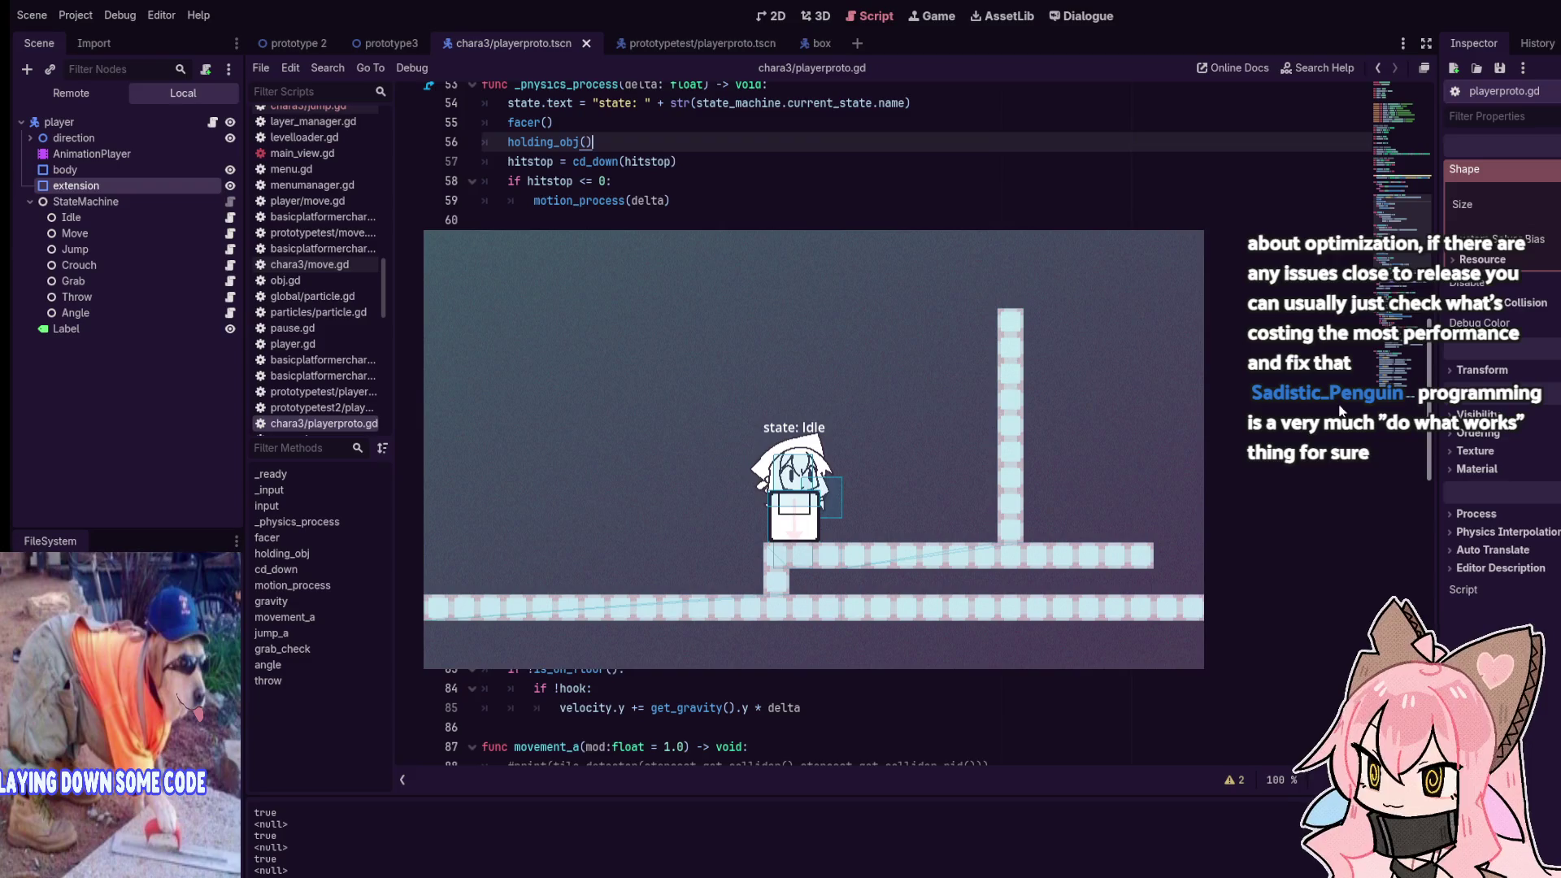
scroll(1342, 411, "up", 1)
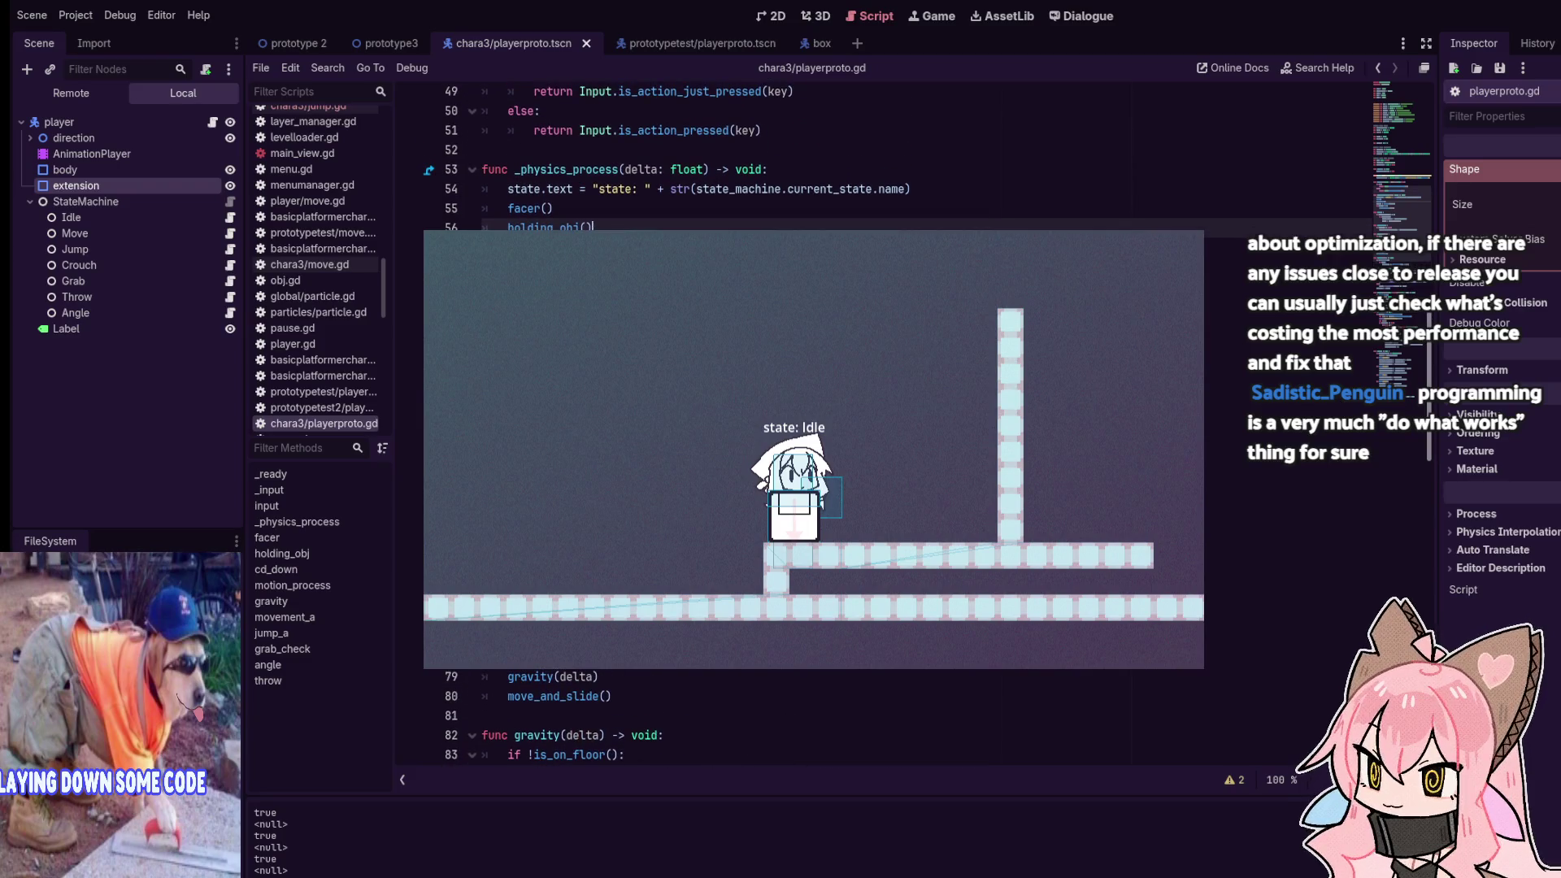
left_click(888, 470)
key("Right")
left_click(913, 461)
key("space")
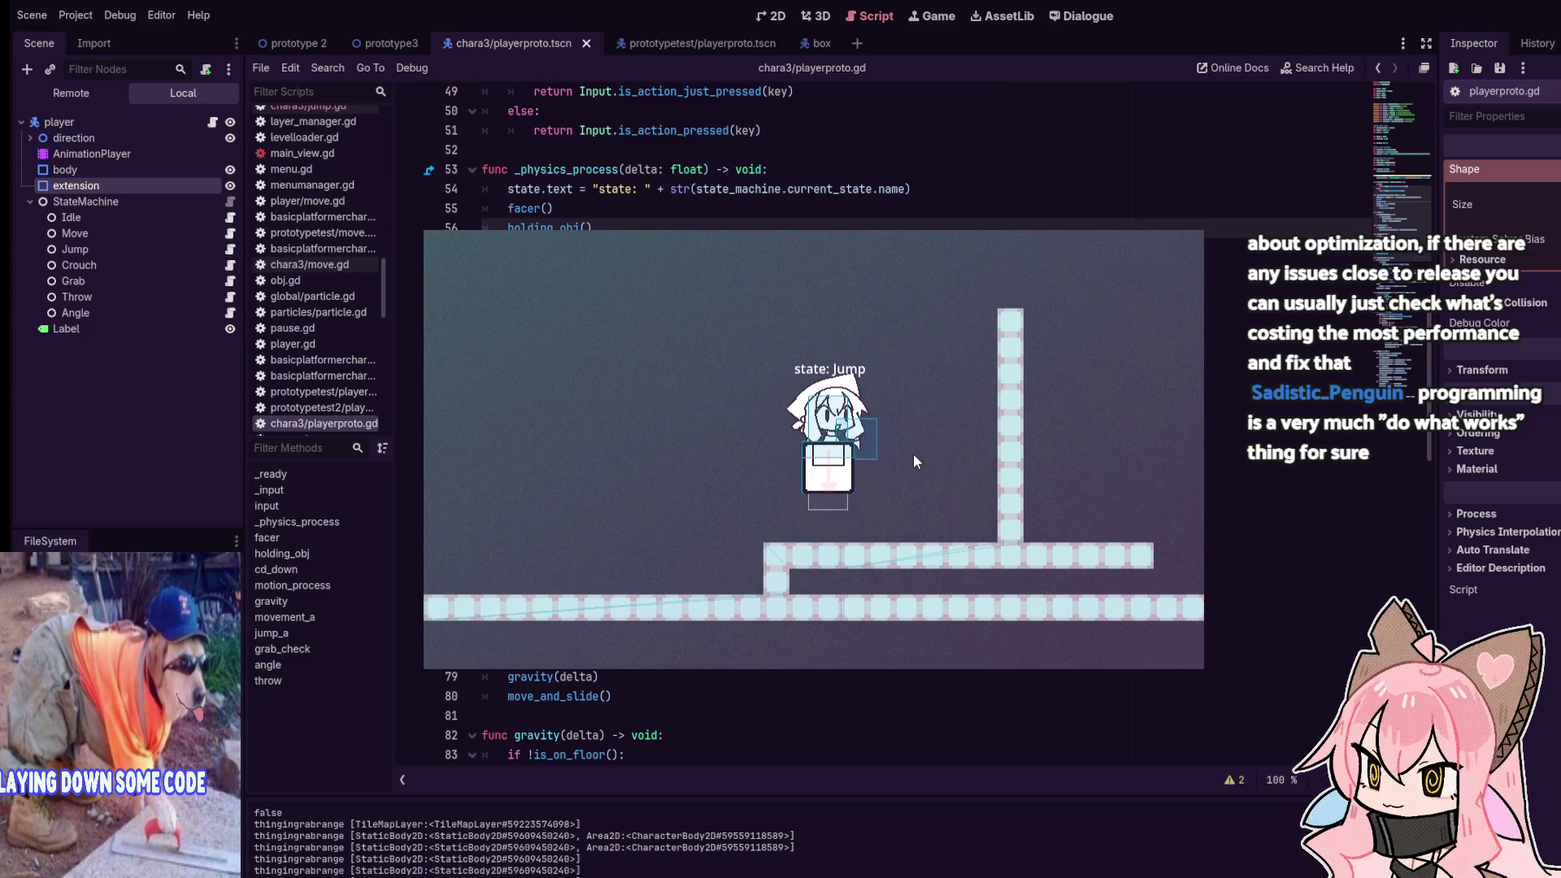
key("space")
key("space")
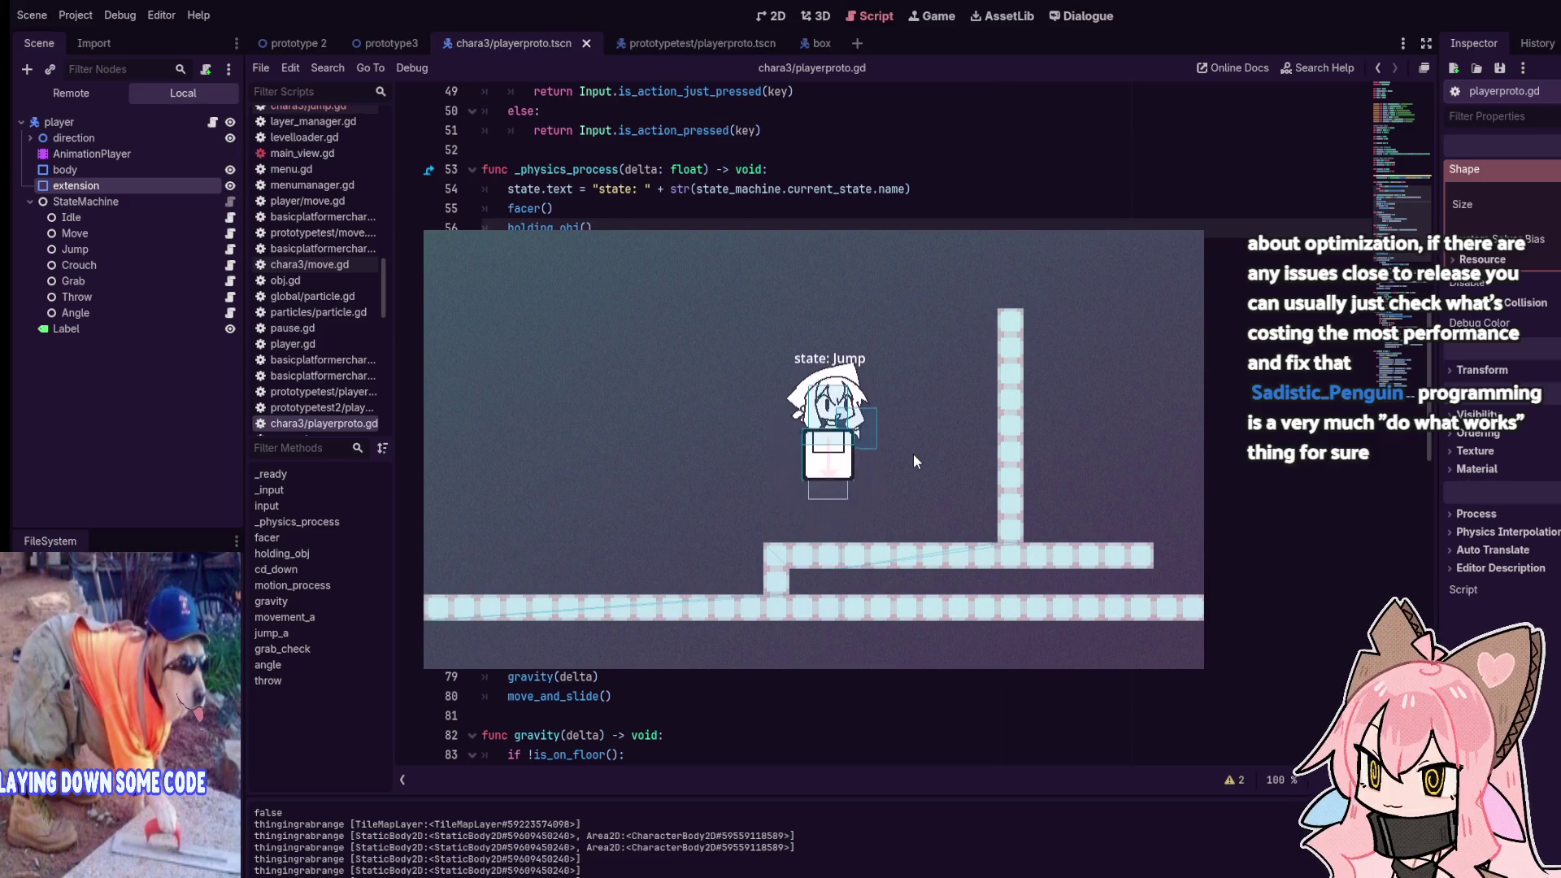
Step: Delete the return target line in cd_down, then restore it with undo
scroll(813, 716, "down", 5)
scroll(813, 715, "up", 6)
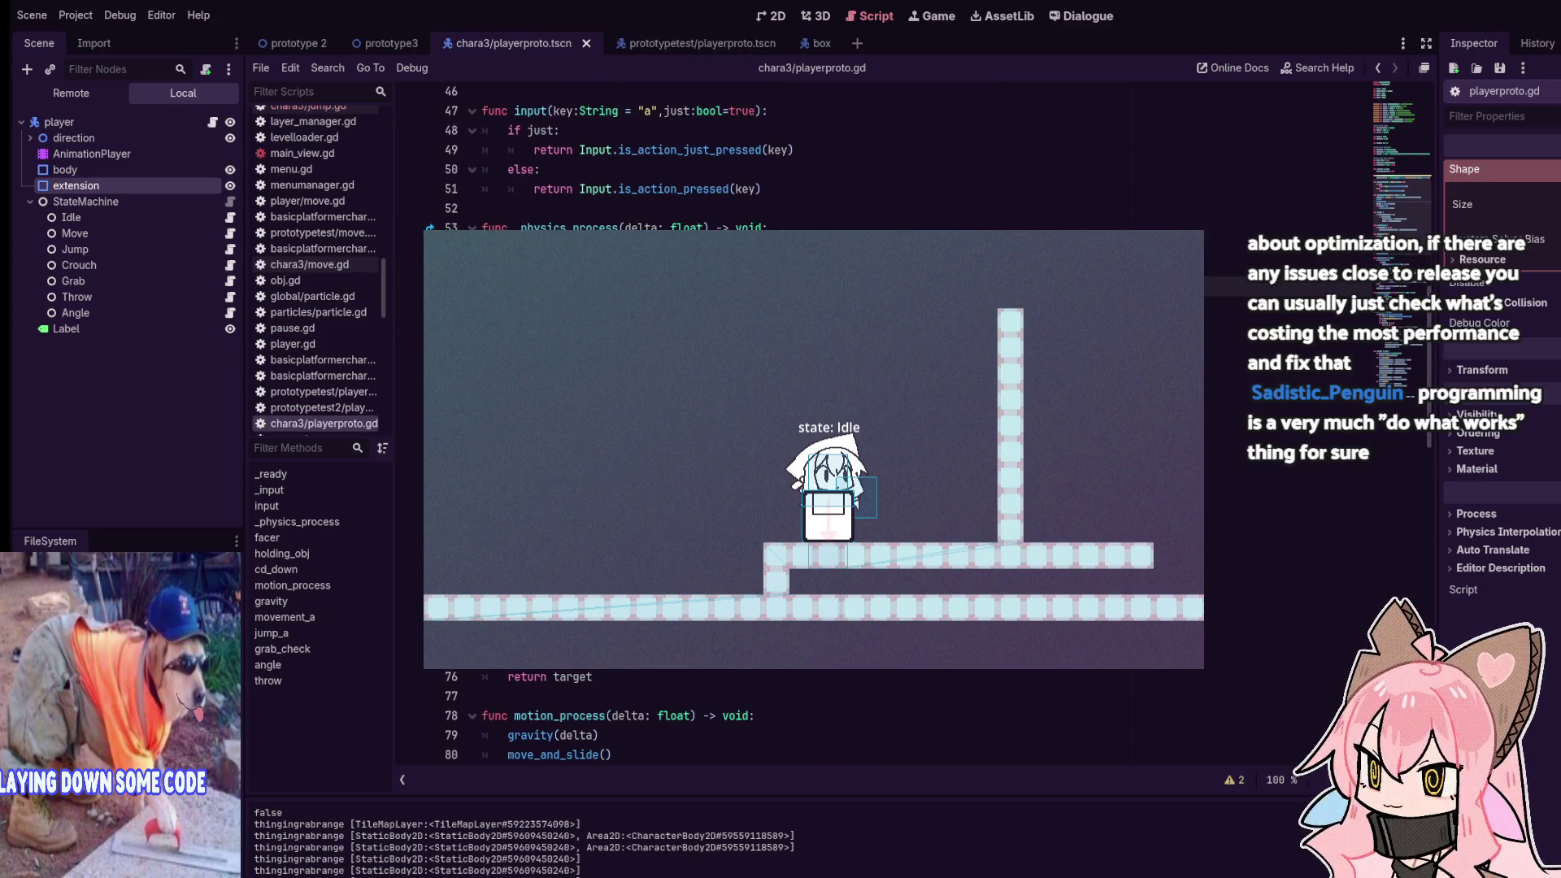
key("BackSpace")
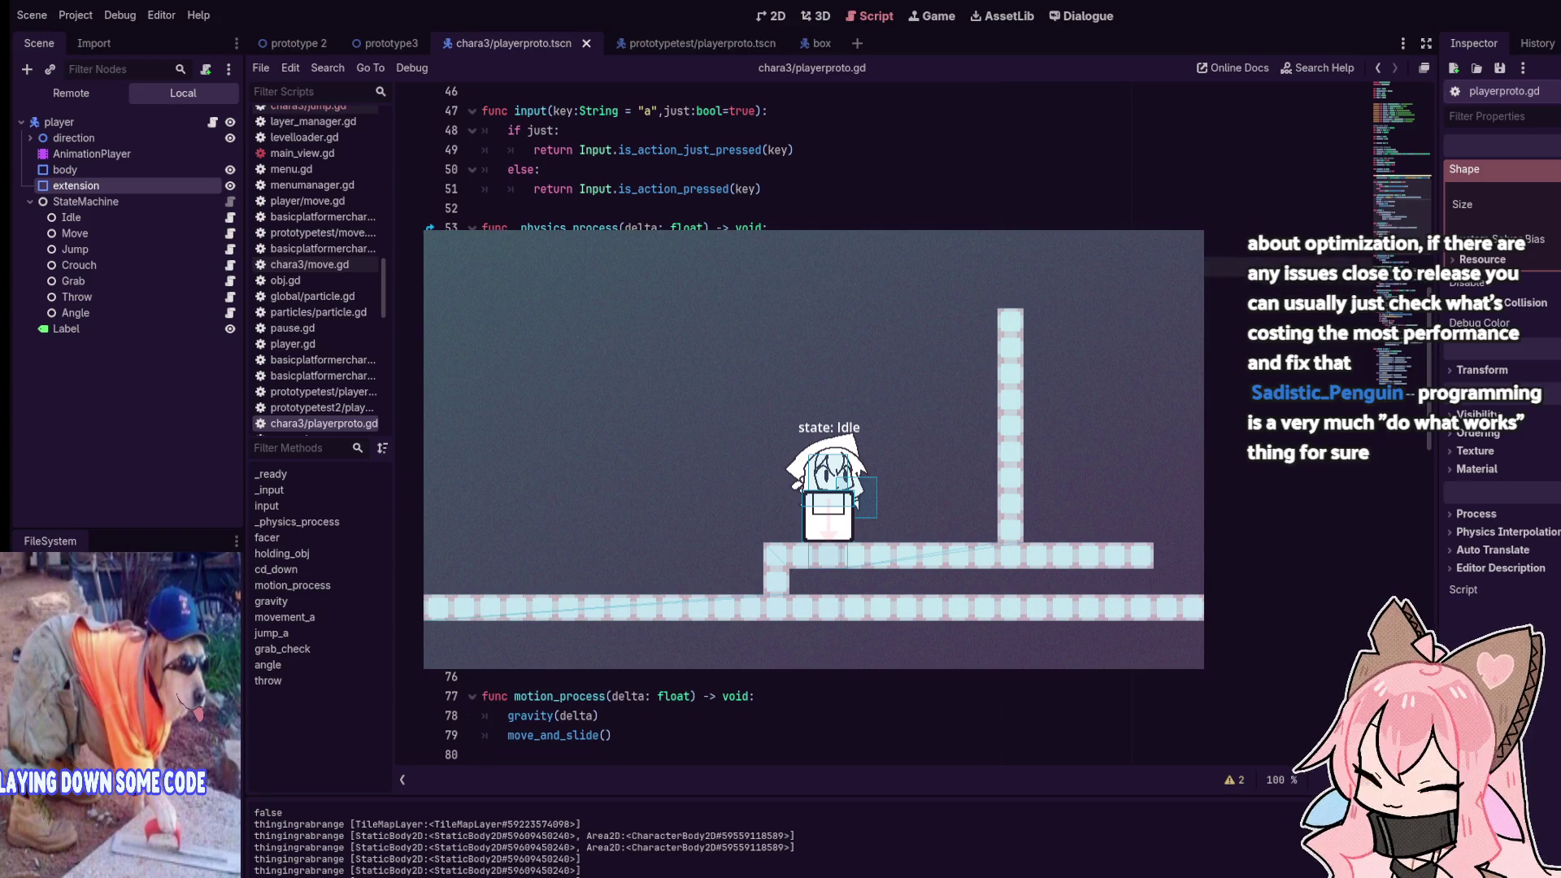
key("ctrl+z")
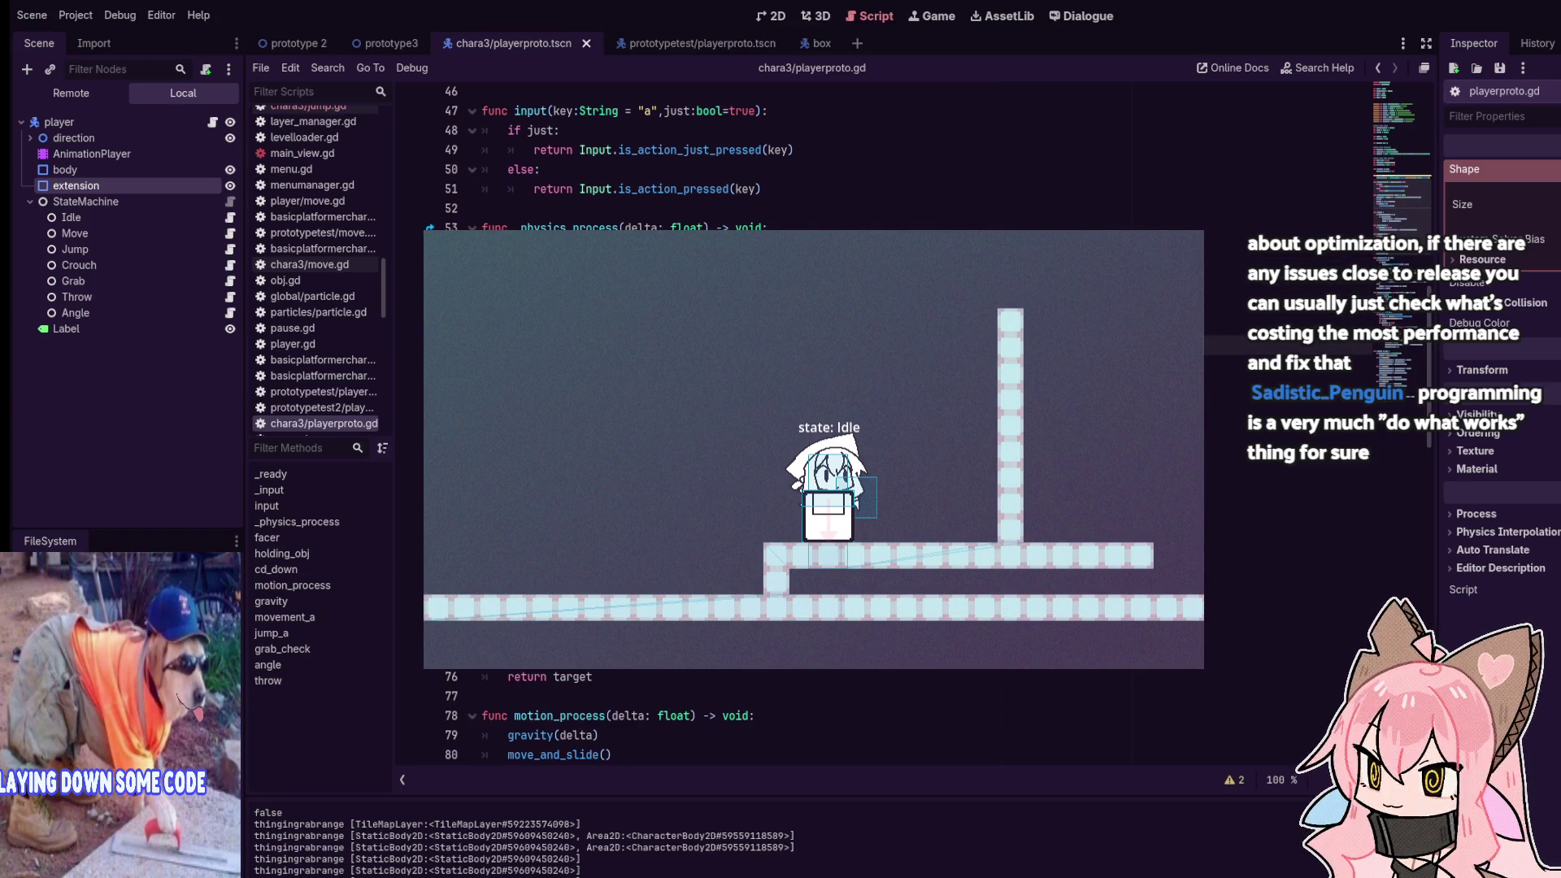
Step: Jump holding the box high, walk right and left, and jump toward the tall wall
key("space")
key("Right")
key("Left")
key("space")
key("Left")
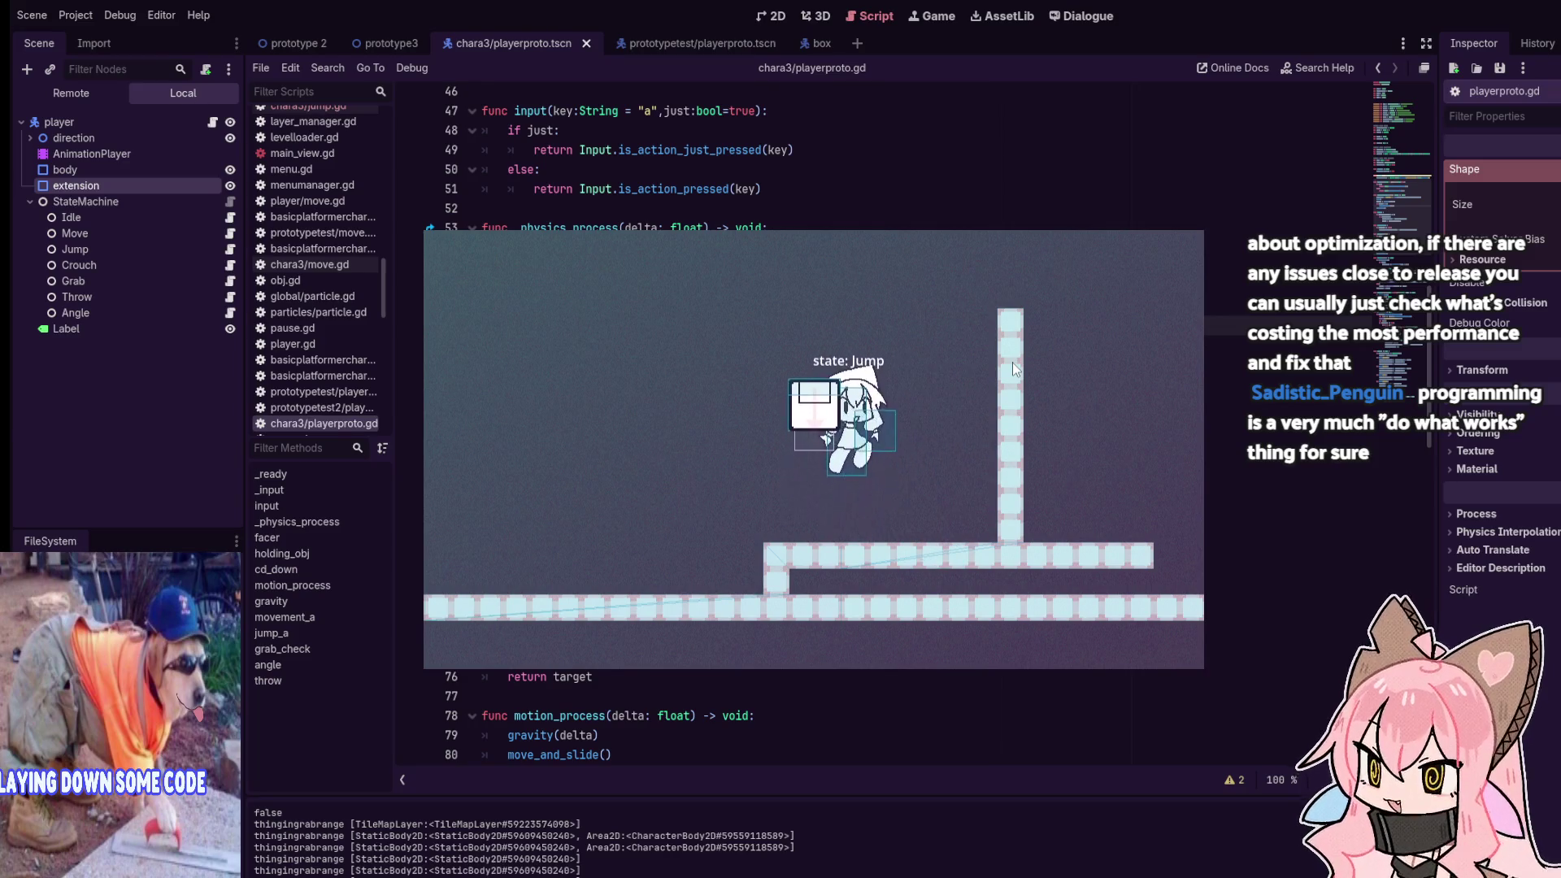
scroll(814, 154, "down", 10)
scroll(814, 155, "down", 10)
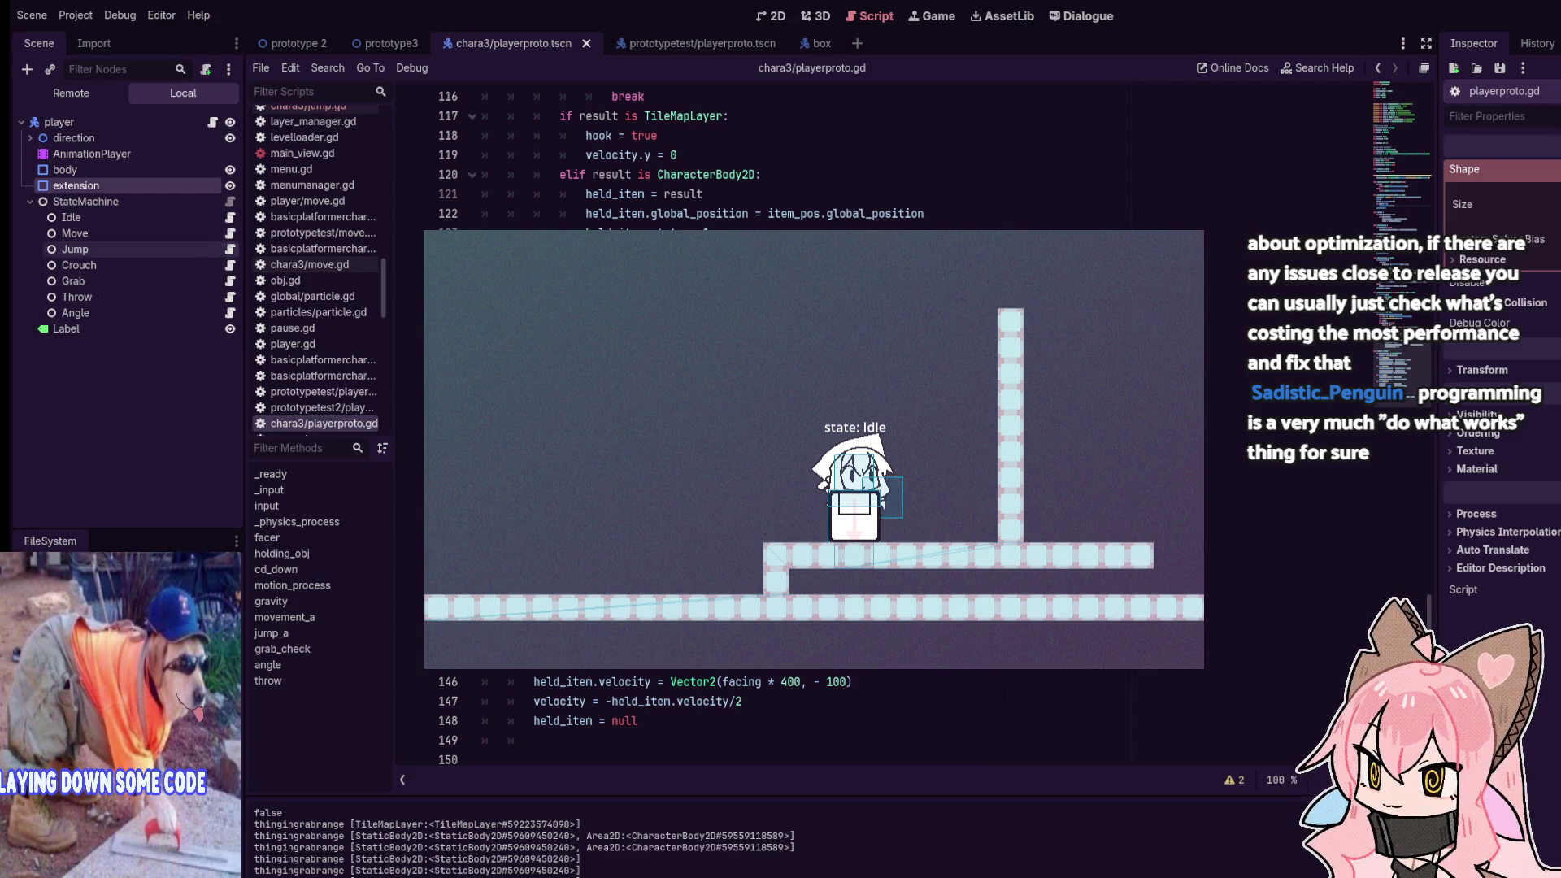
left_click(230, 250)
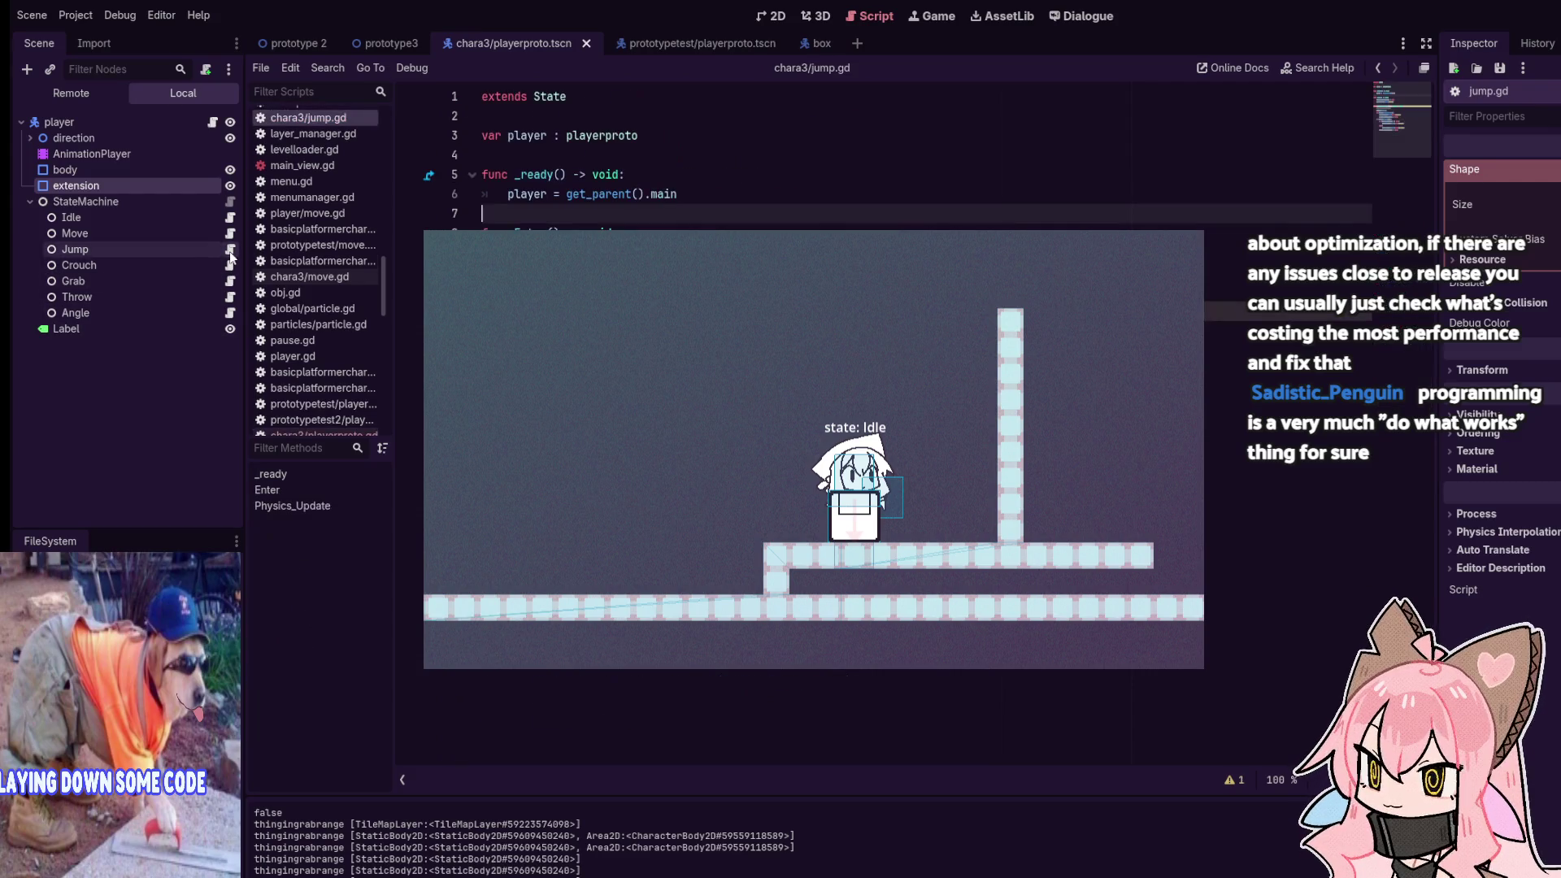
left_click(208, 126)
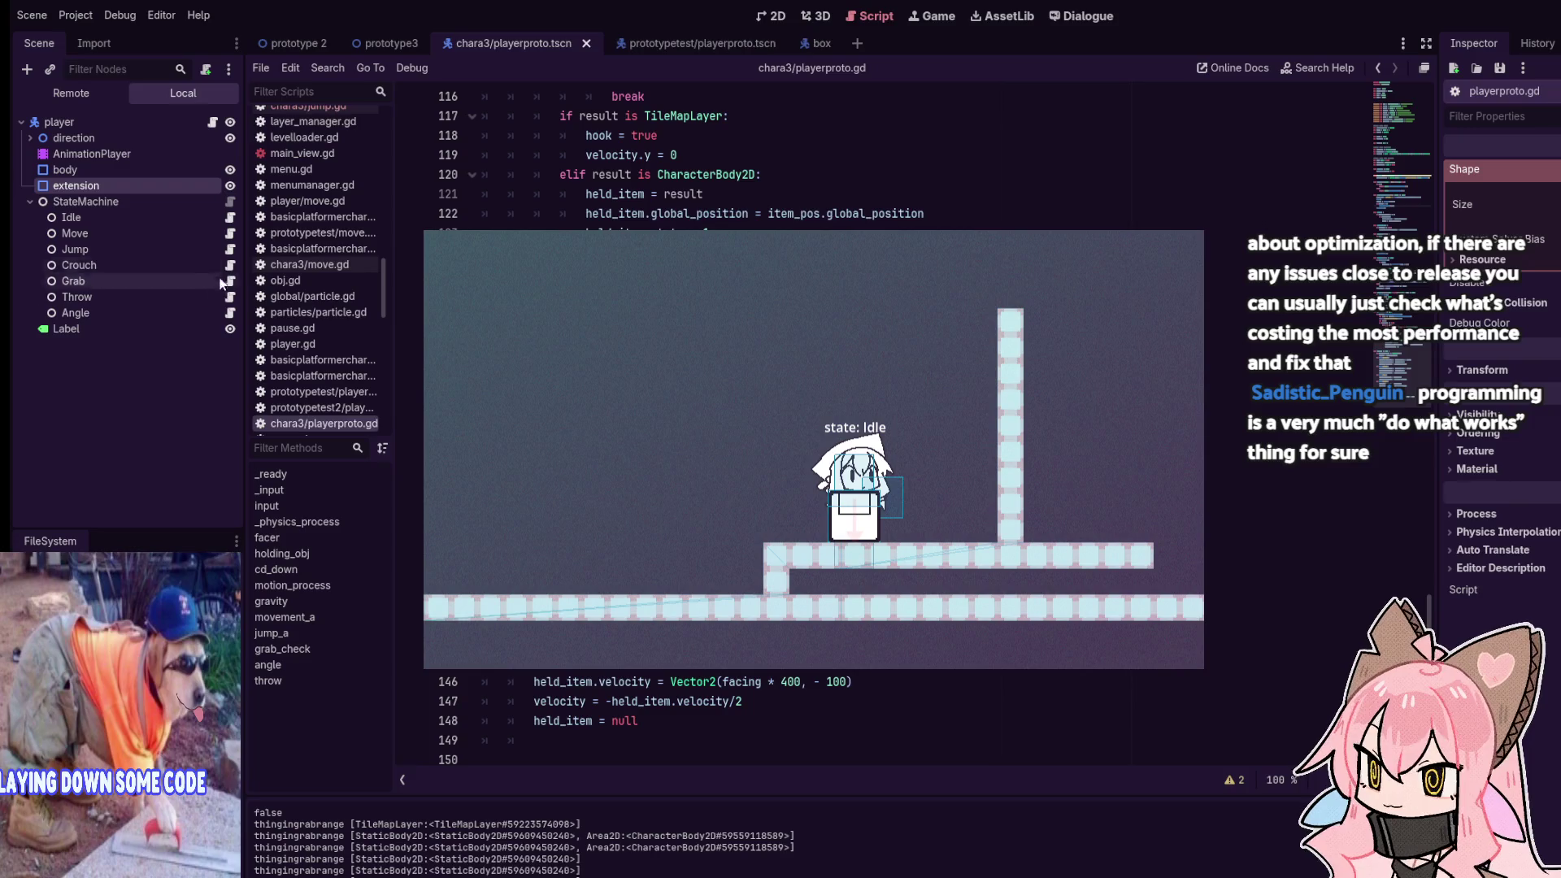
scroll(732, 716, "up", 7)
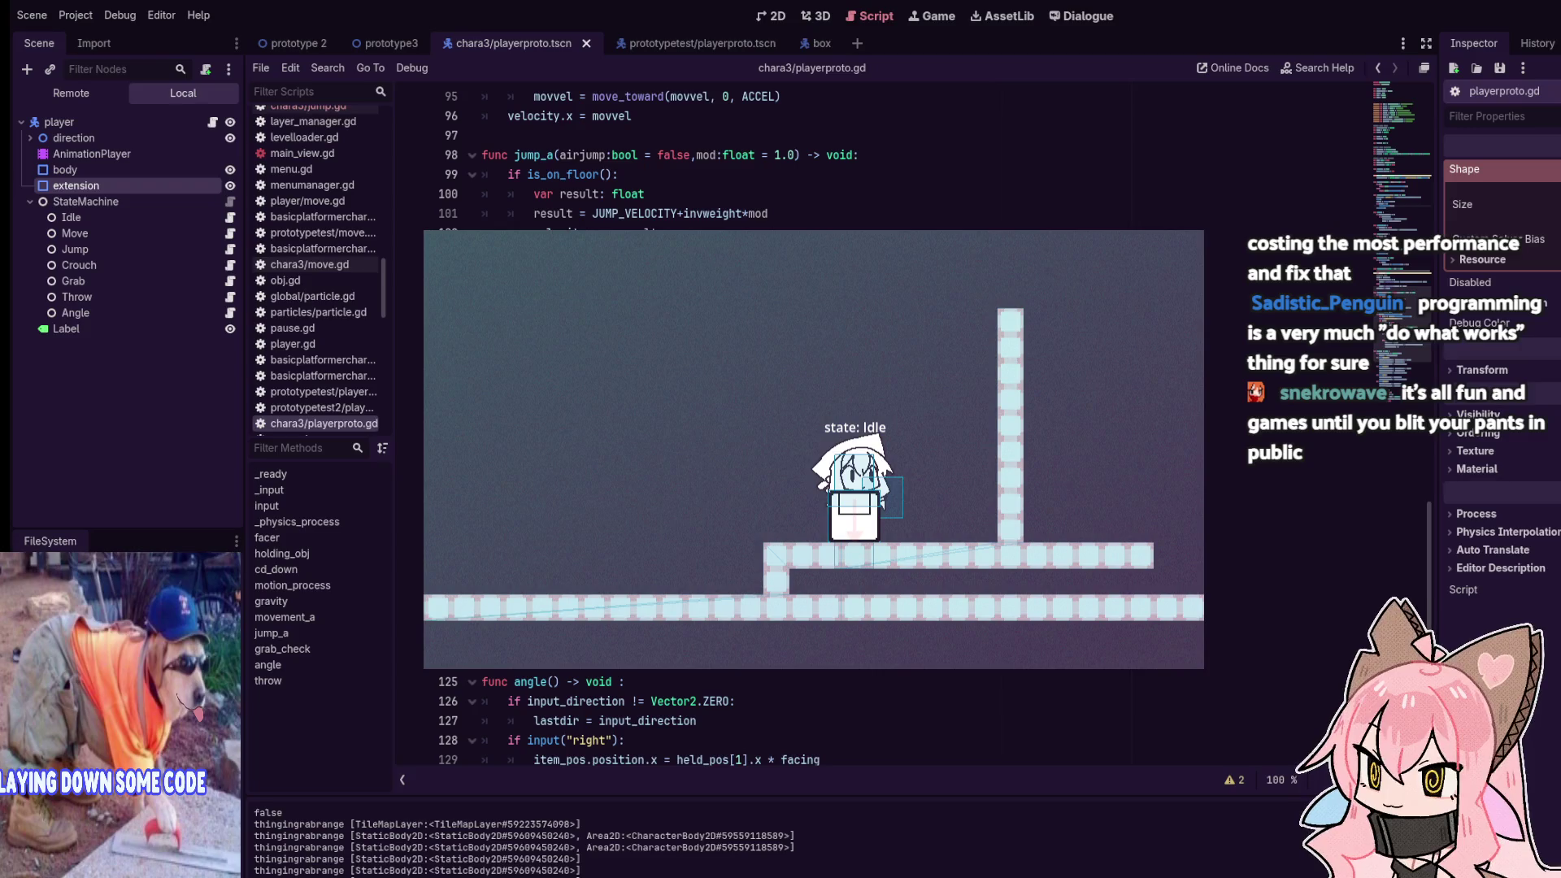
scroll(894, 163, "down", 1)
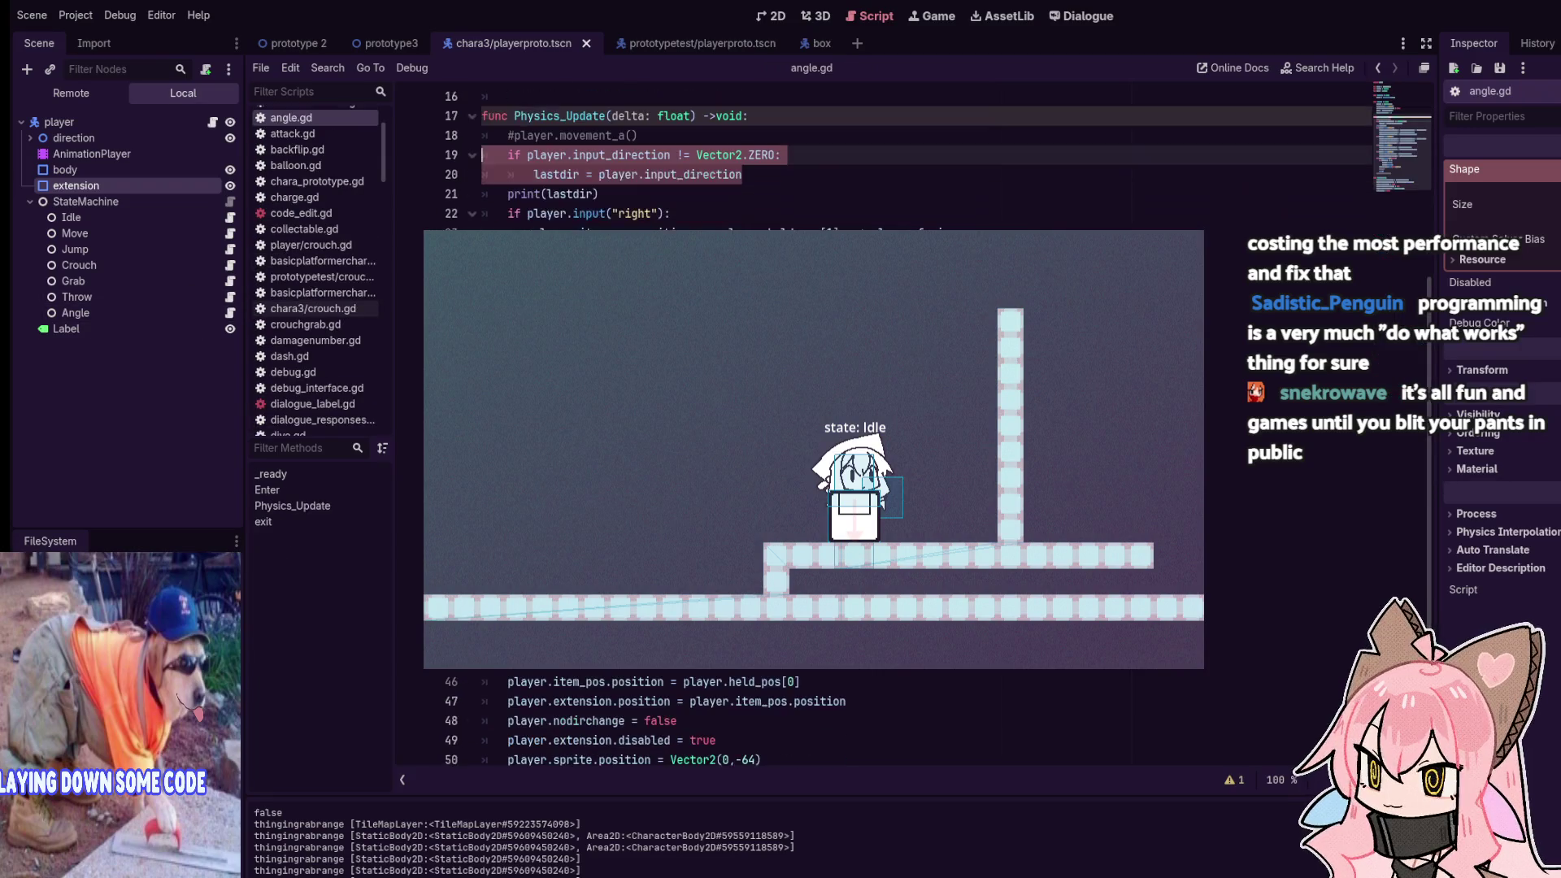
scroll(894, 163, "up", 4)
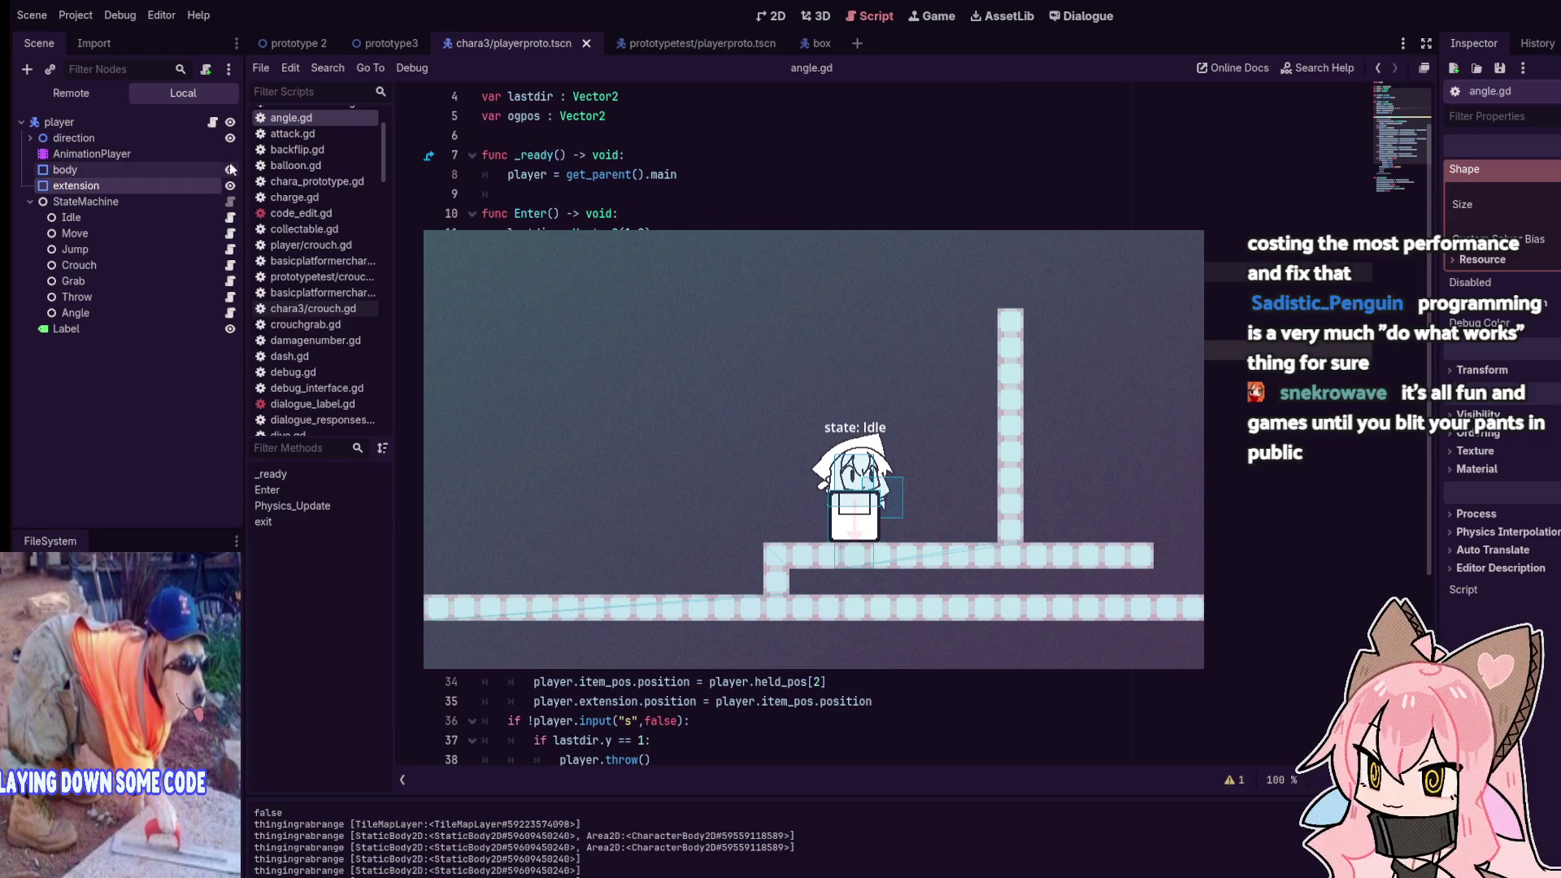
left_click(212, 122)
scroll(813, 163, "down", 6)
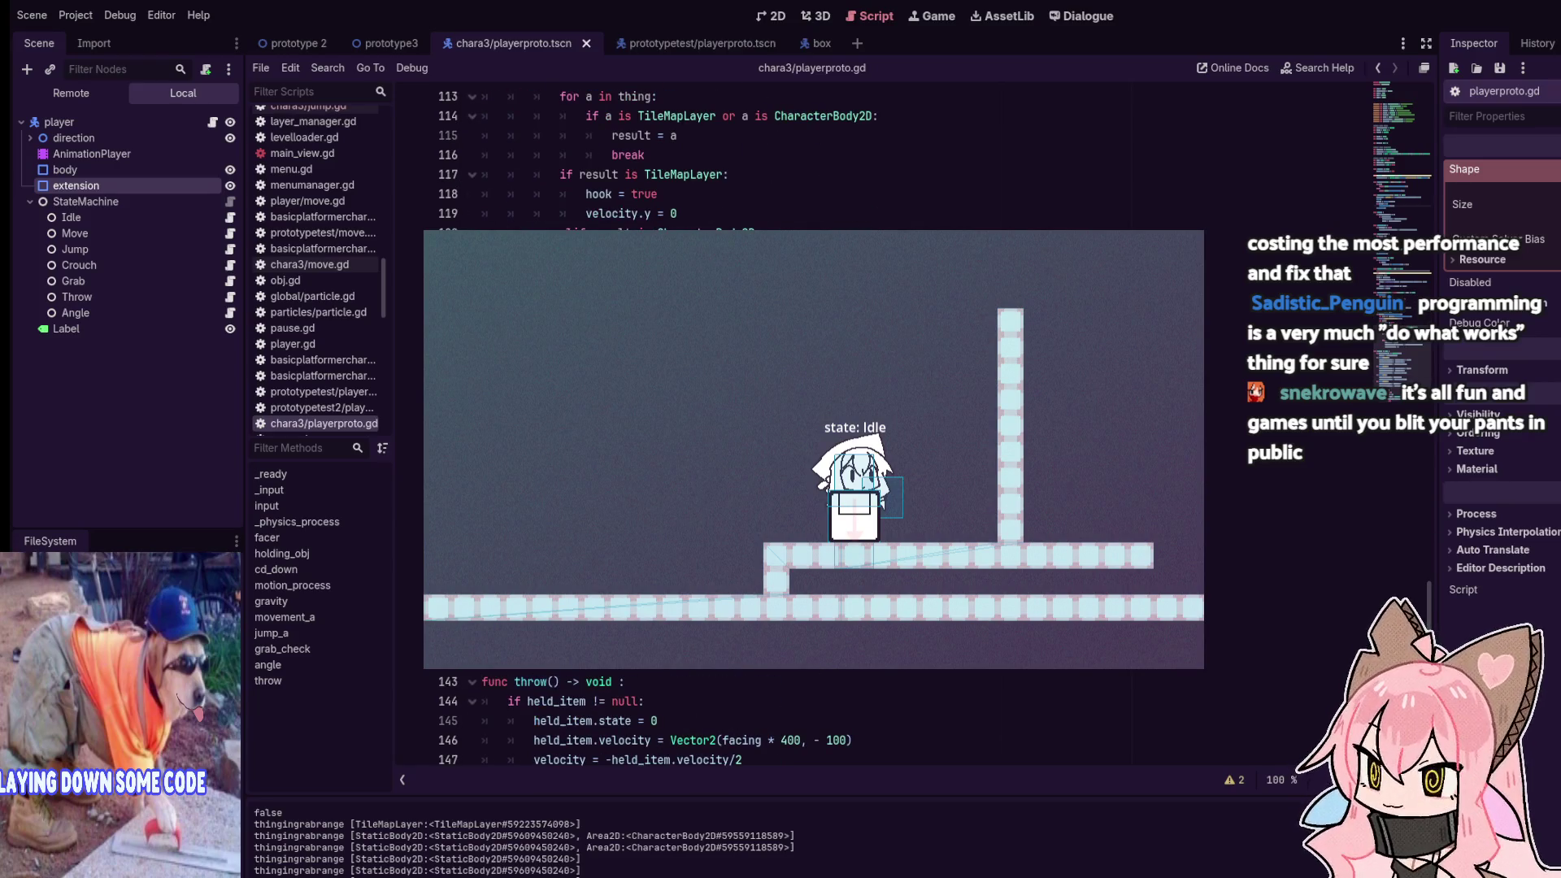
scroll(813, 154, "up", 17)
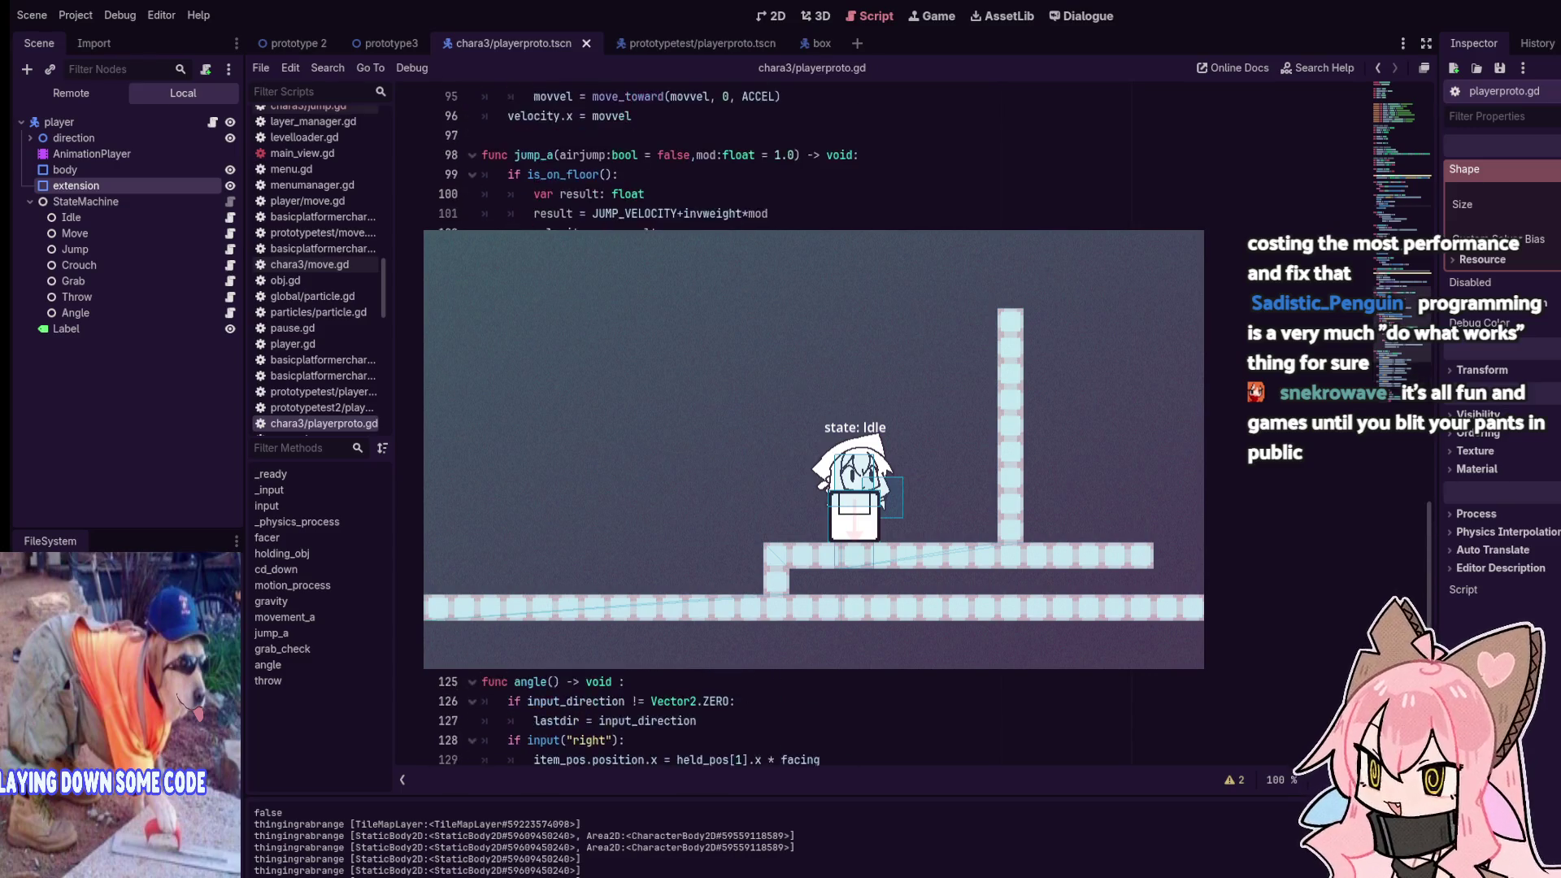
scroll(813, 155, "up", 7)
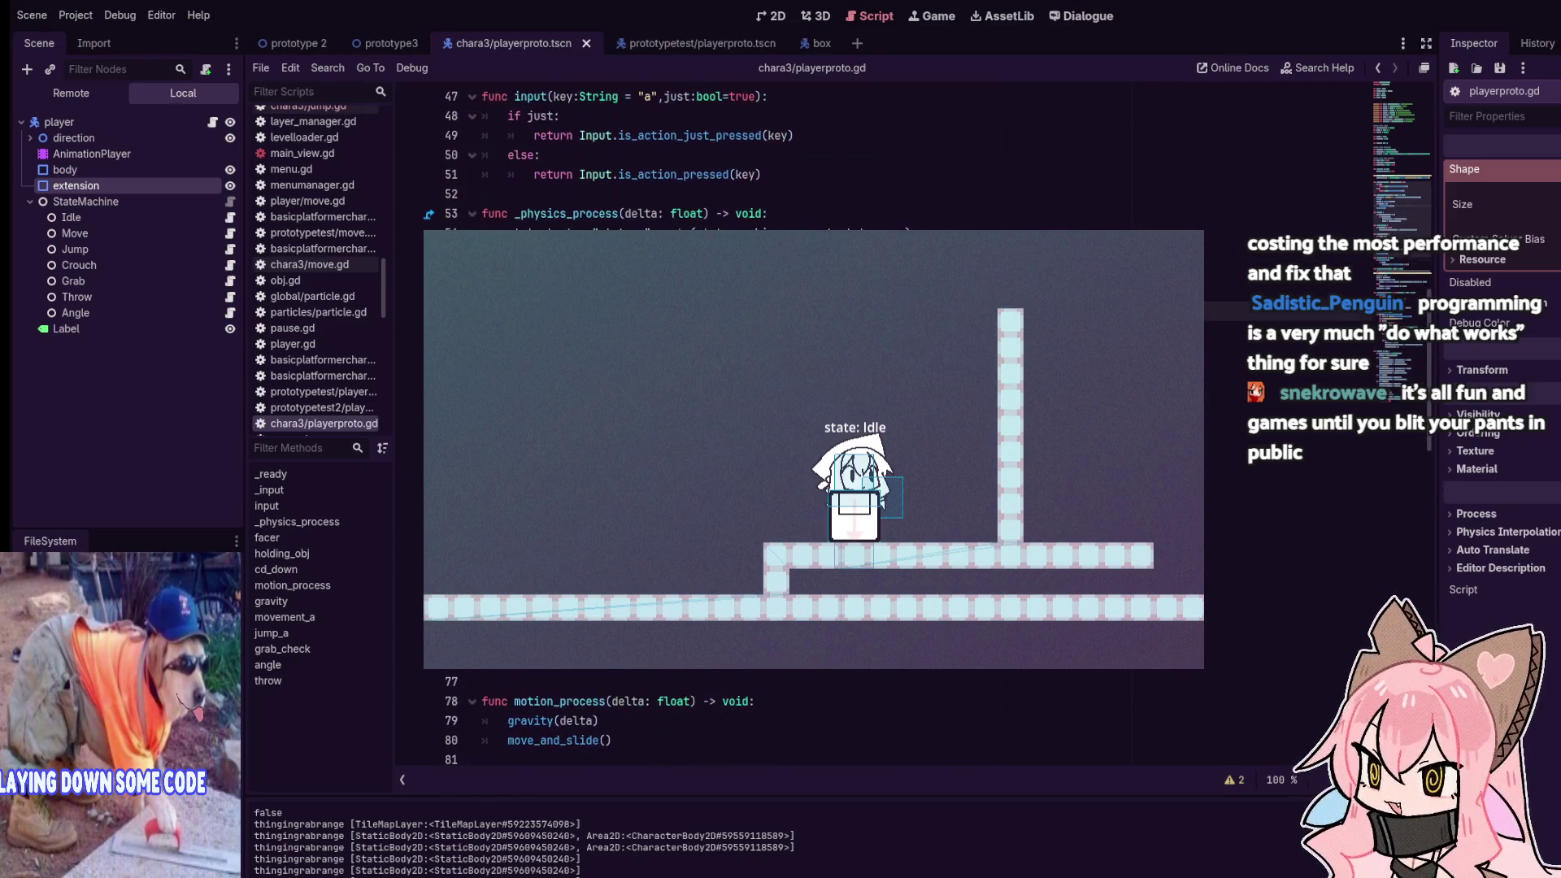
Step: Insert a blank line above cd_down and move the held-item positioning line to replace holding_obj's call
key("Return")
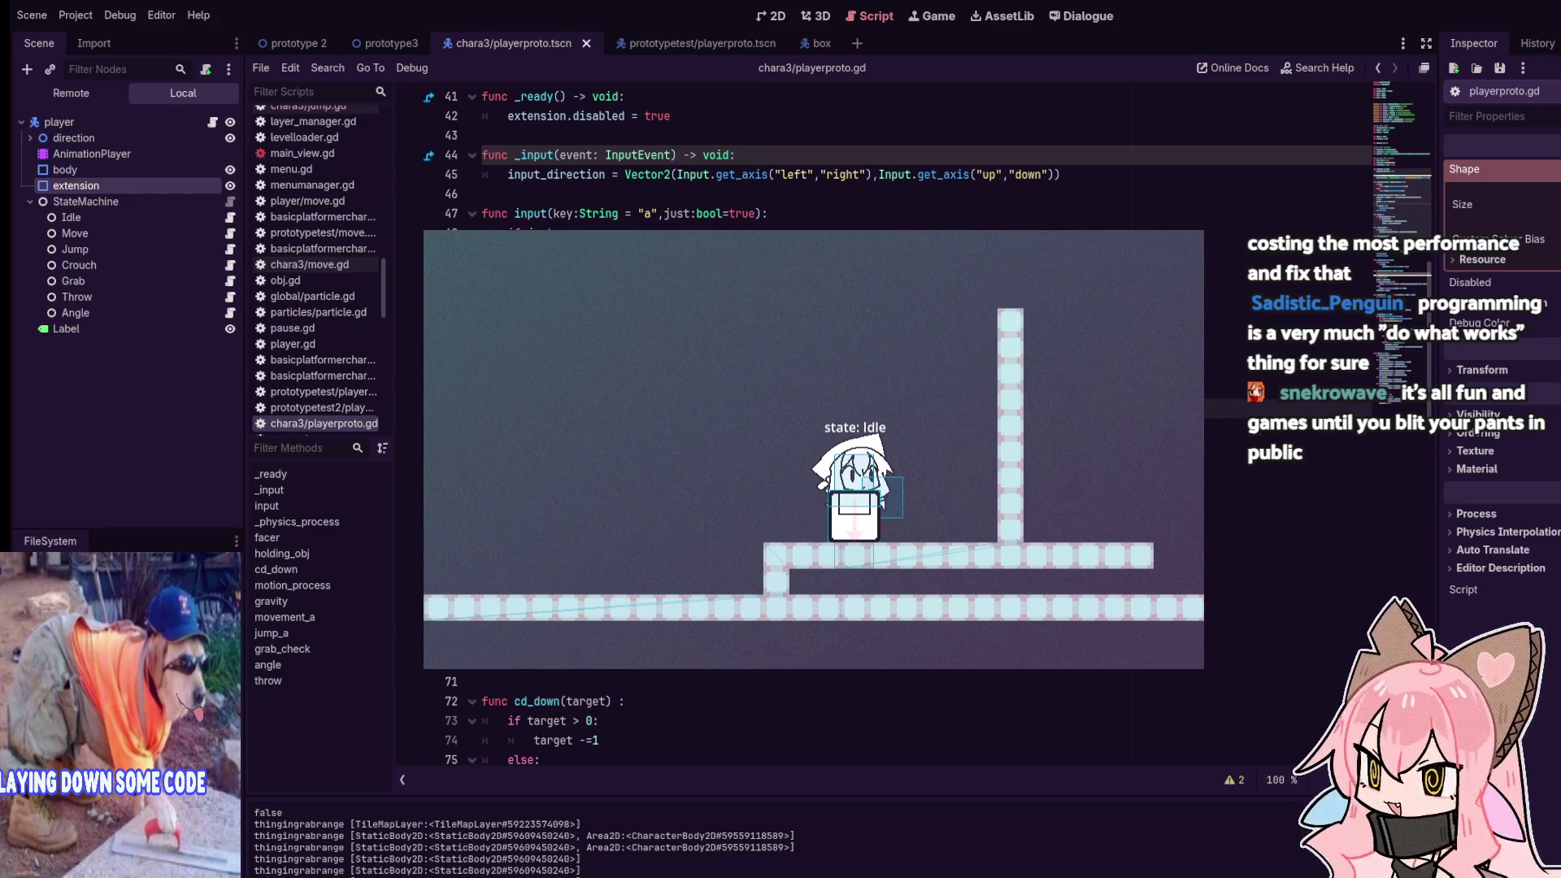
type("held_item.global_position = item_pos.global_position")
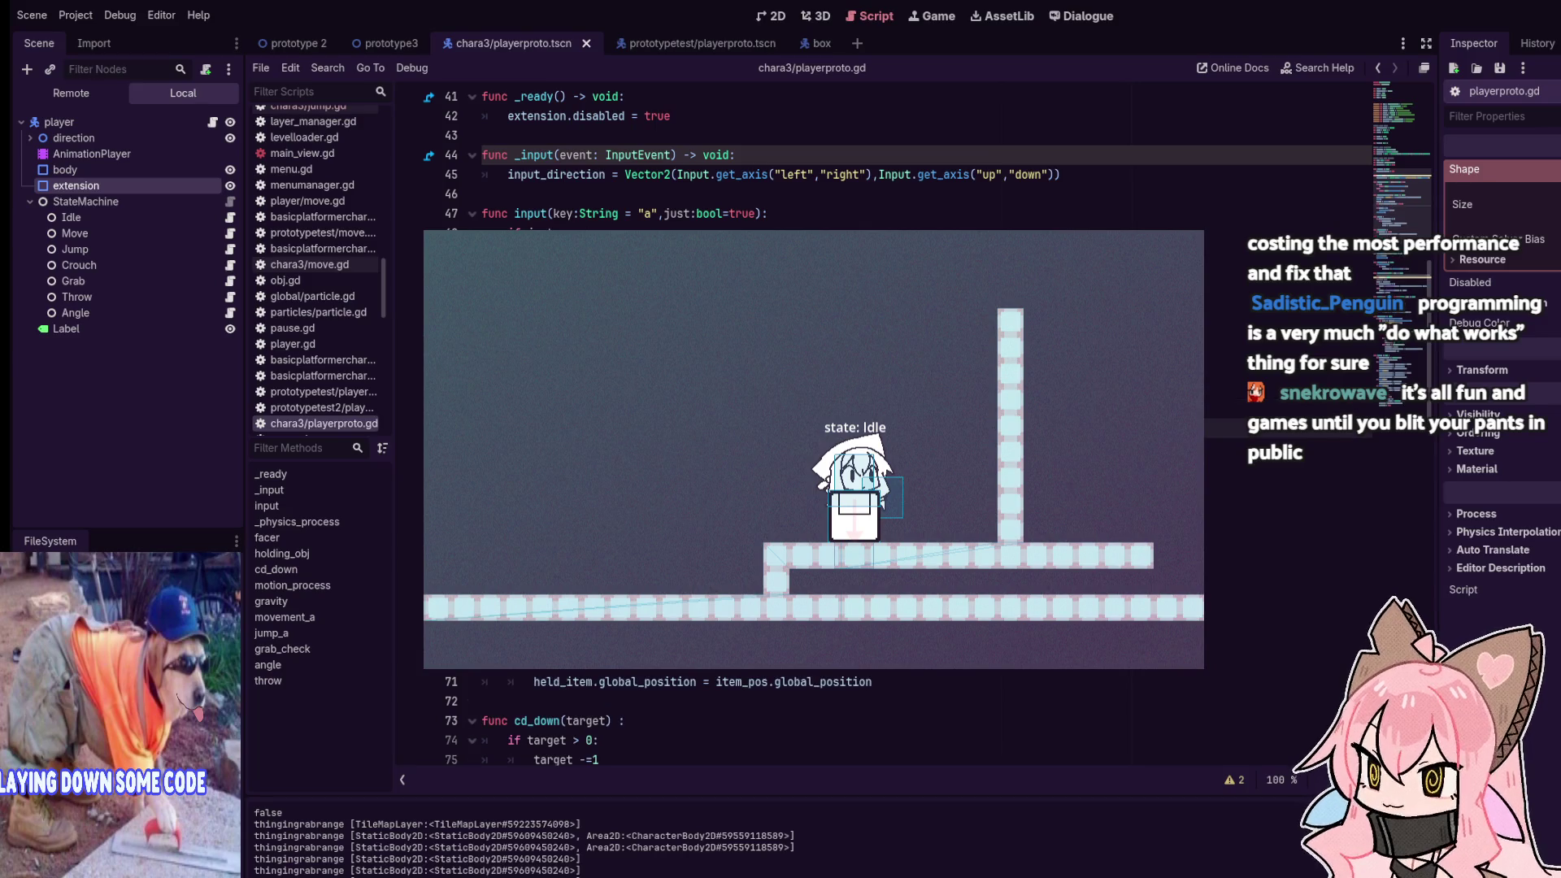
key("ctrl+v")
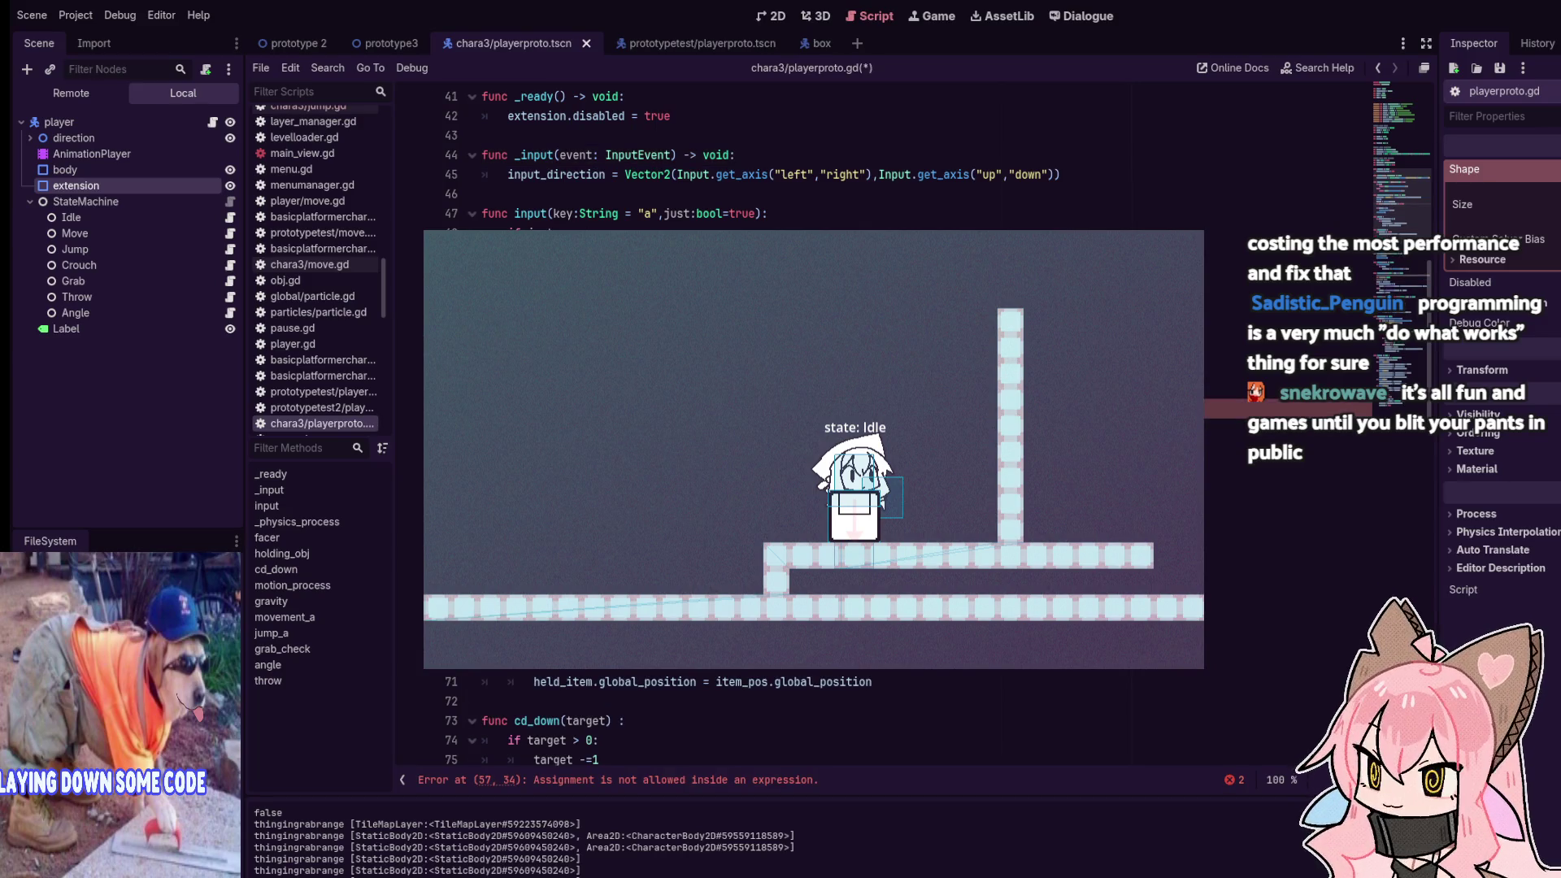
key("ctrl+x")
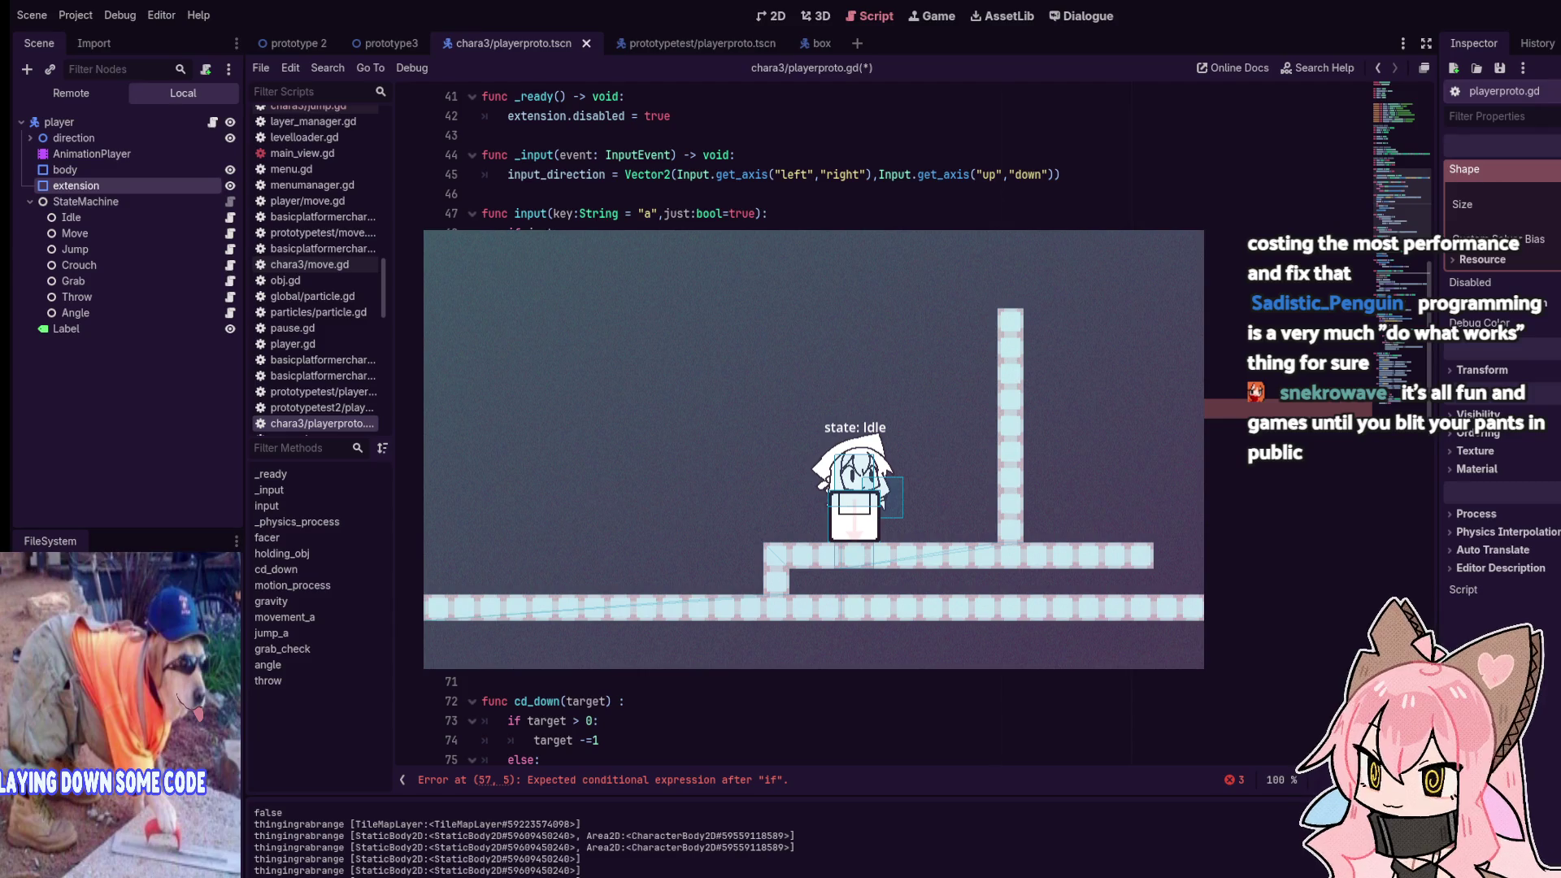
Step: Add the check 'held_item != null:' with 'player.extension.disabled = true' inside it
scroll(887, 428, "up", 5)
scroll(886, 427, "up", 1)
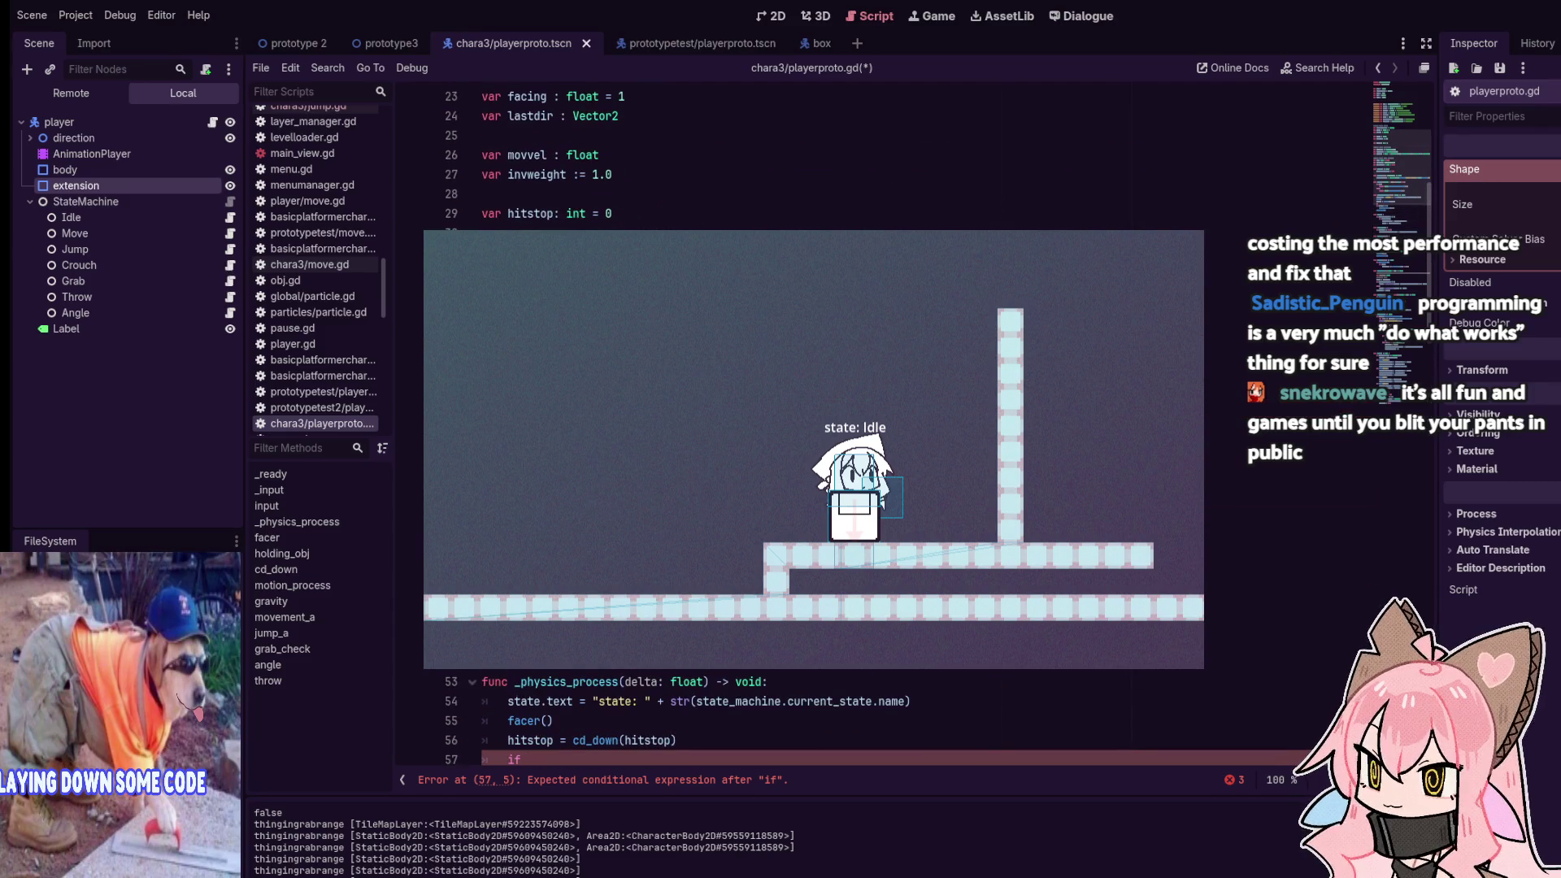
scroll(886, 428, "up", 3)
scroll(886, 428, "down", 2)
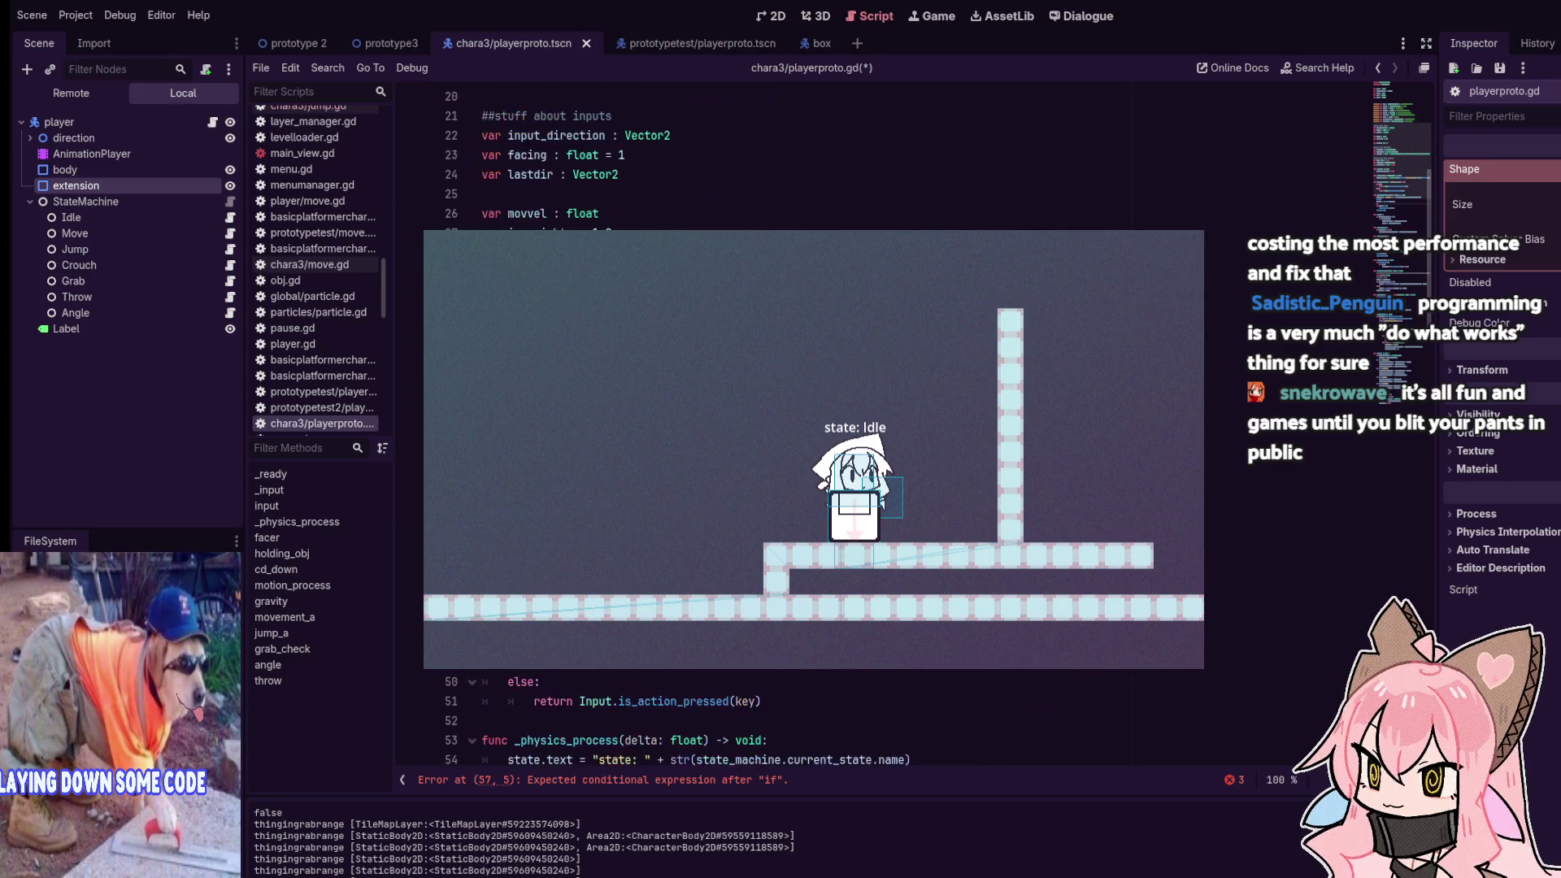
scroll(886, 428, "down", 2)
type("held_item != null:")
key("Return")
type("player.extension.disabled = true")
scroll(886, 428, "down", 2)
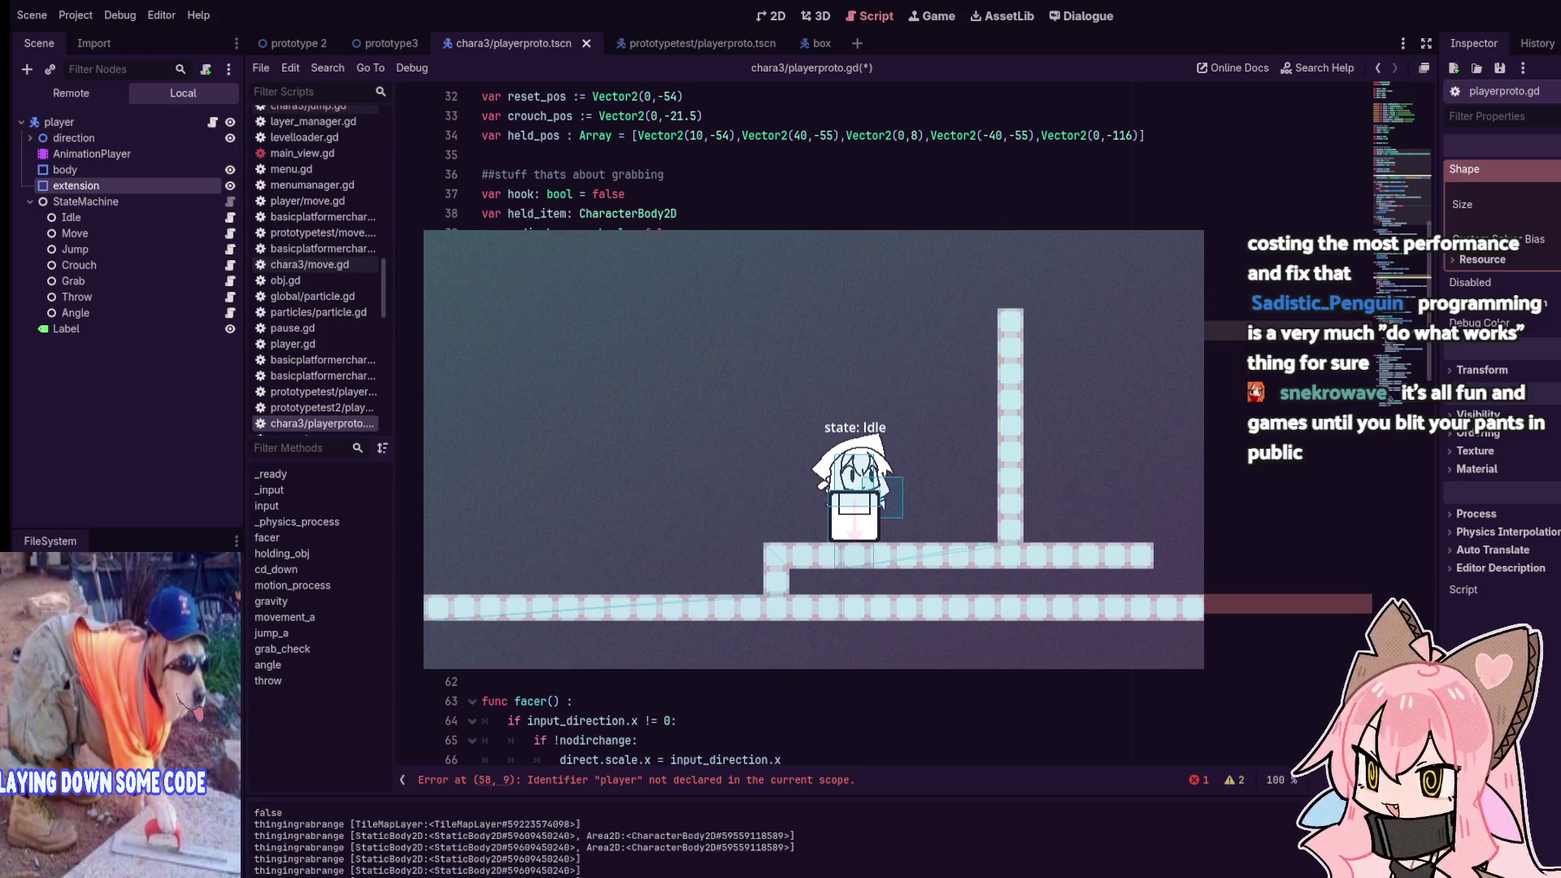
key("Return")
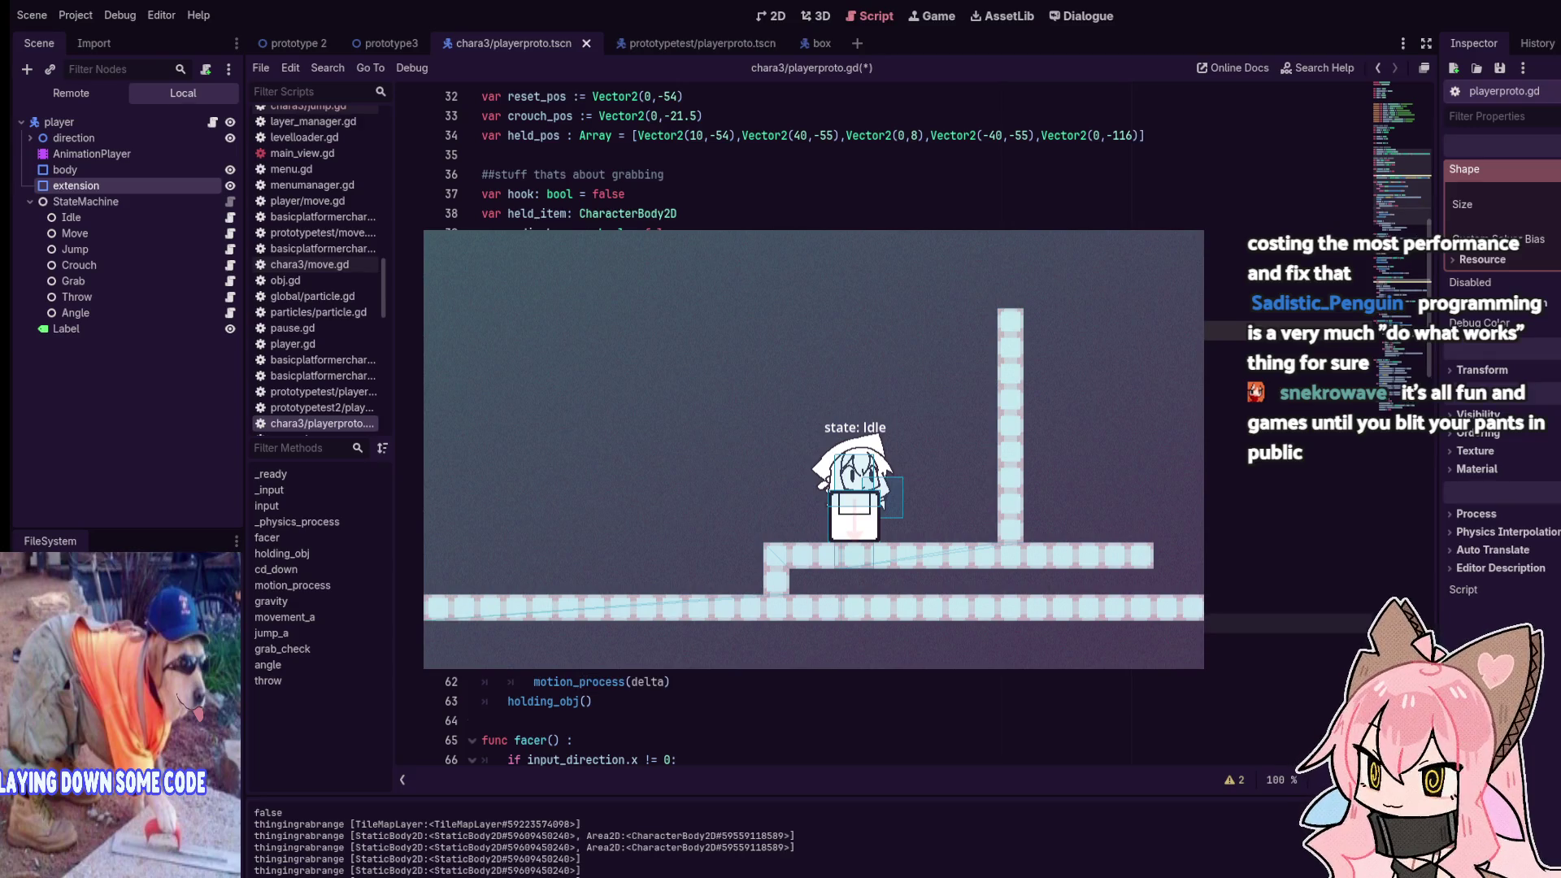
key("Return")
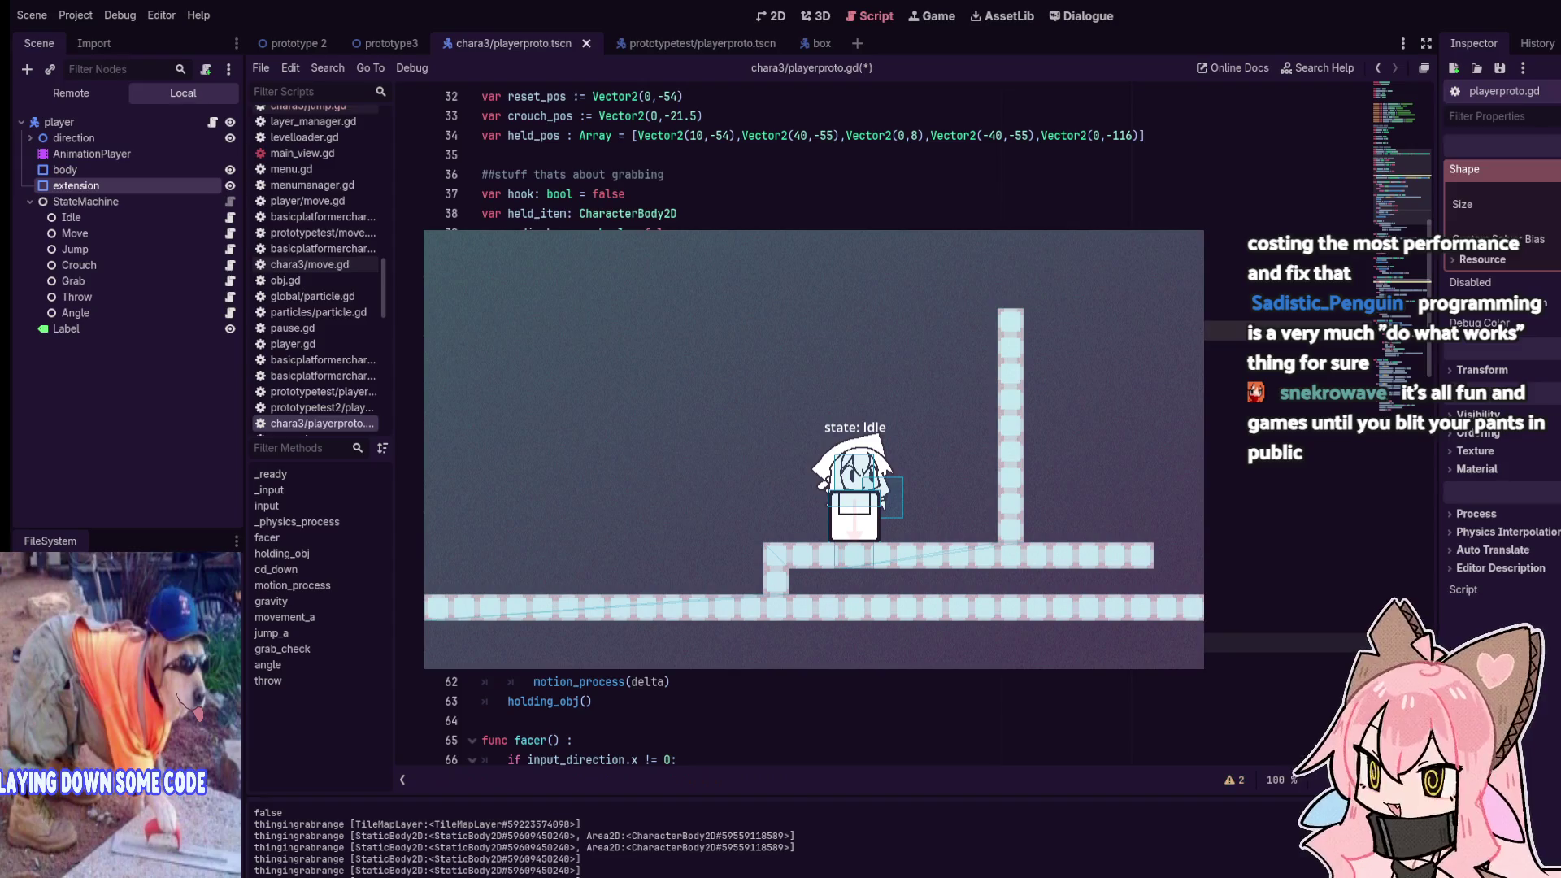
left_click(1284, 467)
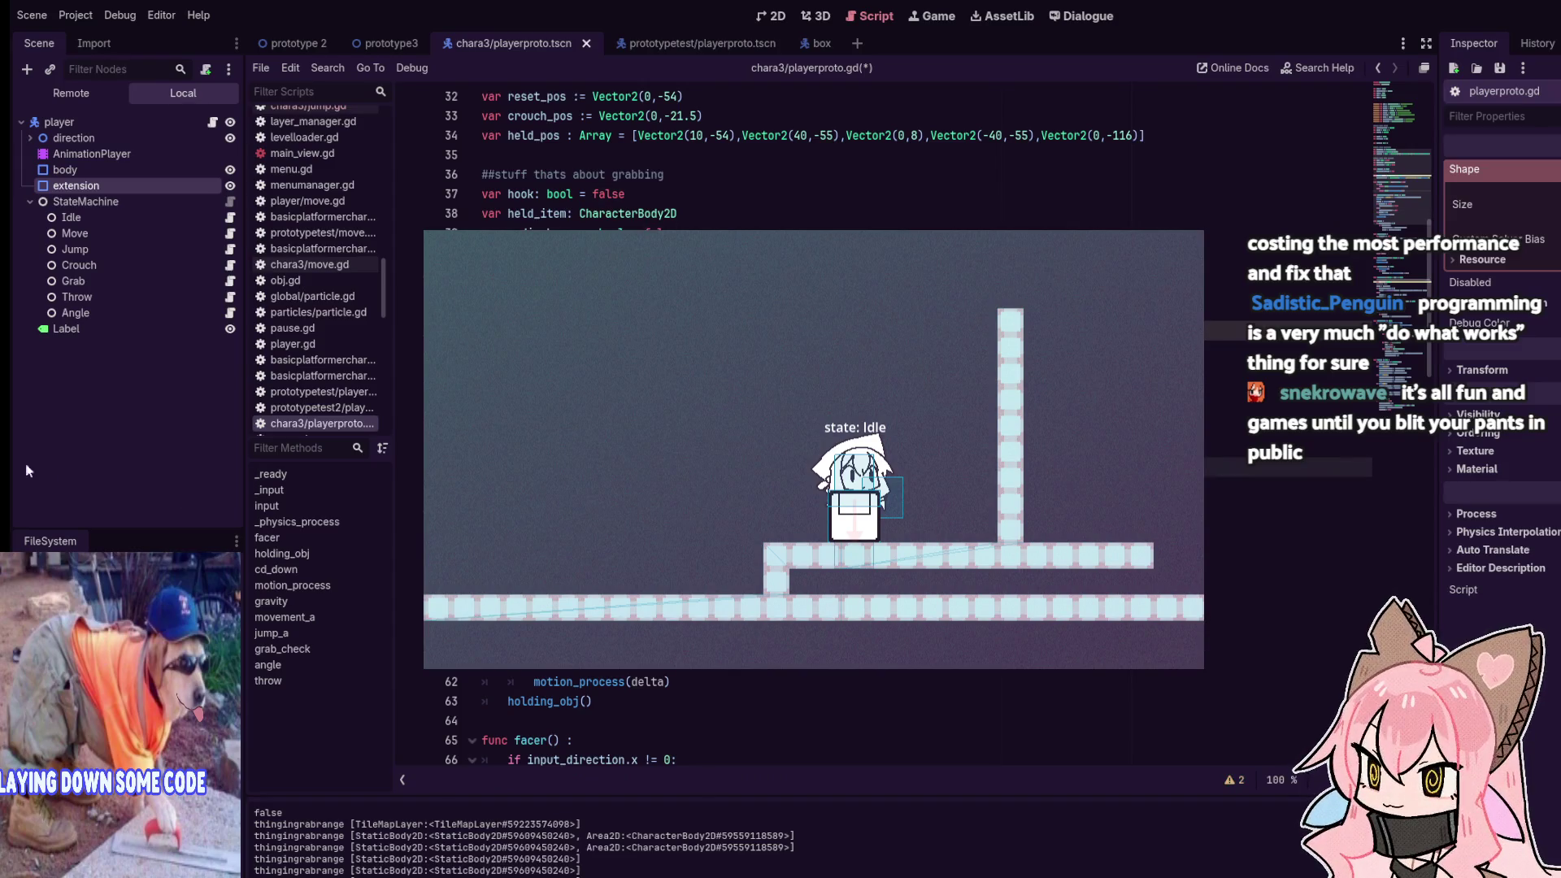
Step: Save the player script and playtest walking, jumping and carrying the box to the pillar
key("ctrl+s")
left_click(954, 416)
key("Right")
key("Left")
key("space")
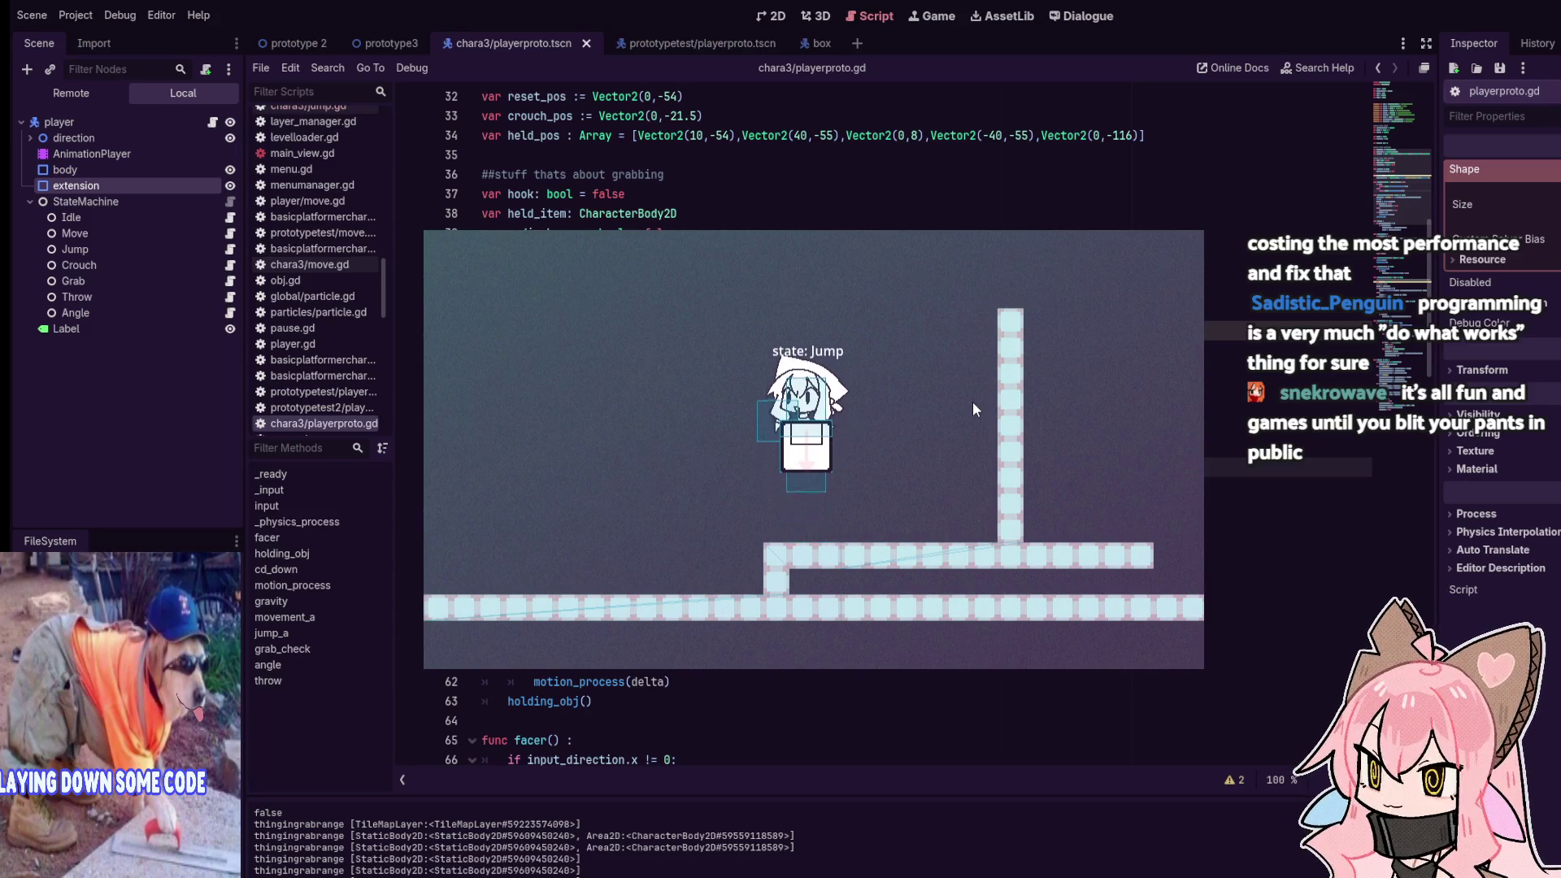
key("Right")
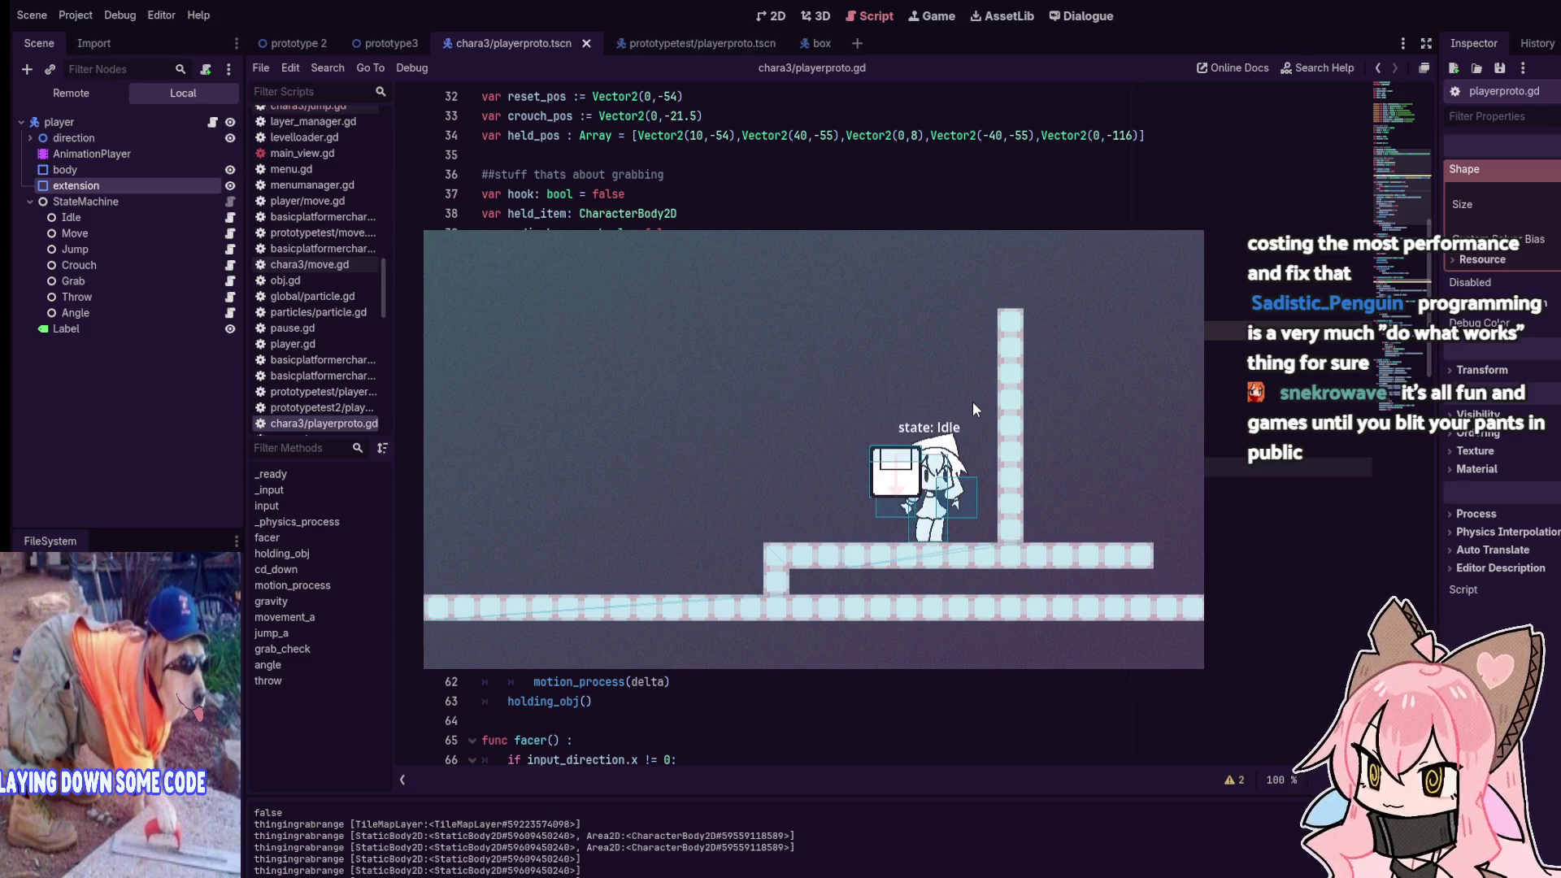
key("Left")
key("Right")
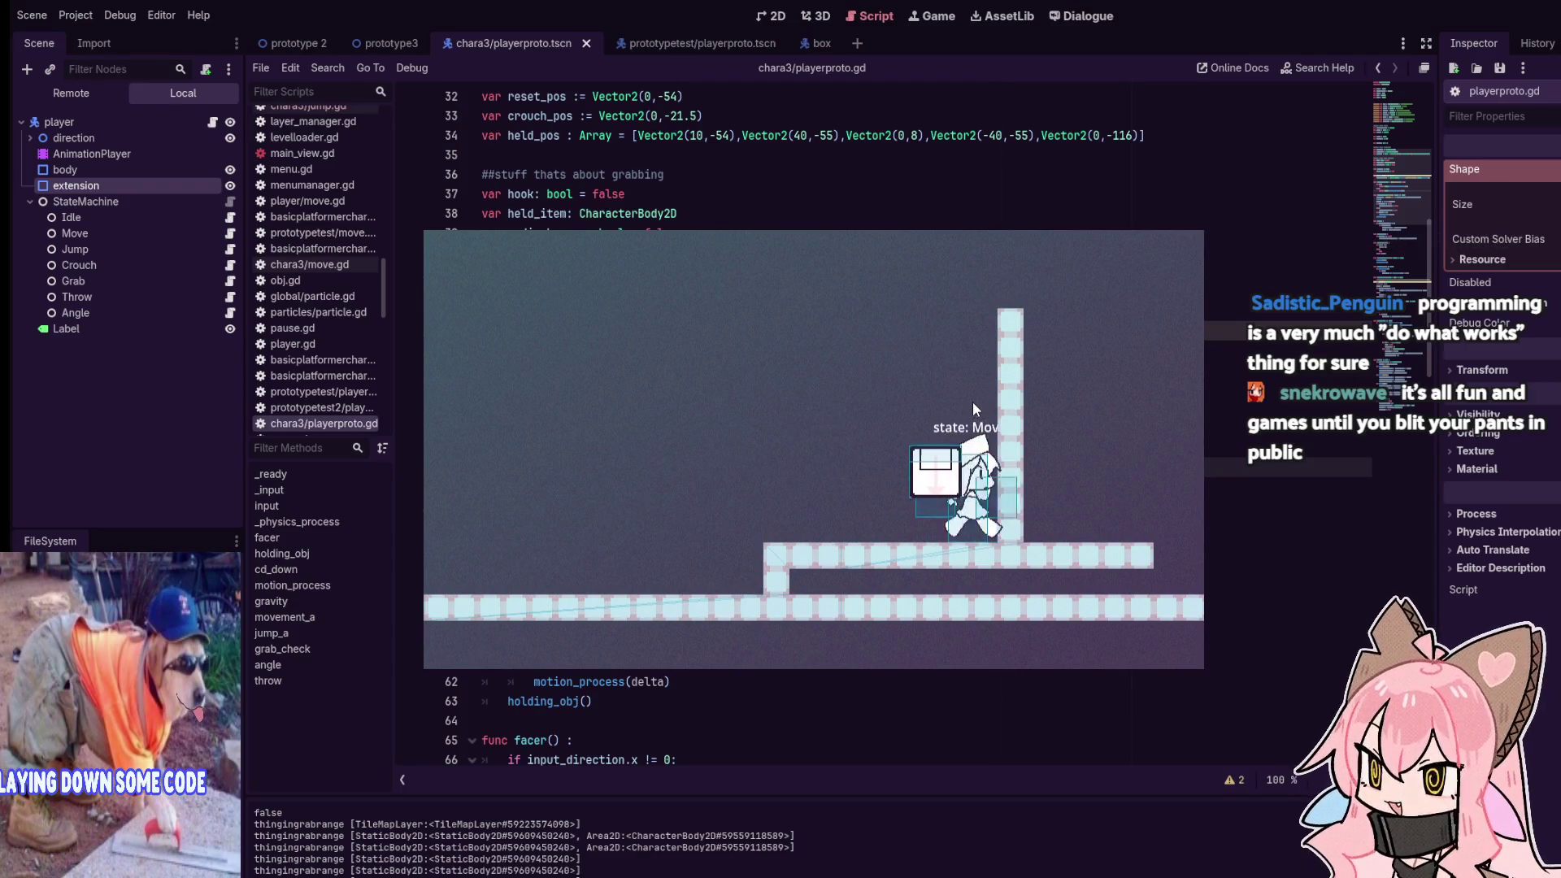
key("Left")
key("space")
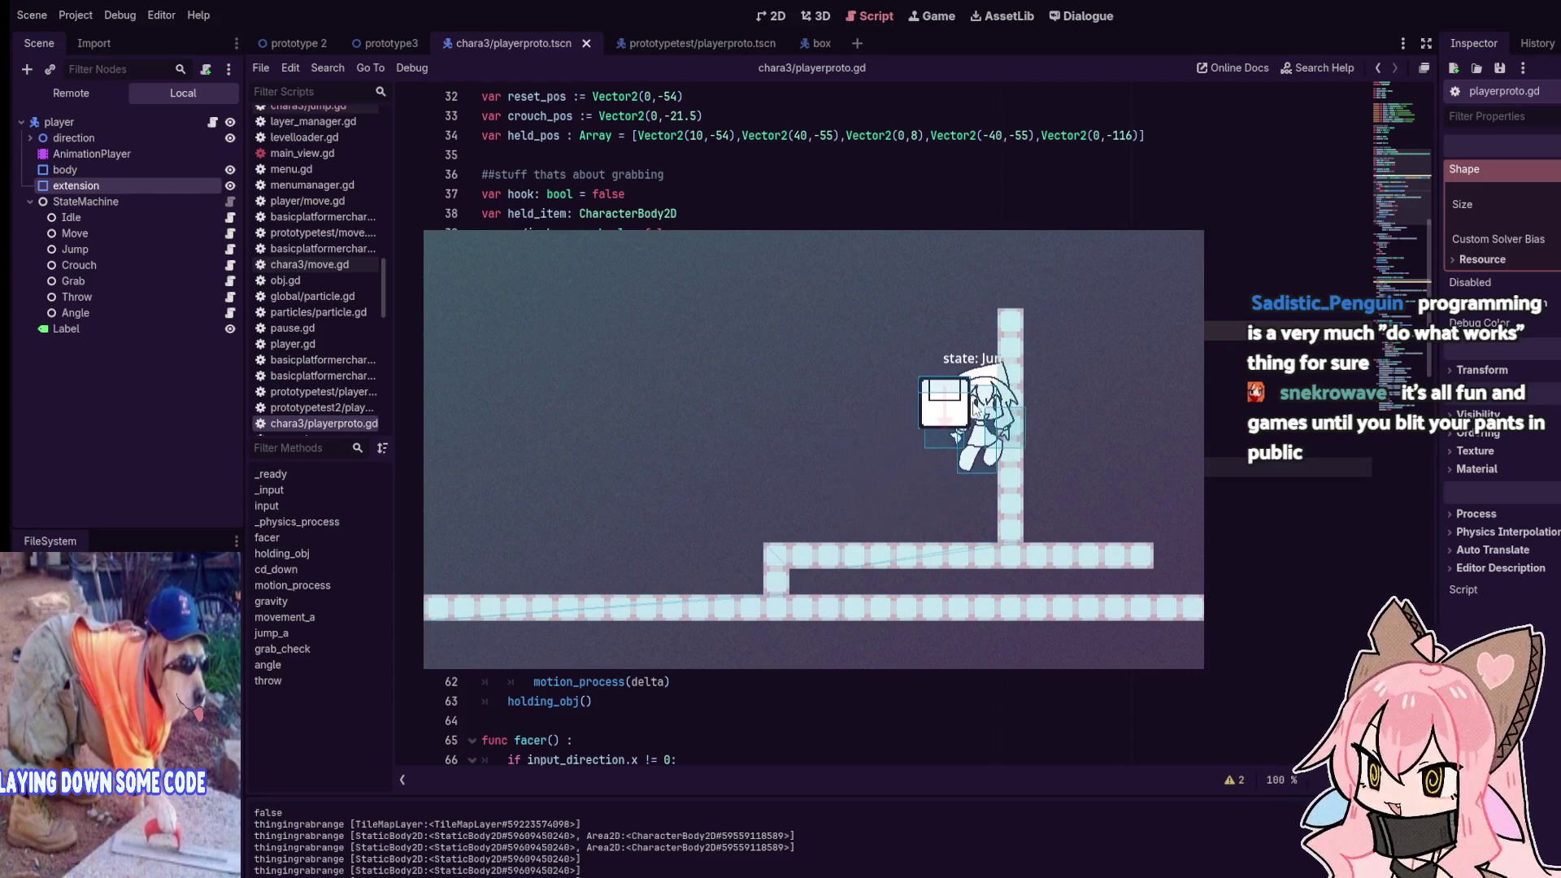
key("Left")
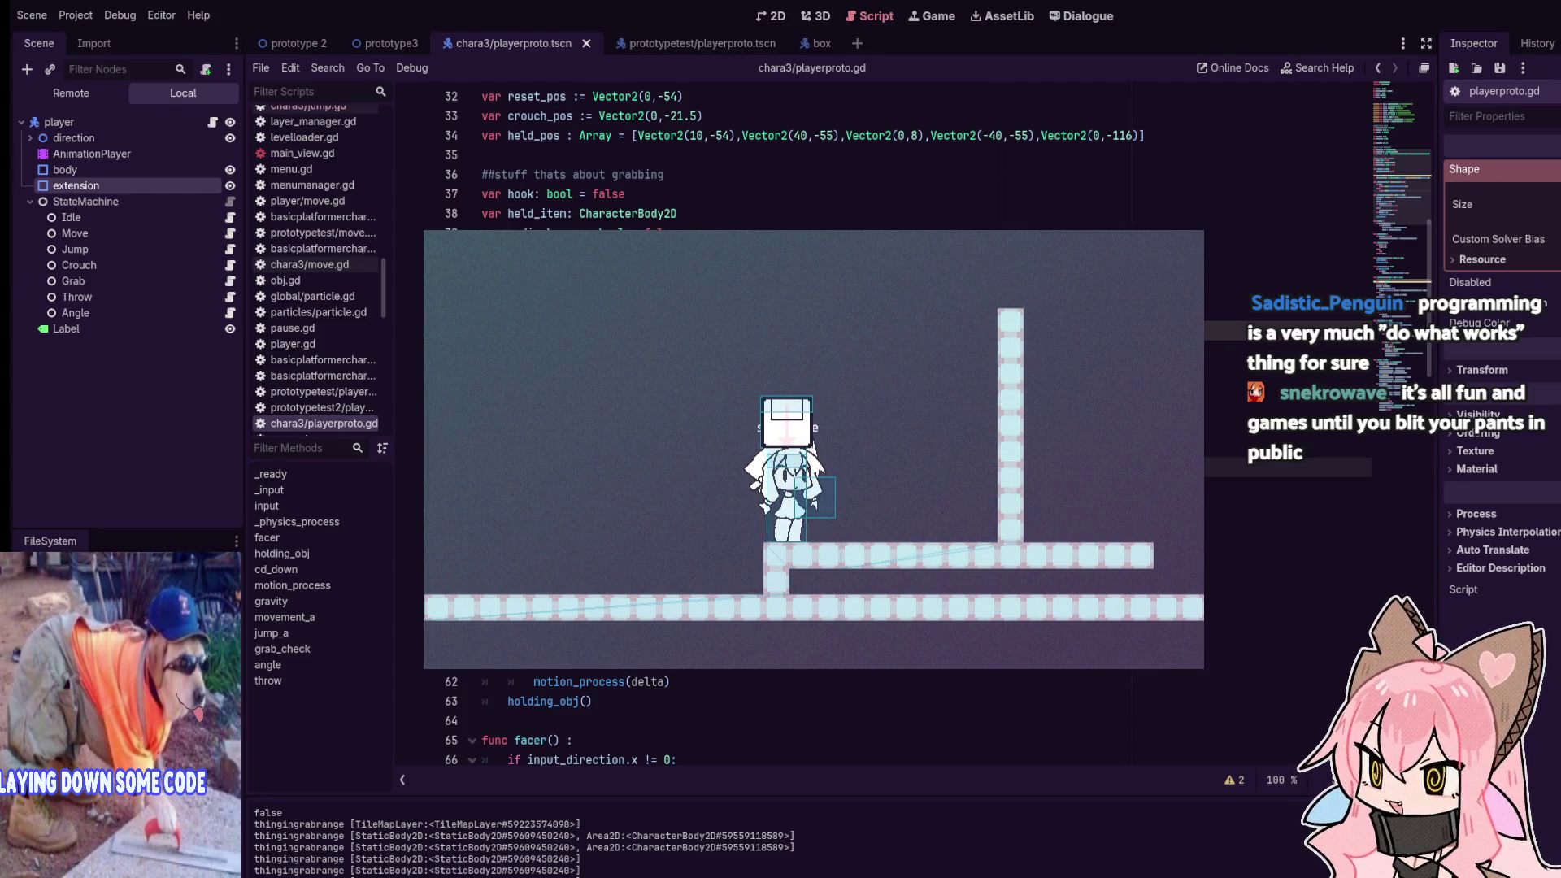
Step: Show the prototype3 level in the 2D view with its TileMapLayer selected
left_click(387, 43)
left_click(766, 17)
left_click(85, 138)
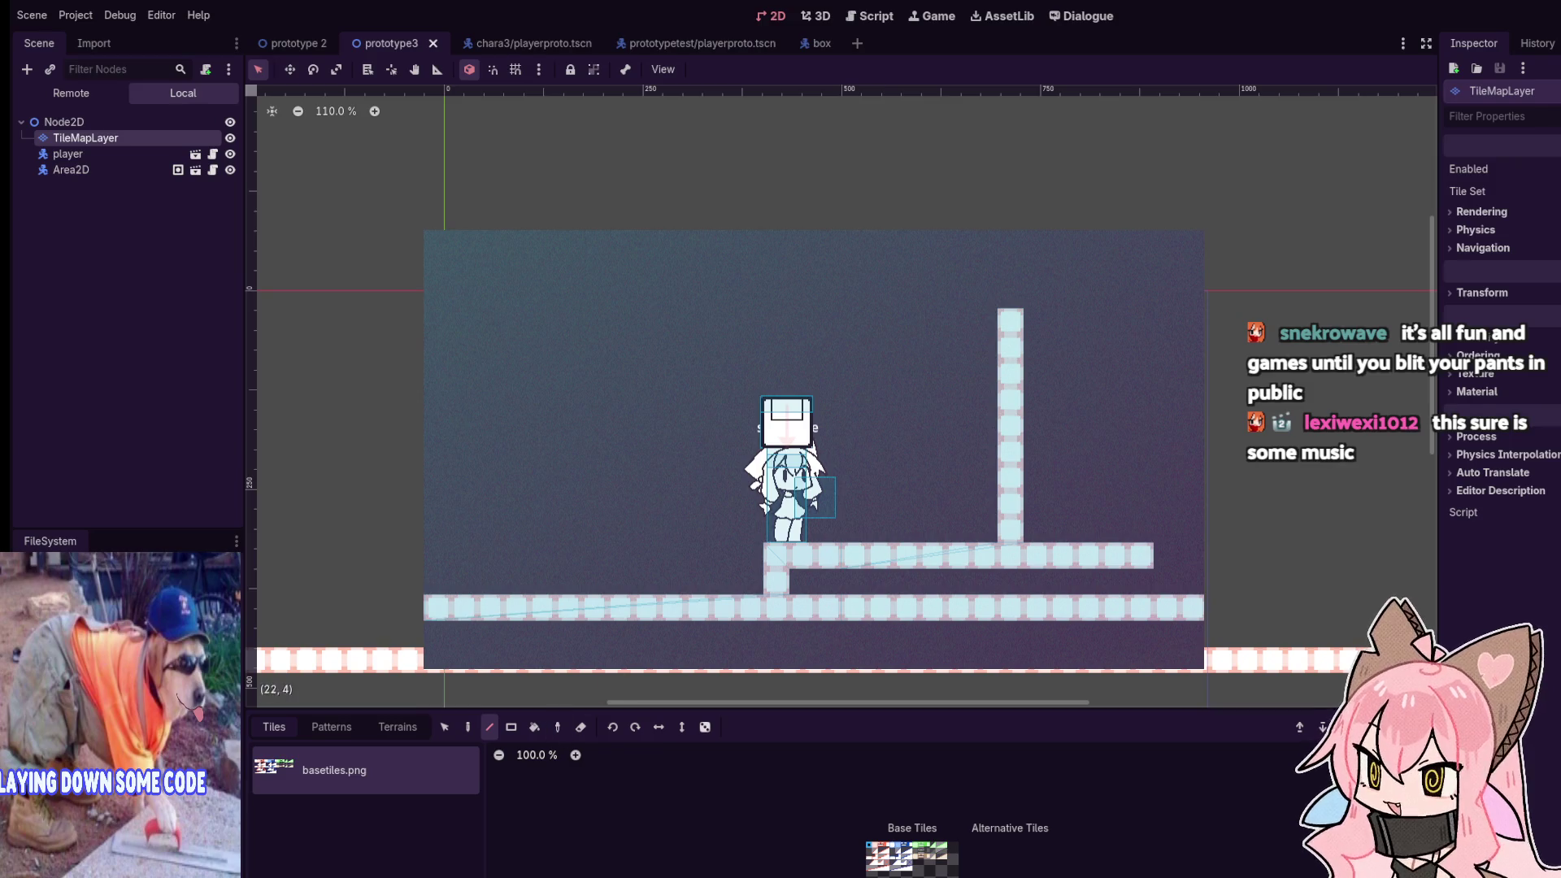
Step: Paint a row of three tiles above the player, then return to playerproto.tscn
left_click_drag(751, 373, 802, 373)
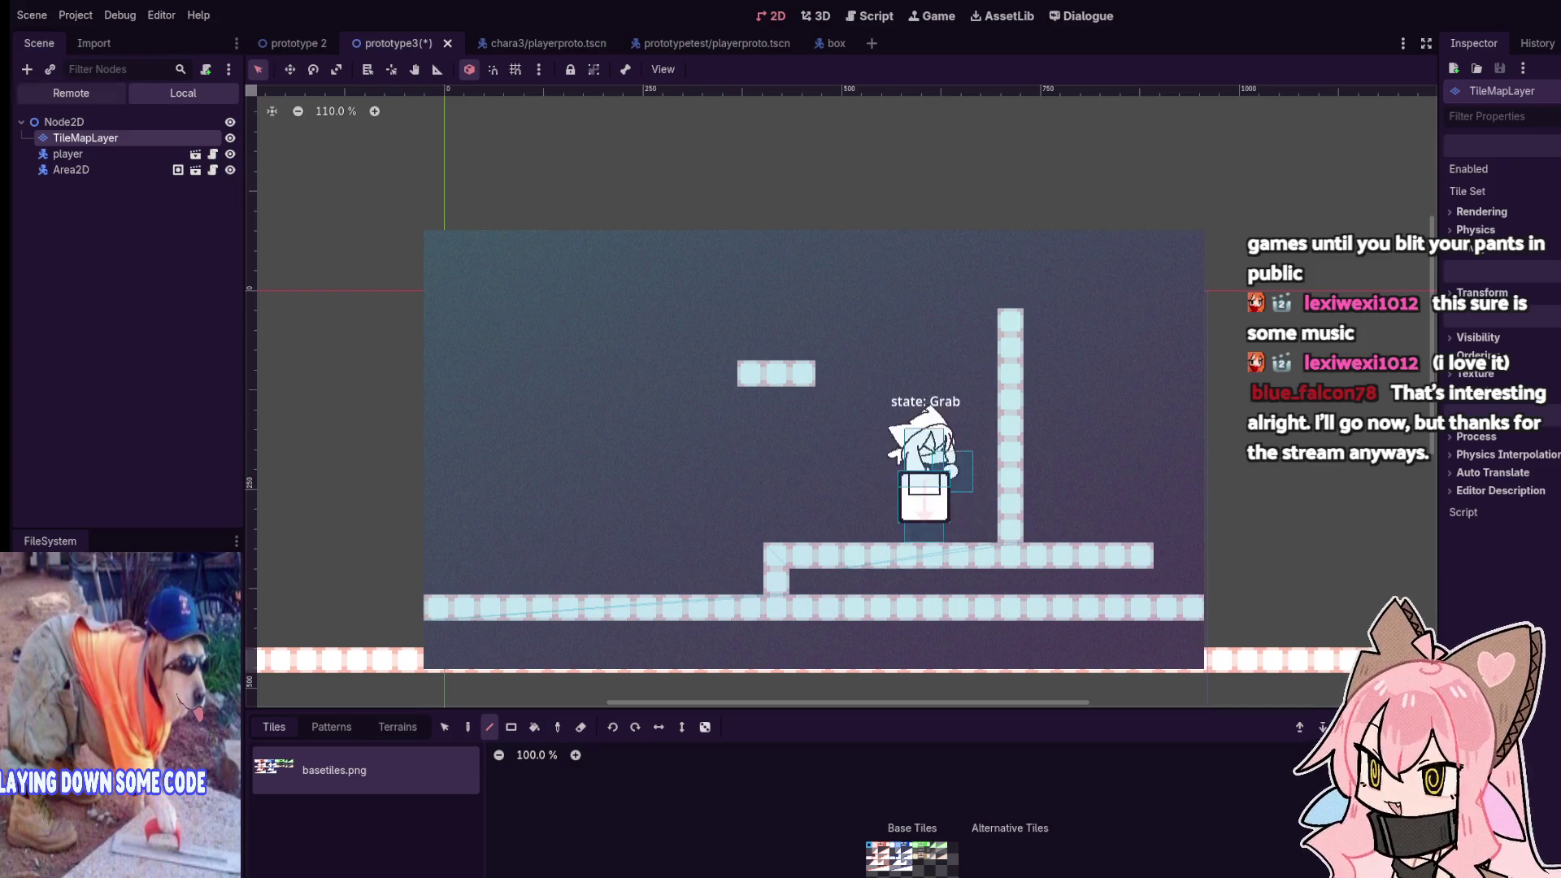
left_click(547, 34)
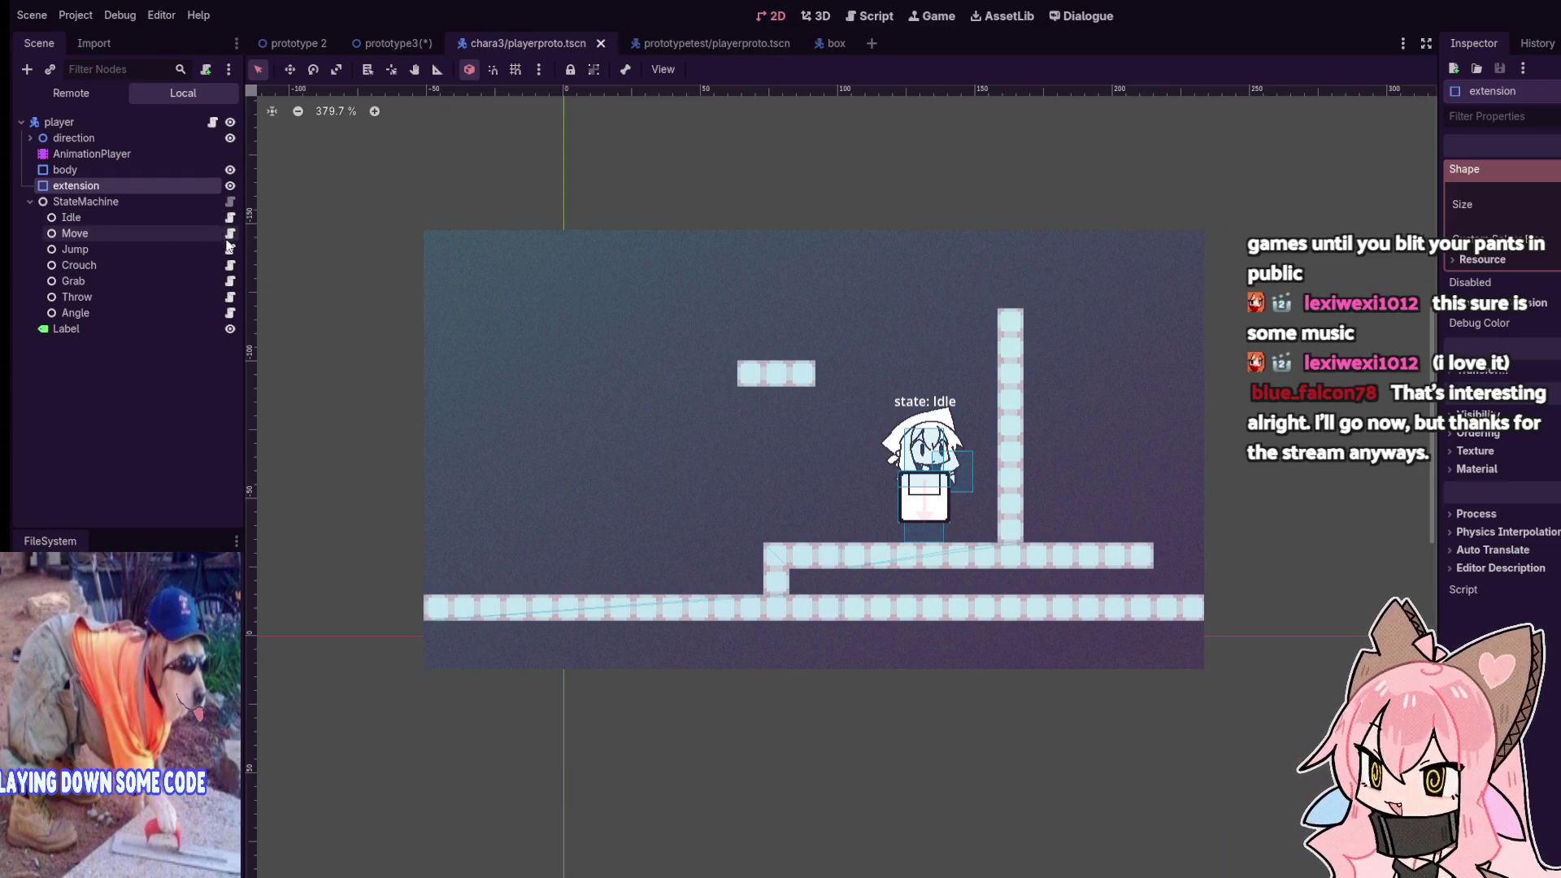
Step: Open the player, Move and Idle scripts in turn, ending on idle.gd
left_click(212, 123)
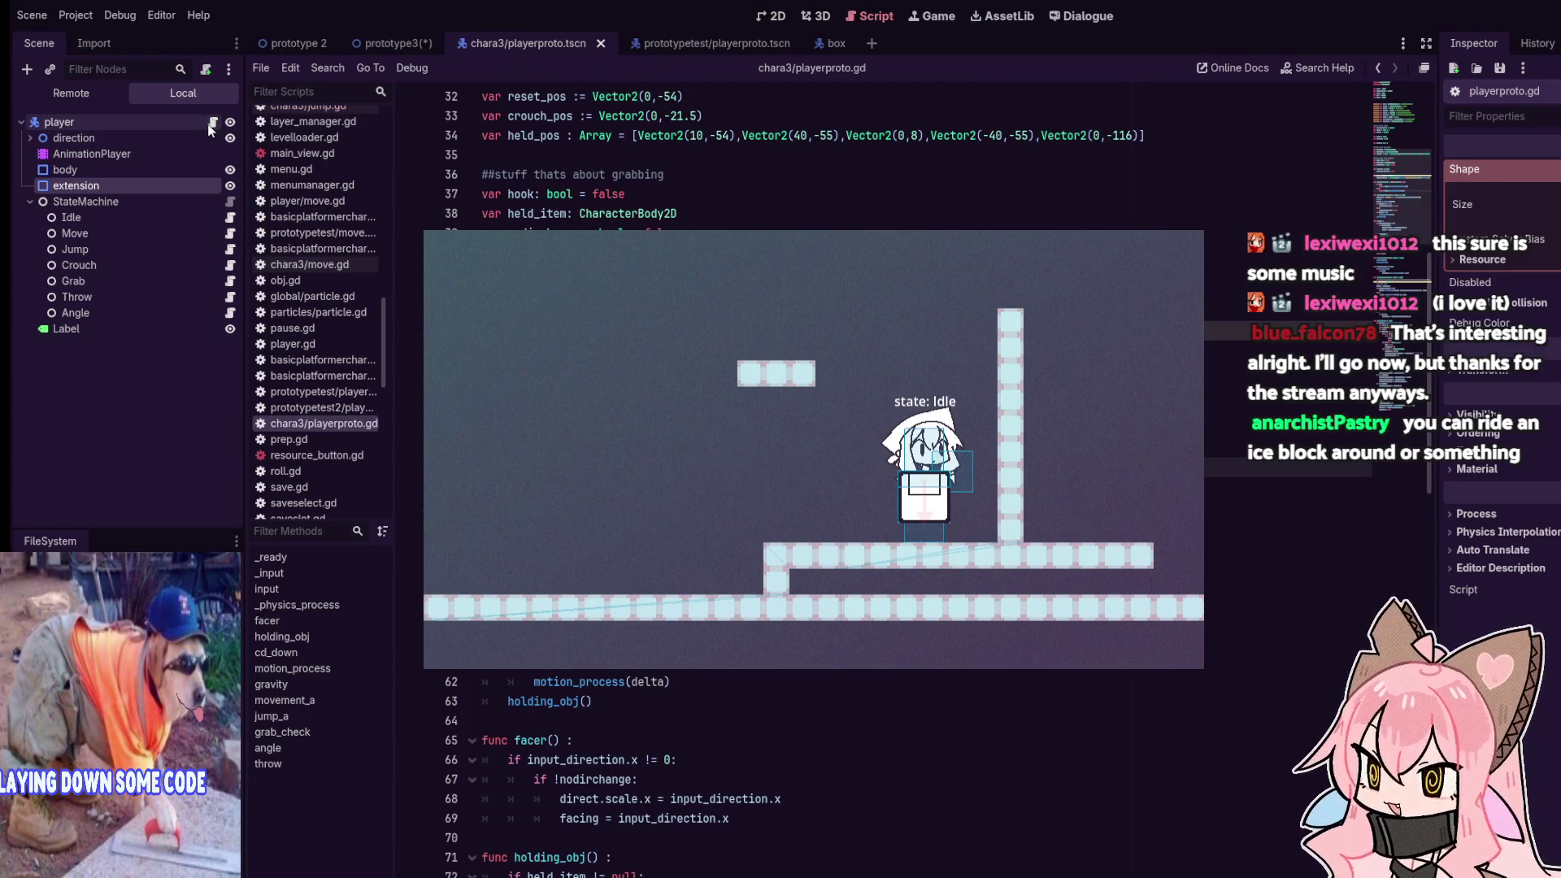
left_click(229, 233)
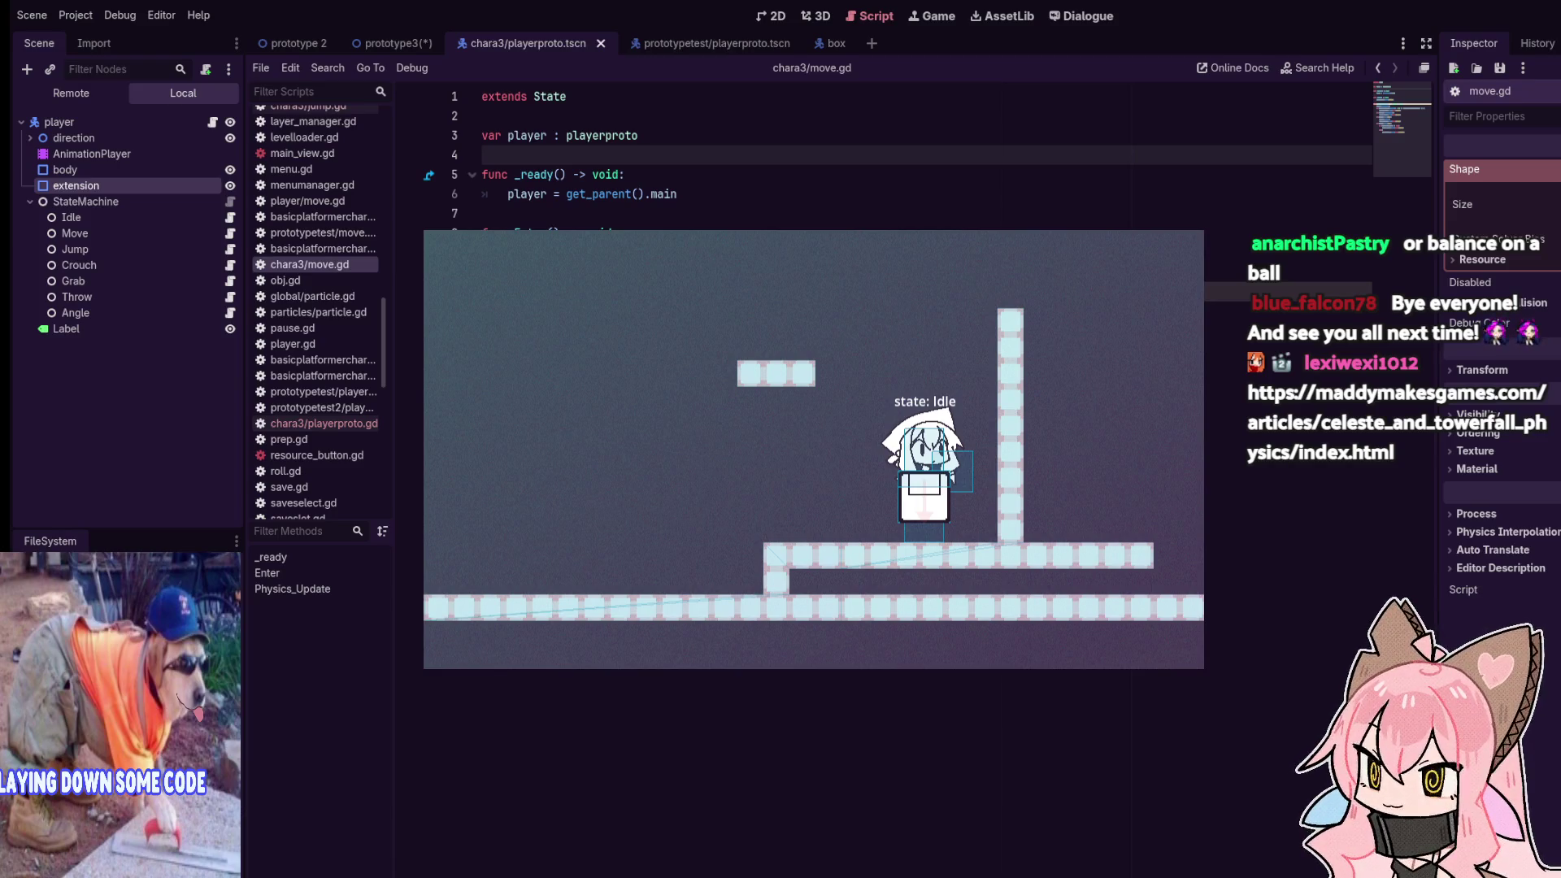
left_click(230, 217)
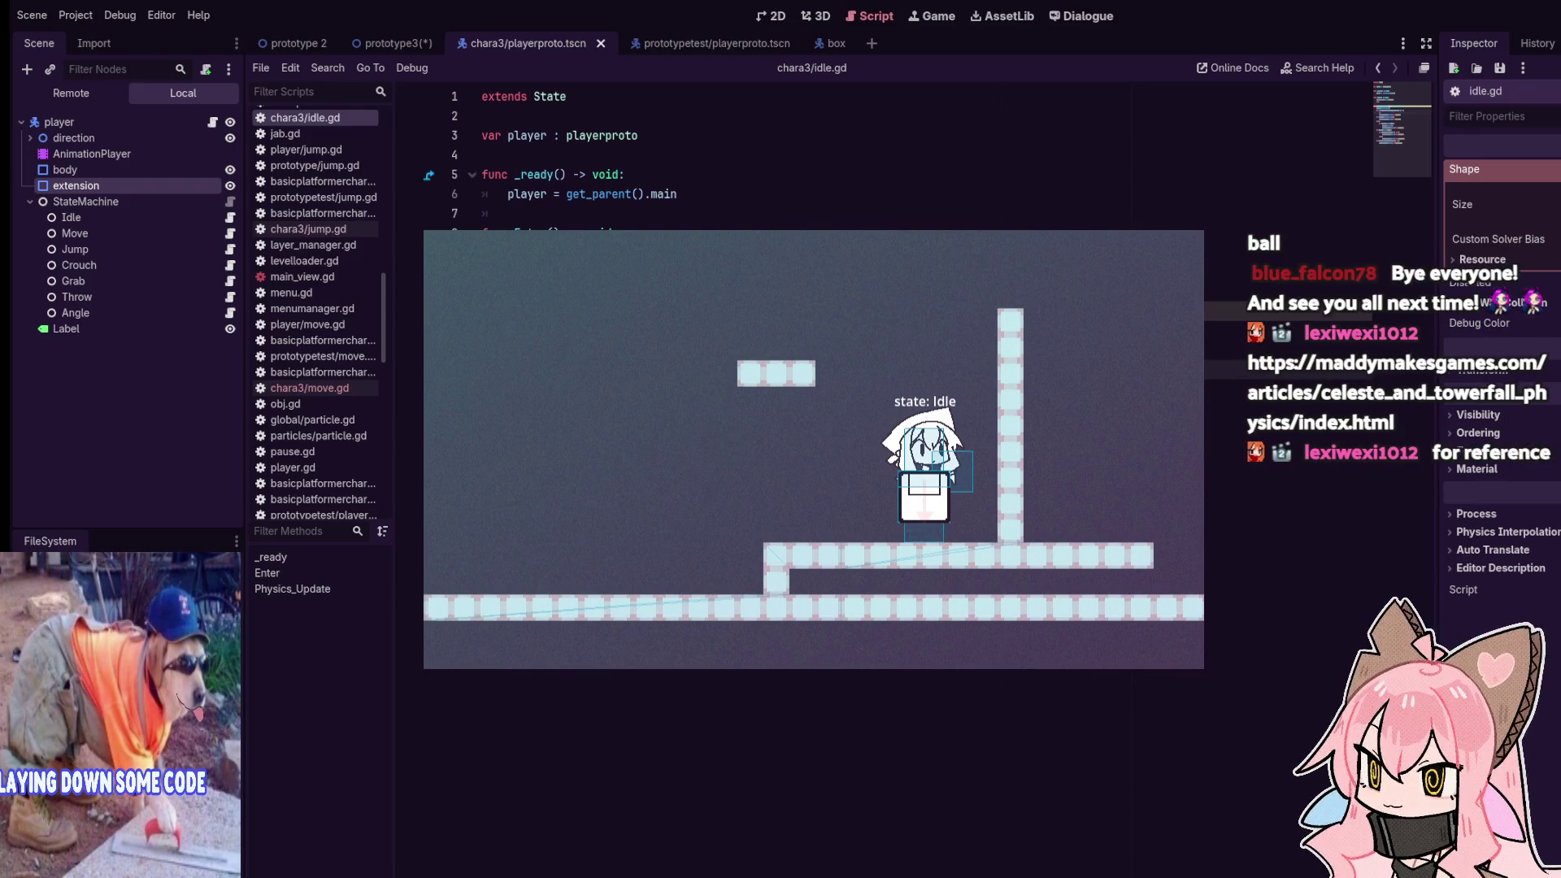
Step: Edit the _ready function in idle.gd and save the script
key("BackSpace")
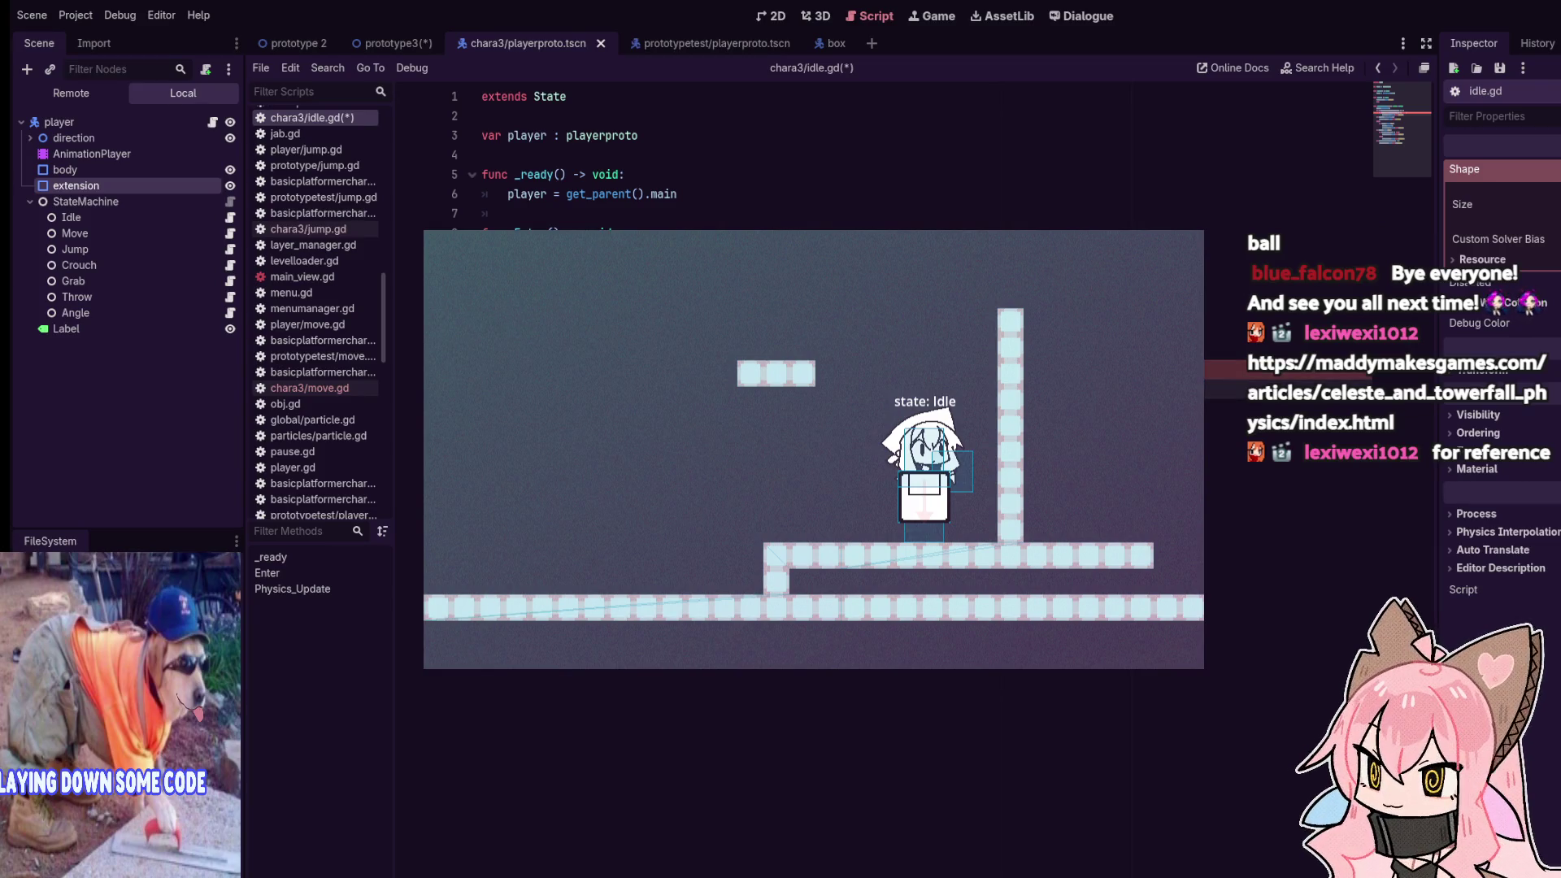
left_click(1301, 312)
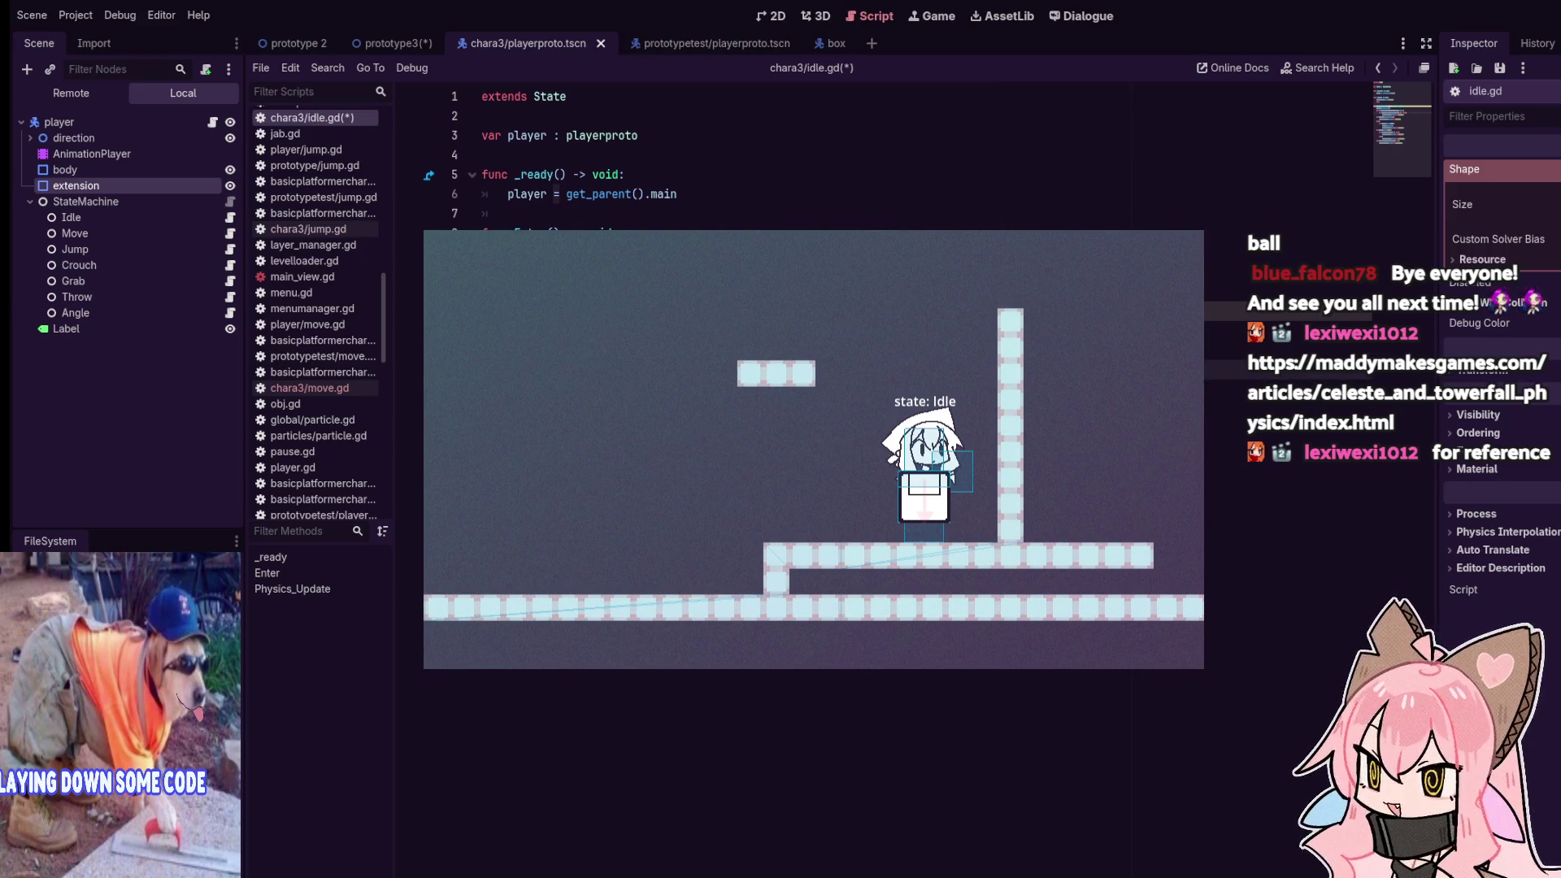
key("ctrl+s")
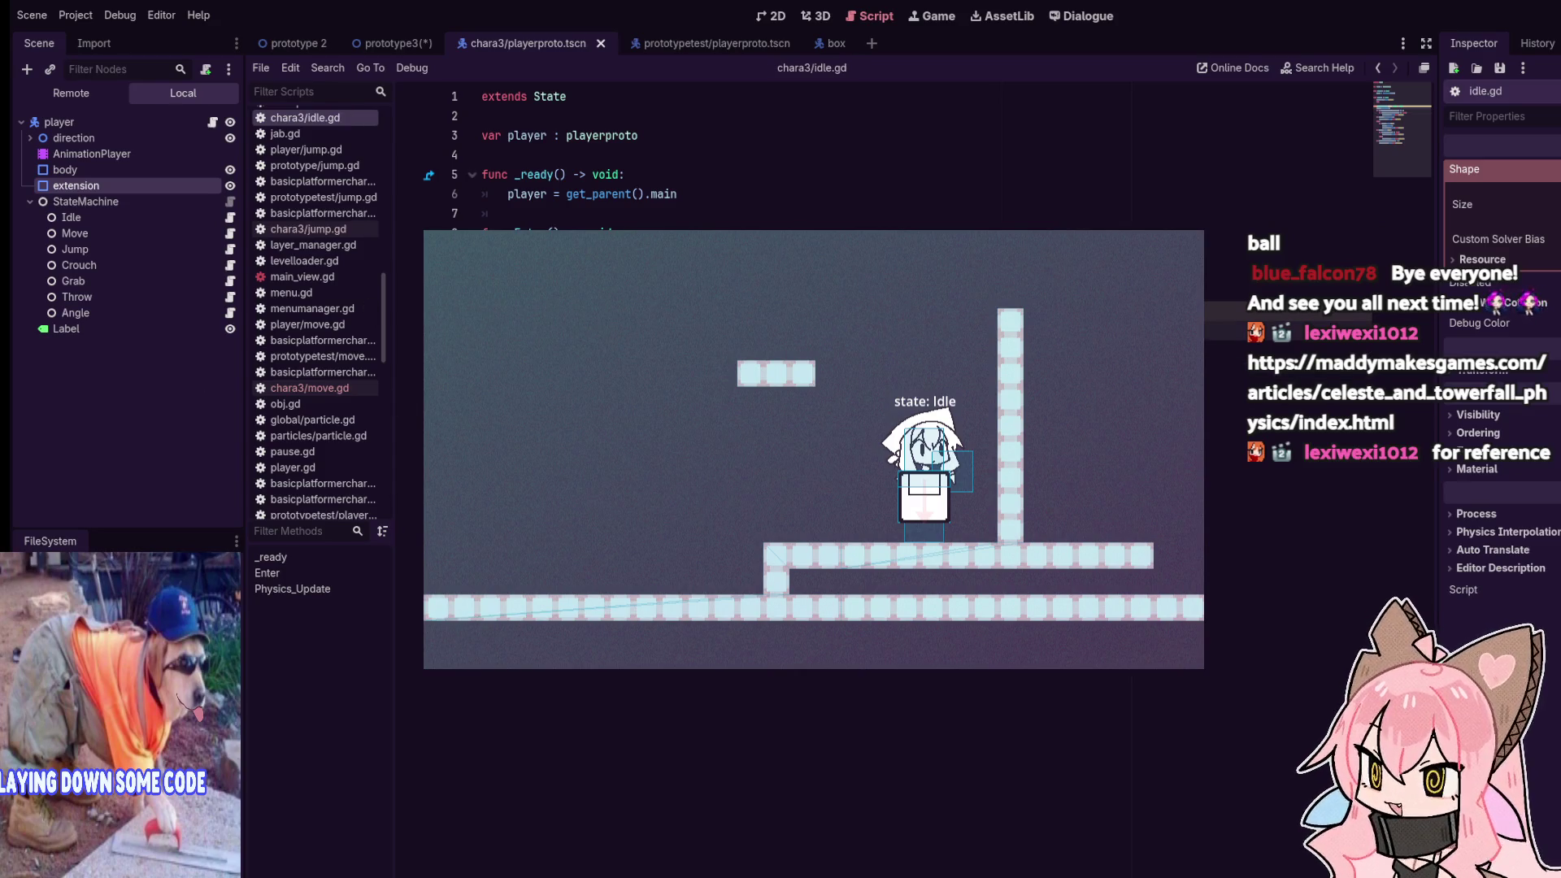
Step: Playtest jumping and walking left and right in the running game
key("space")
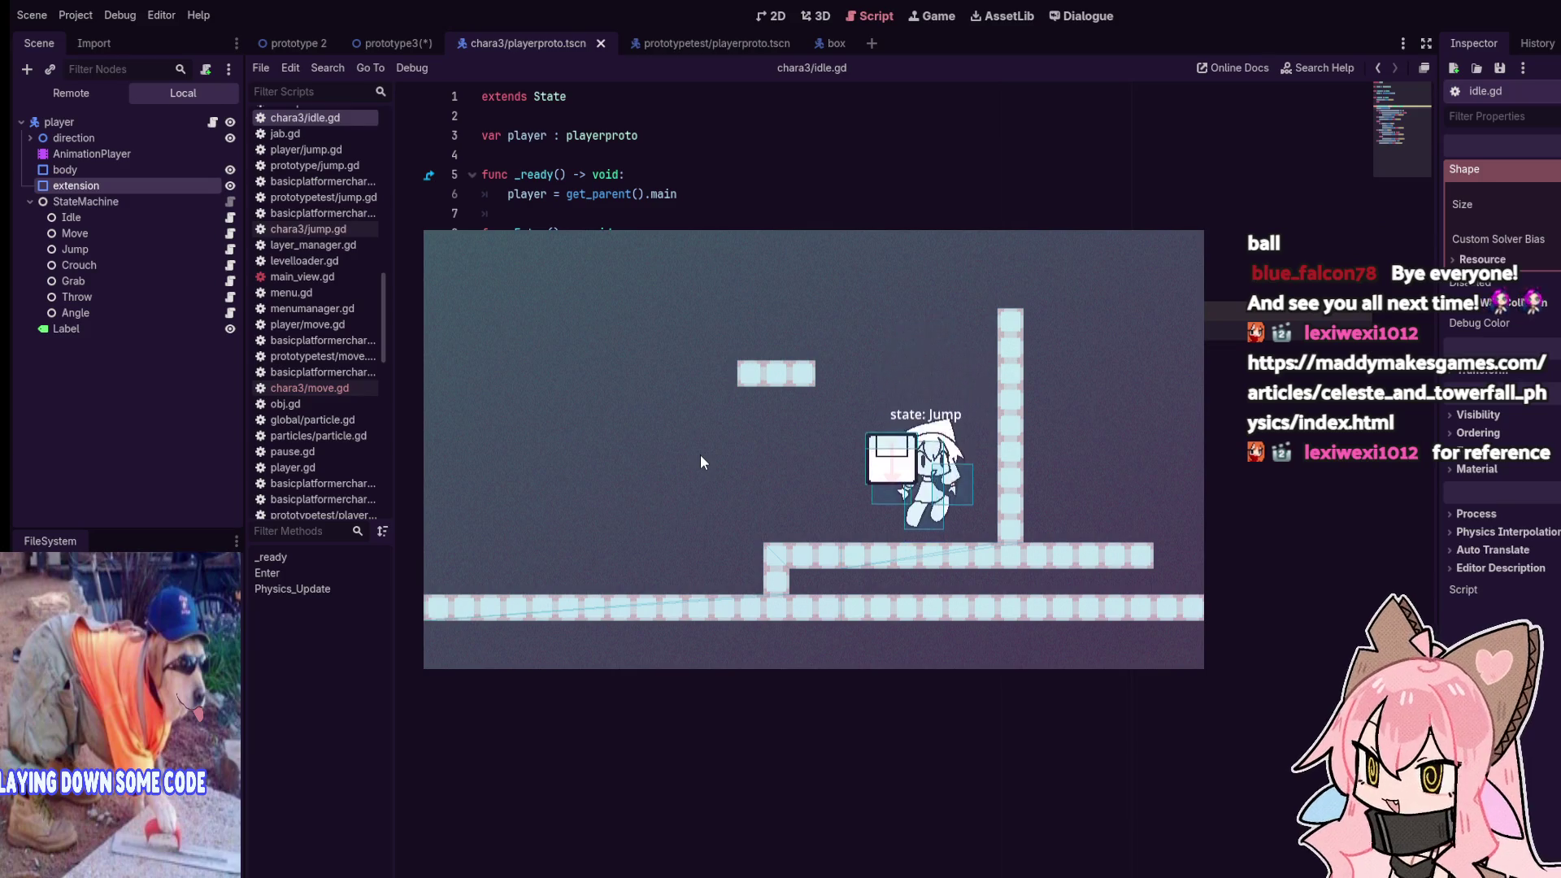
key("space")
key("space")
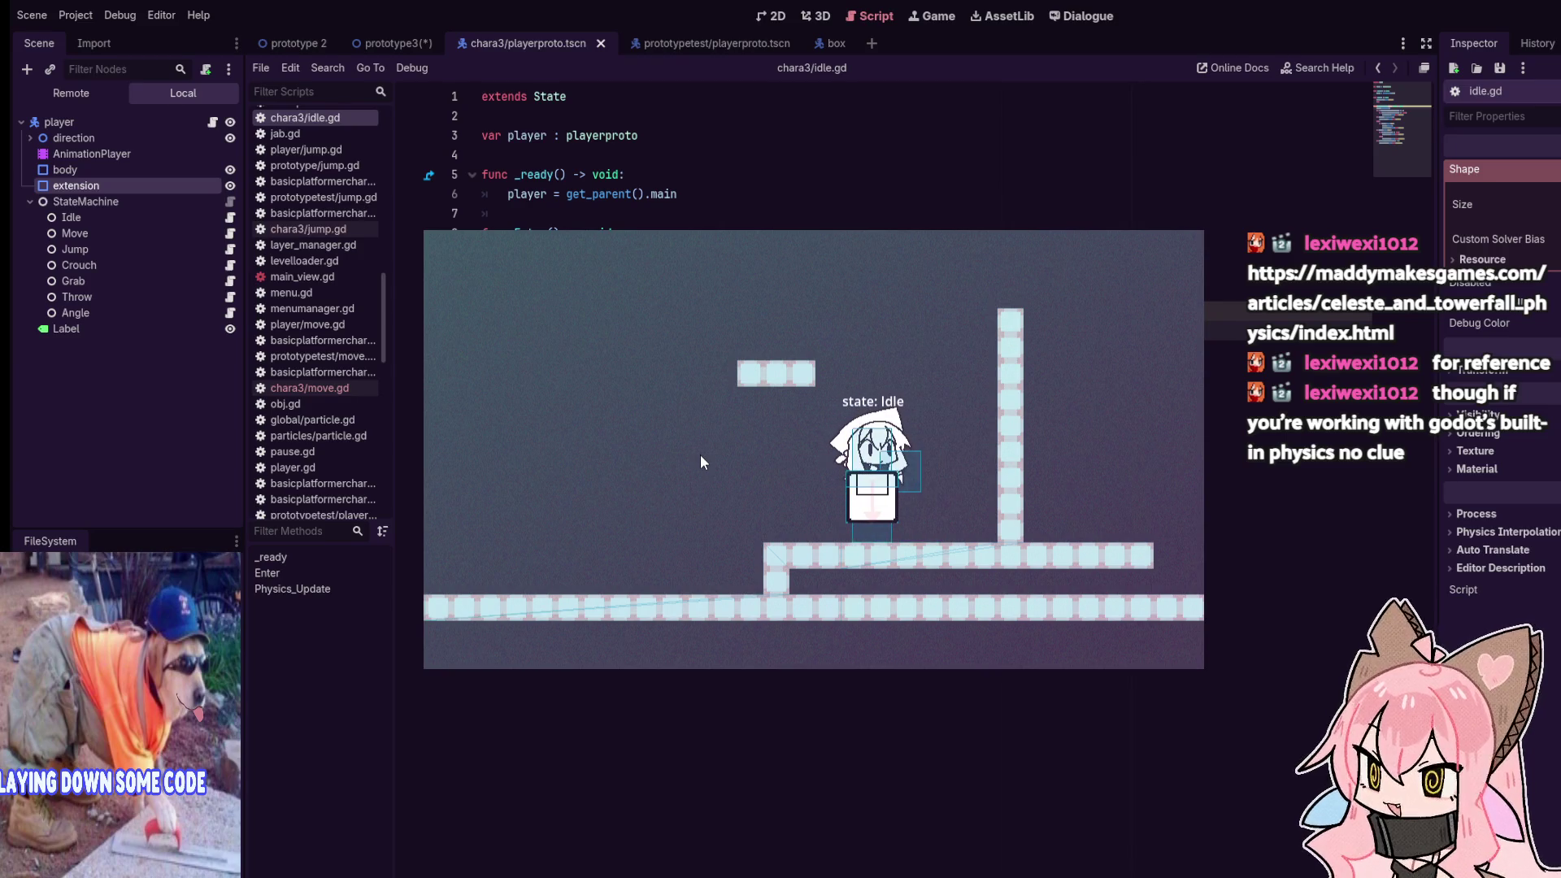
key("Left")
key("space")
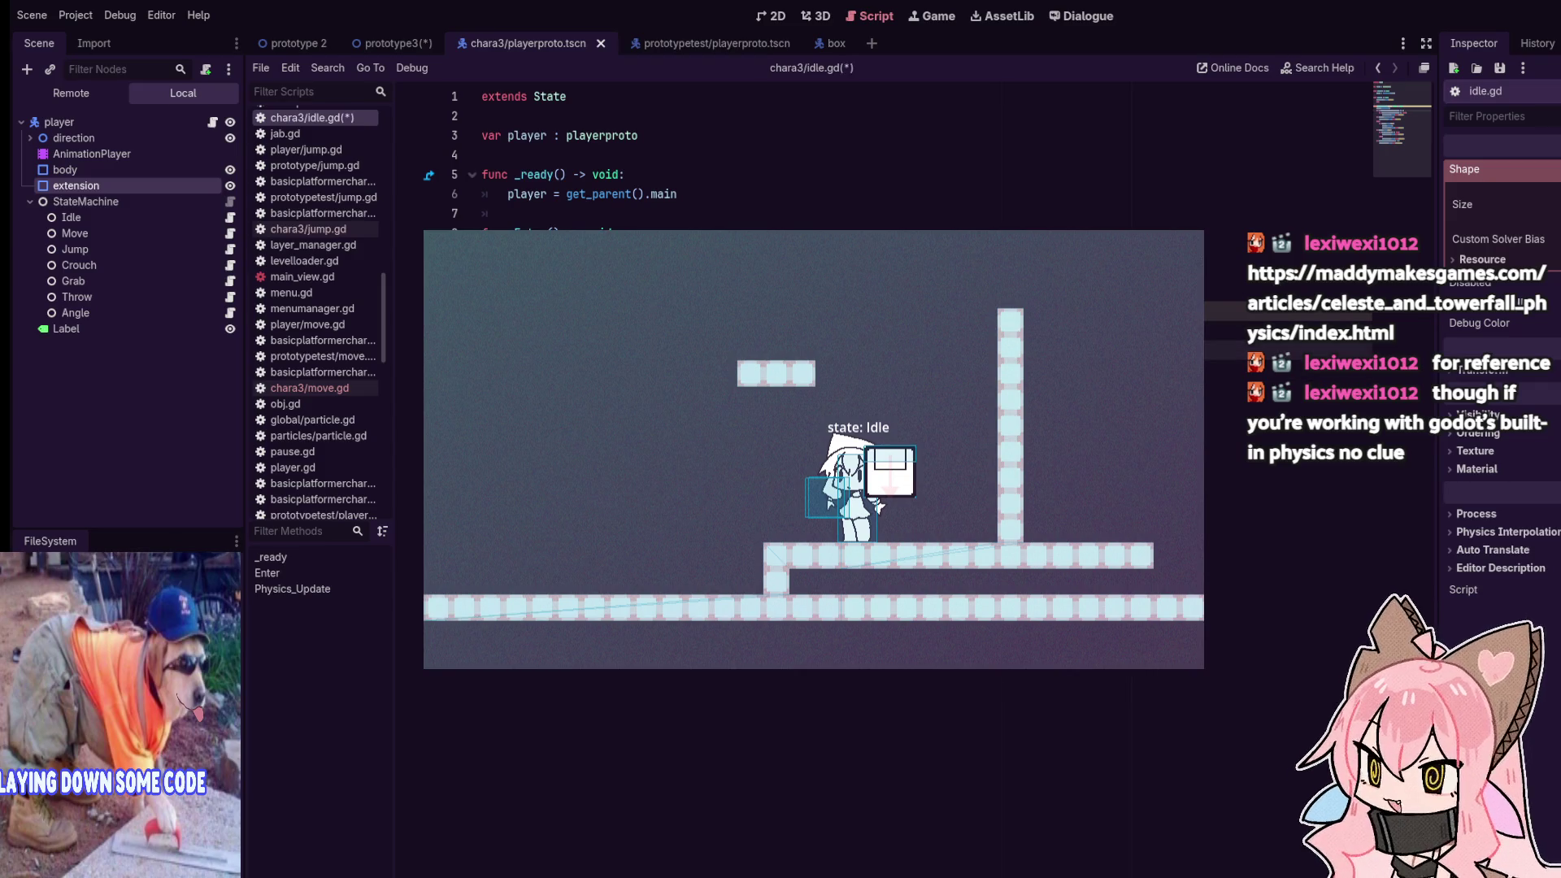
key("space")
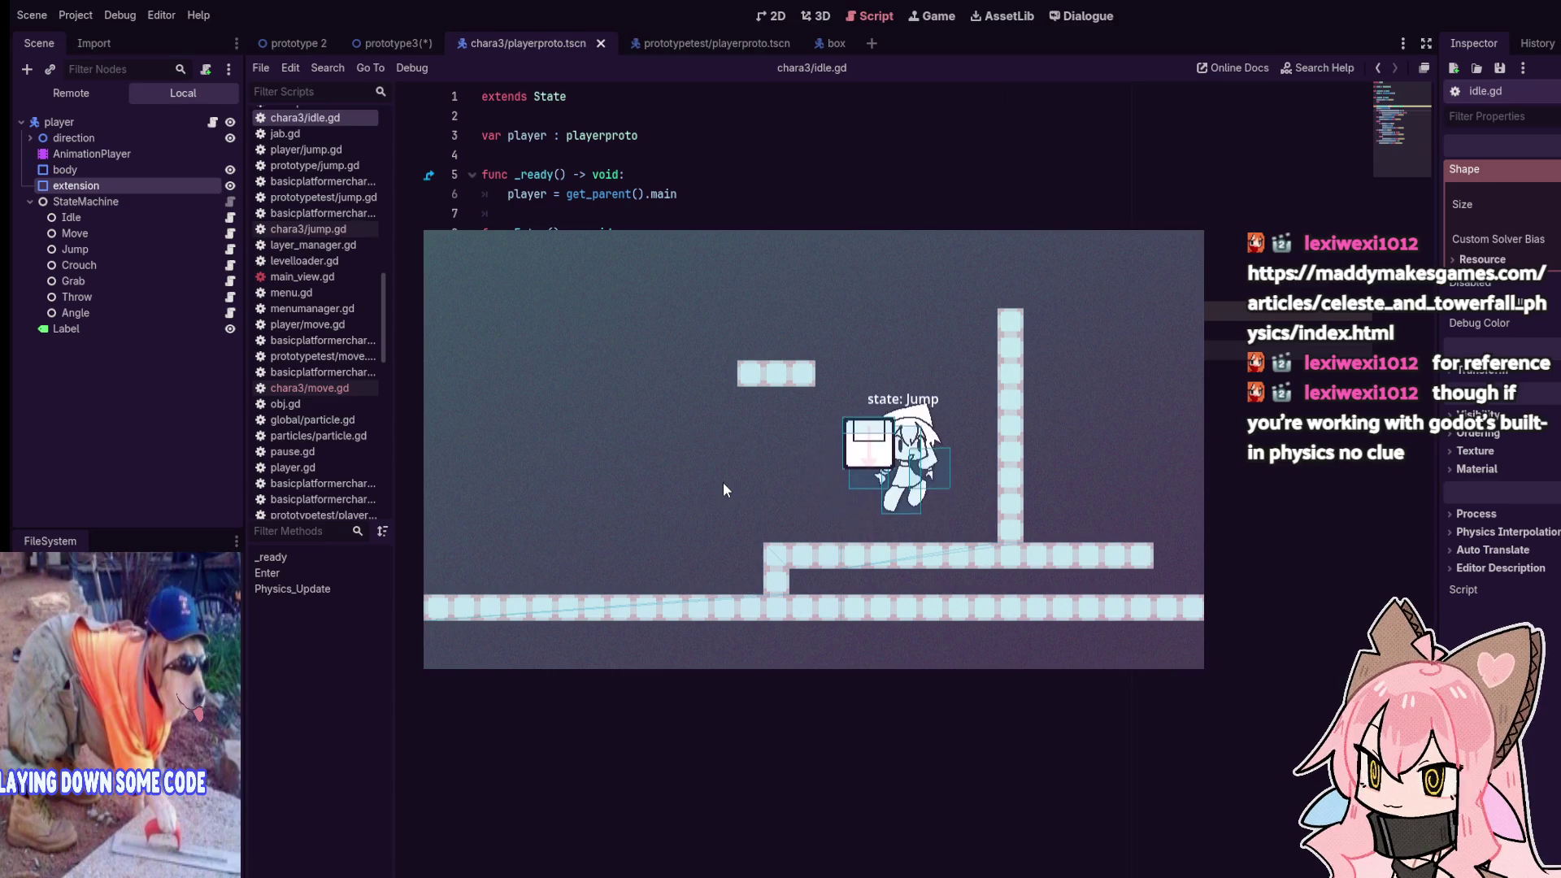
key("Right")
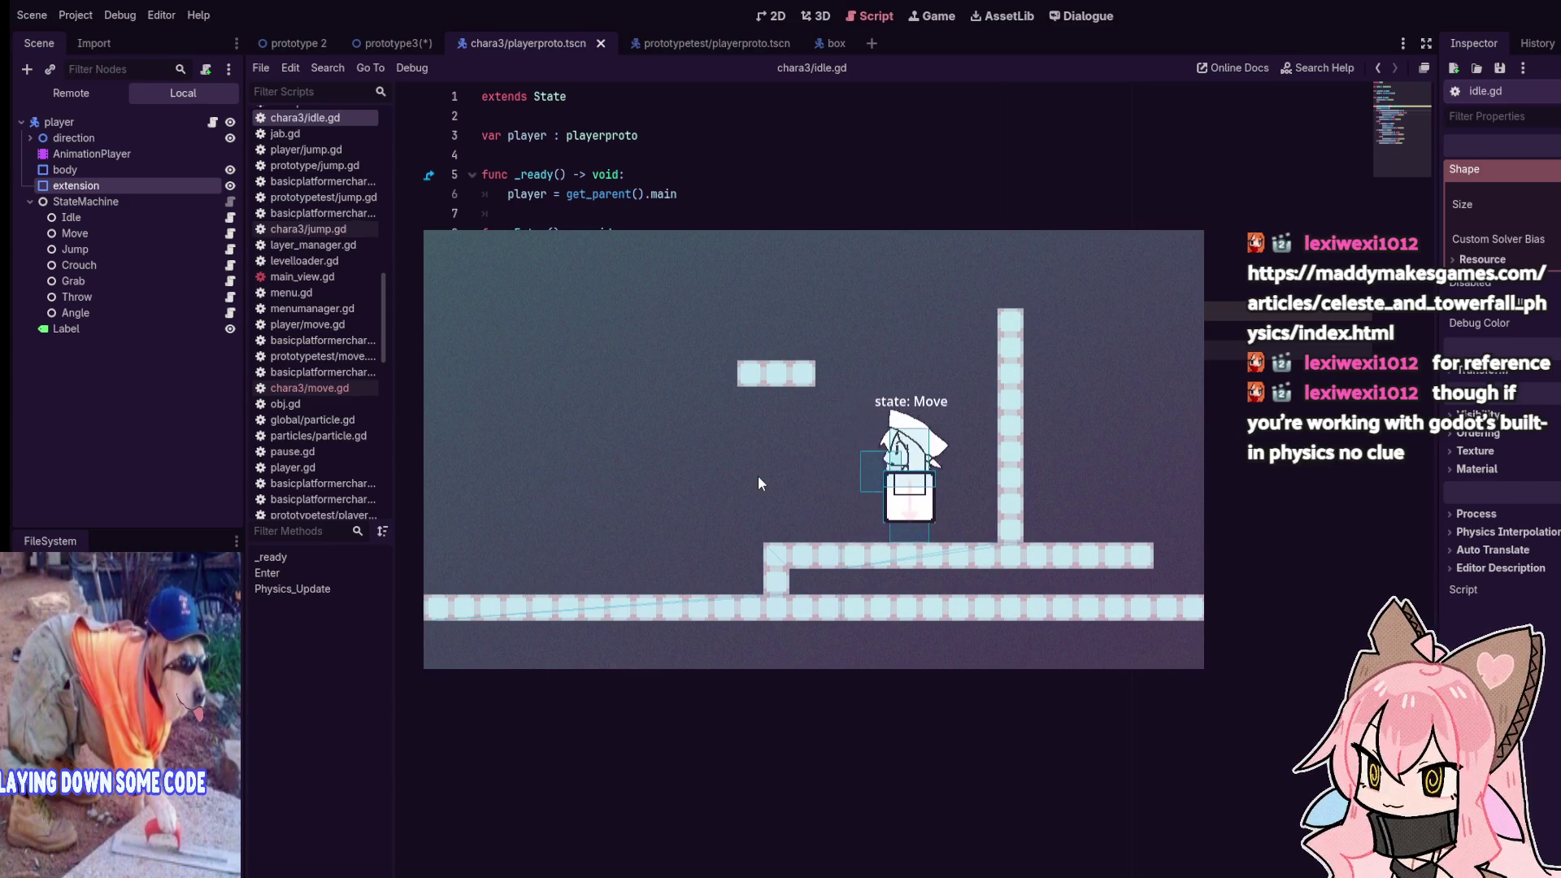
left_click(1067, 194)
left_click(894, 312)
key("space")
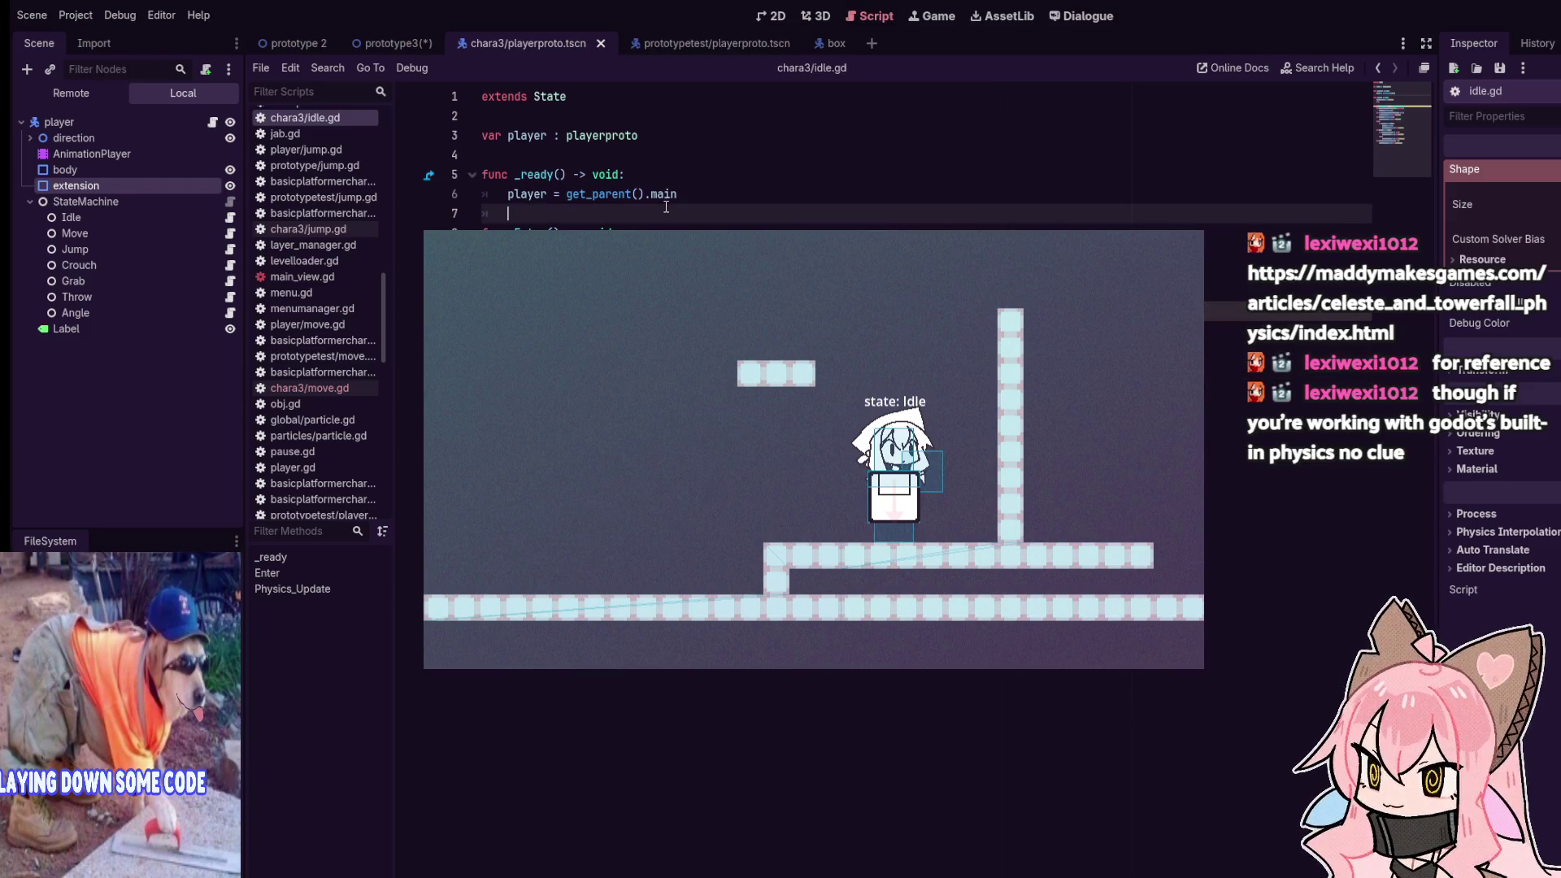
Step: Save idle.gd and test walking, turning and crouching while carrying the box
key("Left")
key("Right")
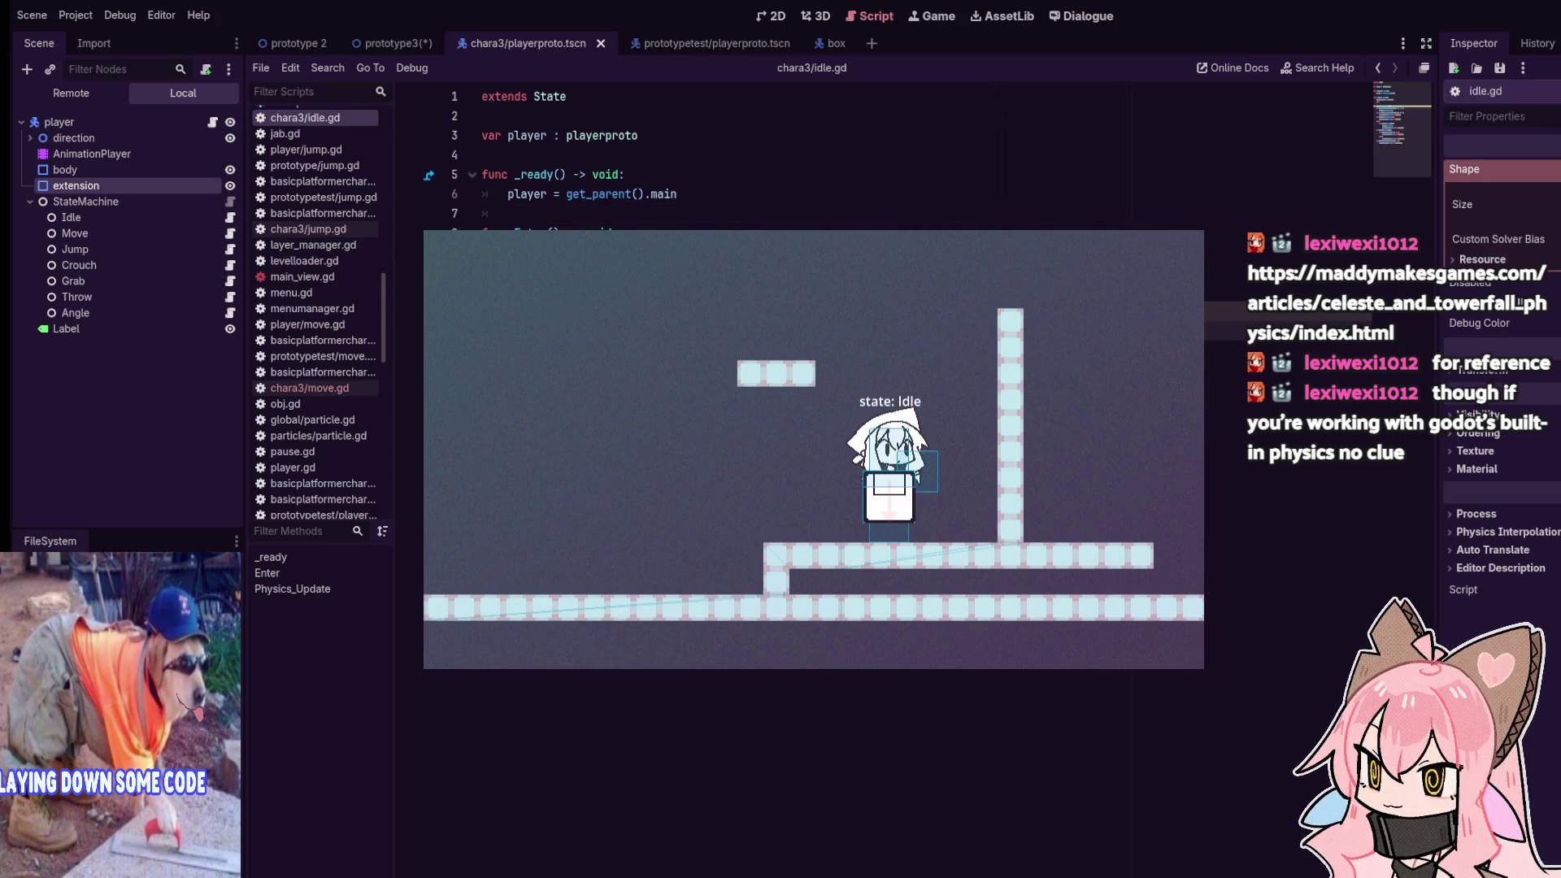
key("ctrl+s")
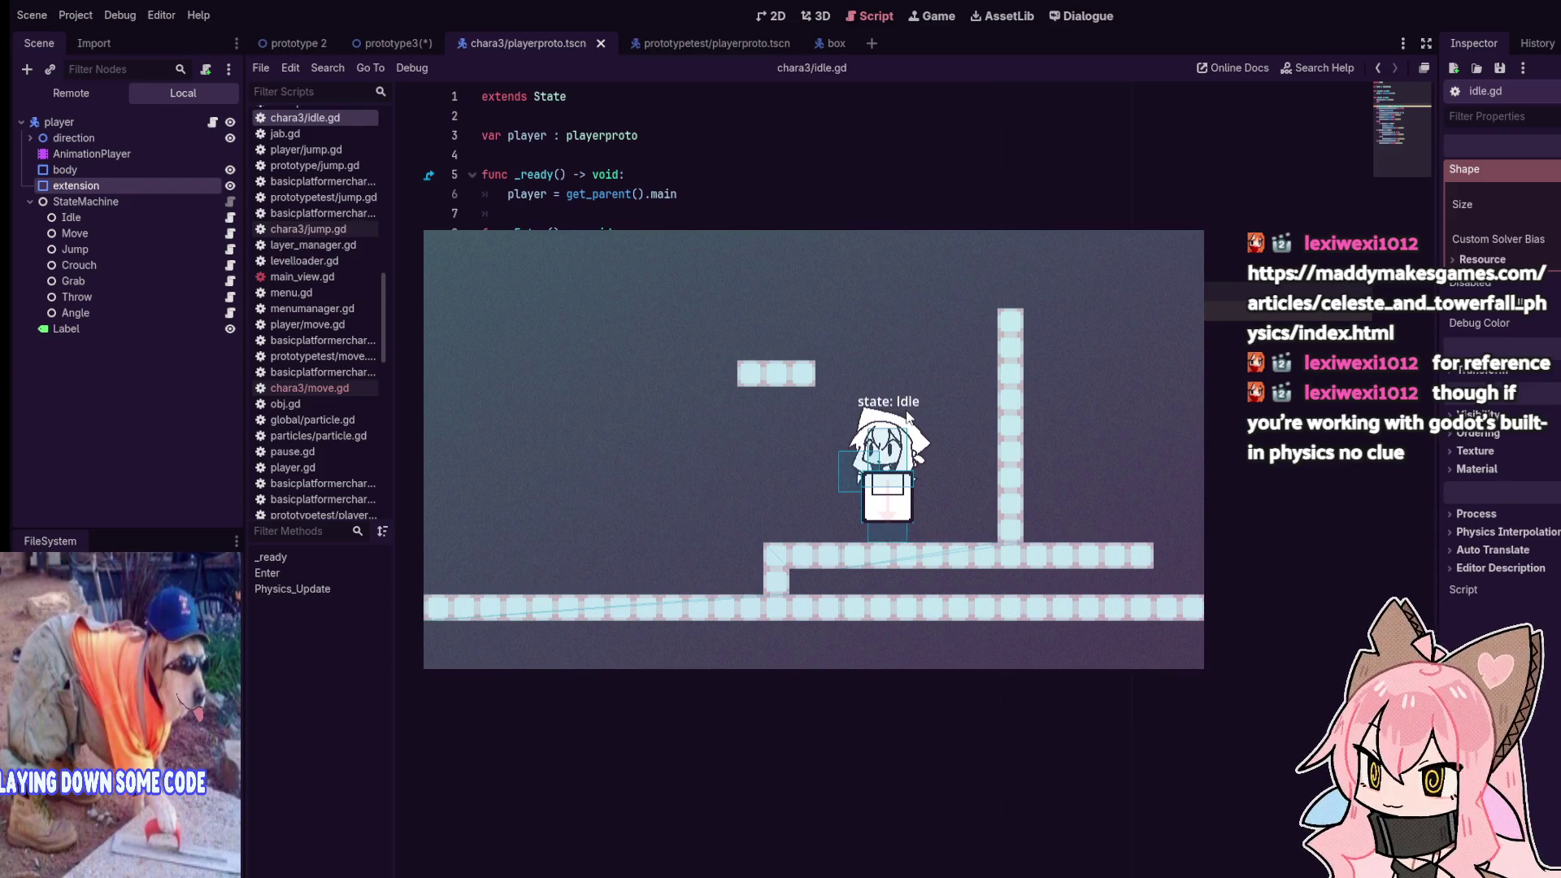
key("Right")
key("Left")
key("Right")
key("Down")
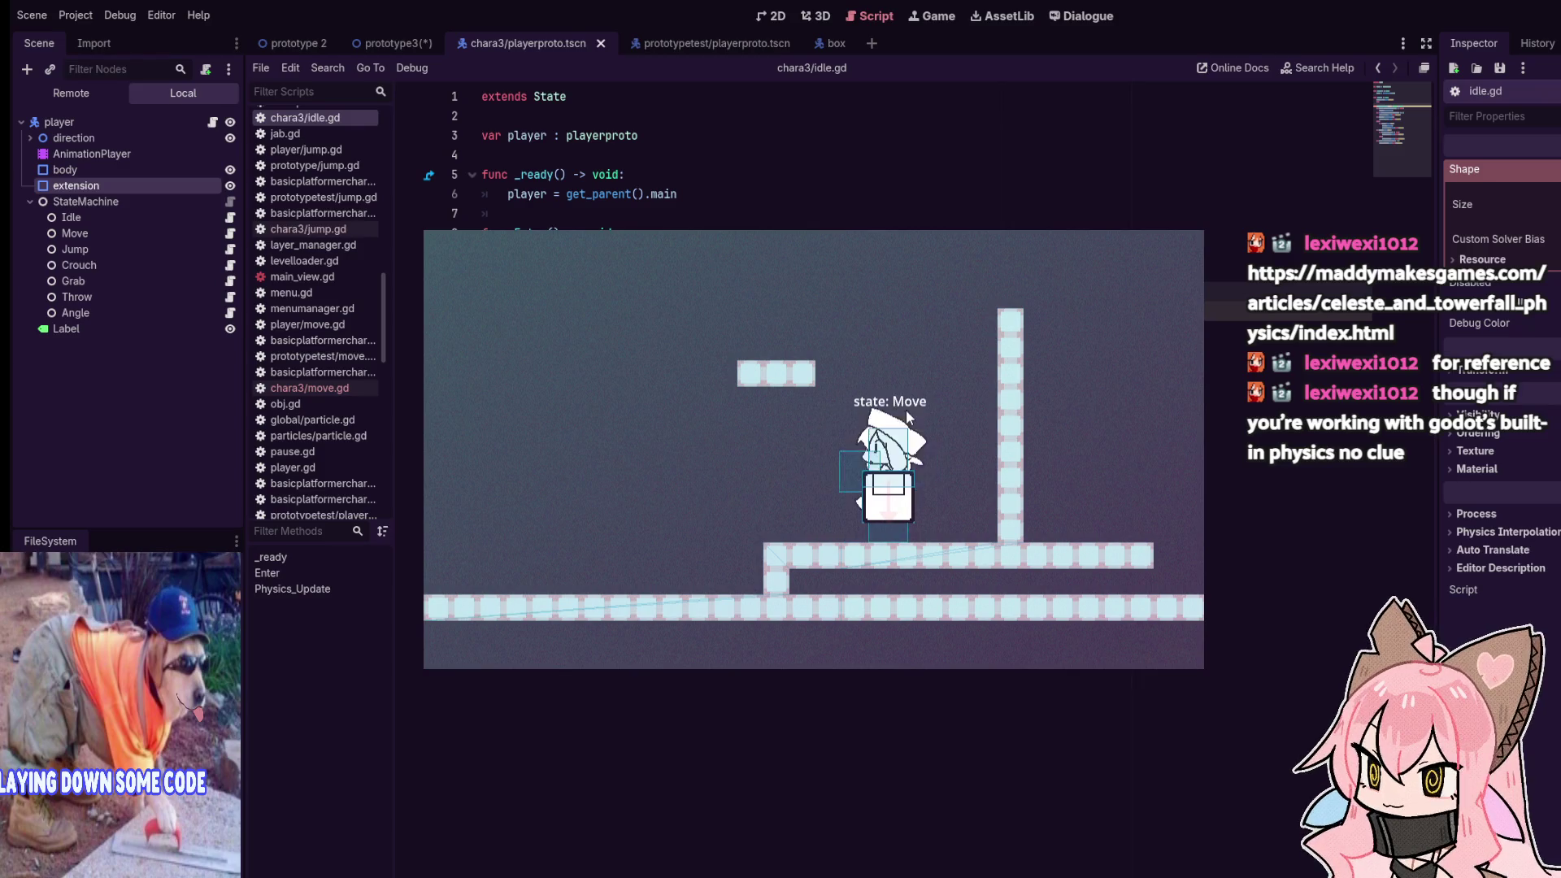
key("Left")
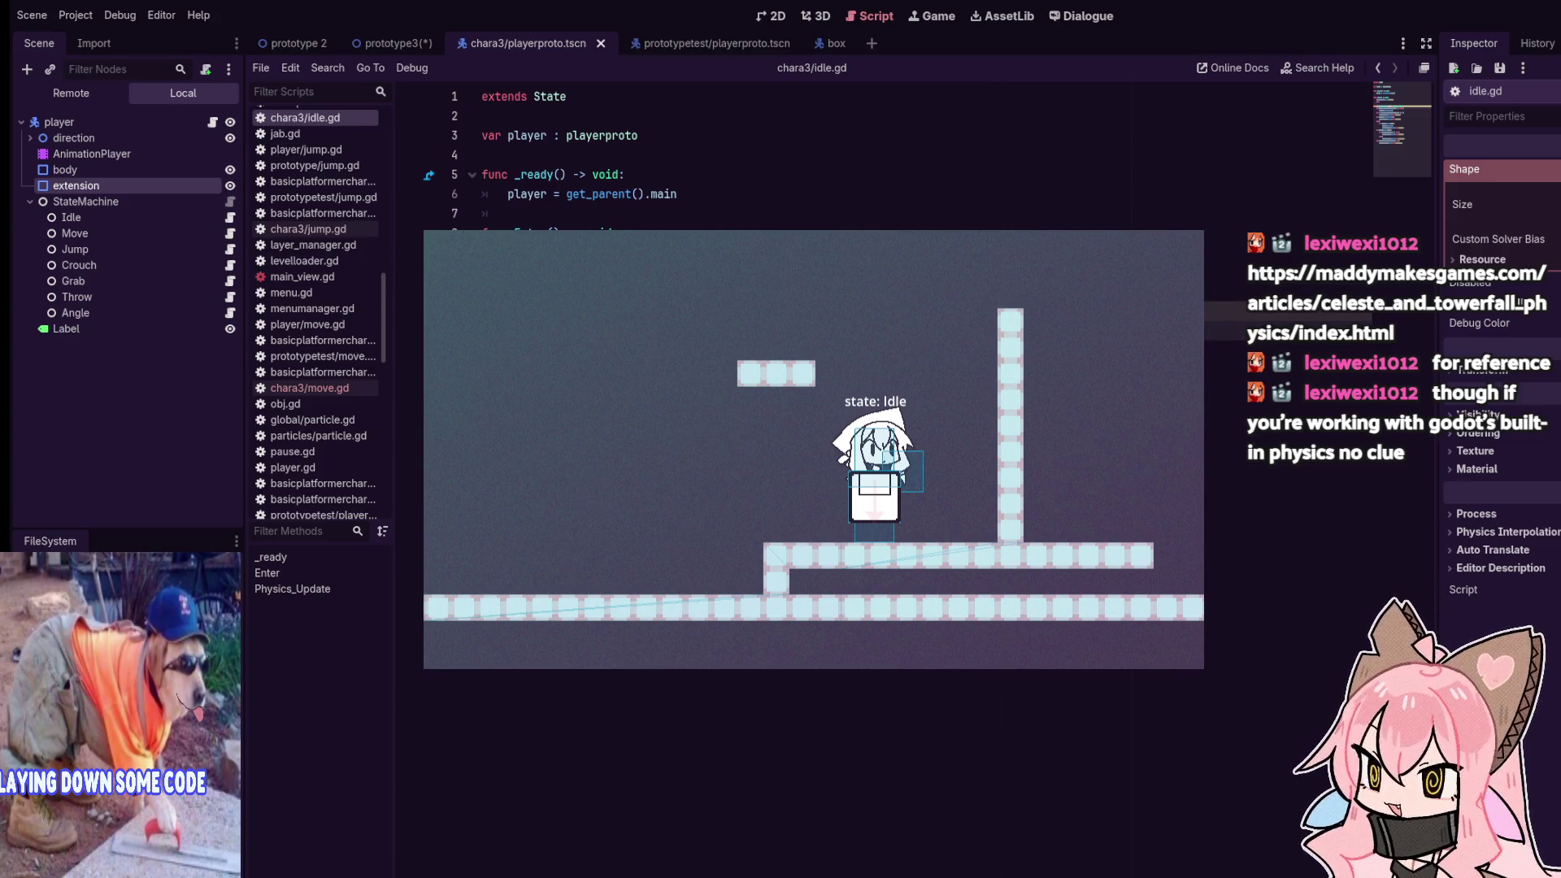
Step: Edit idle.gd again, save it, and test turning the character left and right
key("Return")
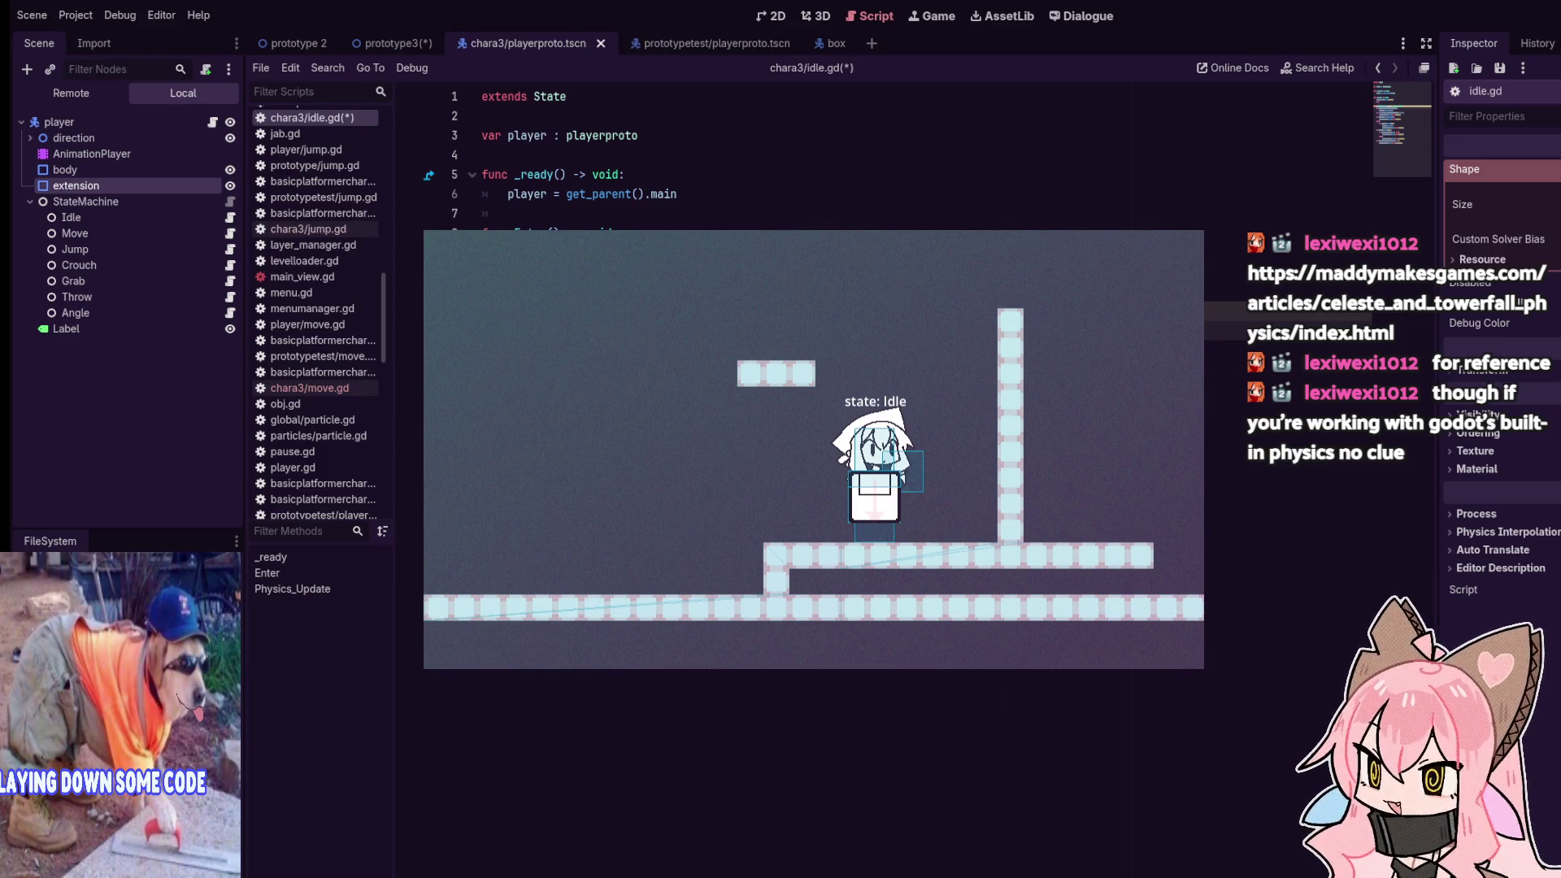
key("ctrl+s")
key("Right")
key("Right")
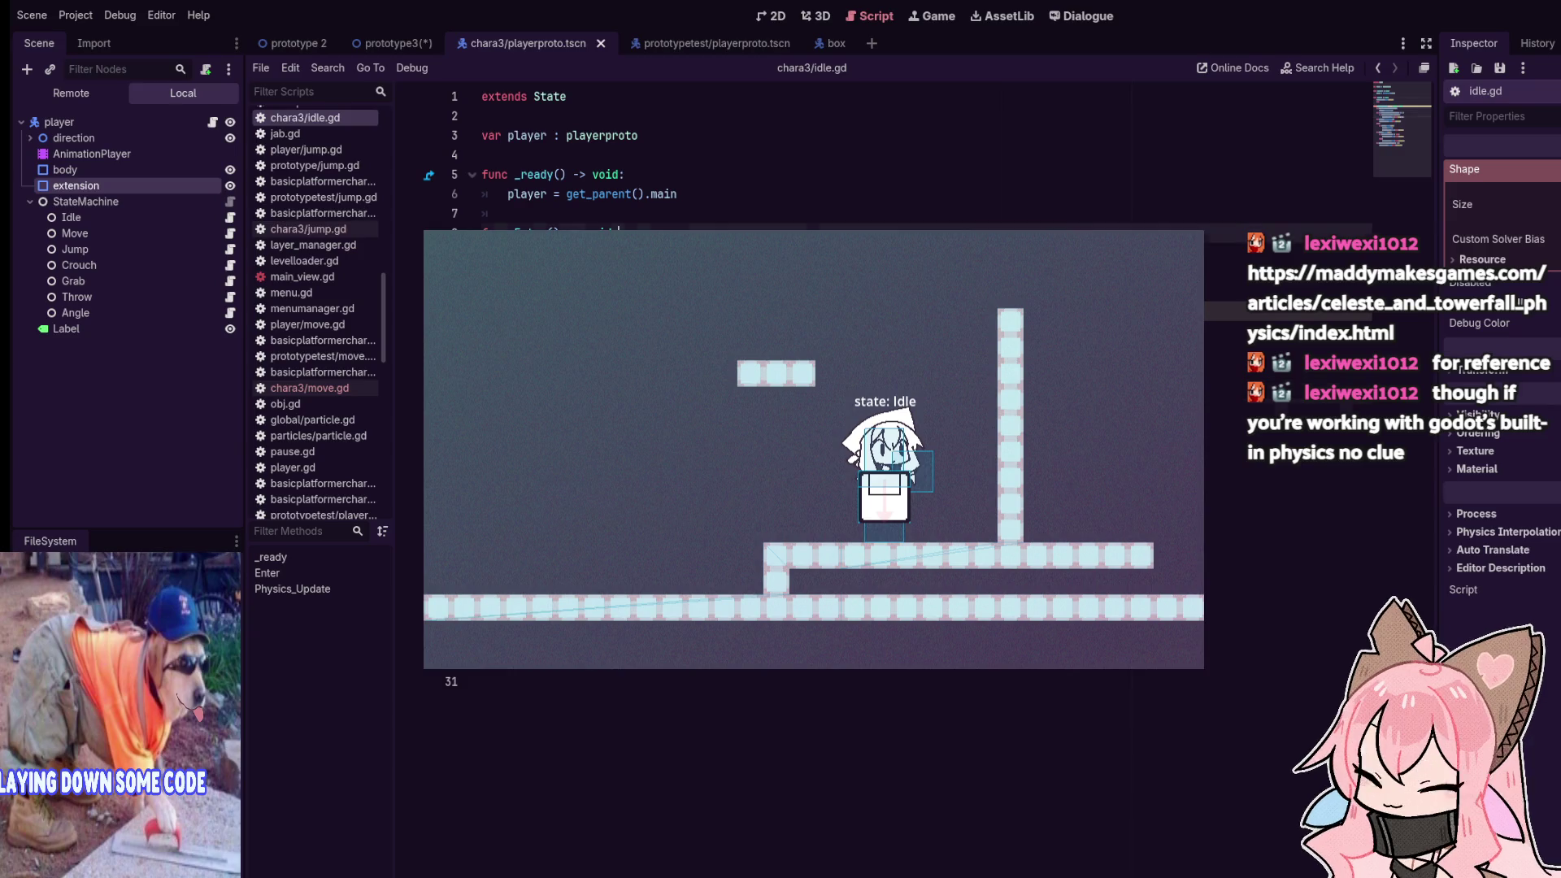
key("Left")
key("Right")
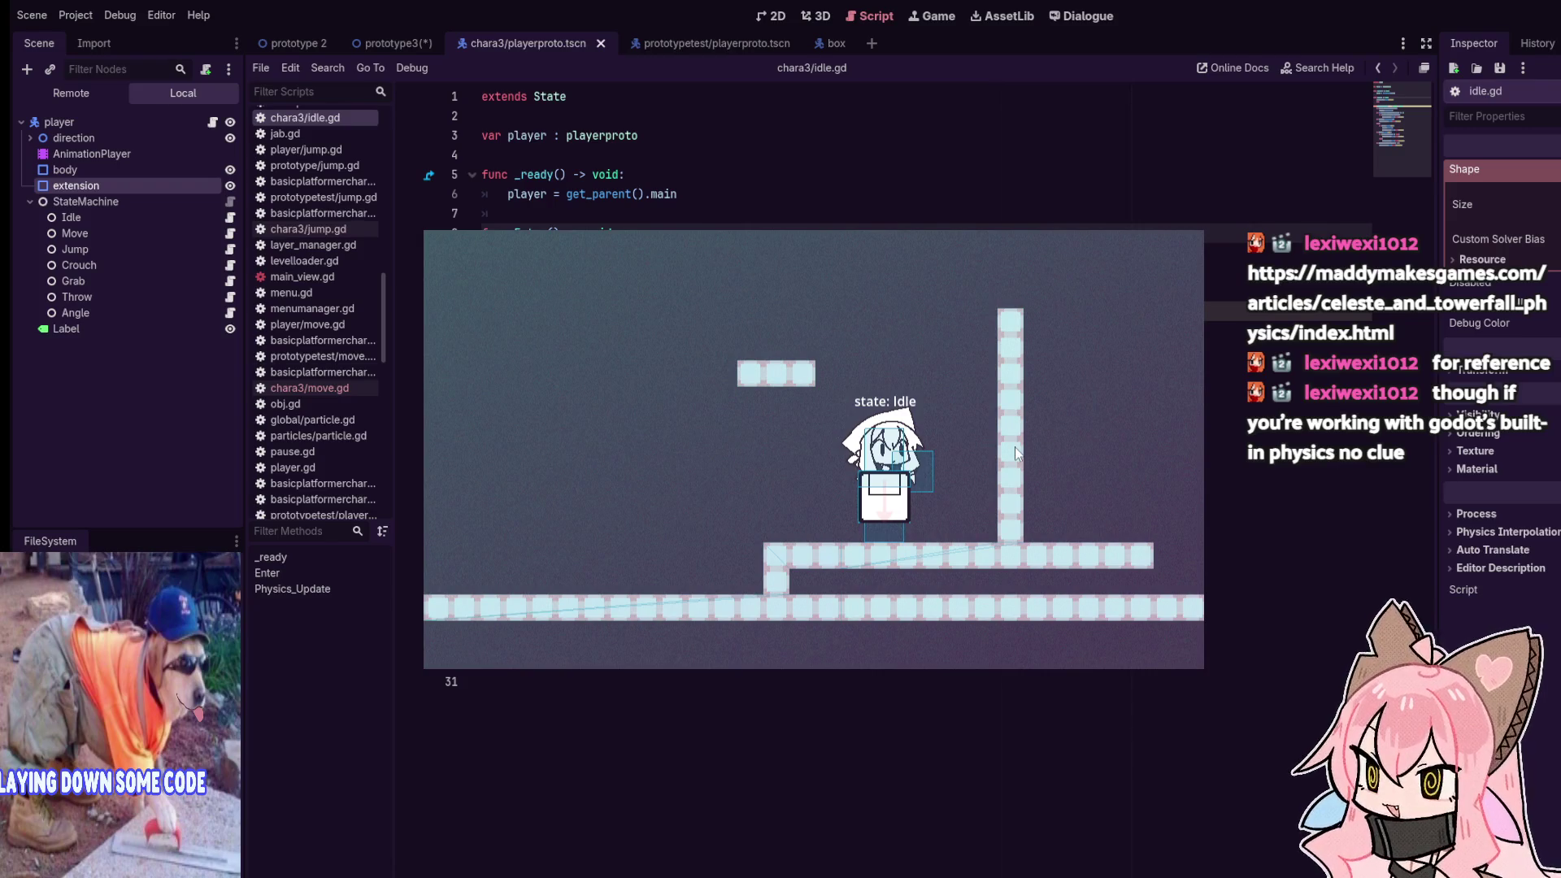
key("Left")
key("Right")
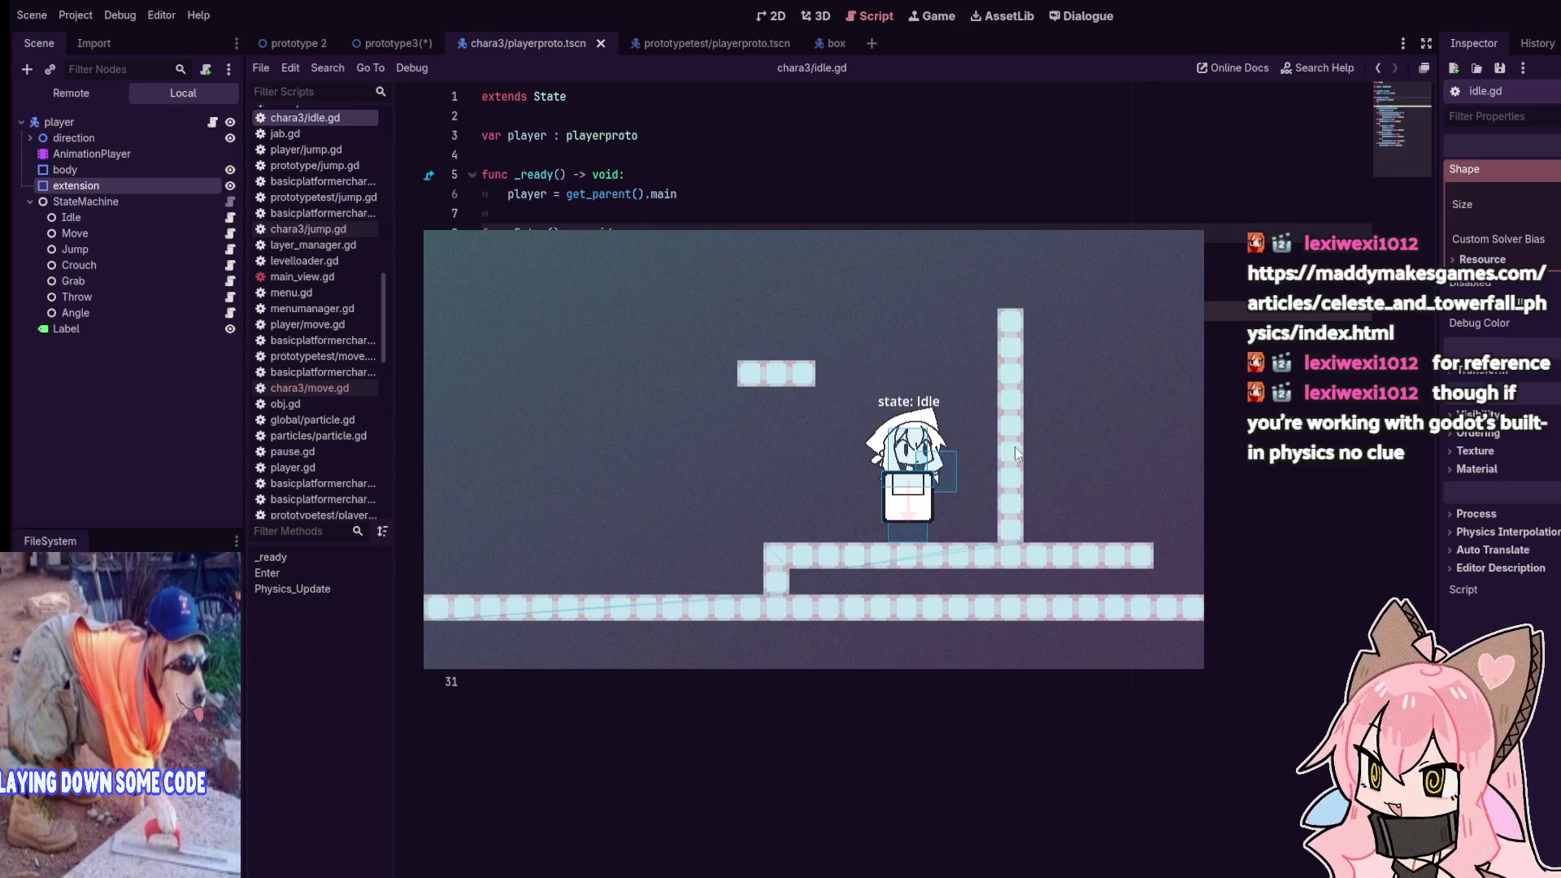
Step: Jump twice carrying the box, then throw it to the left with X
key("space")
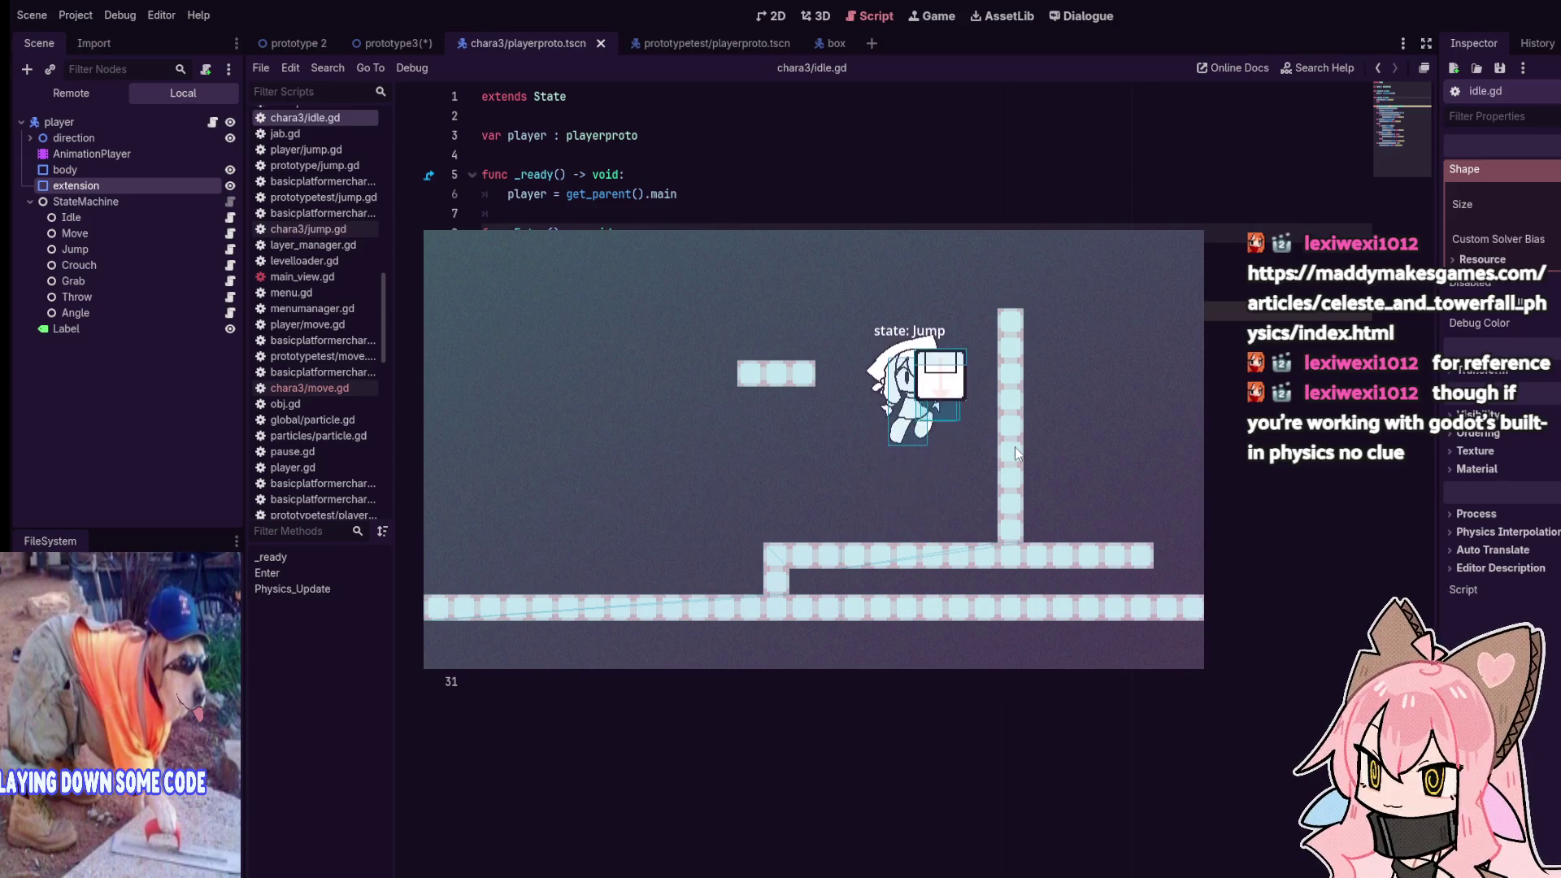
key("space")
key("x")
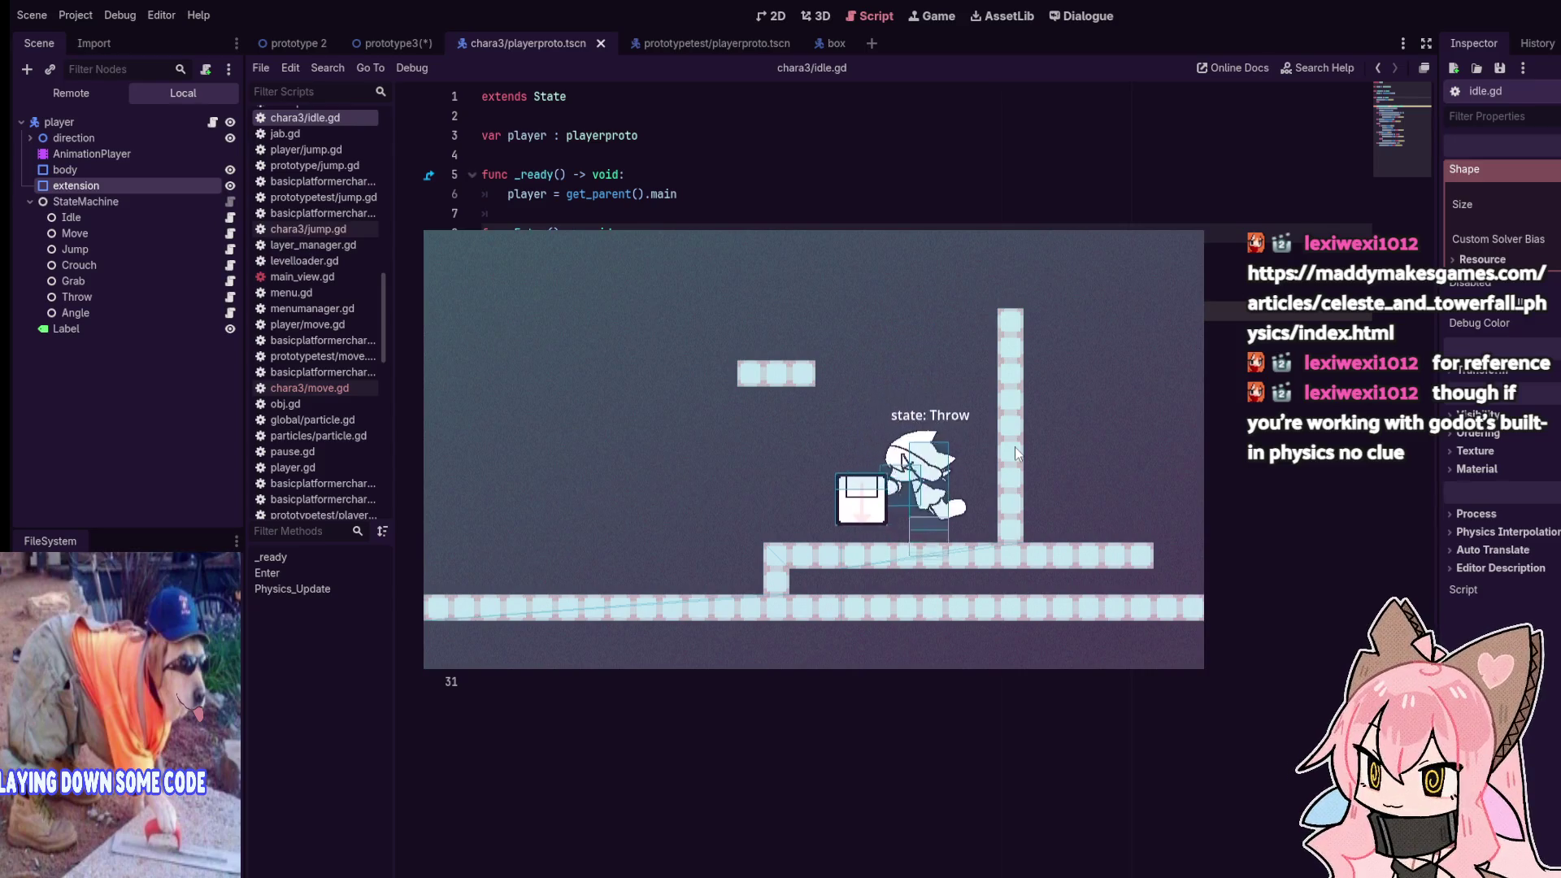
key("Left")
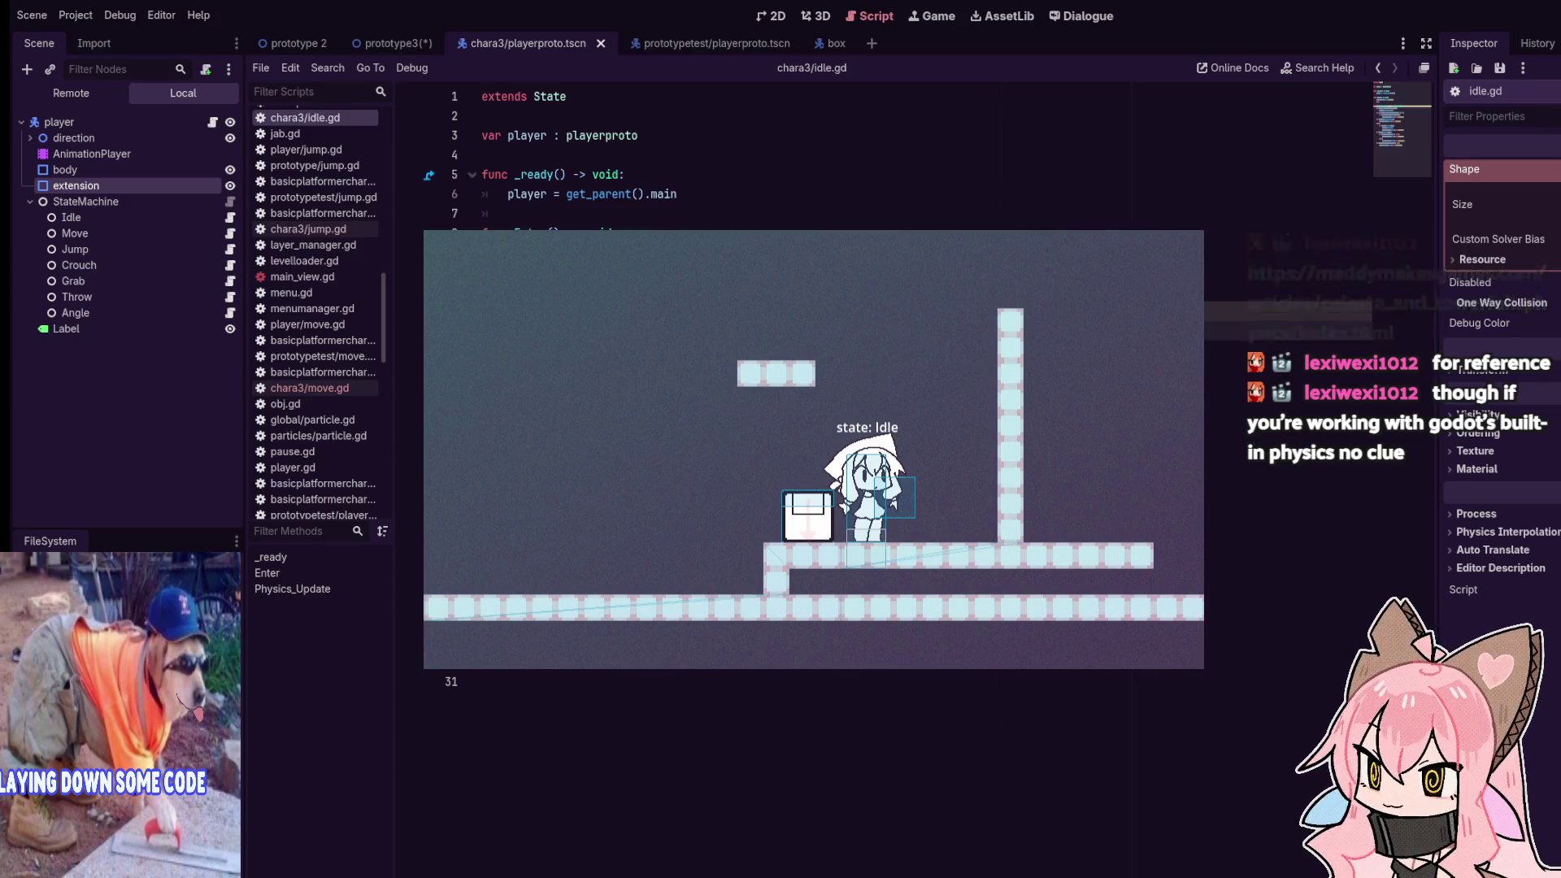
Step: Open playerproto.gd from the player node and scroll to the grabbing variables
left_click(211, 122)
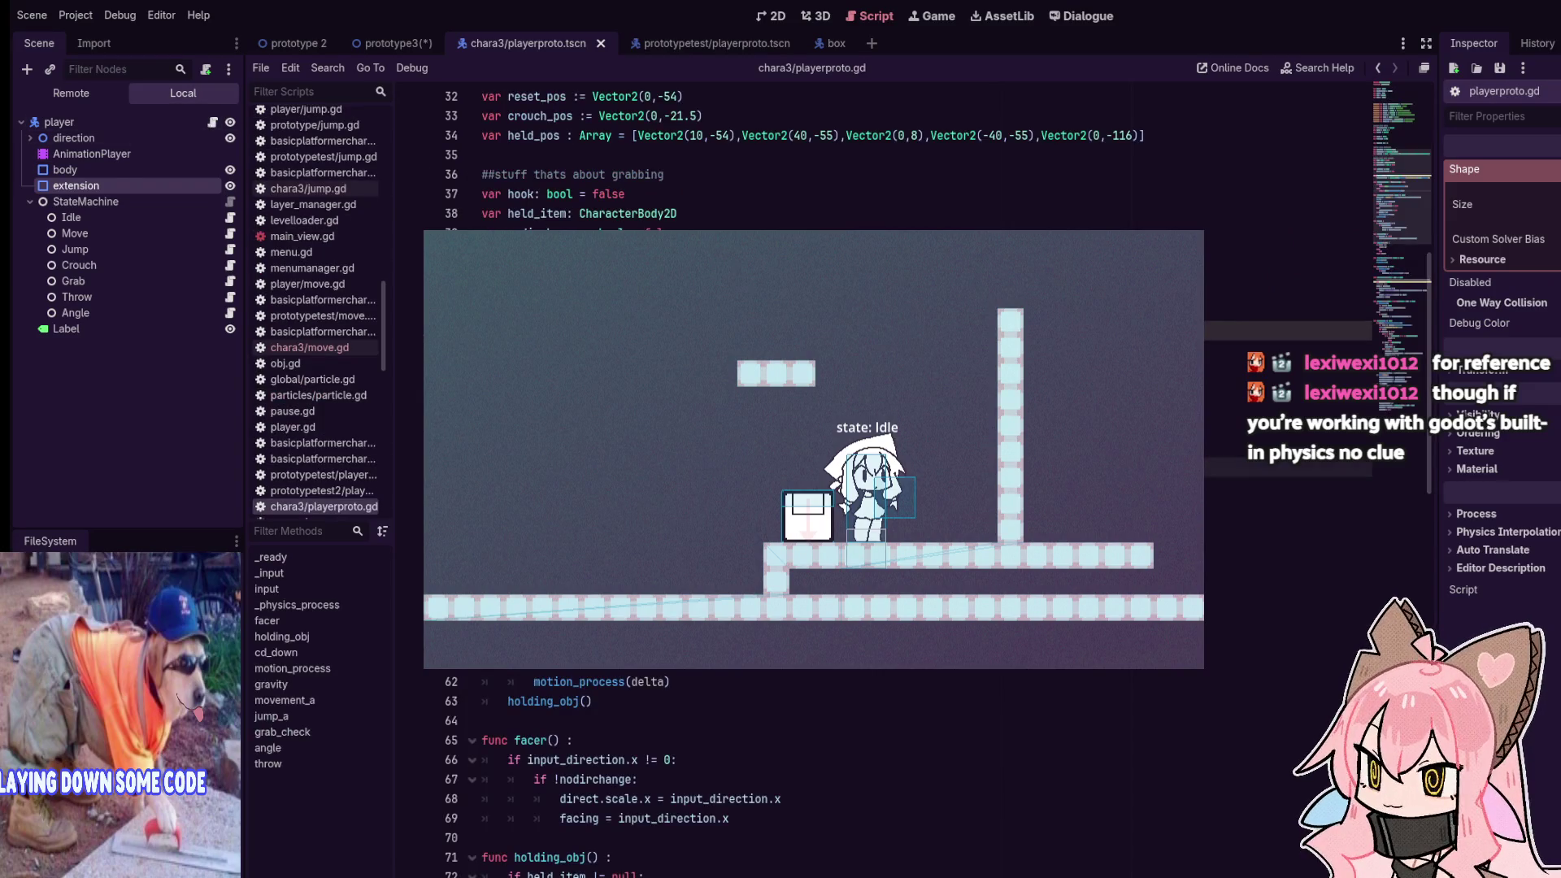
scroll(813, 773, "up", 4)
scroll(813, 772, "down", 10)
scroll(813, 772, "down", 15)
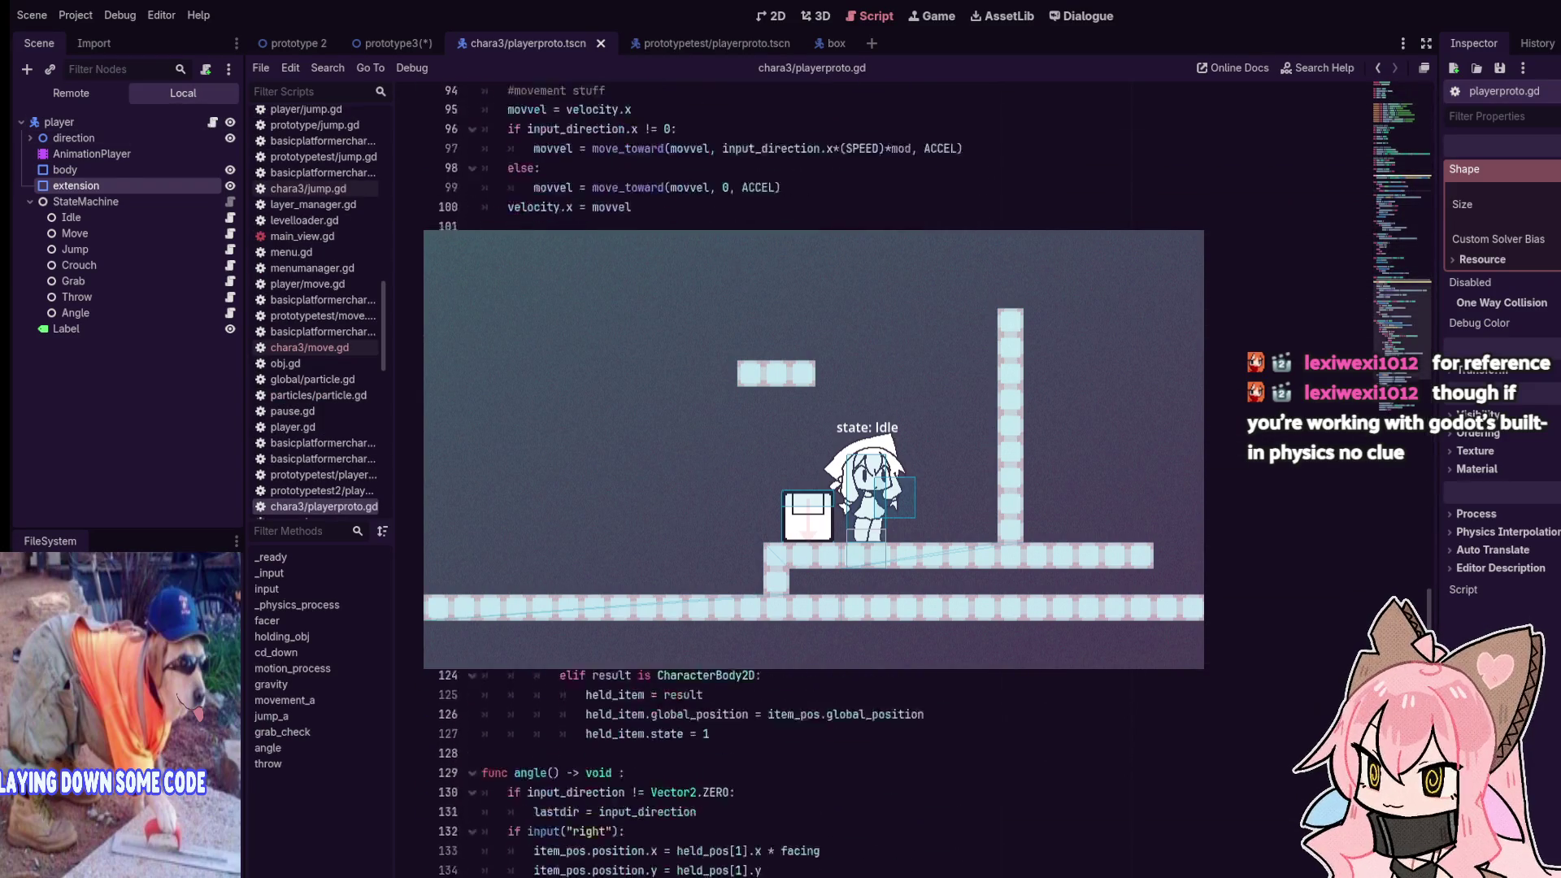
scroll(813, 773, "up", 1)
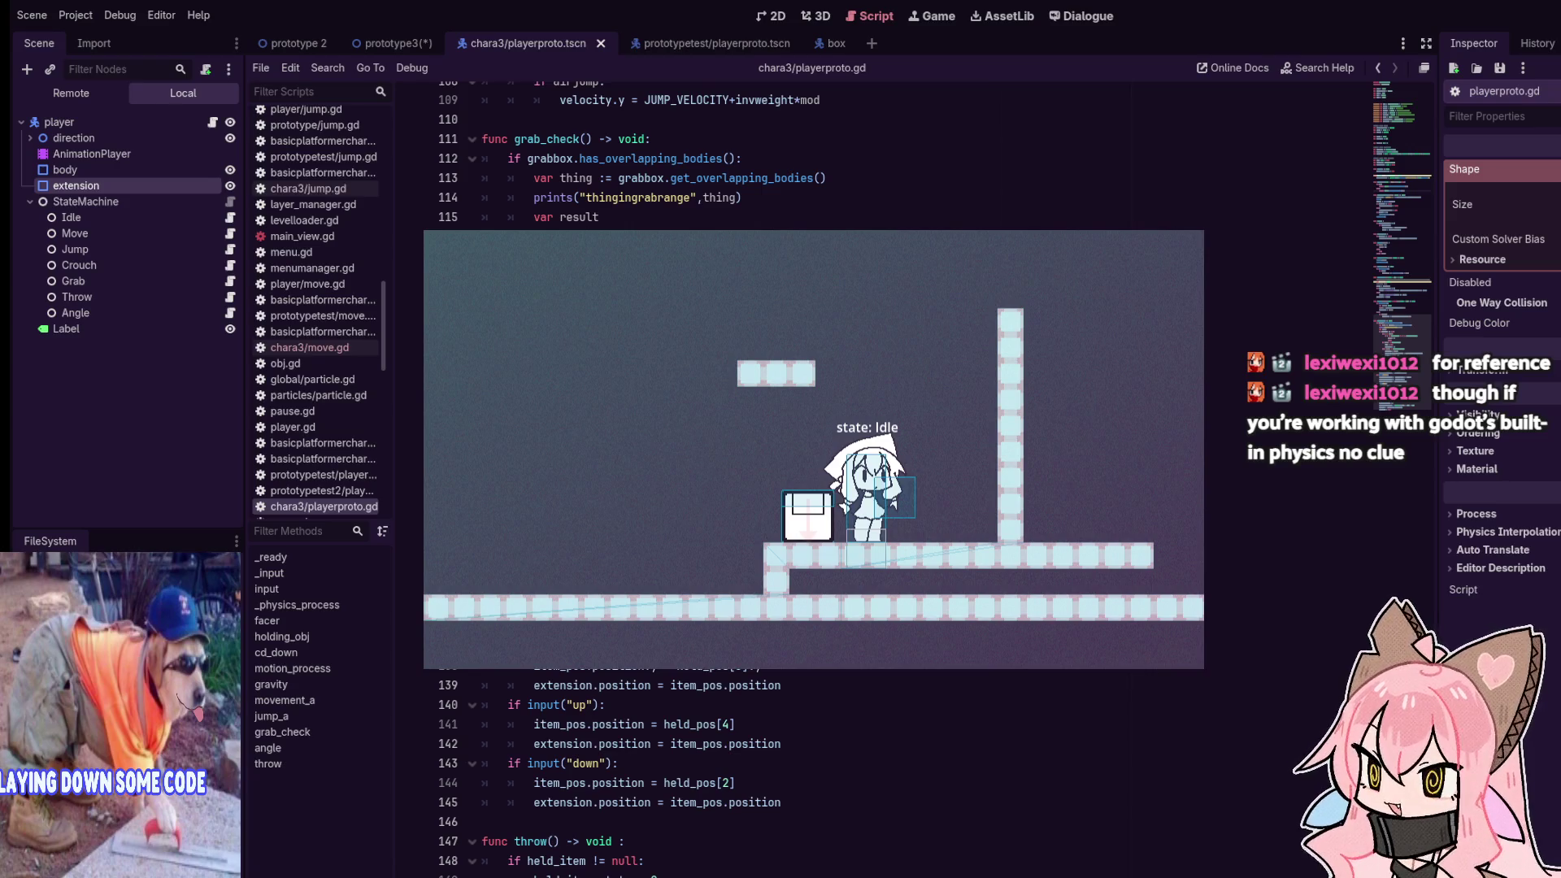
scroll(813, 772, "up", 20)
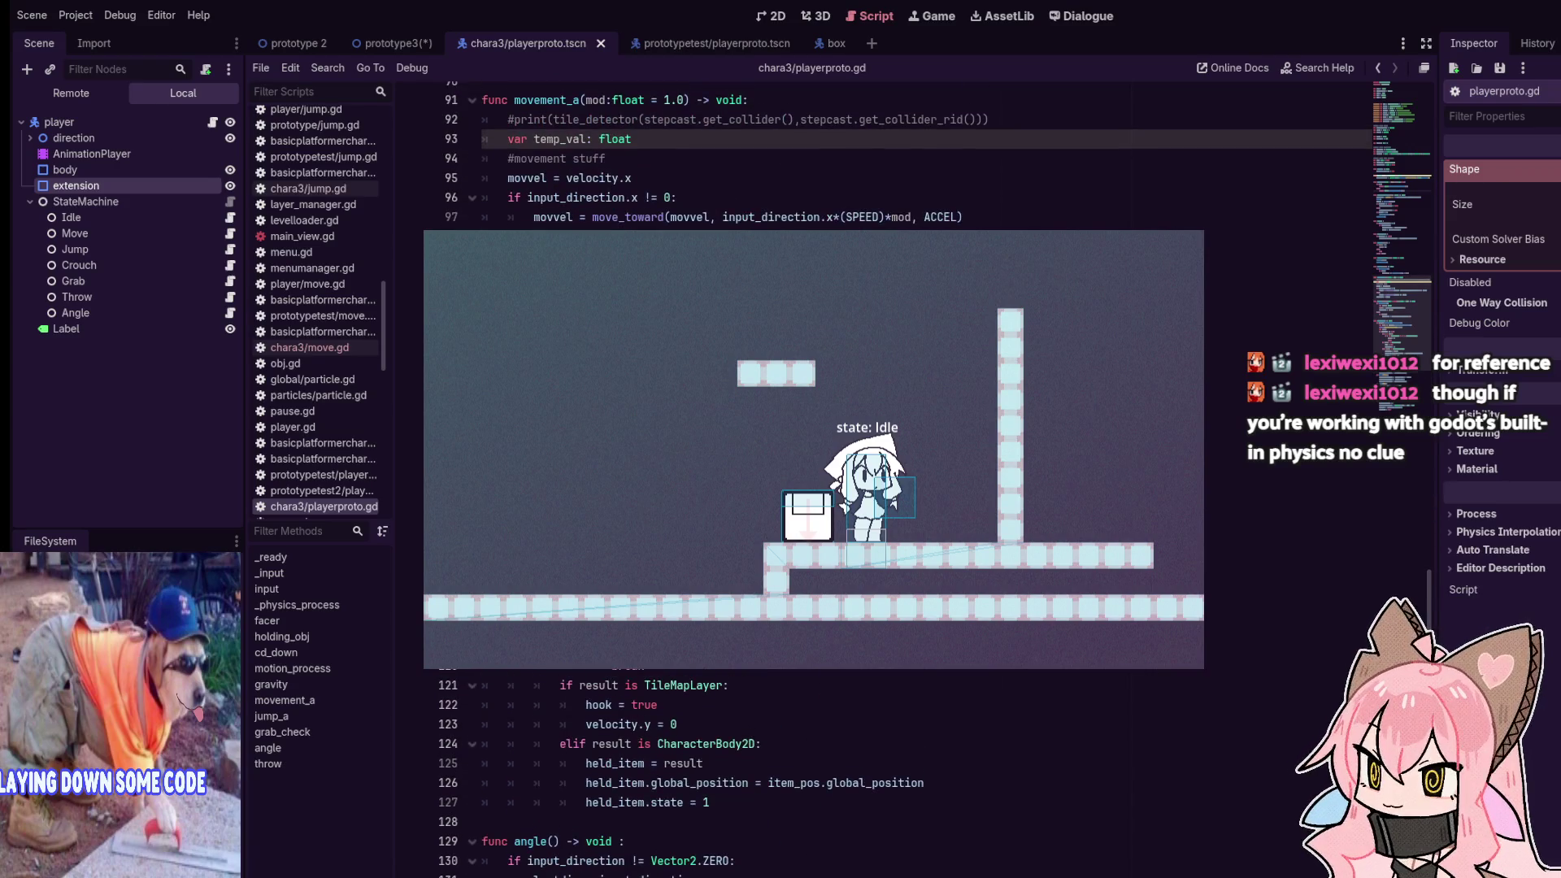
scroll(813, 773, "up", 9)
scroll(813, 772, "down", 12)
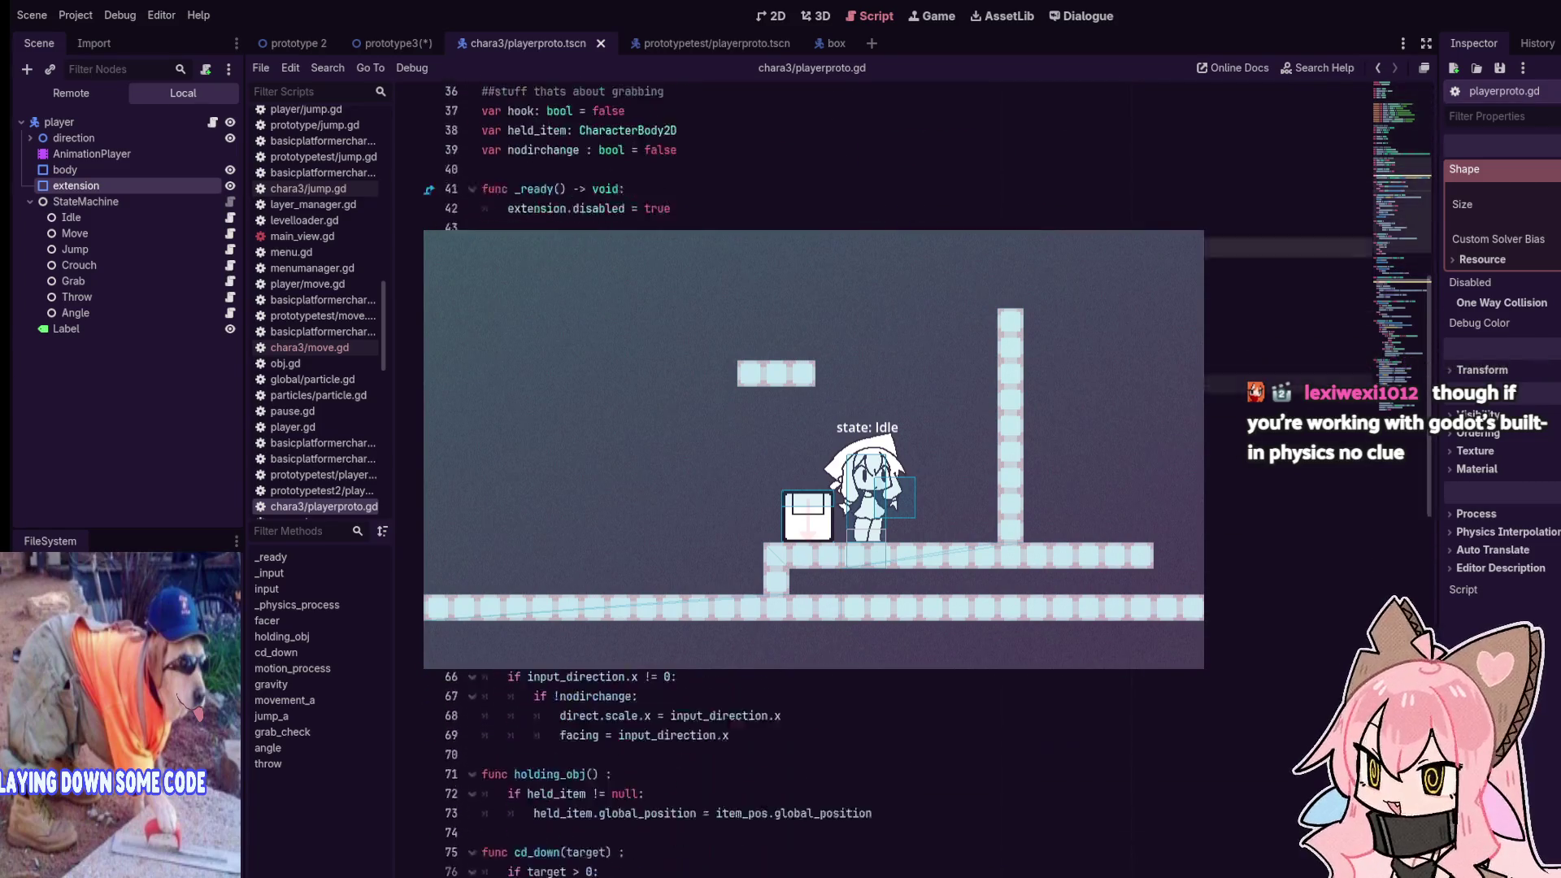
scroll(813, 772, "up", 4)
scroll(813, 773, "up", 2)
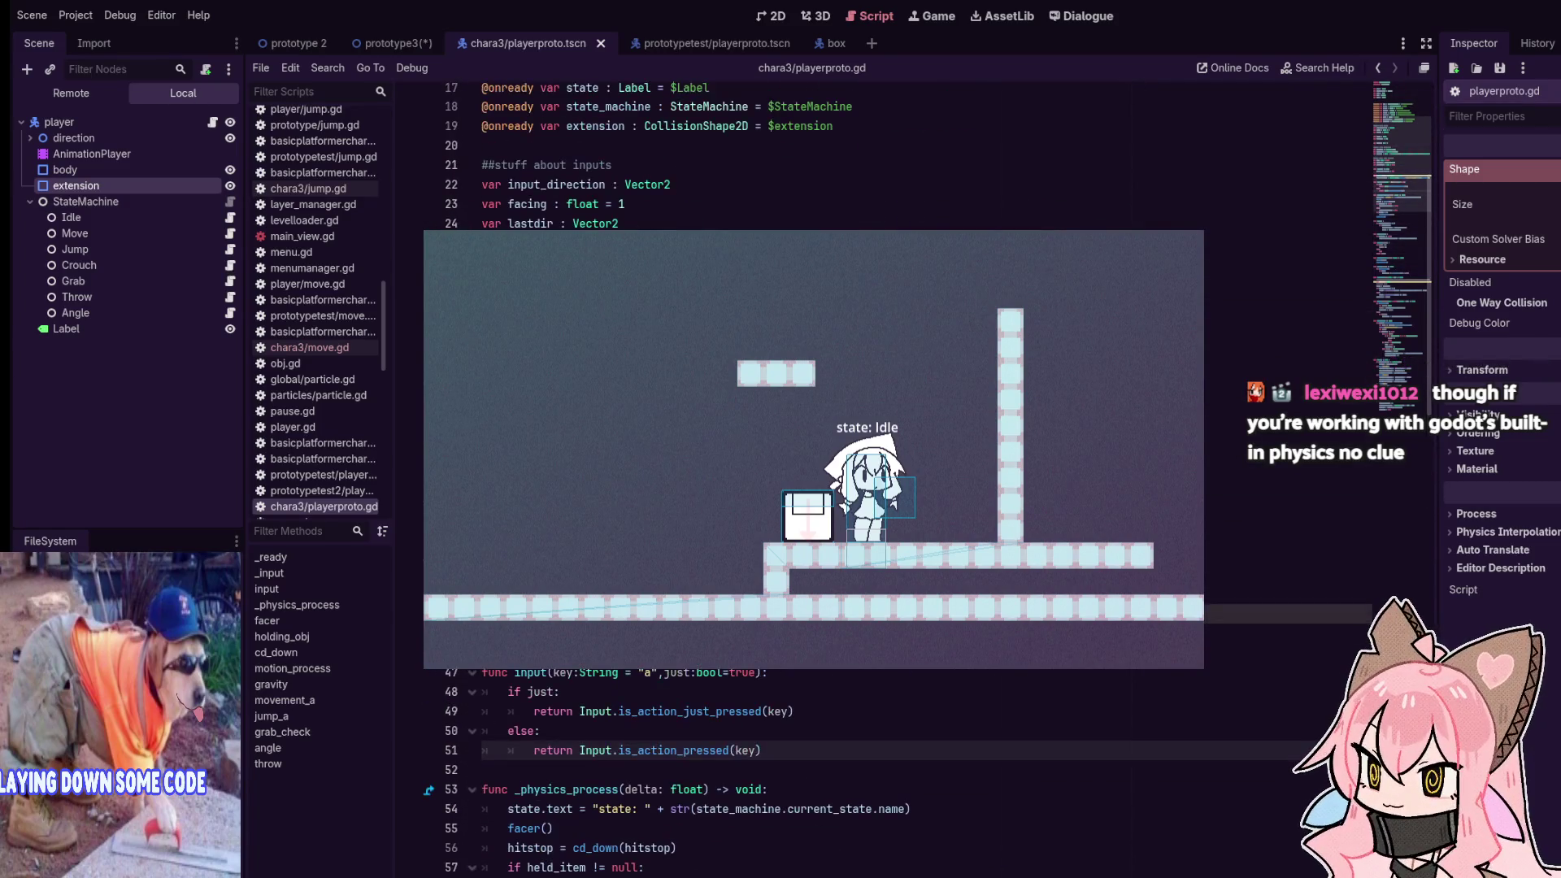
Step: Insert a new line near line 39 beginning with 'sta' and save the script
left_click(1301, 518)
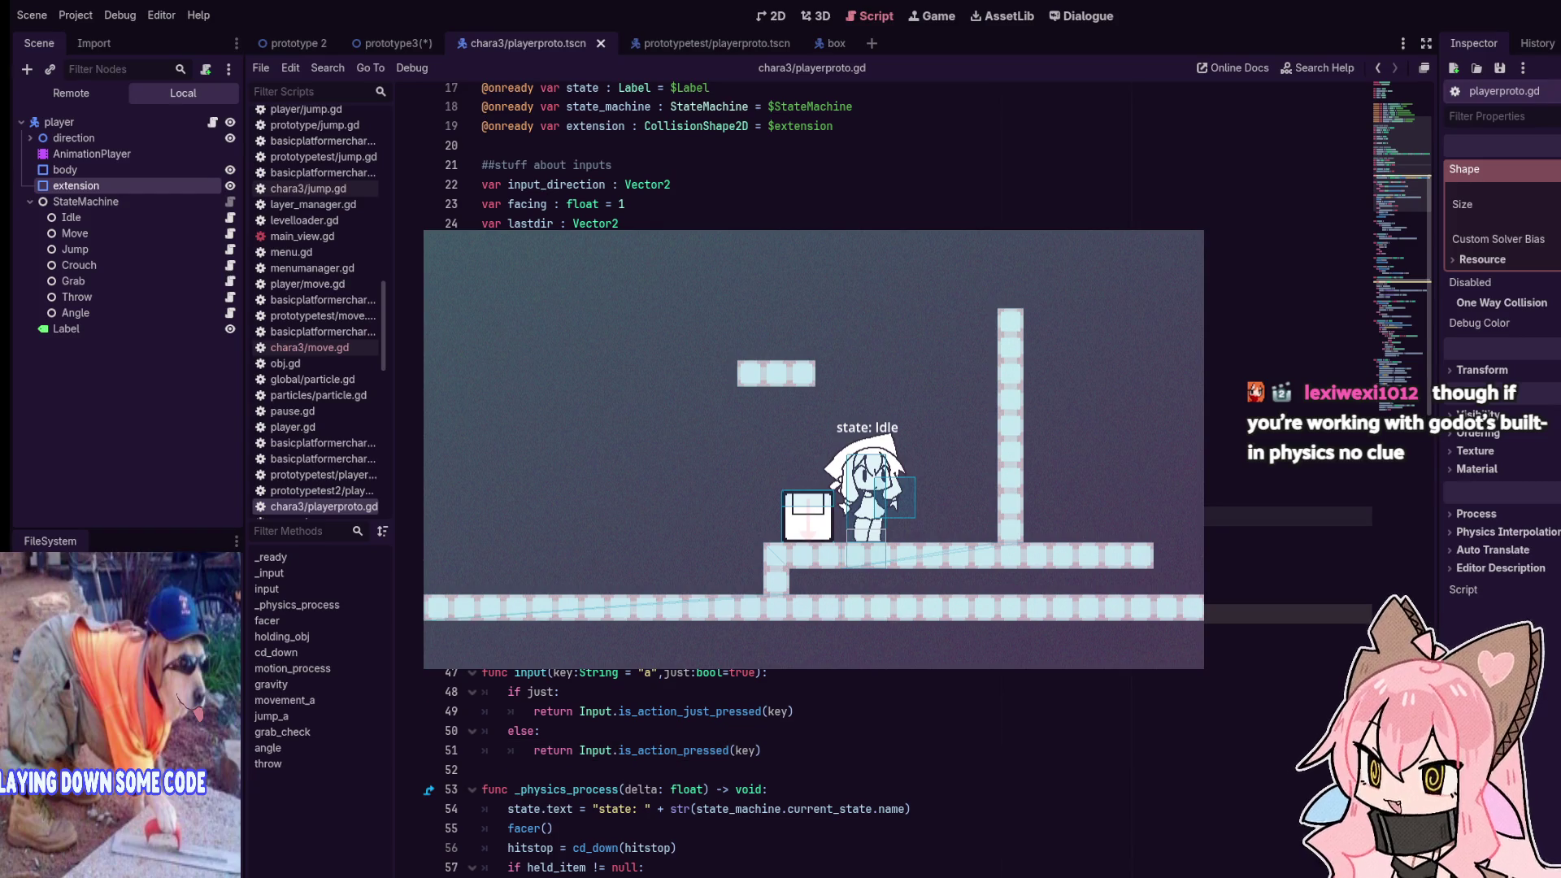
key("Return")
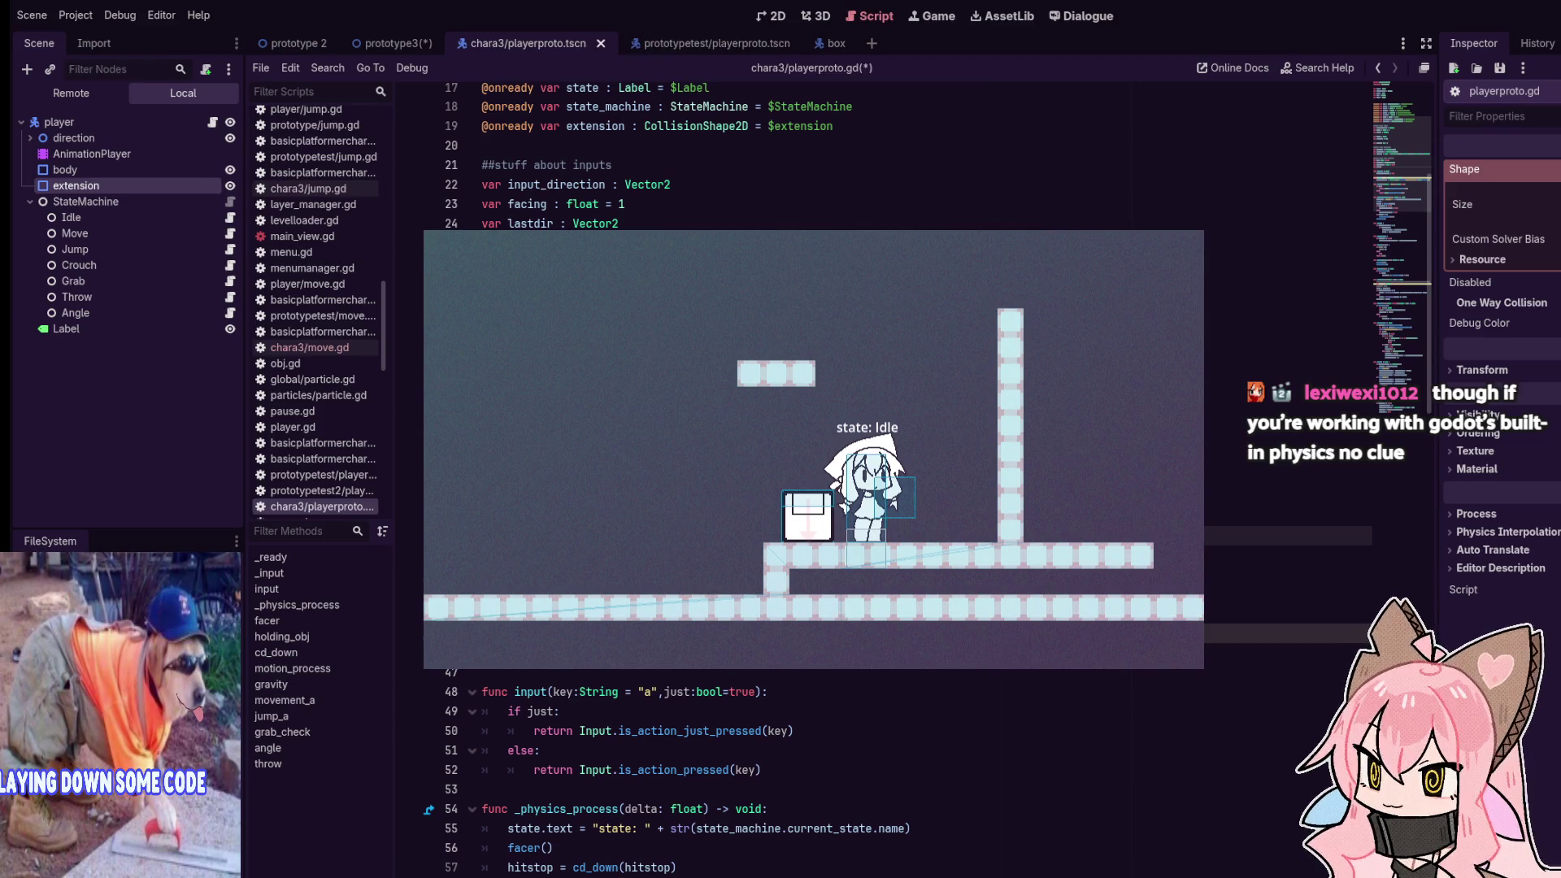
type("st")
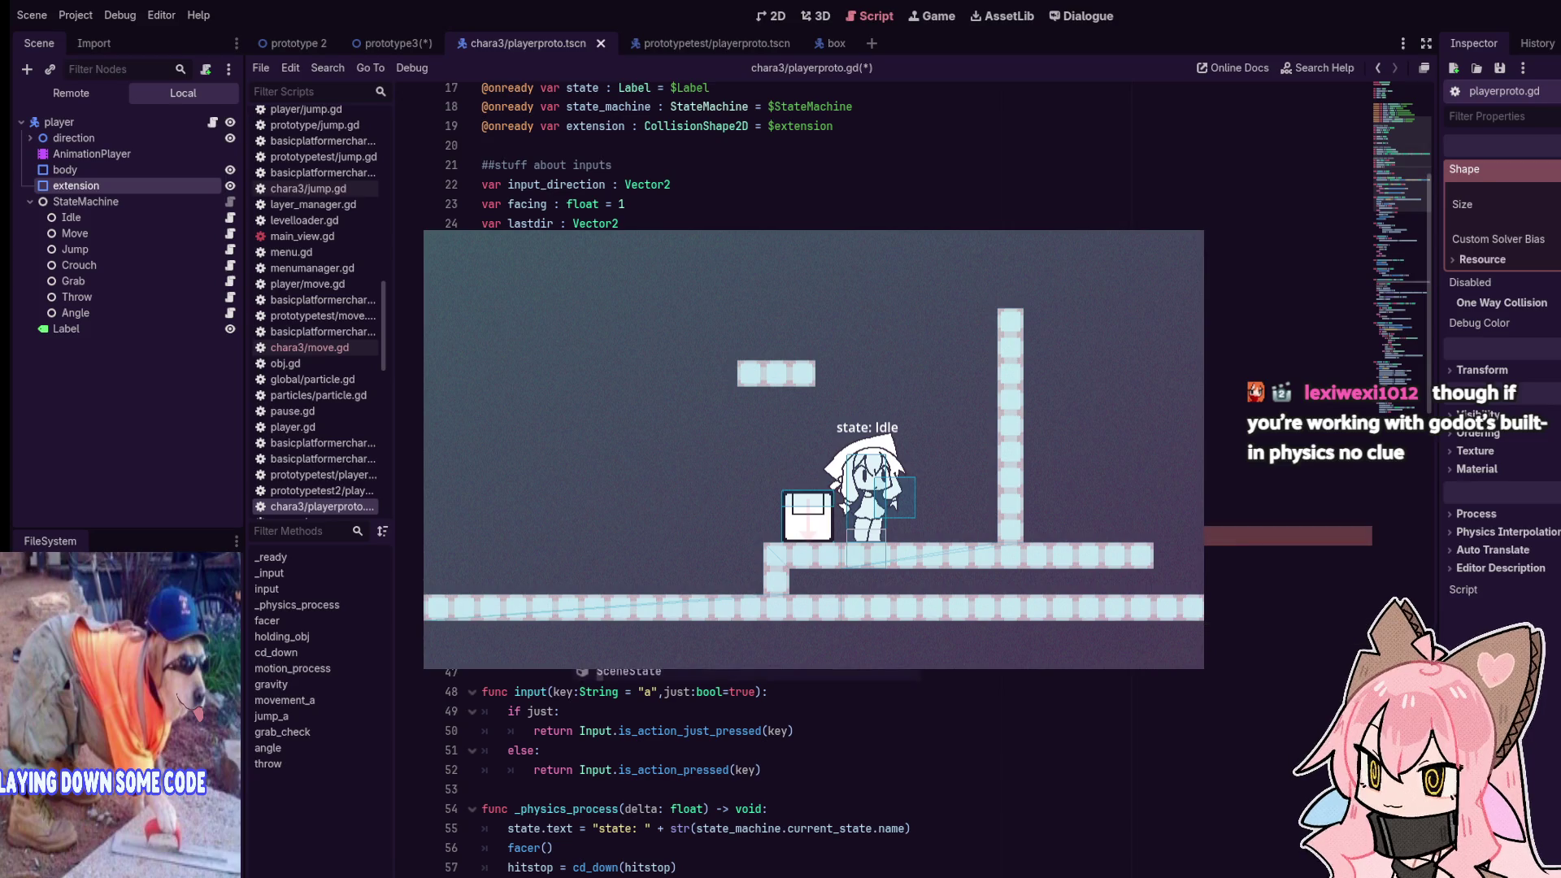
type("a")
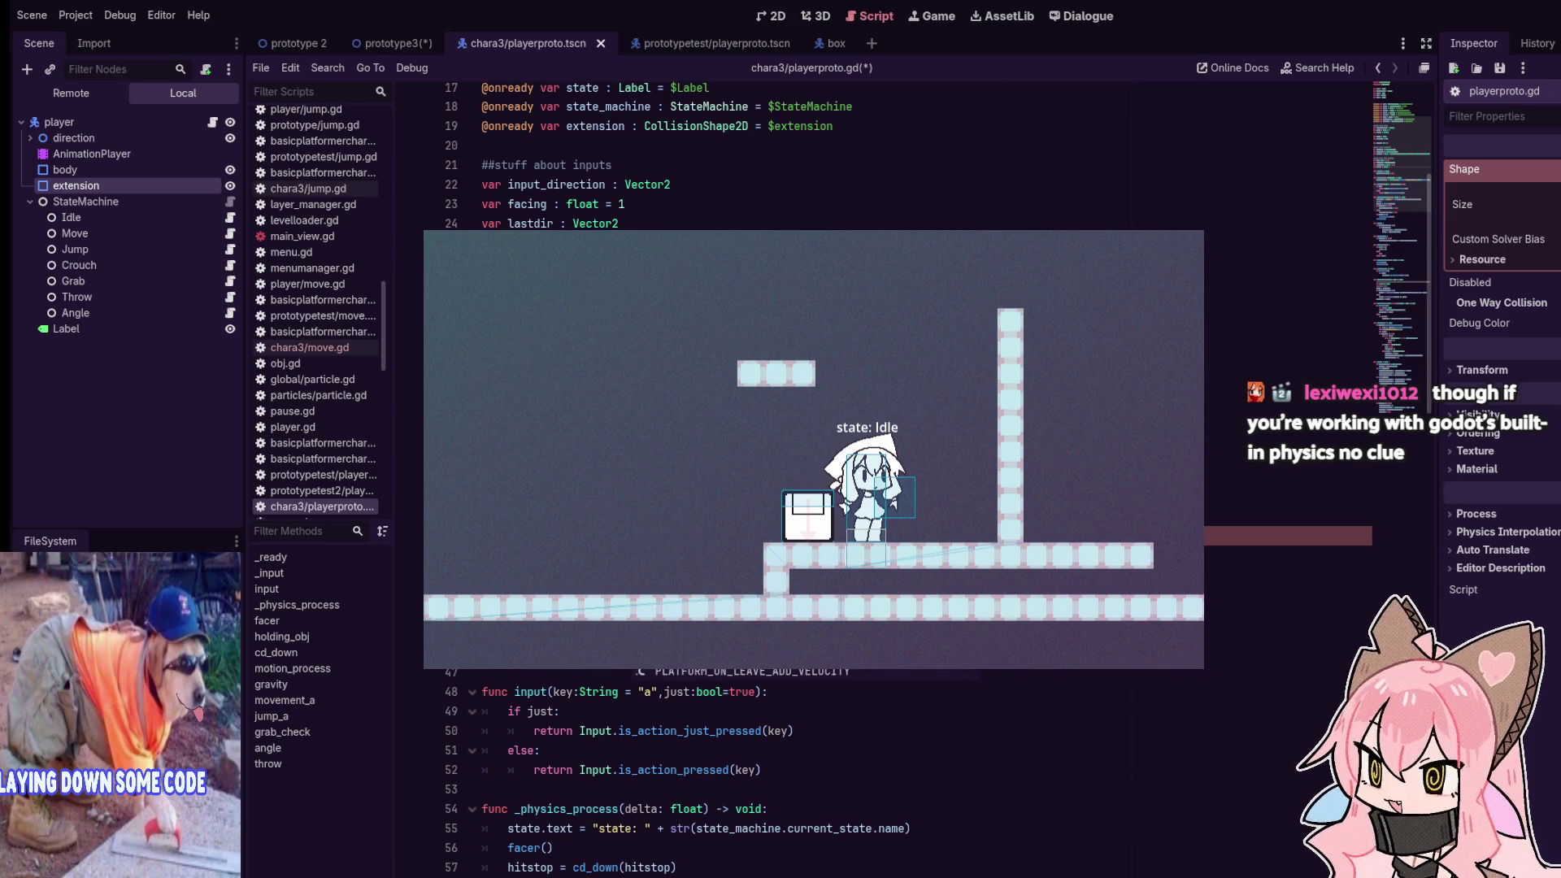
key("Return")
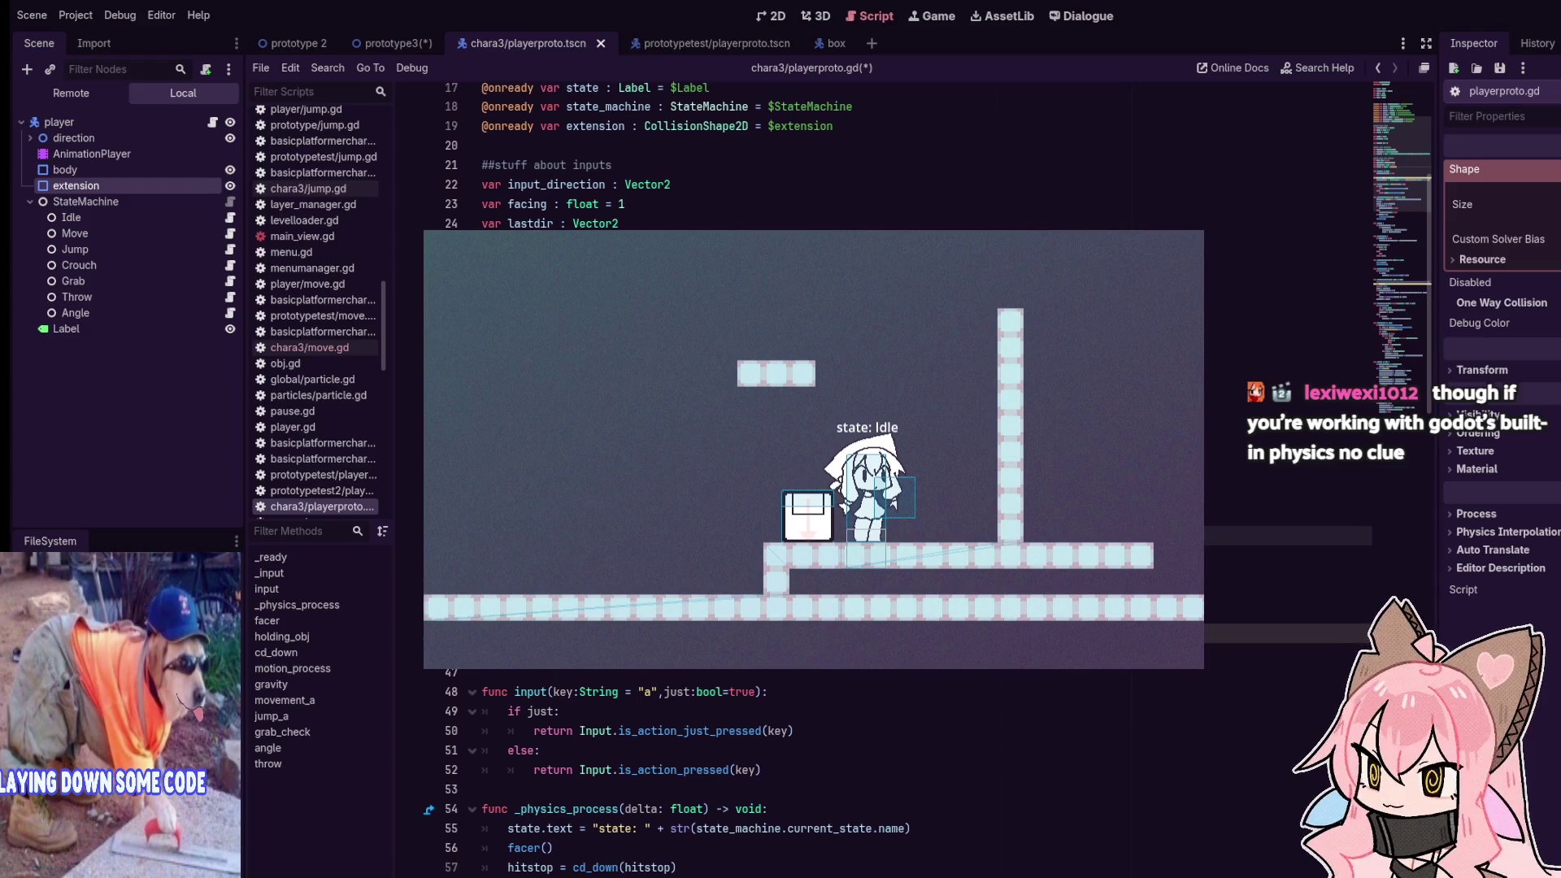
key("Up")
key("ctrl+s")
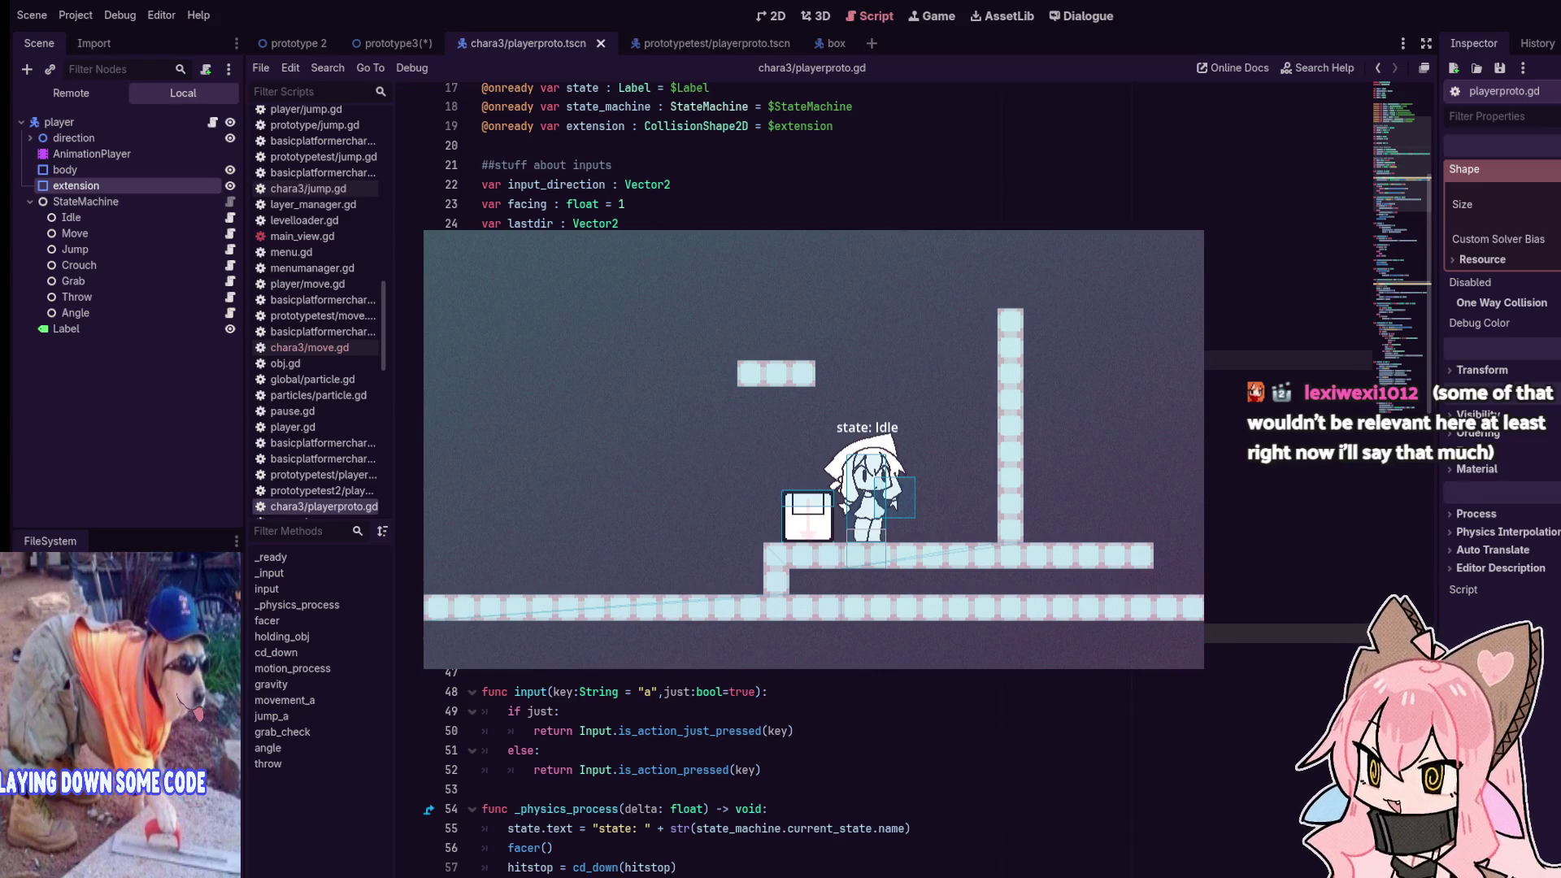
left_click(772, 18)
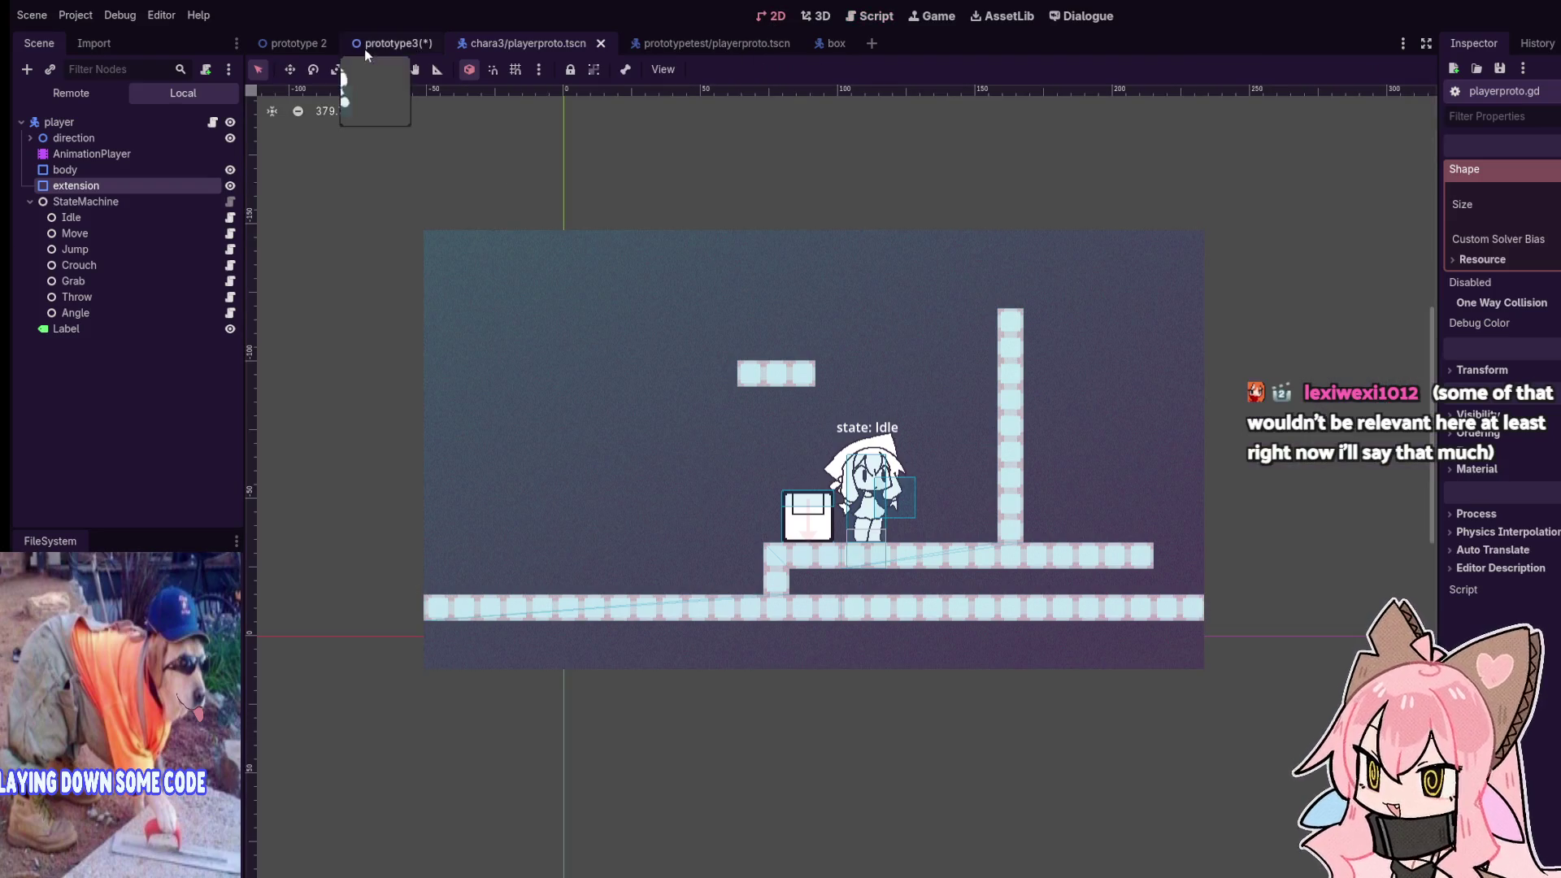
Step: Stop the game, fill tiles under the platform to the floor, erase its right end, and save prototype3
left_click(374, 45)
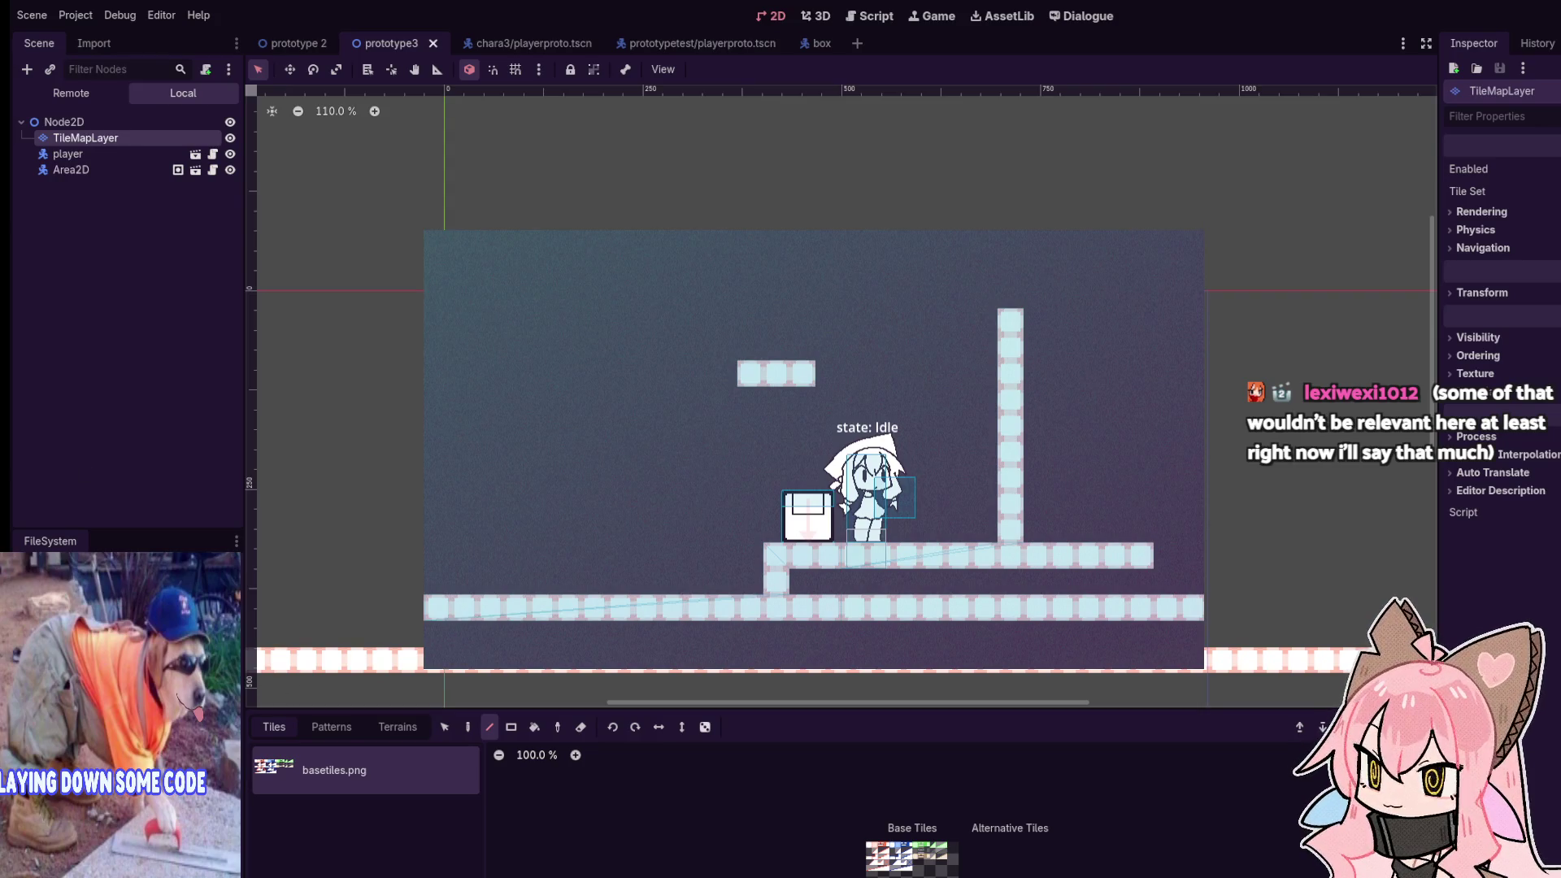
key("F8")
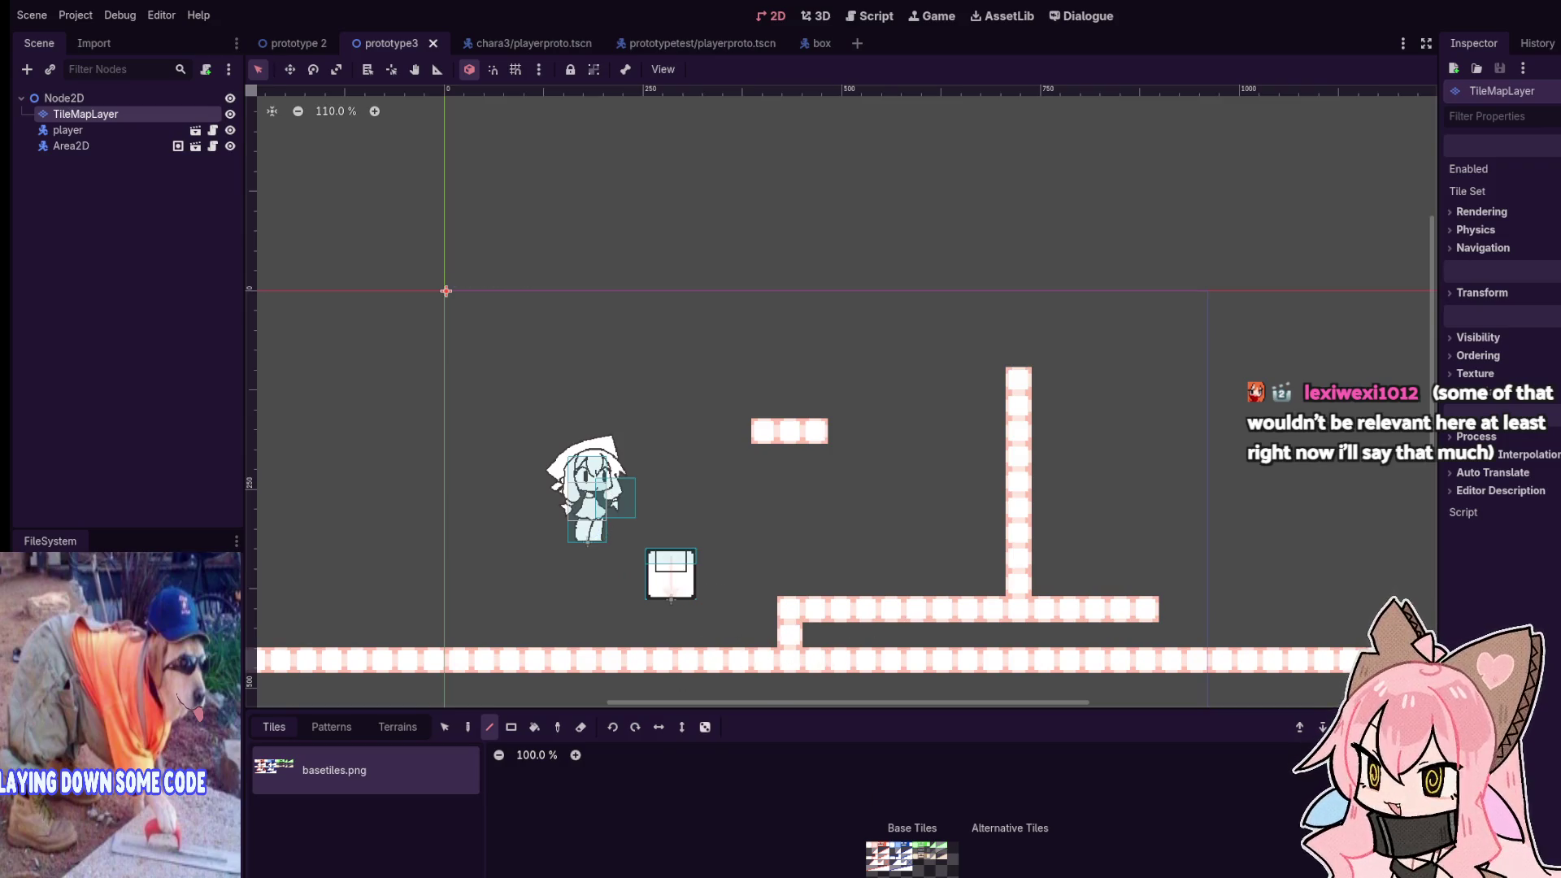
left_click(1026, 634)
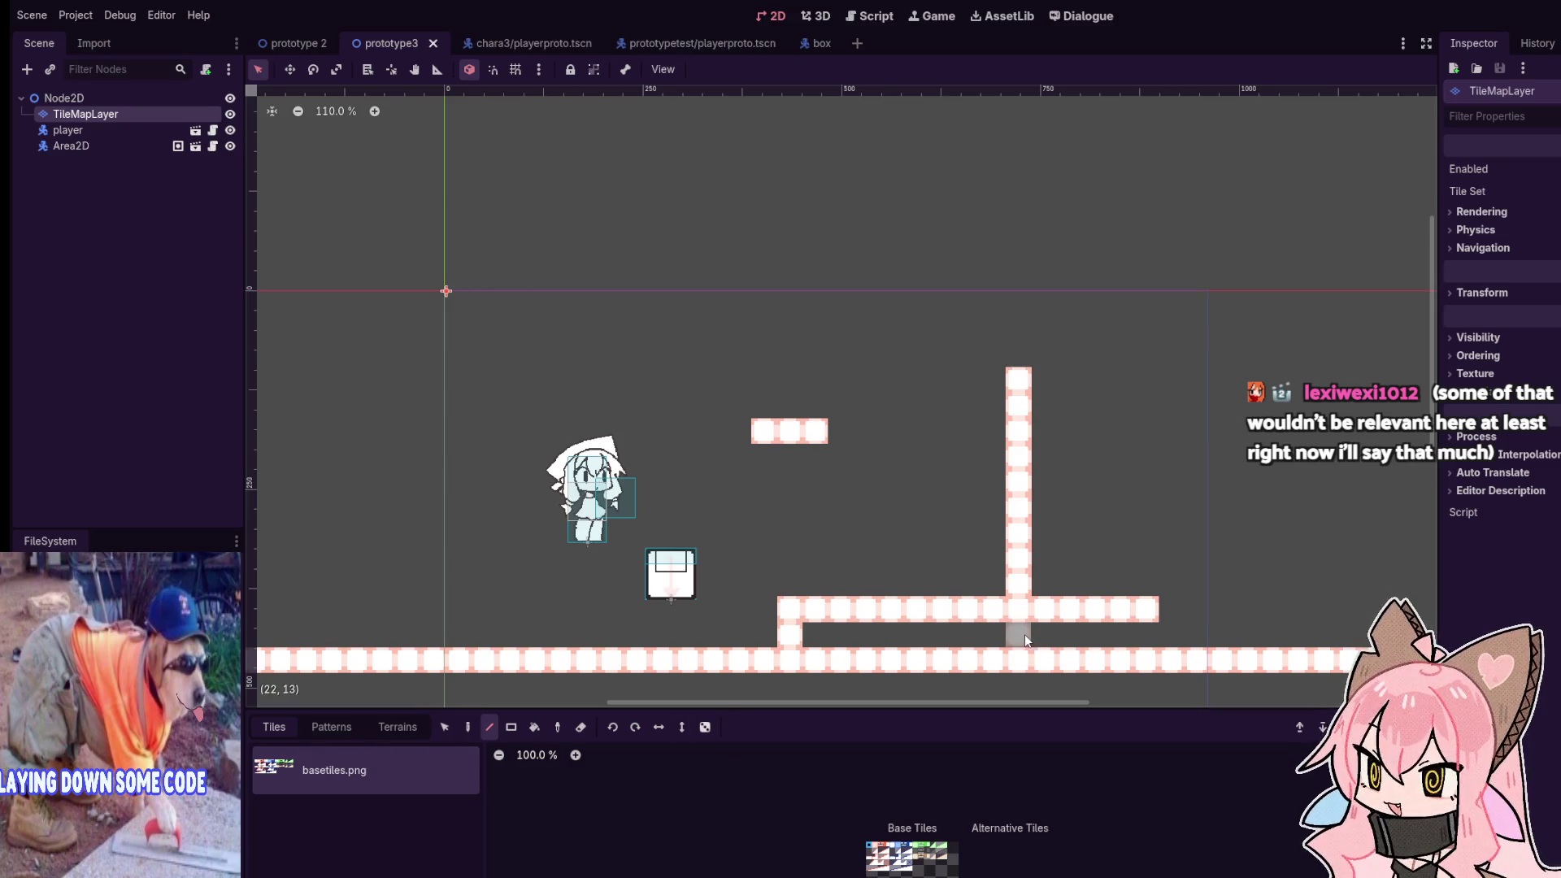
left_click_drag(1044, 613, 1133, 611)
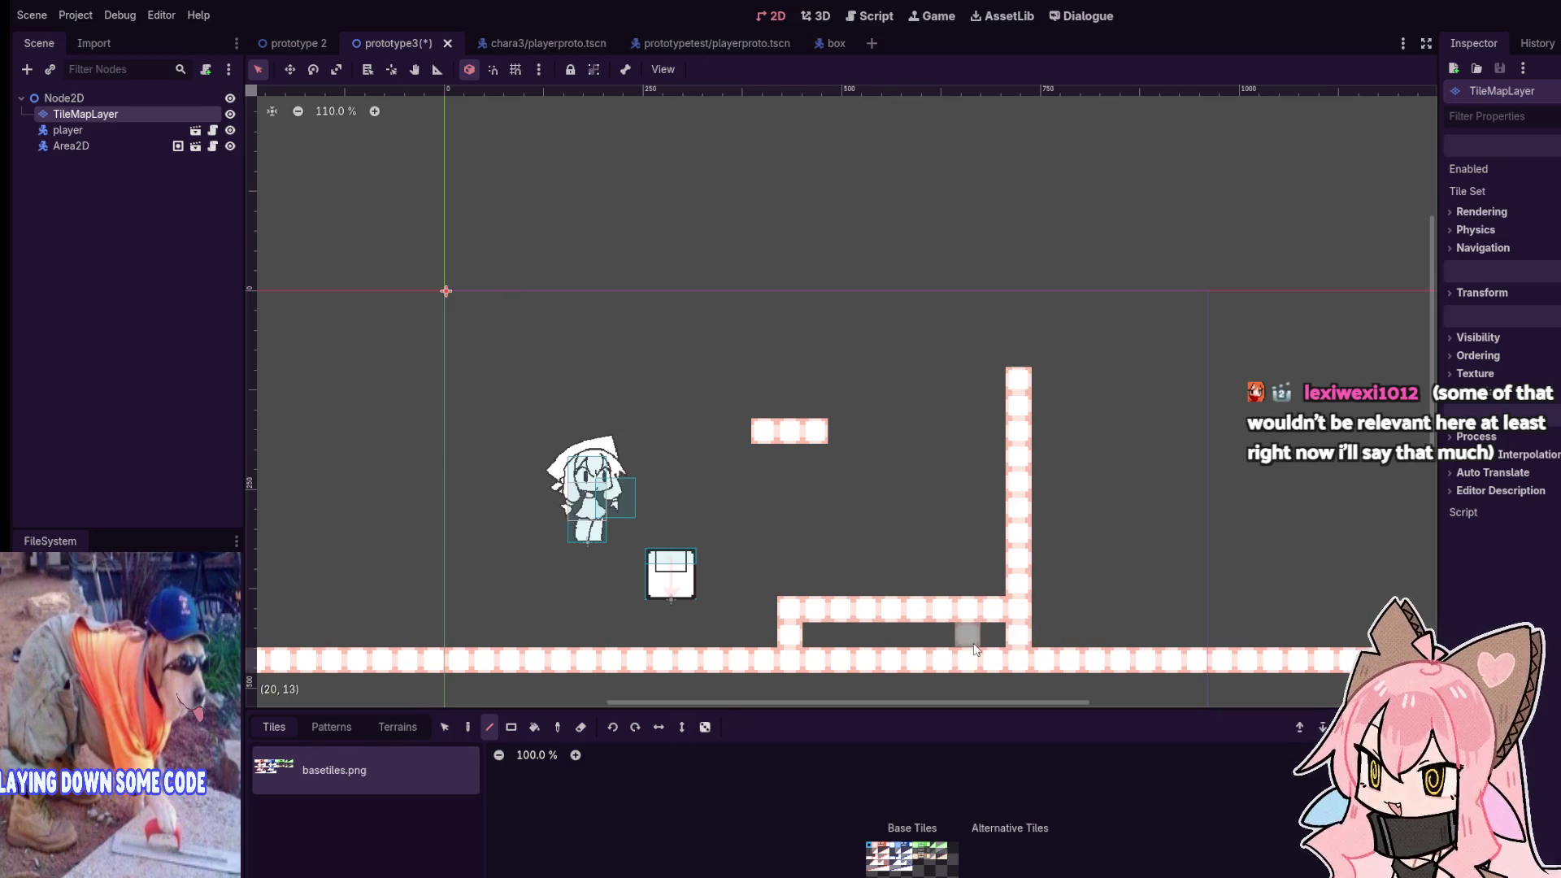
left_click_drag(987, 634, 823, 637)
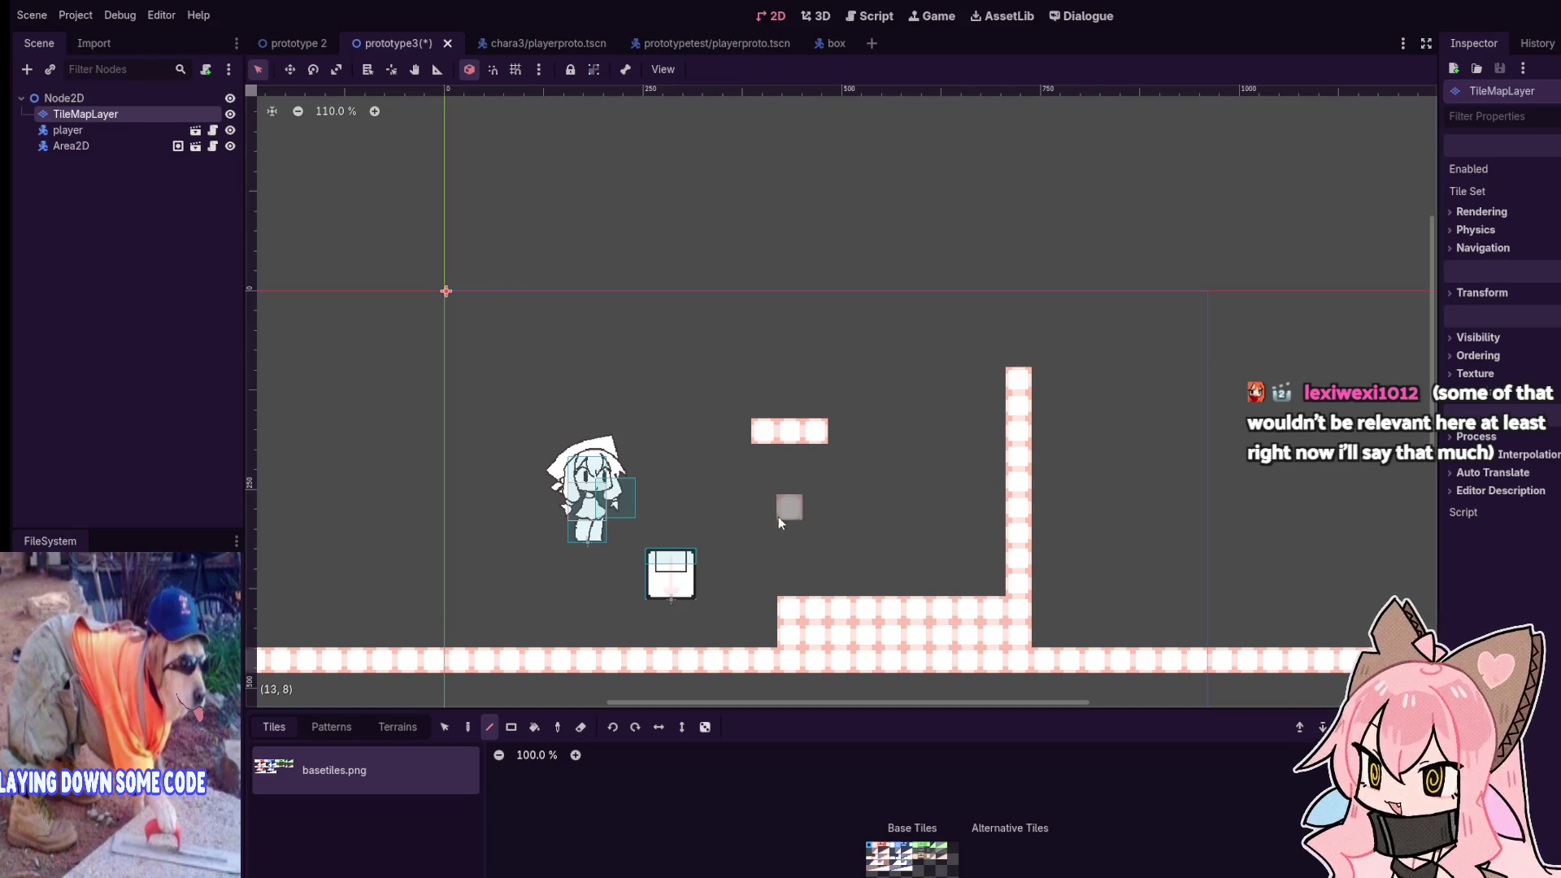
key("ctrl+s")
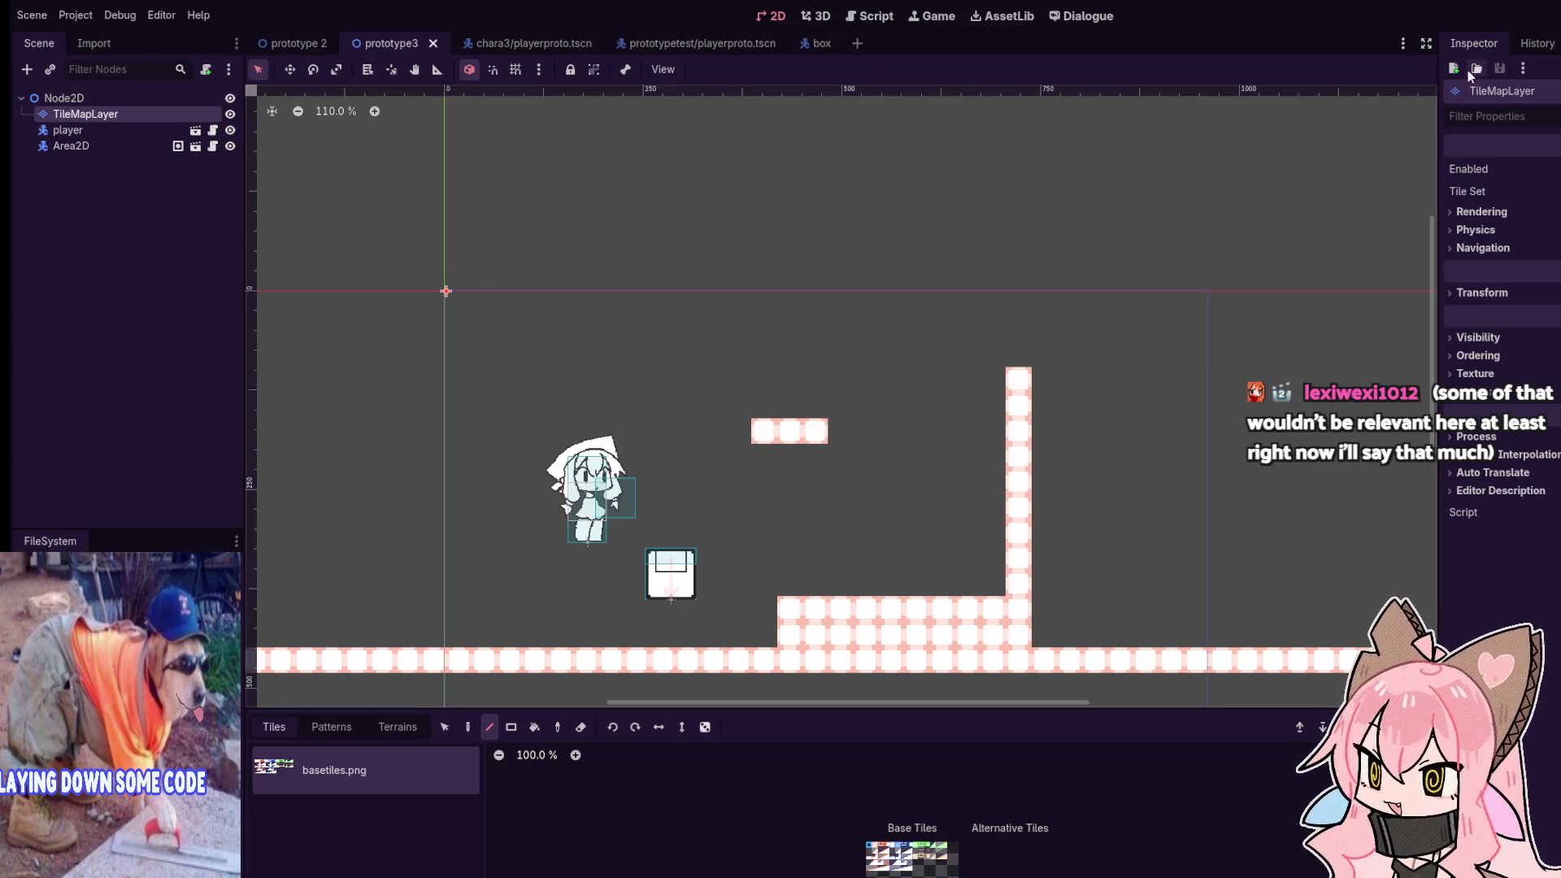
Step: Run the scene, walk the player right to the box, and stop the game
key("F6")
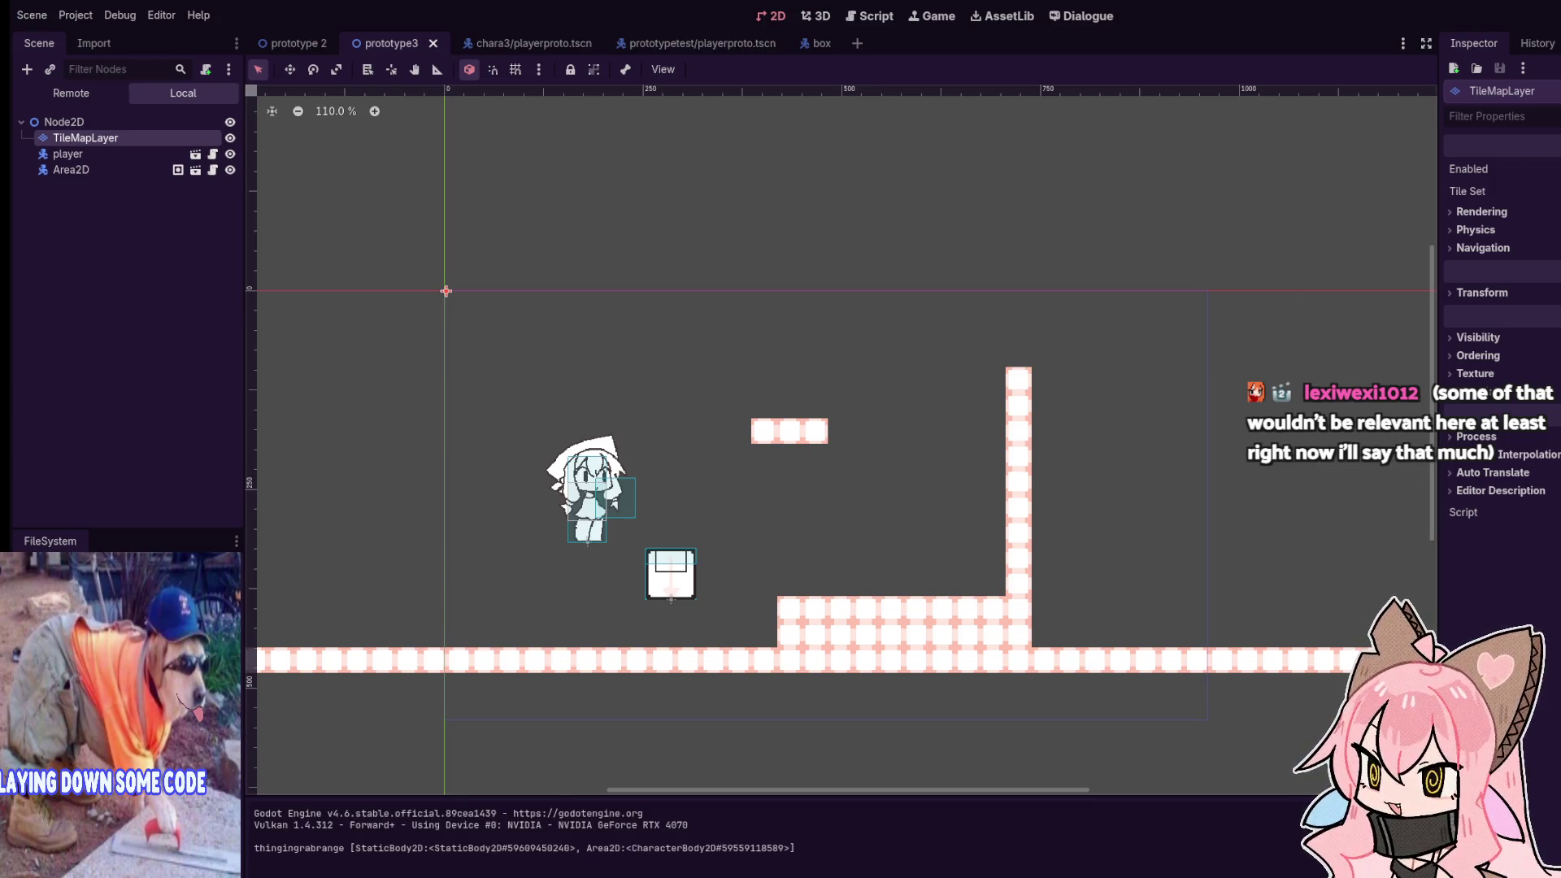
key("Right")
key("Right")
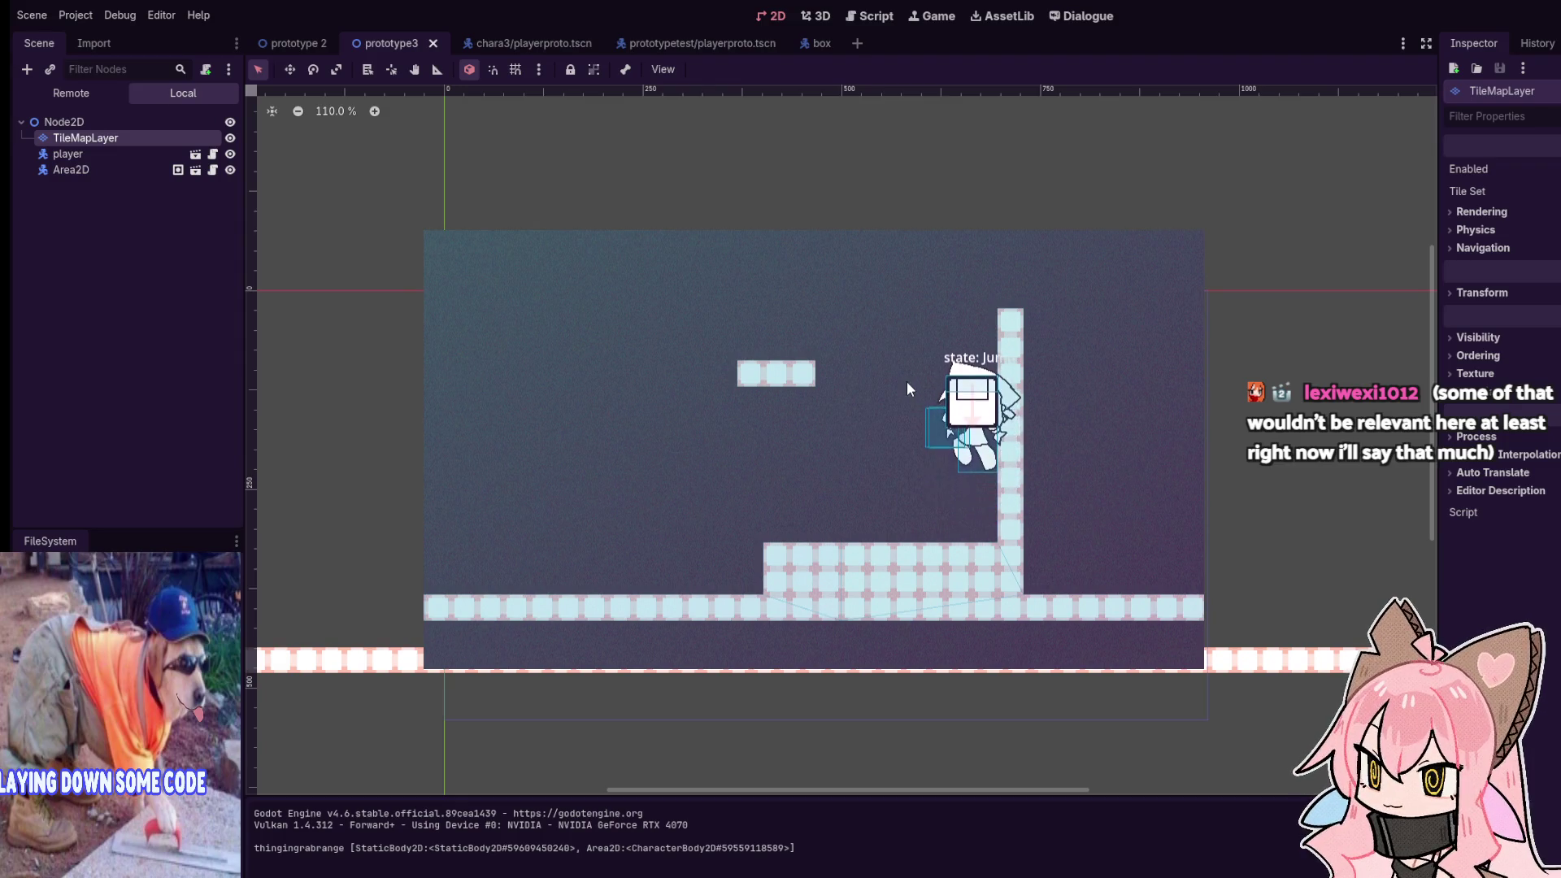
key("F8")
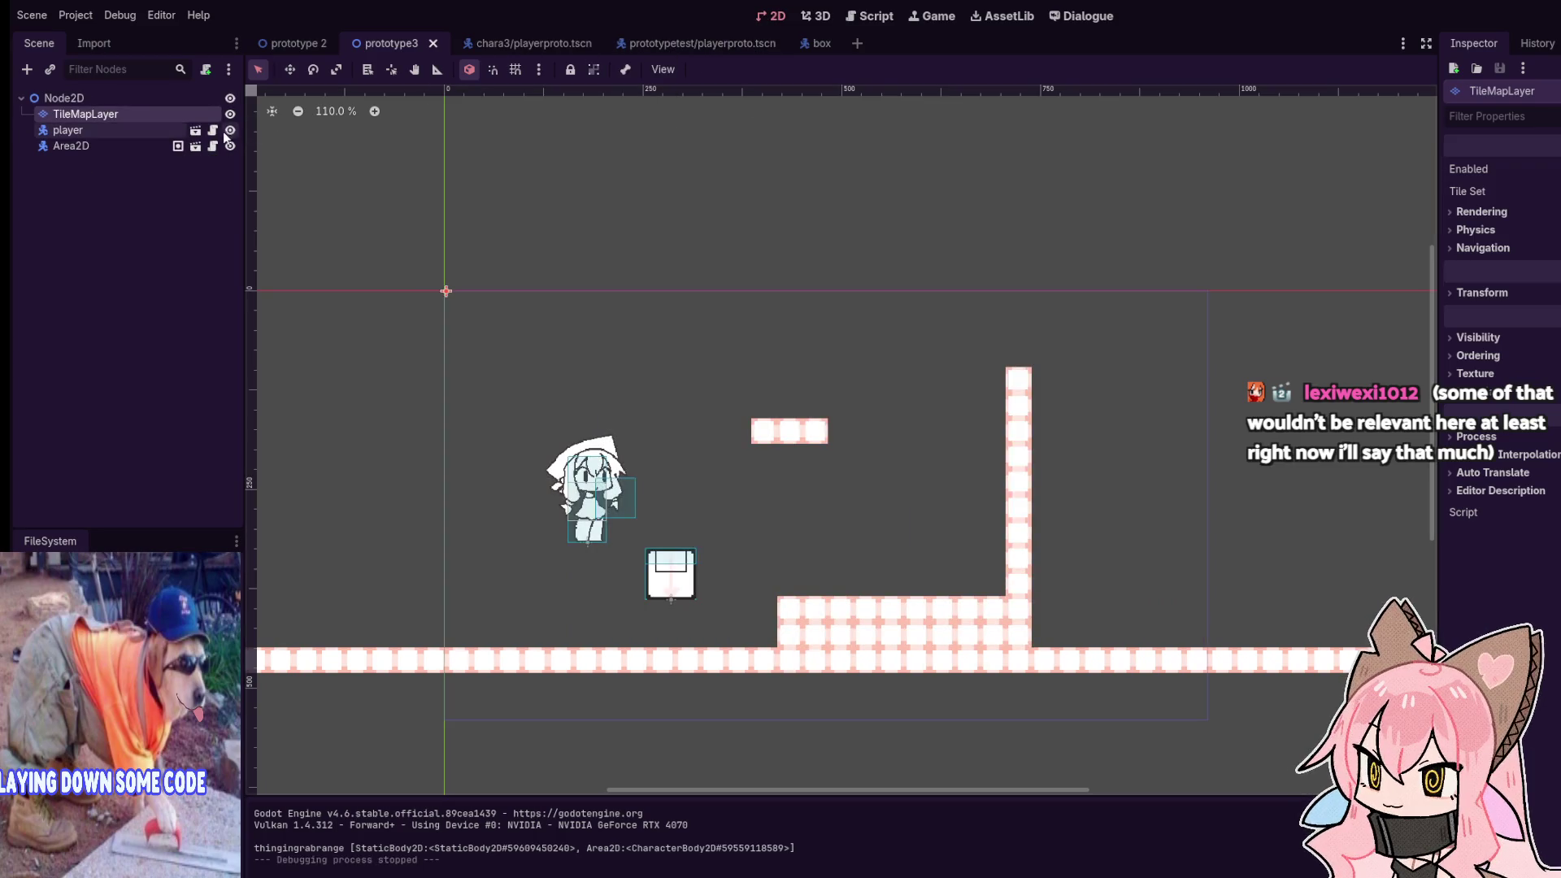
Step: Open playerproto.gd from the player scene, select holdpos, and scroll toward angle() and throw()
left_click(503, 43)
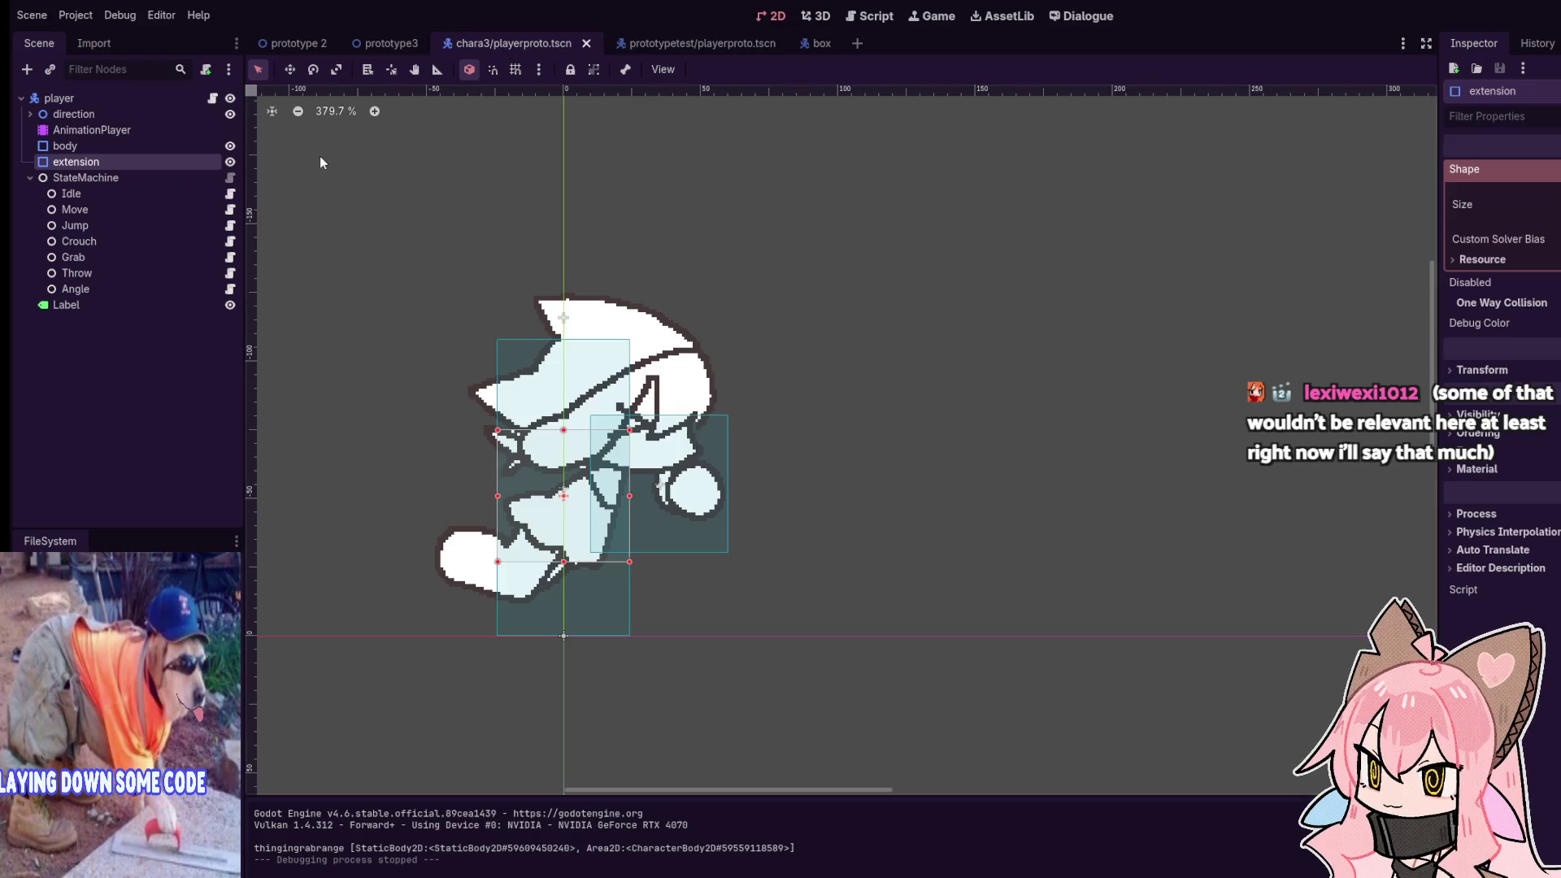
left_click(230, 194)
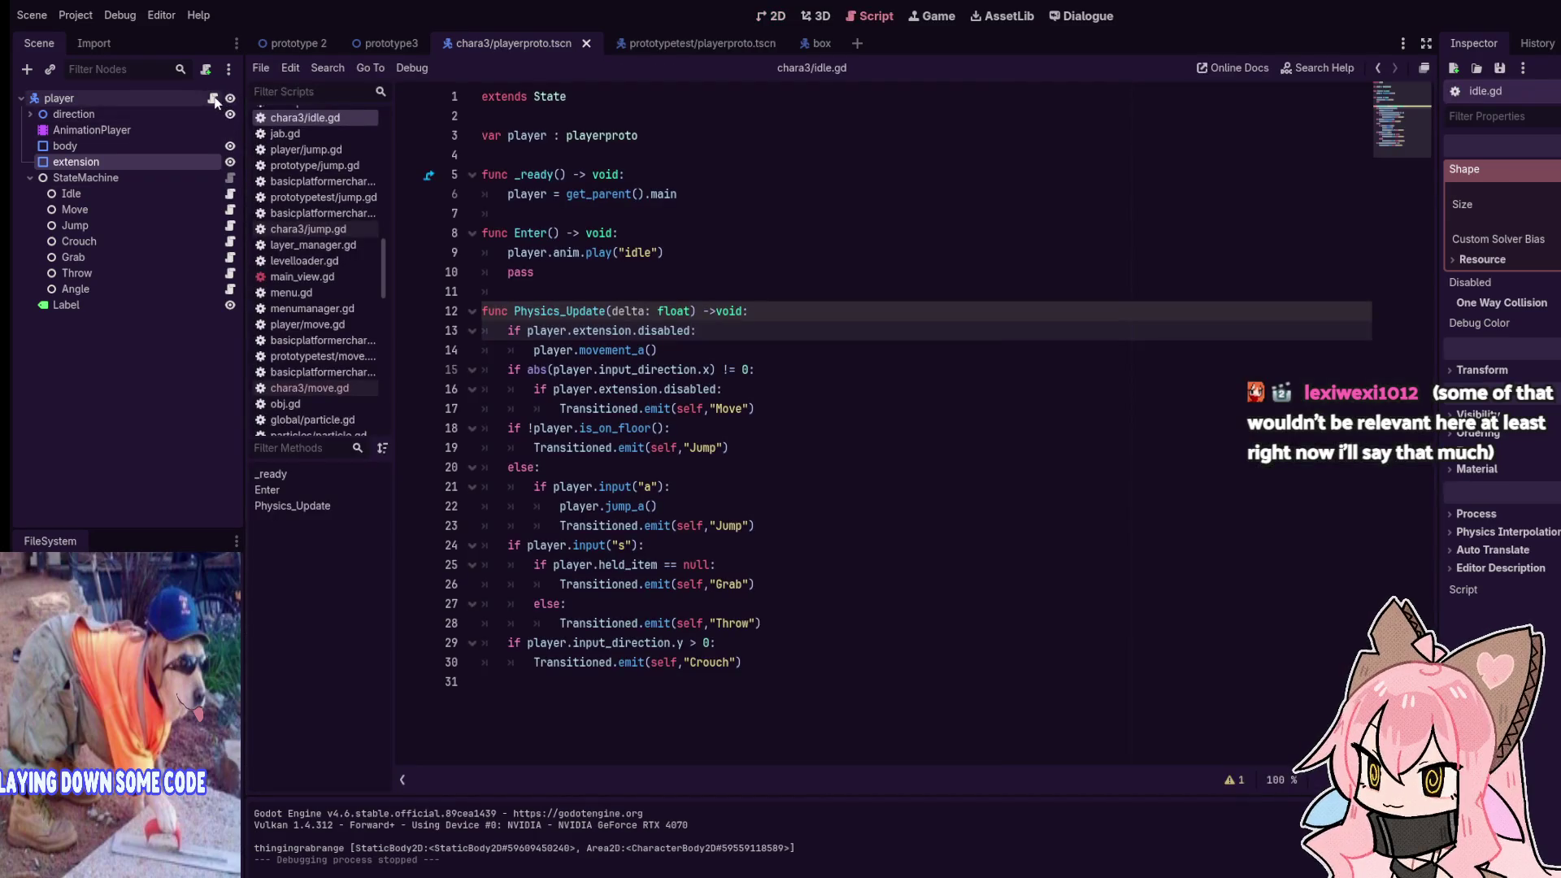
left_click(212, 98)
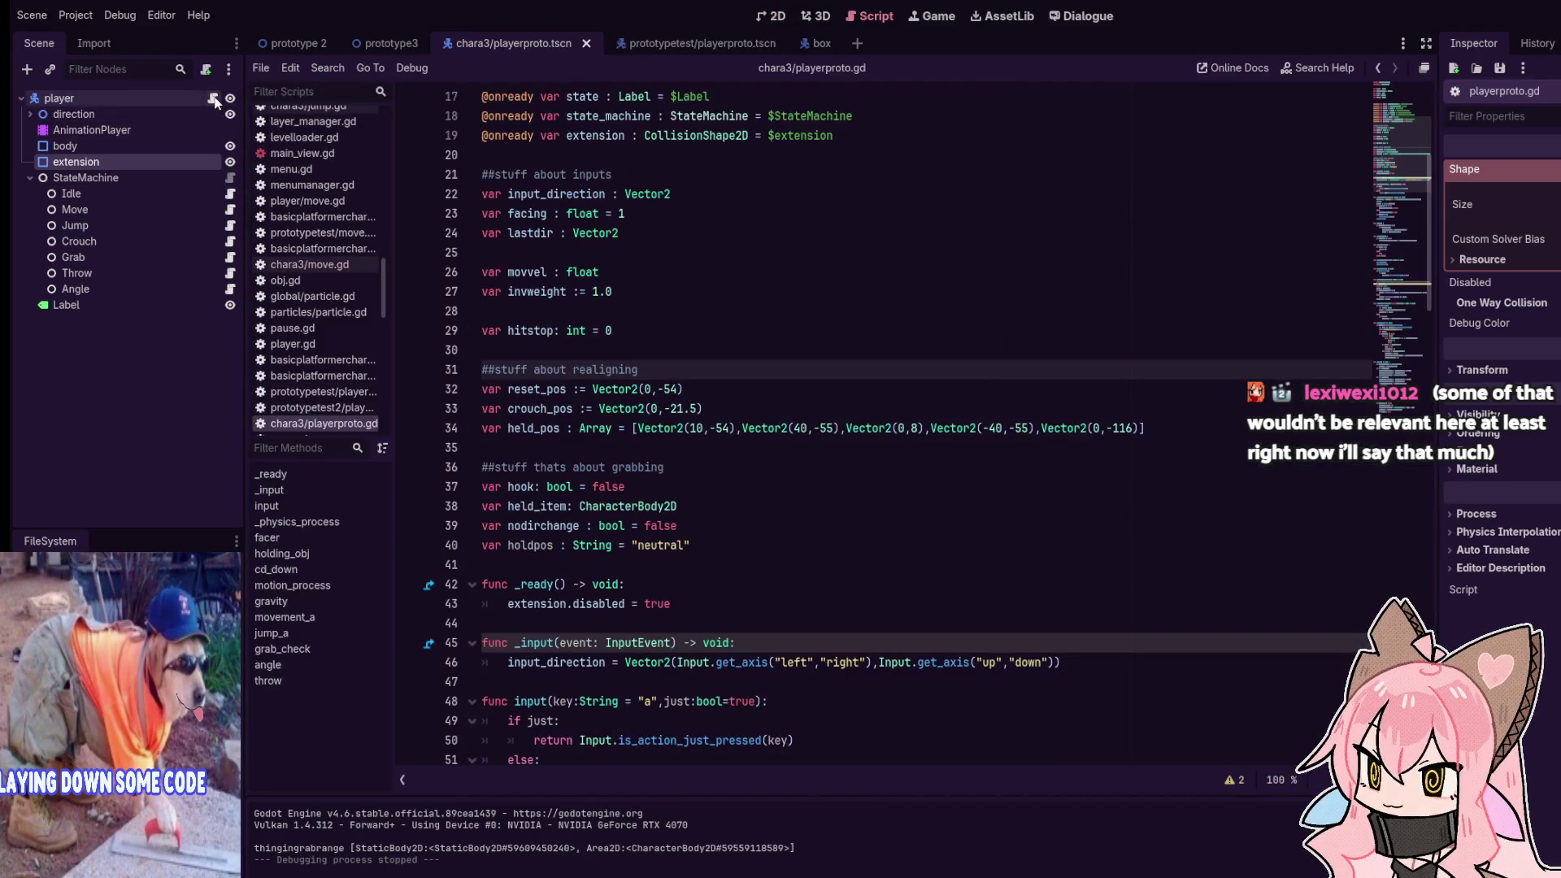
double_click(556, 546)
scroll(553, 486, "down", 9)
scroll(553, 486, "down", 20)
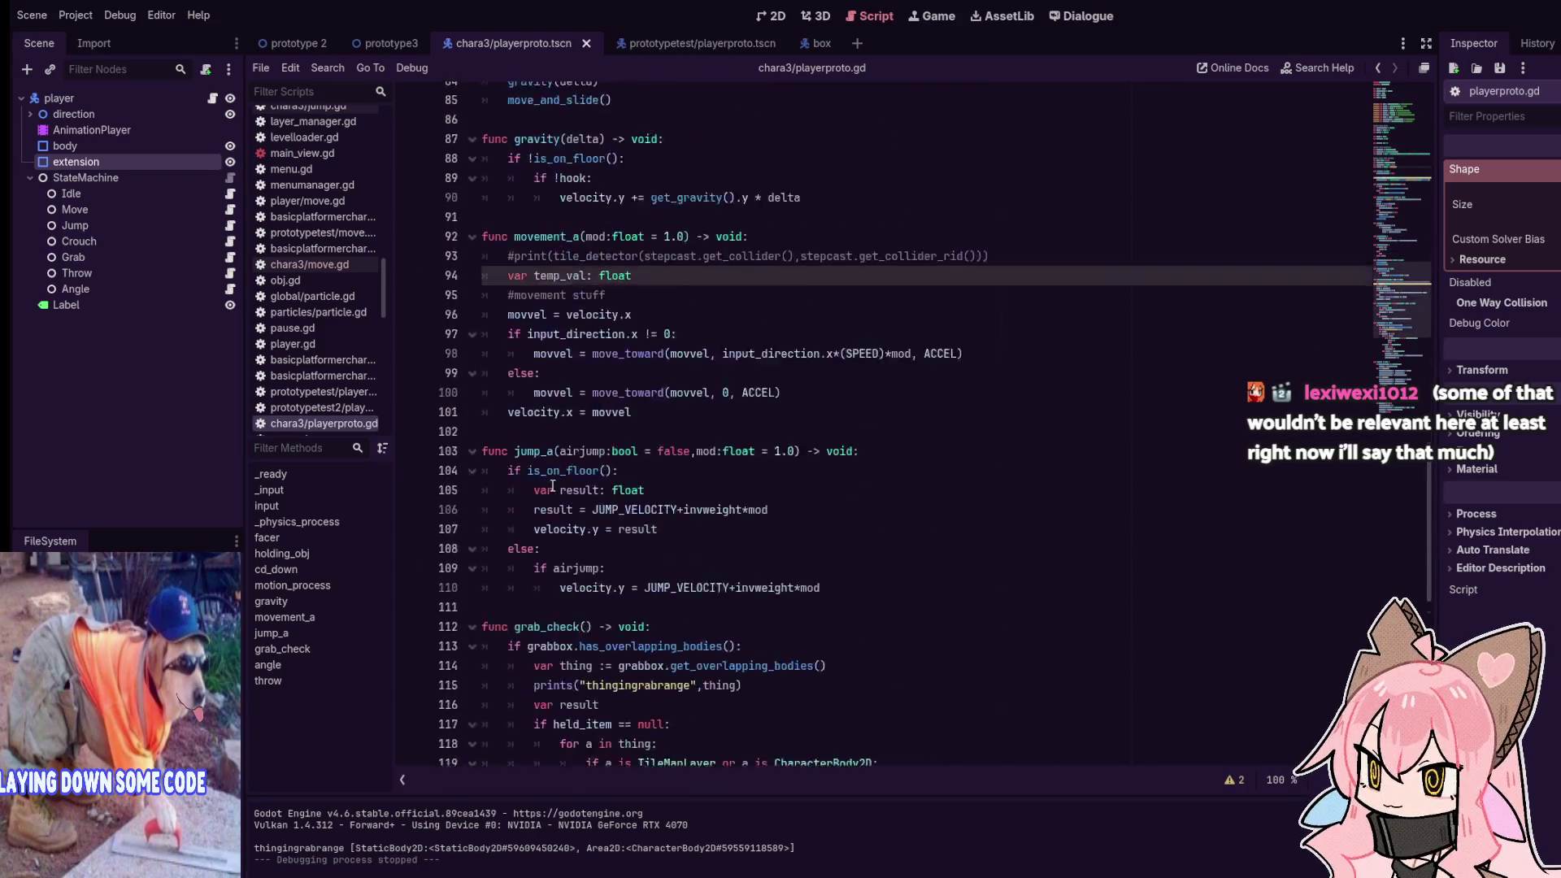